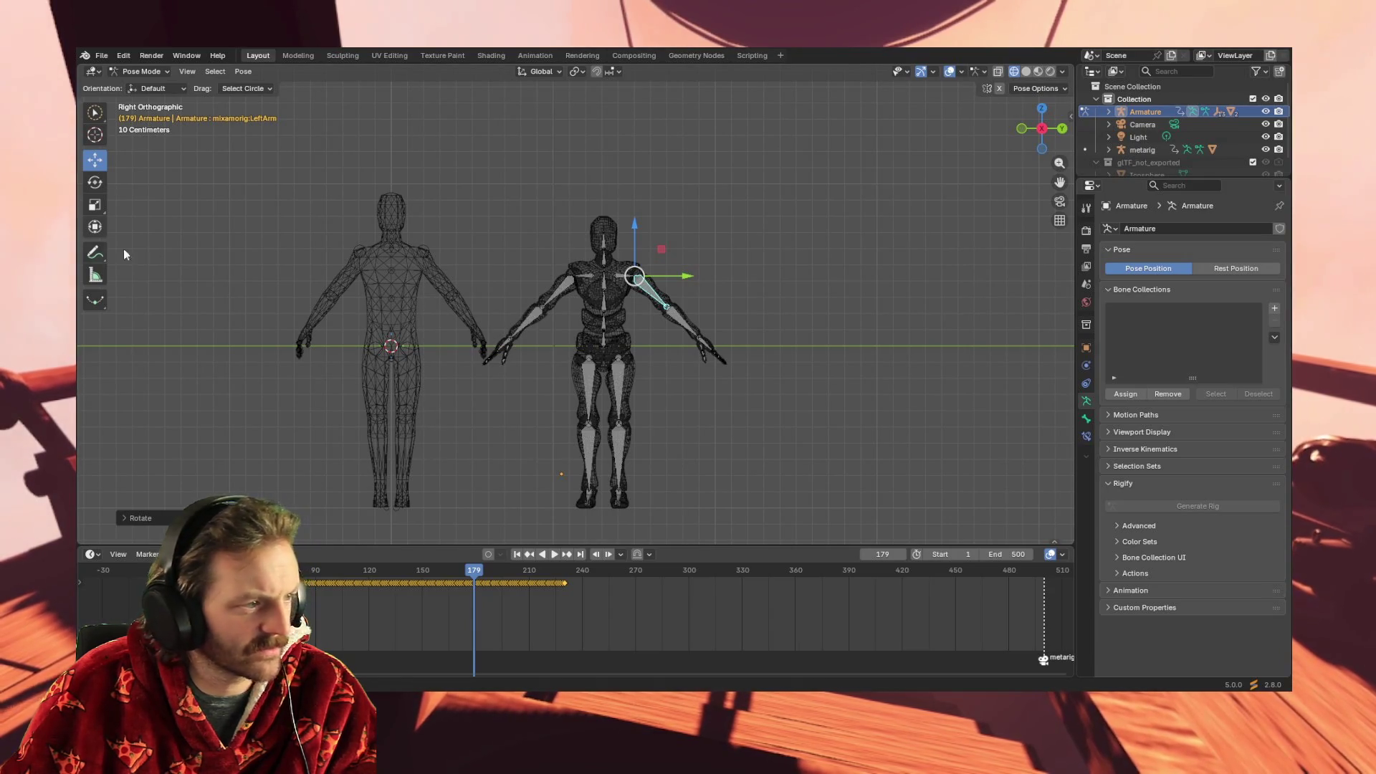
Deselect the LeftArm bone and switch from Select Circle back to the Tweak tool
click(398, 268)
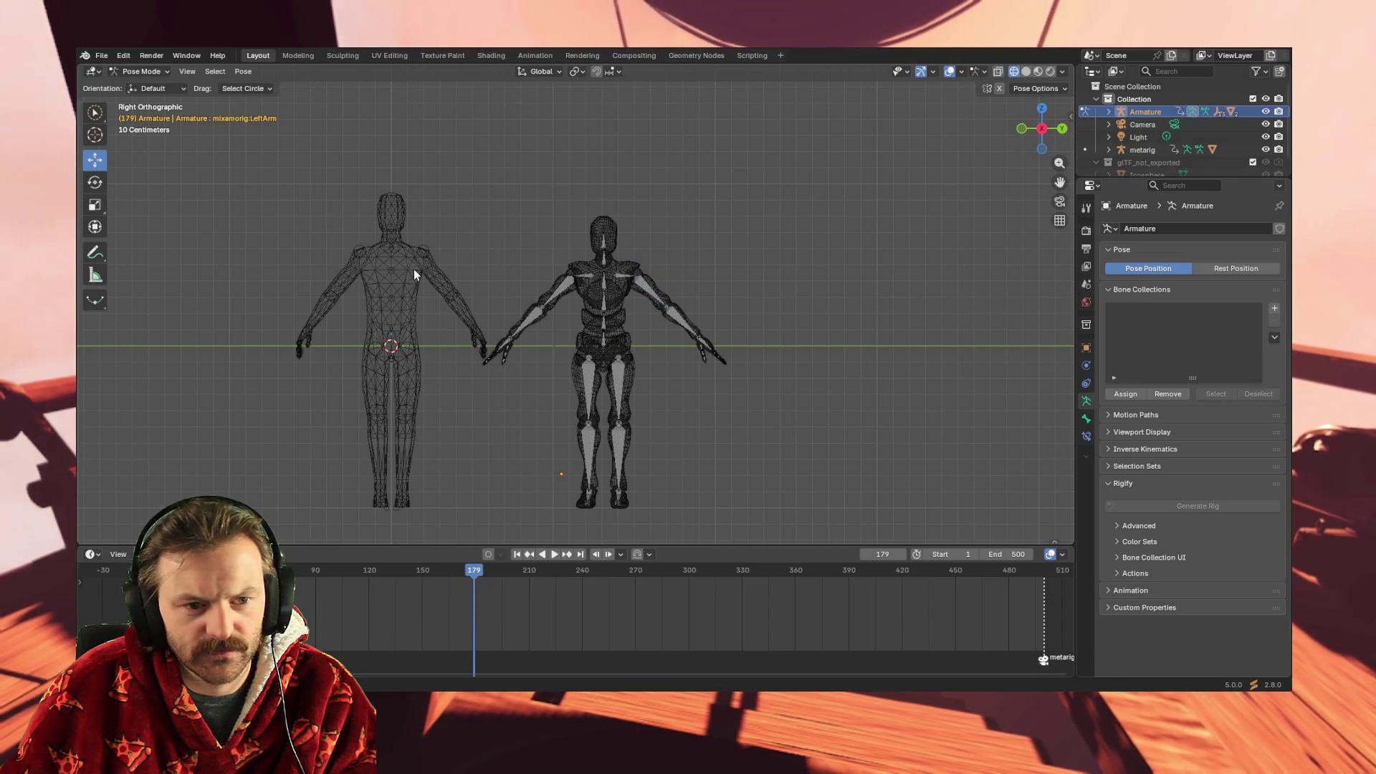
click(97, 120)
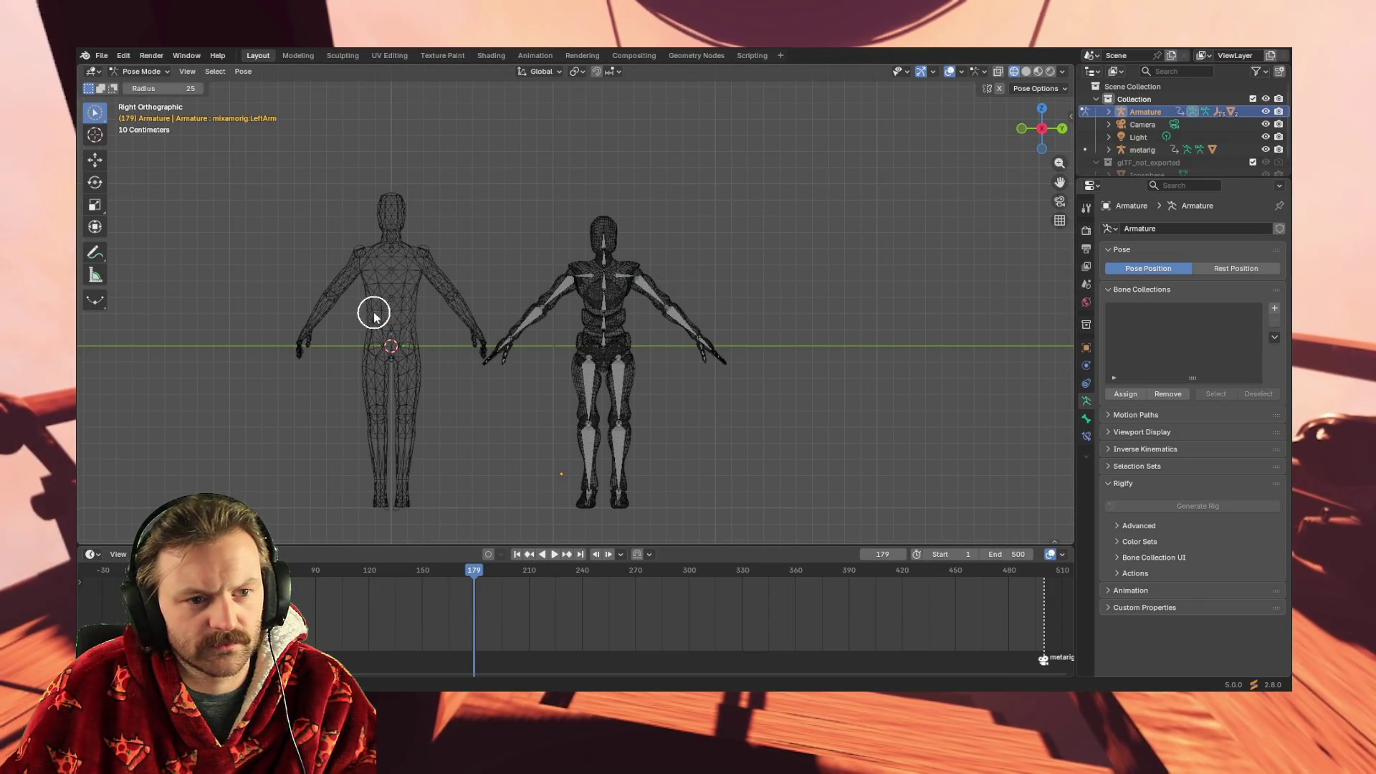
mouse_move(95, 114)
mouse_down()
mouse_move(161, 131)
mouse_move(140, 132)
mouse_move(156, 150)
mouse_up()
click(161, 129)
Clear the hand bone selection and make the metarig active from the Outliner
drag(294, 188, 489, 518)
click(369, 312)
click(1137, 153)
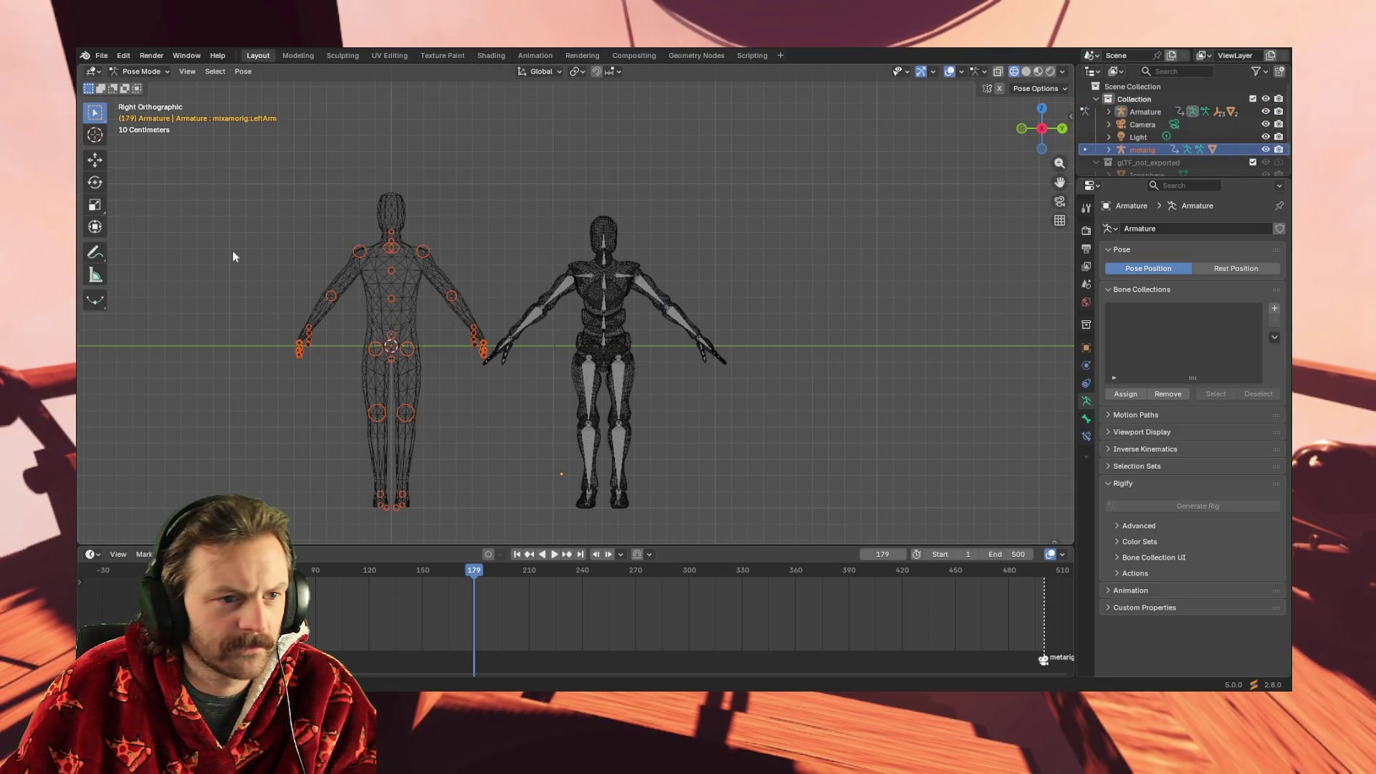
Expand the metarig, its mesh and its armature data in the Outliner
click(1109, 149)
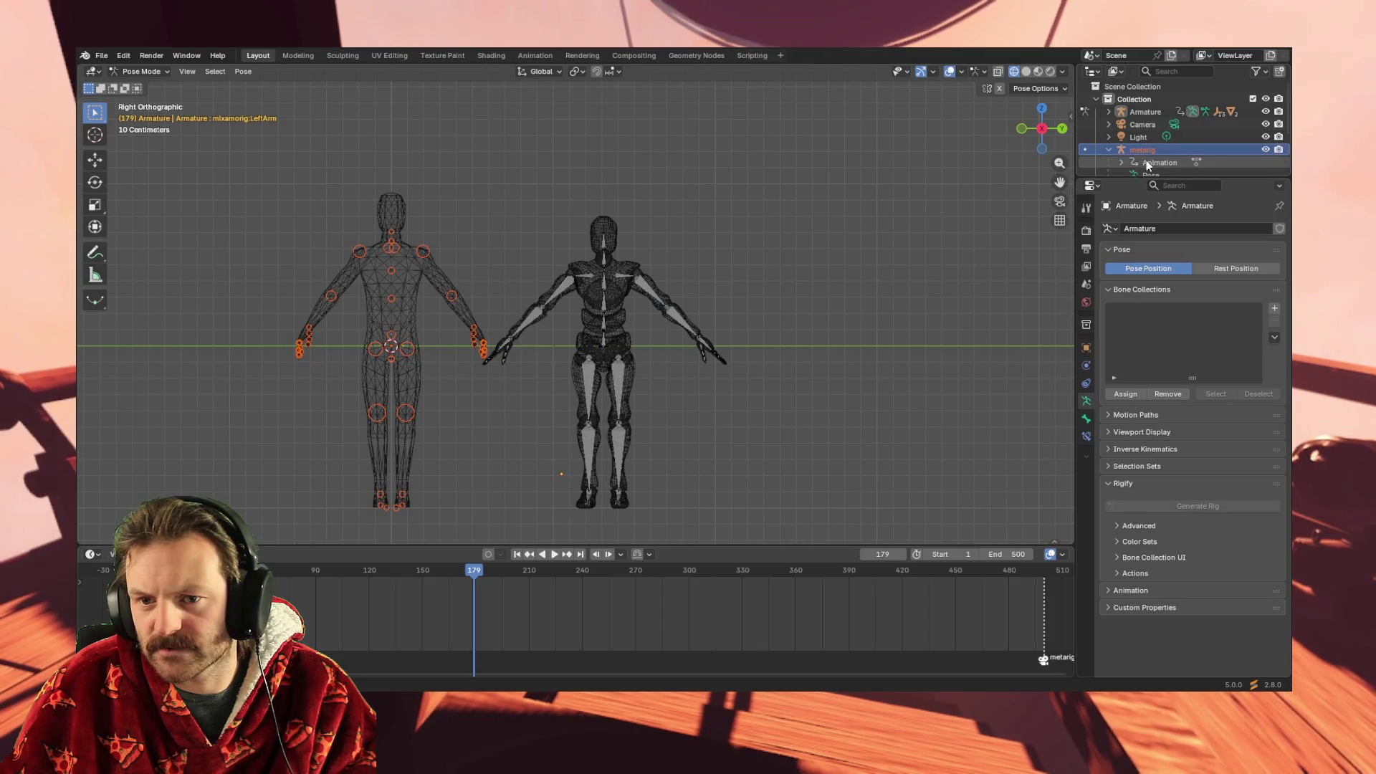
scroll(1147, 161, down, 2)
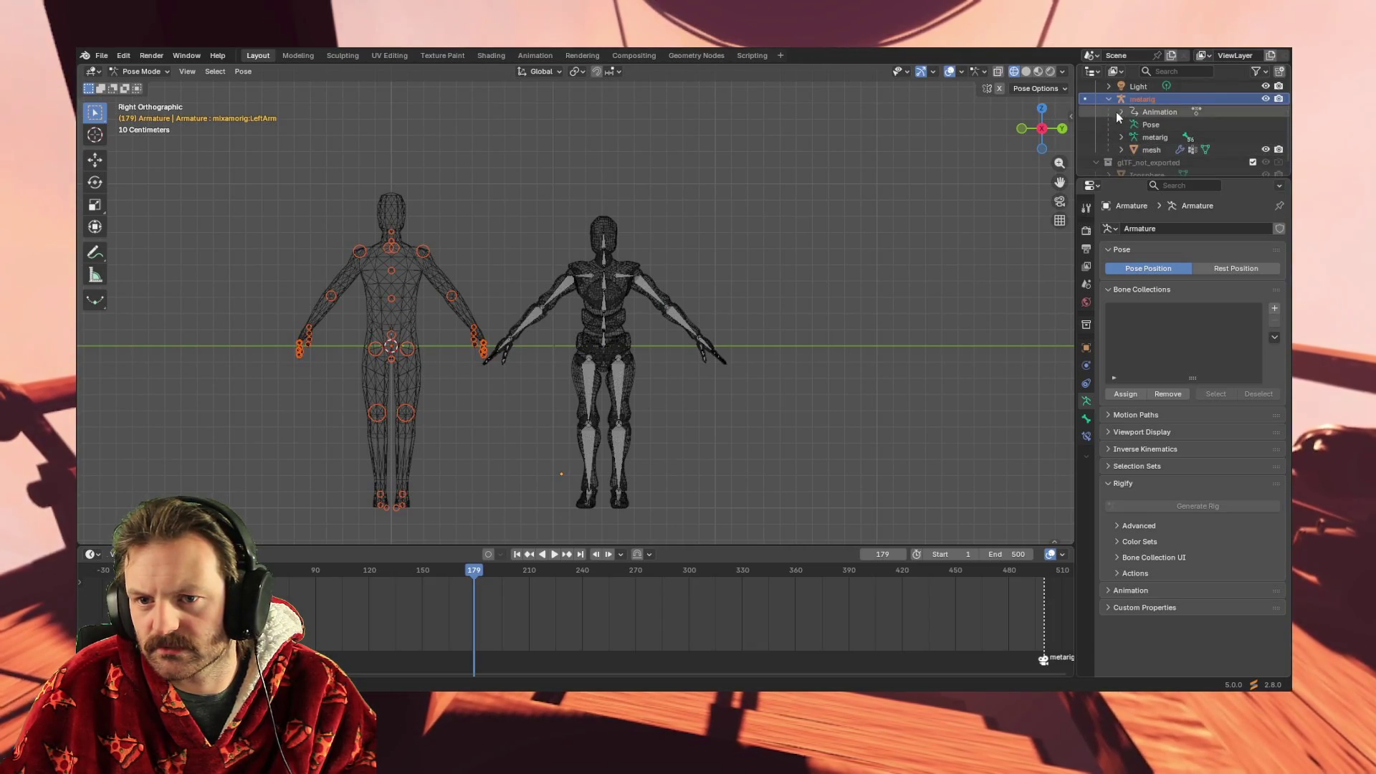
click(1122, 150)
scroll(1125, 152, down, 2)
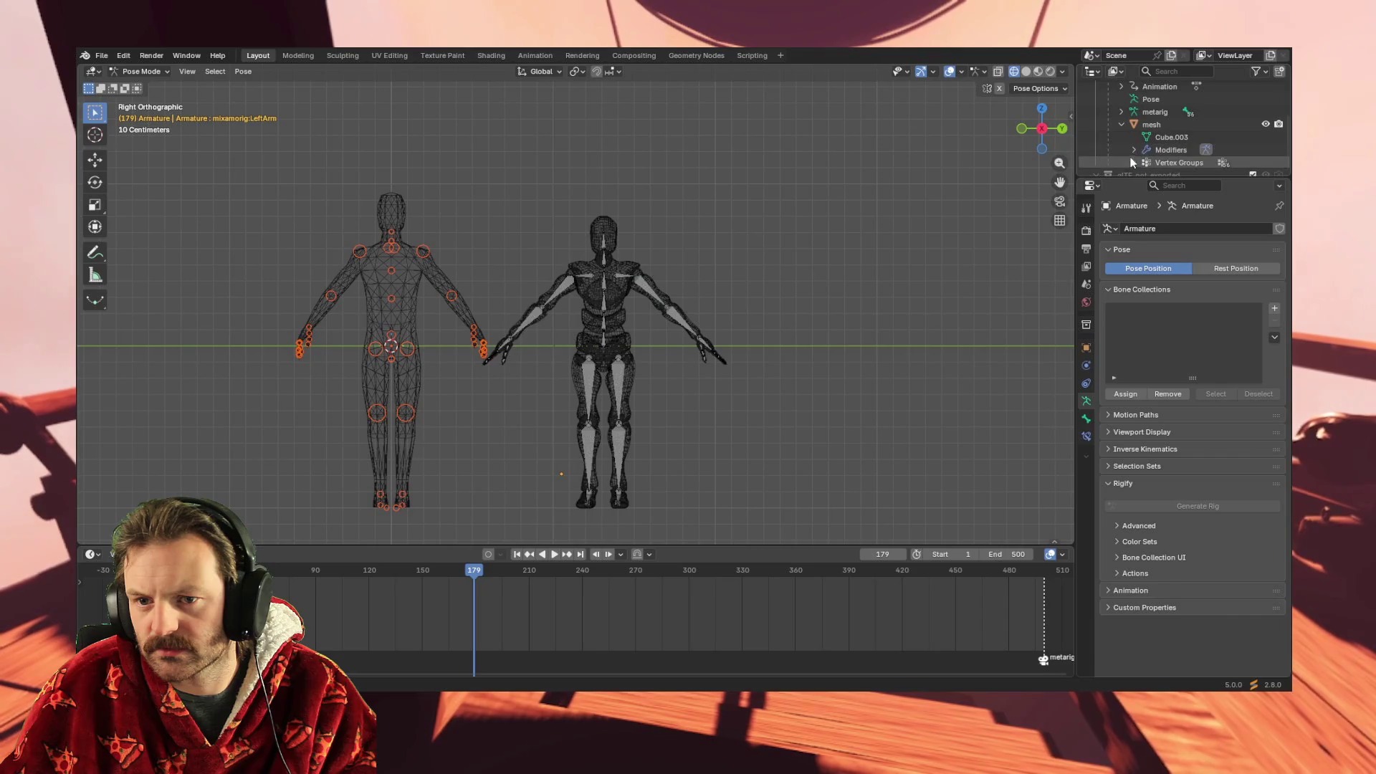
scroll(1116, 118, up, 1)
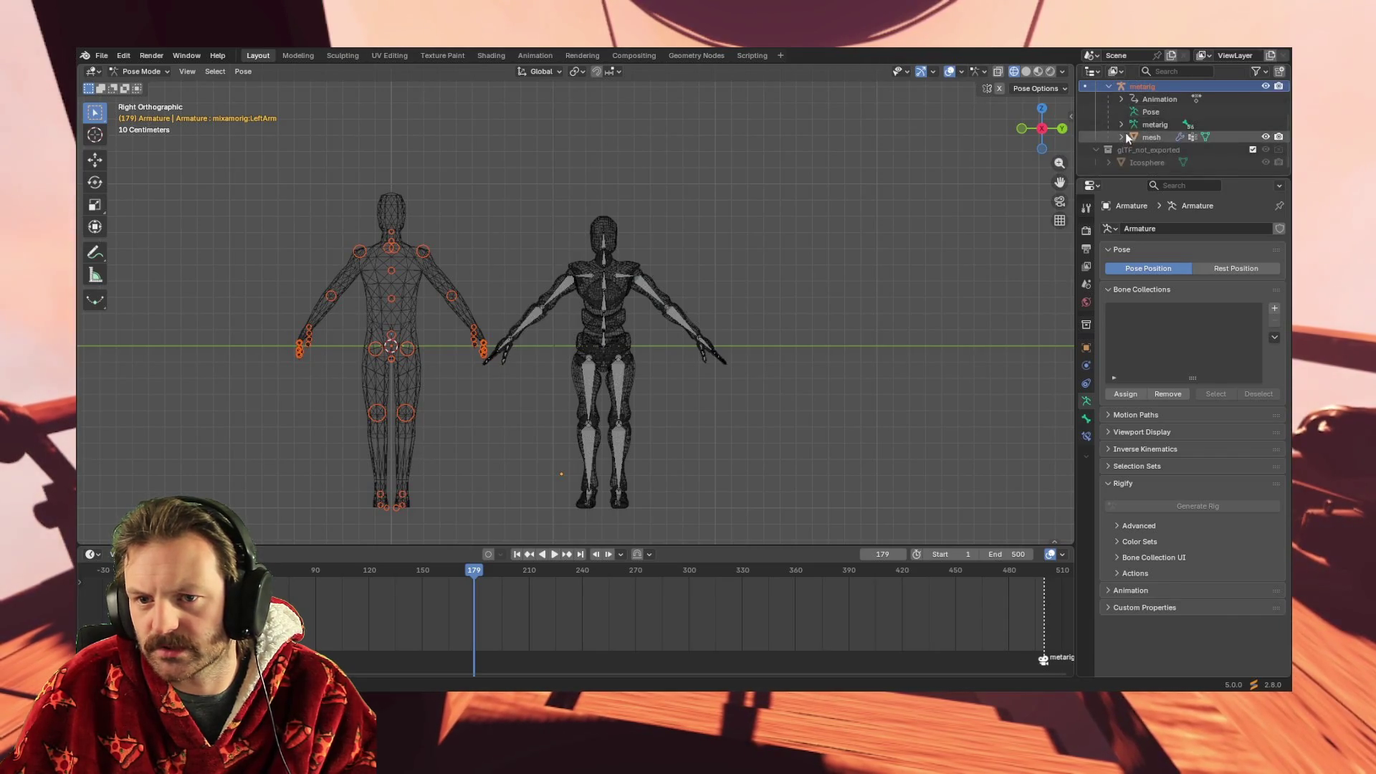
click(1122, 124)
click(1122, 125)
Select the metarig armature data, then the metarig object, then the right forearm bone
click(1154, 125)
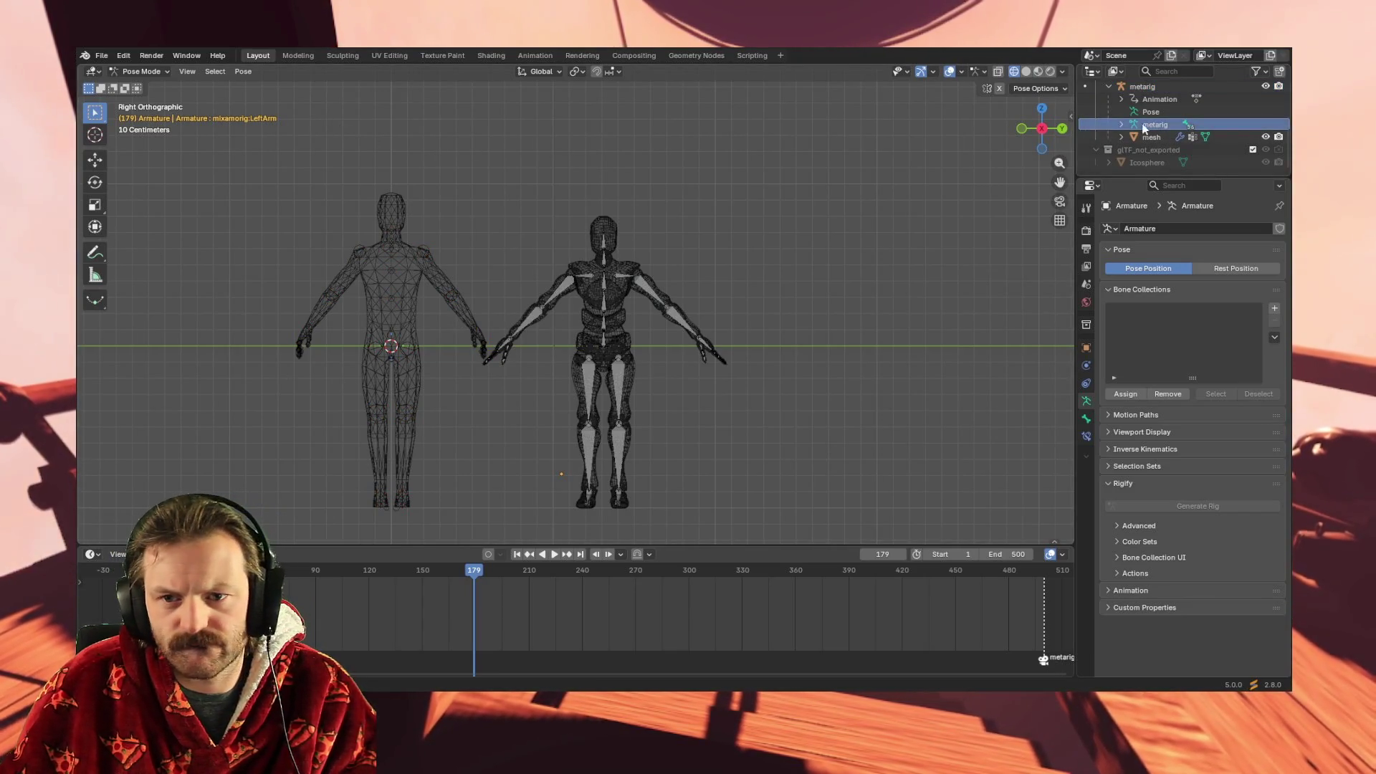
click(1143, 86)
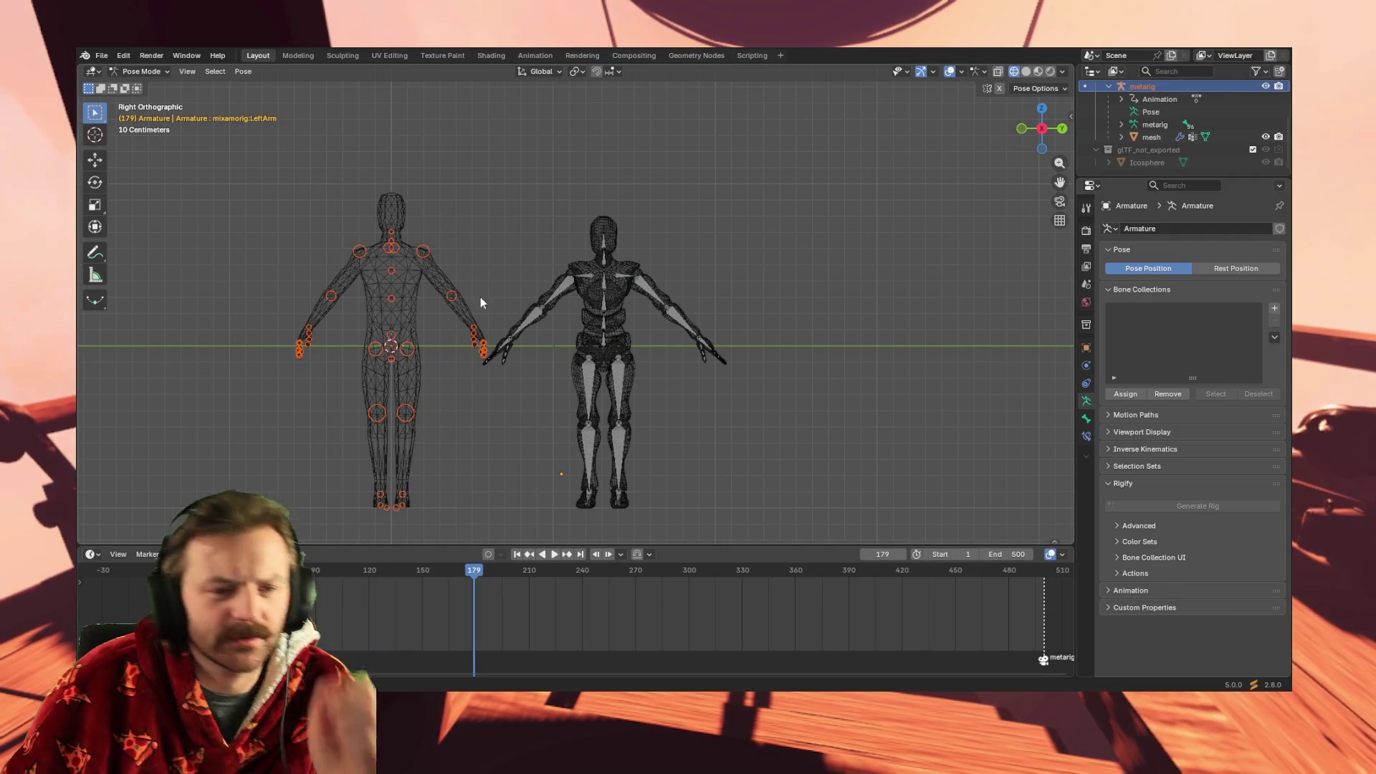
click(537, 316)
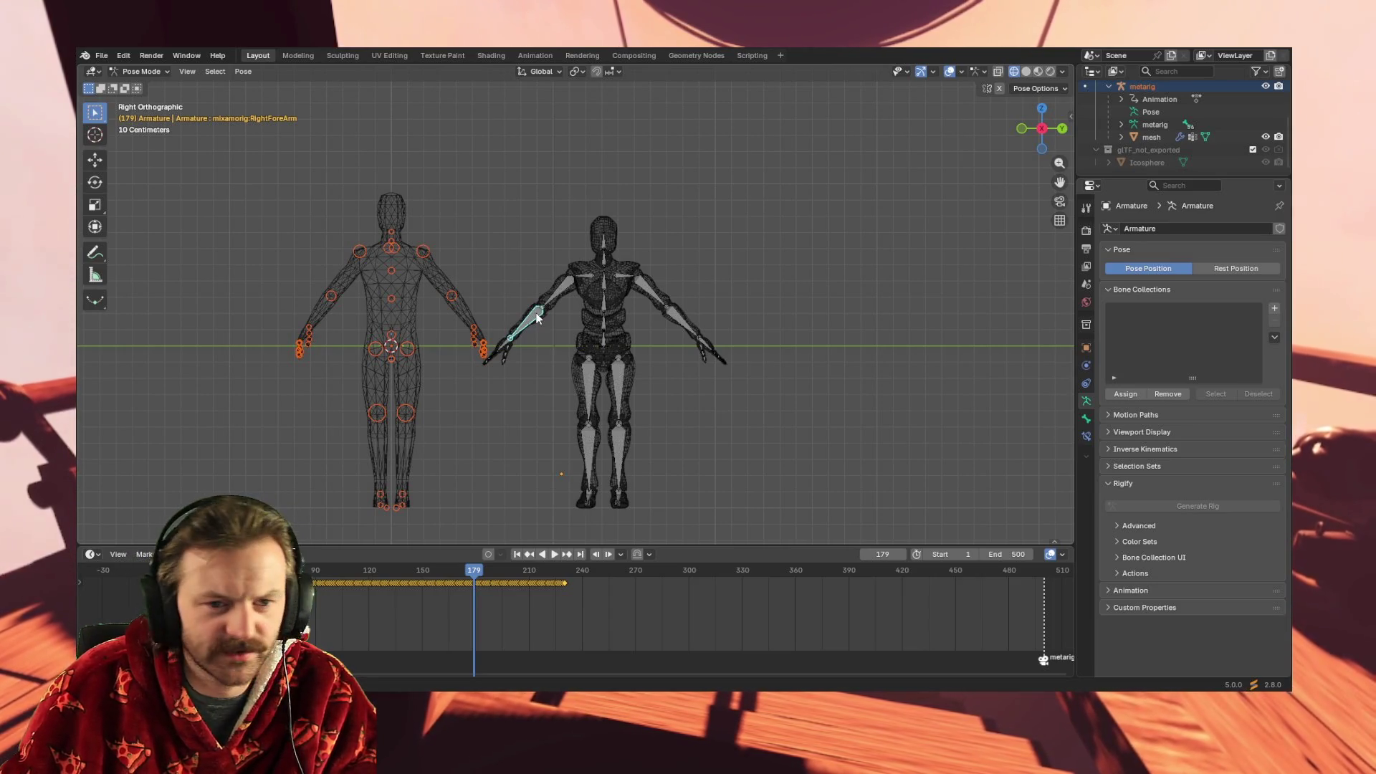
Deselect all bones with Alt+A and select the Armature with the metarig in the Outliner
key(alt+a)
scroll(1178, 127, up, 3)
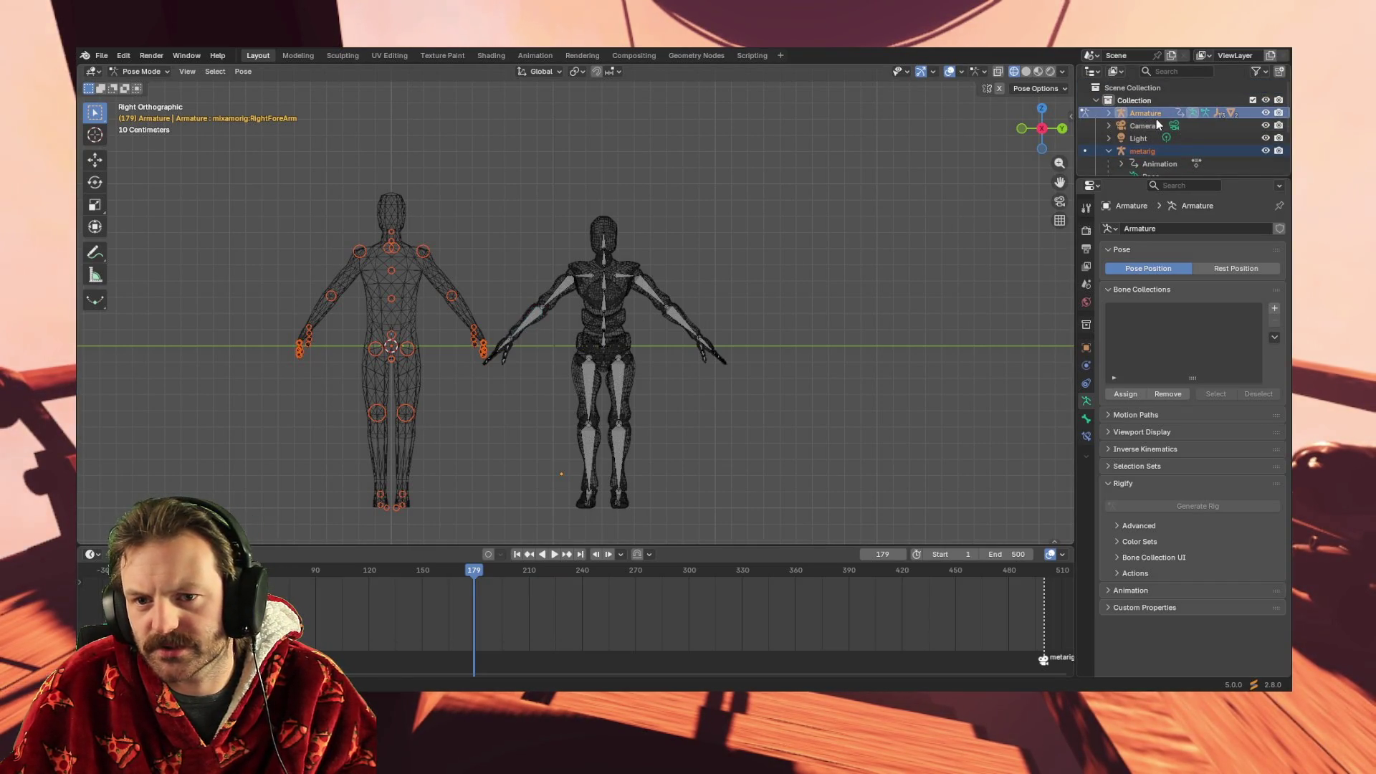
click(1153, 117)
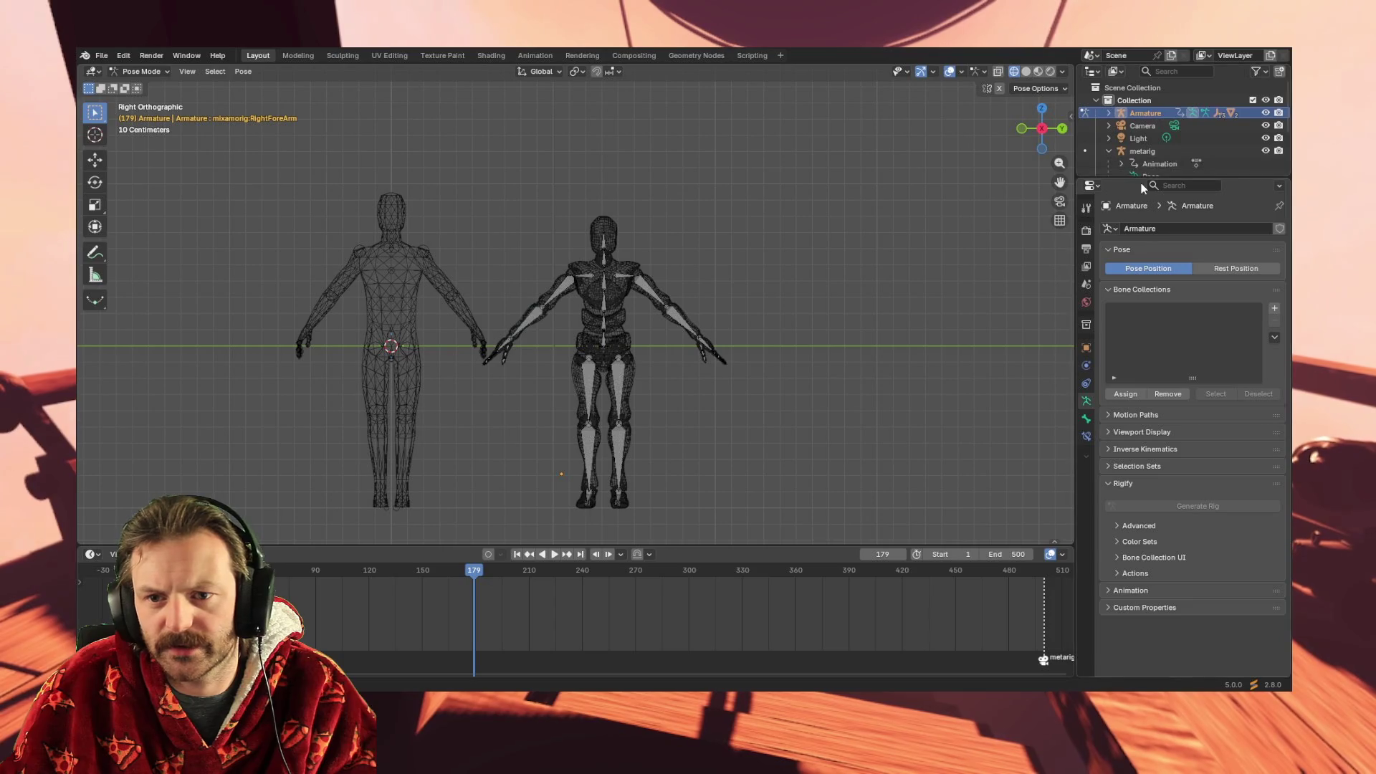
click(1147, 151)
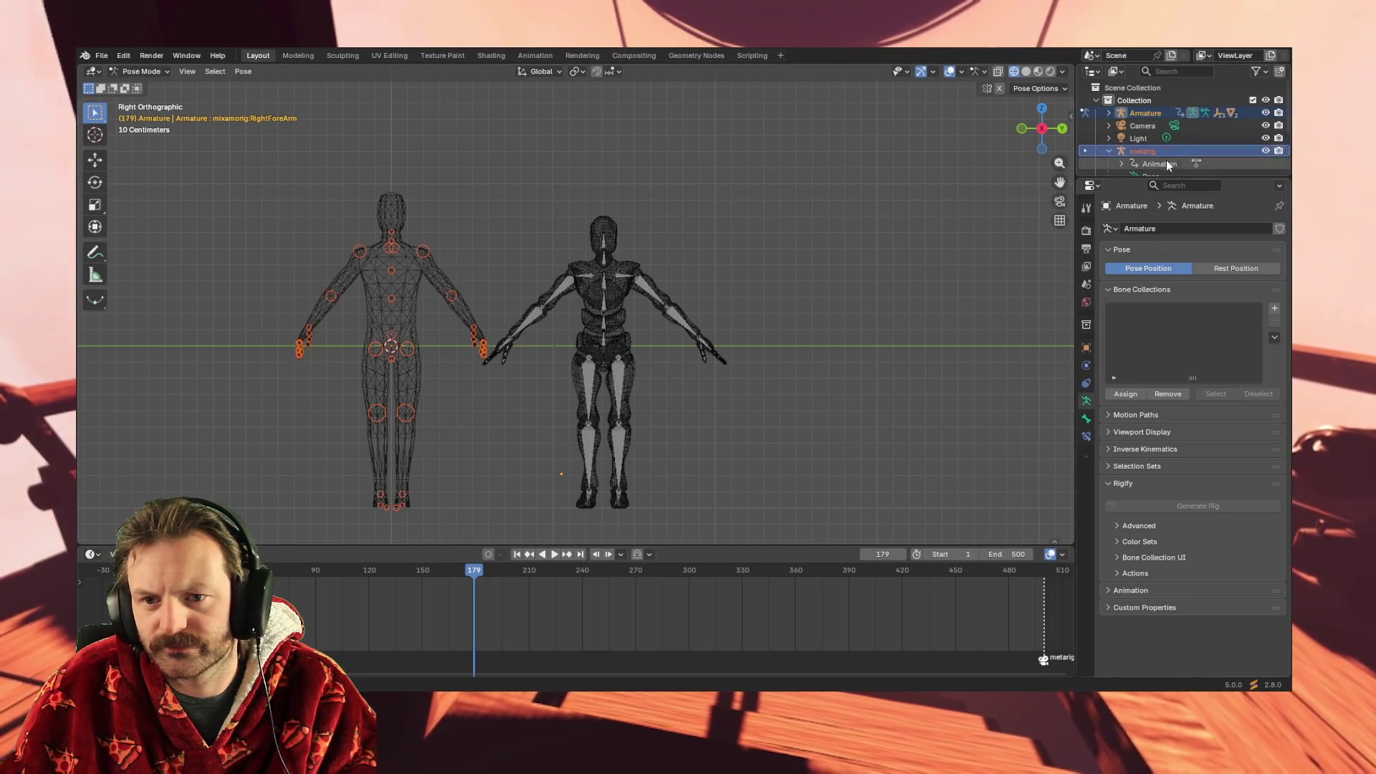
ctrl+click(1168, 113)
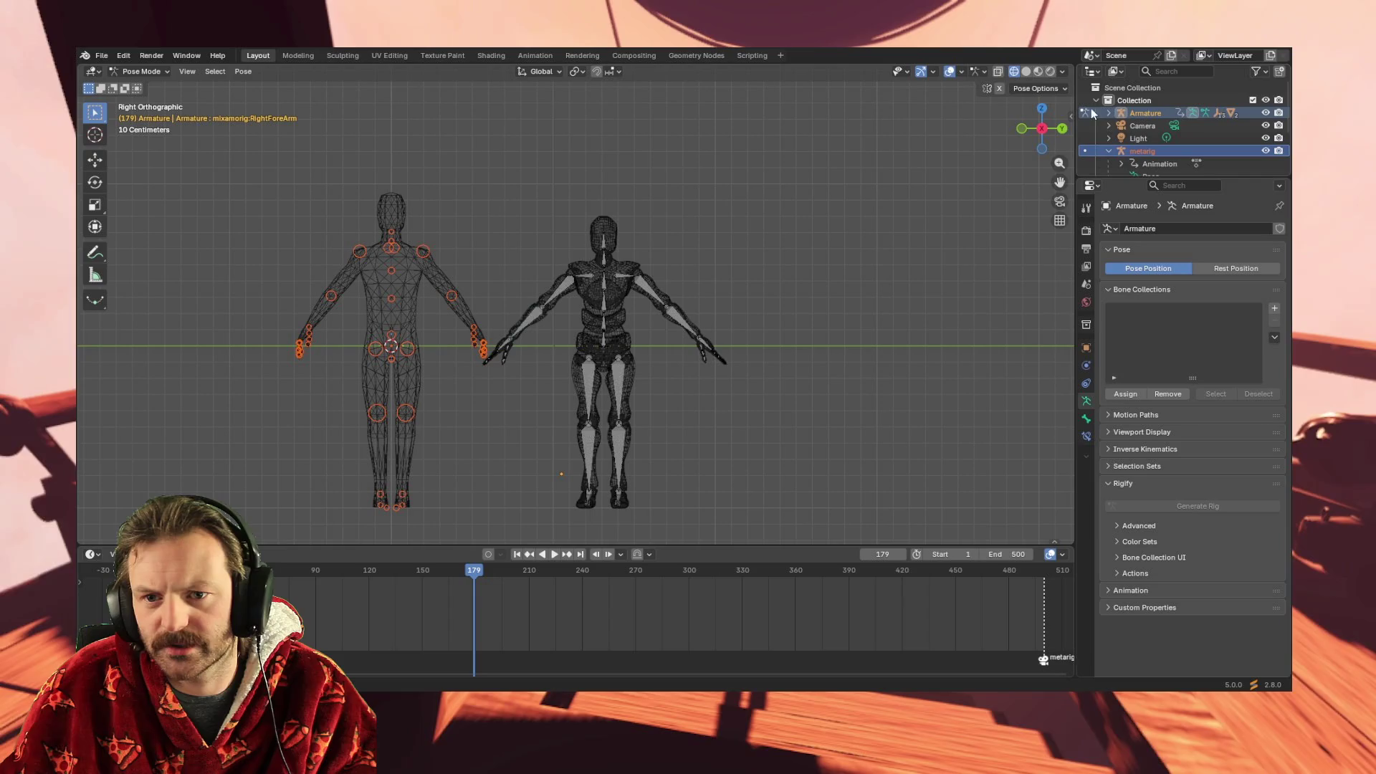
Expand the Armature and start renaming its armature data, keeping the name Armature
click(1108, 112)
scroll(1186, 138, down, 2)
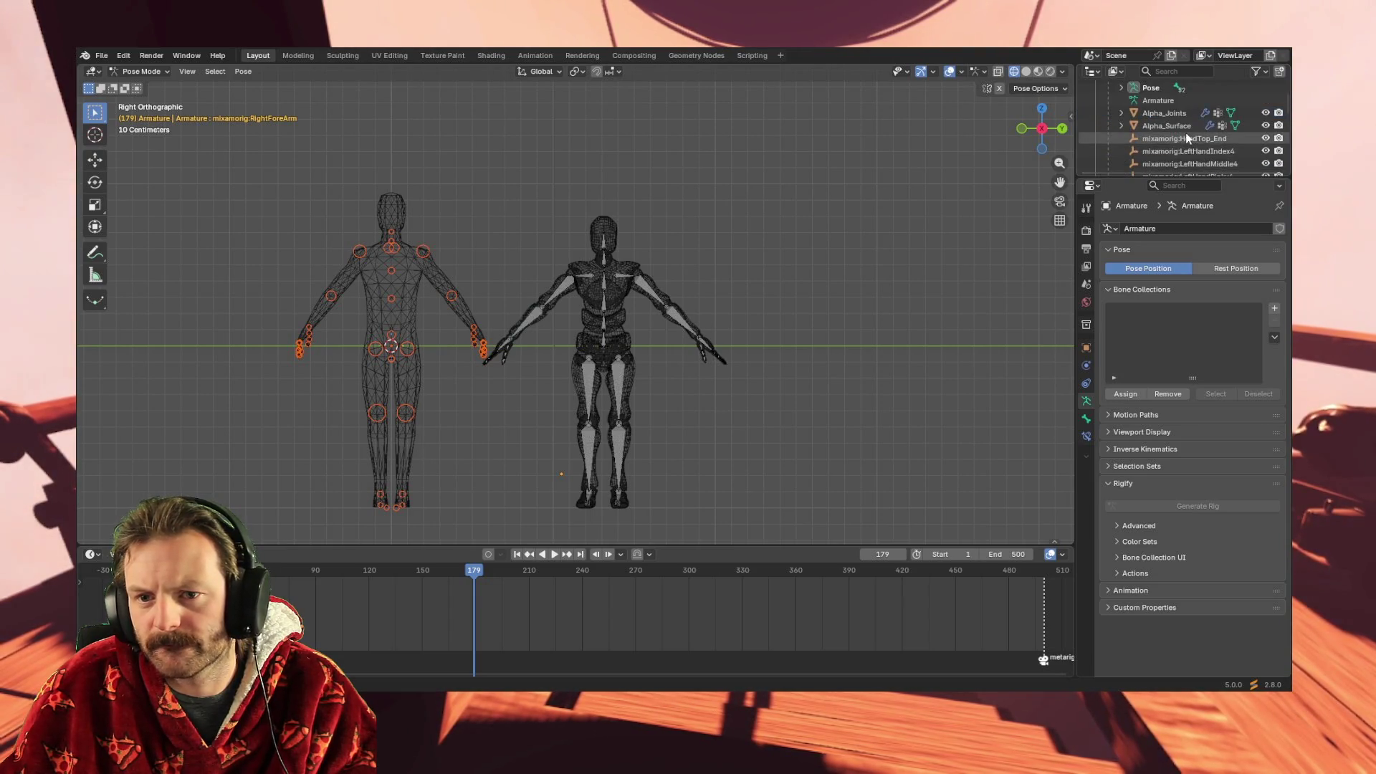
click(1126, 127)
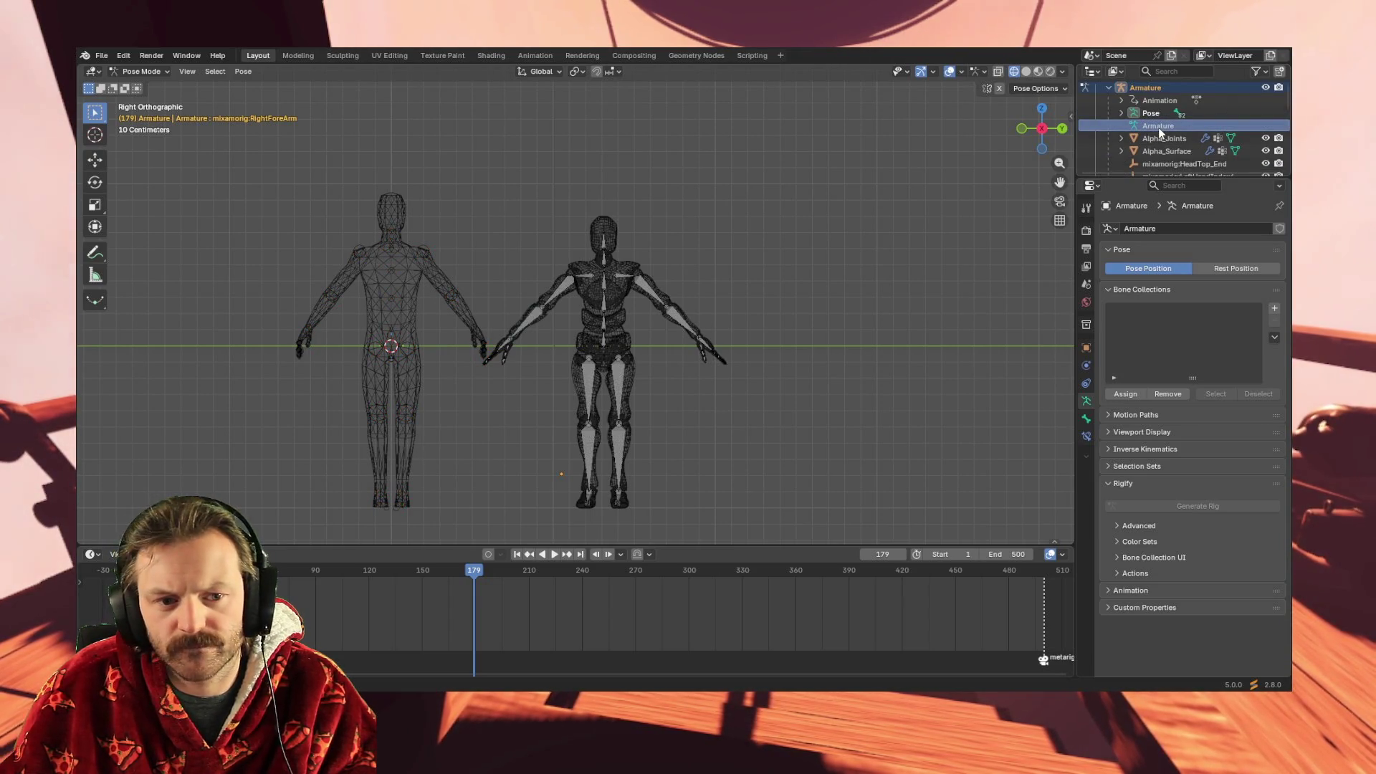
double_click(1168, 126)
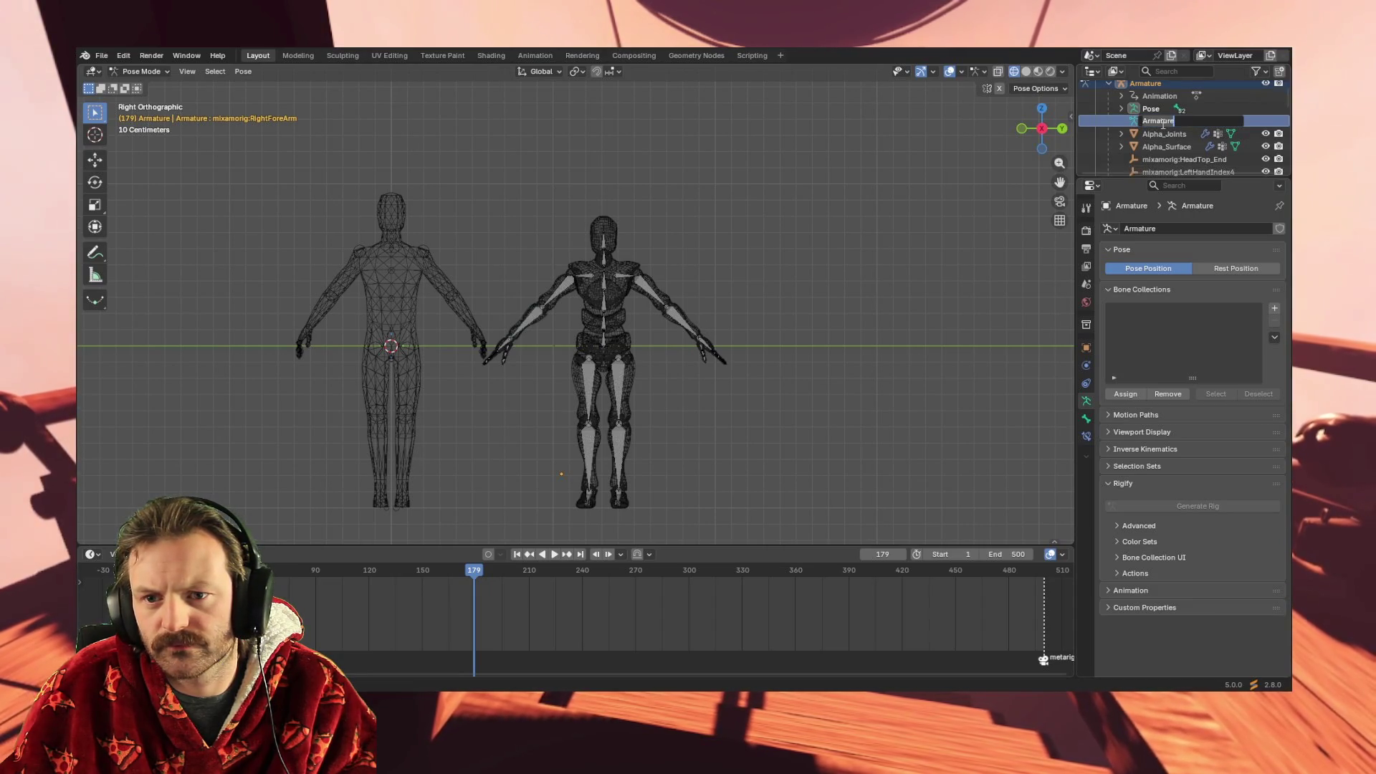
key(Return)
mouse_move(740, 242)
middle_down()
mouse_move(750, 258)
mouse_move(727, 270)
middle_up()
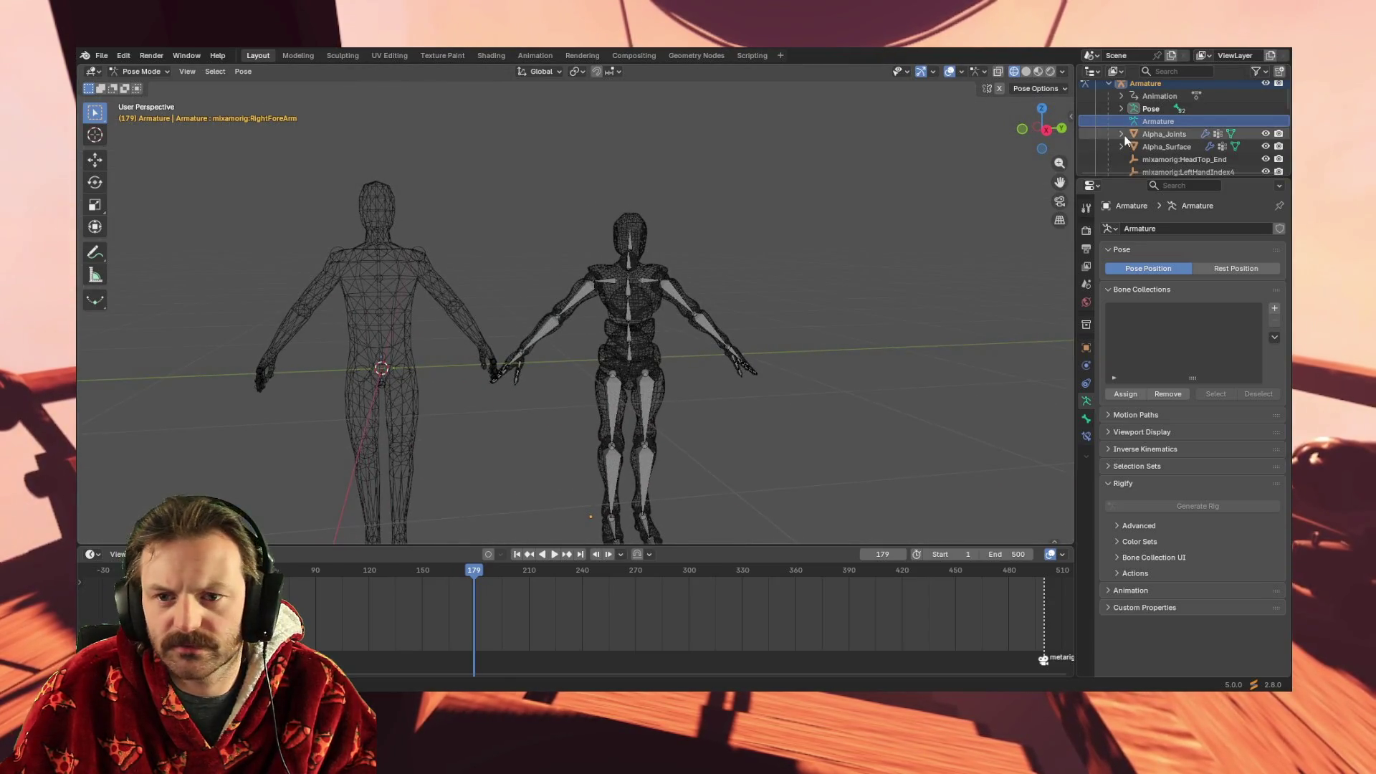
Select the Alpha_Joints, Alpha_Surface and mixamorig:HeadTop_End entries under the Armature
click(1147, 134)
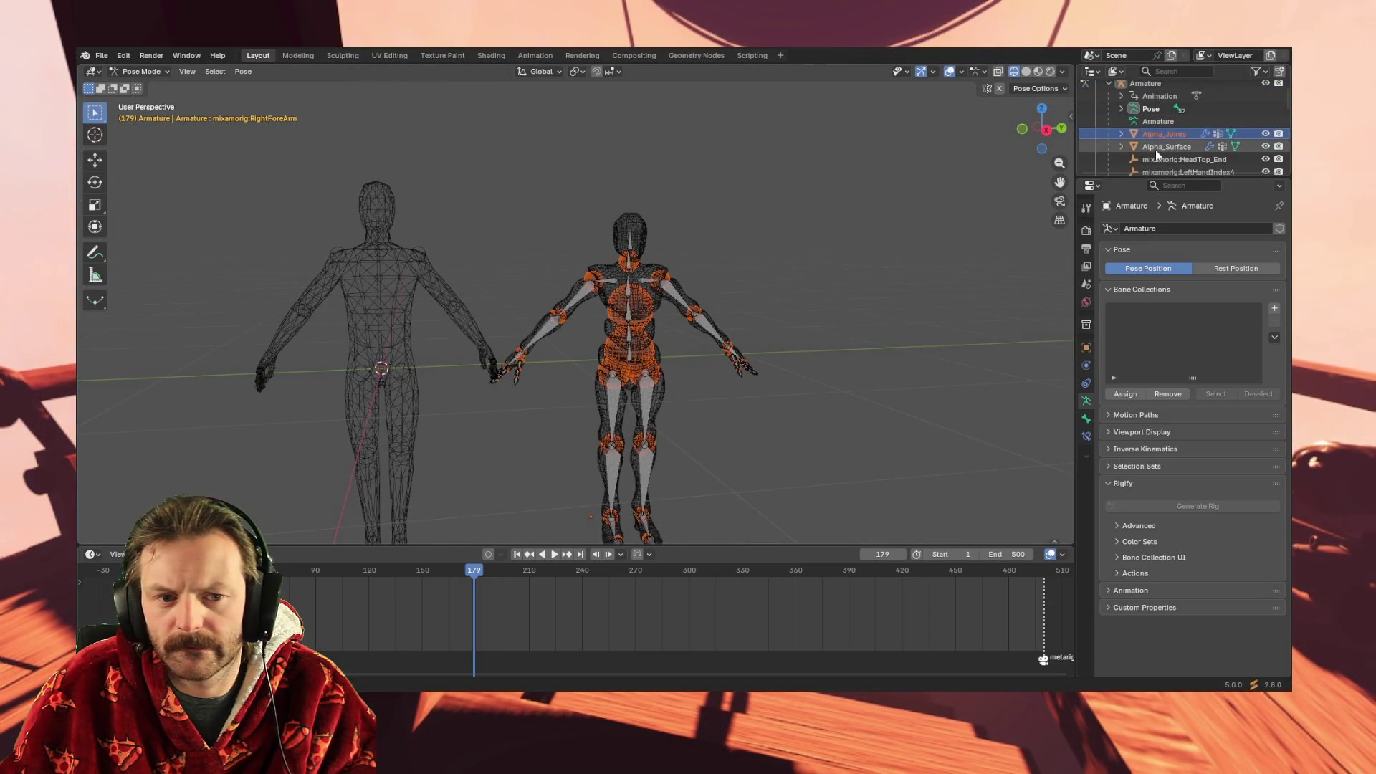
click(1156, 147)
click(1157, 159)
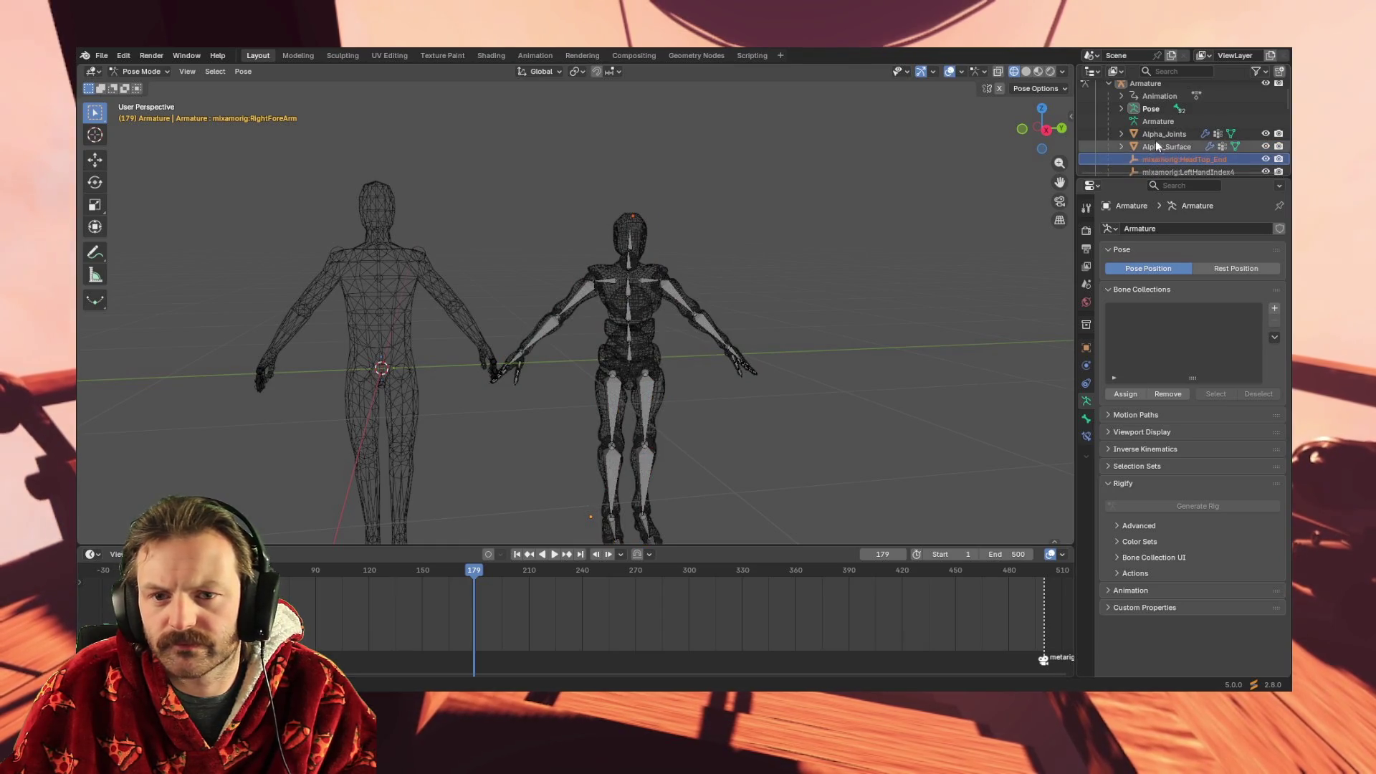
scroll(1151, 133, down, 3)
scroll(1154, 133, up, 3)
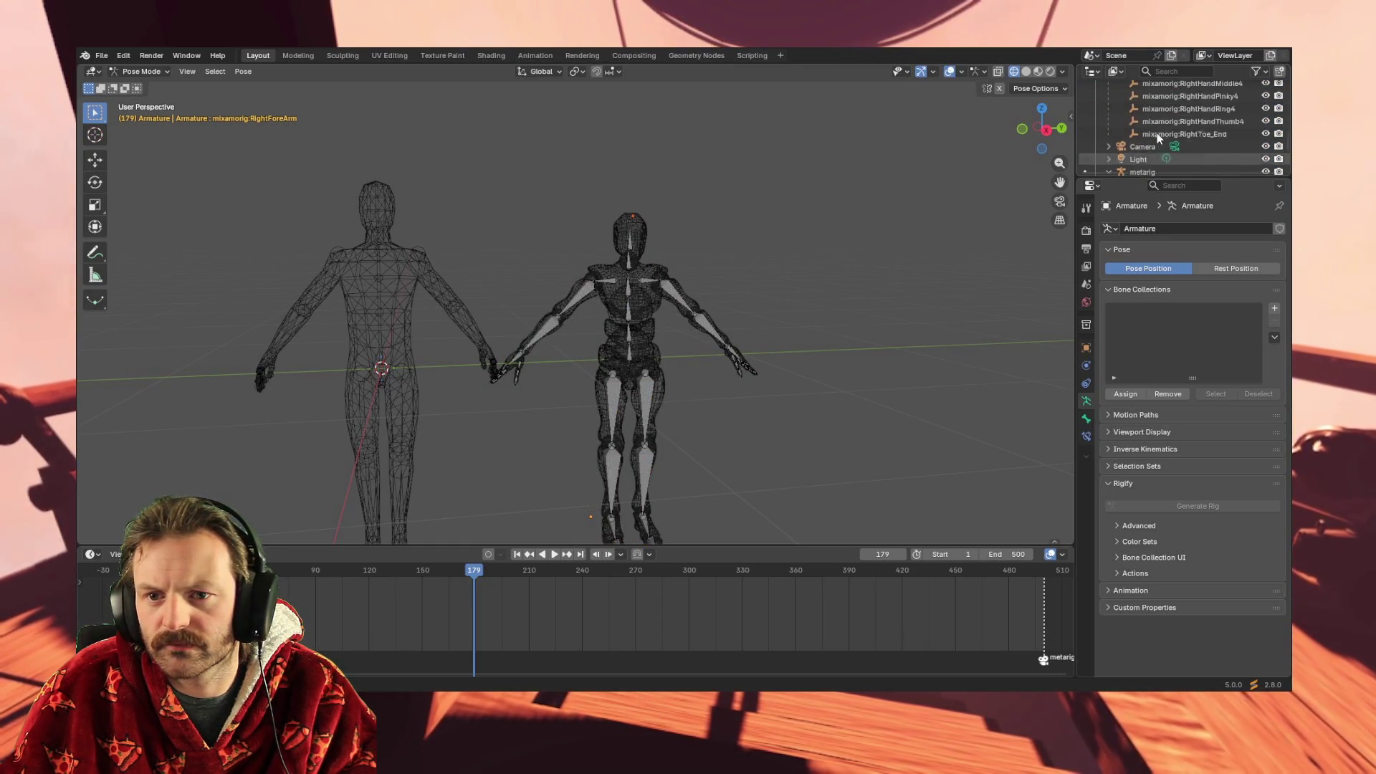
scroll(1155, 157, down, 2)
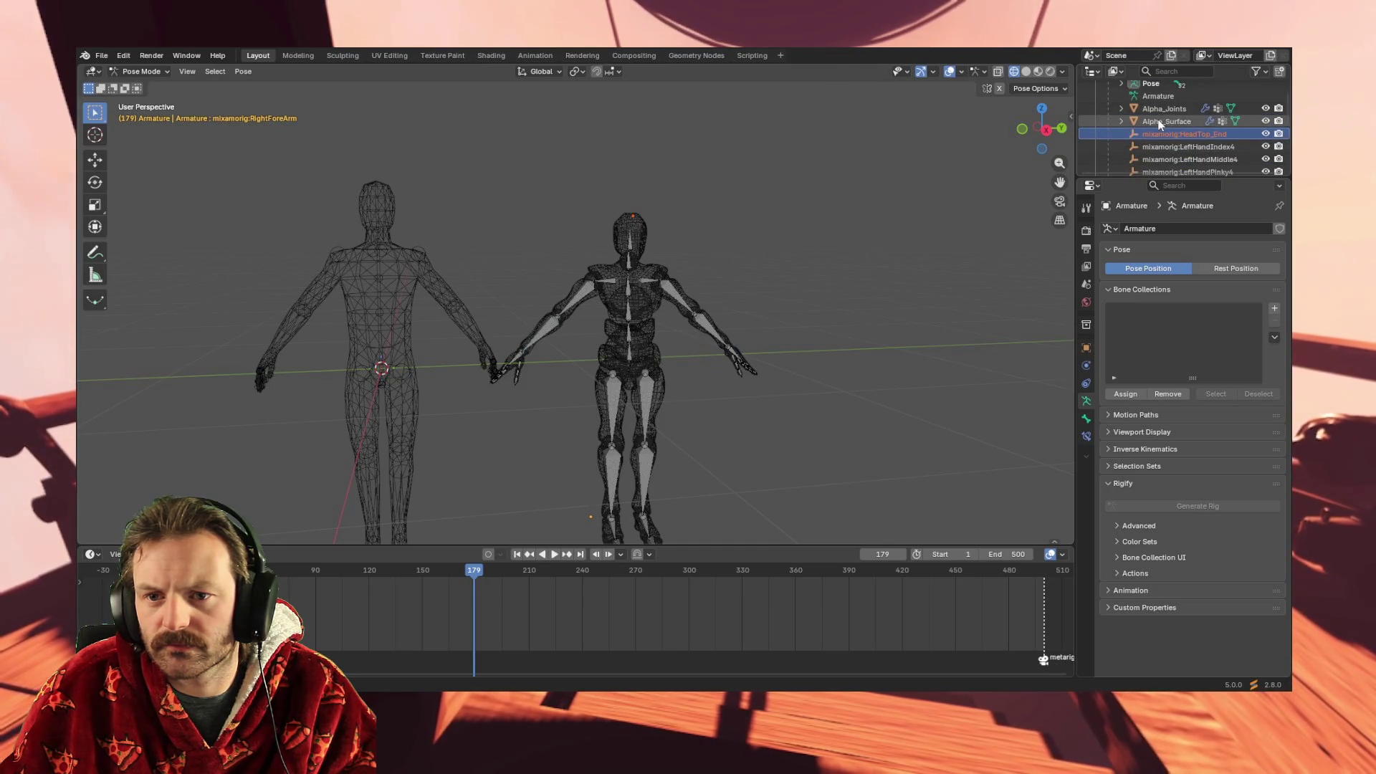
click(1157, 119)
click(1159, 110)
Inspect Alpha_Surface's Mesh data, then reselect Alpha_Joints and the Armature's skeleton data
click(1122, 110)
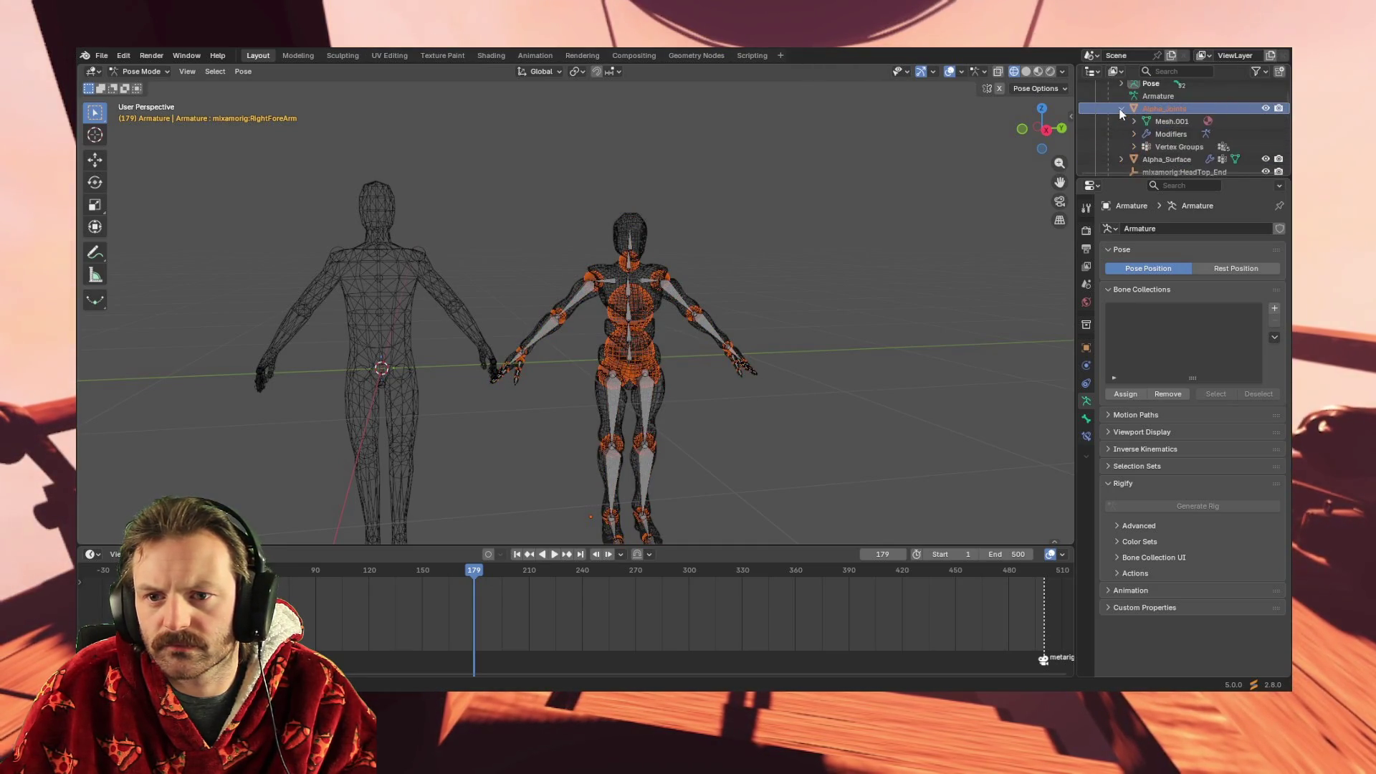
click(1122, 109)
click(1122, 121)
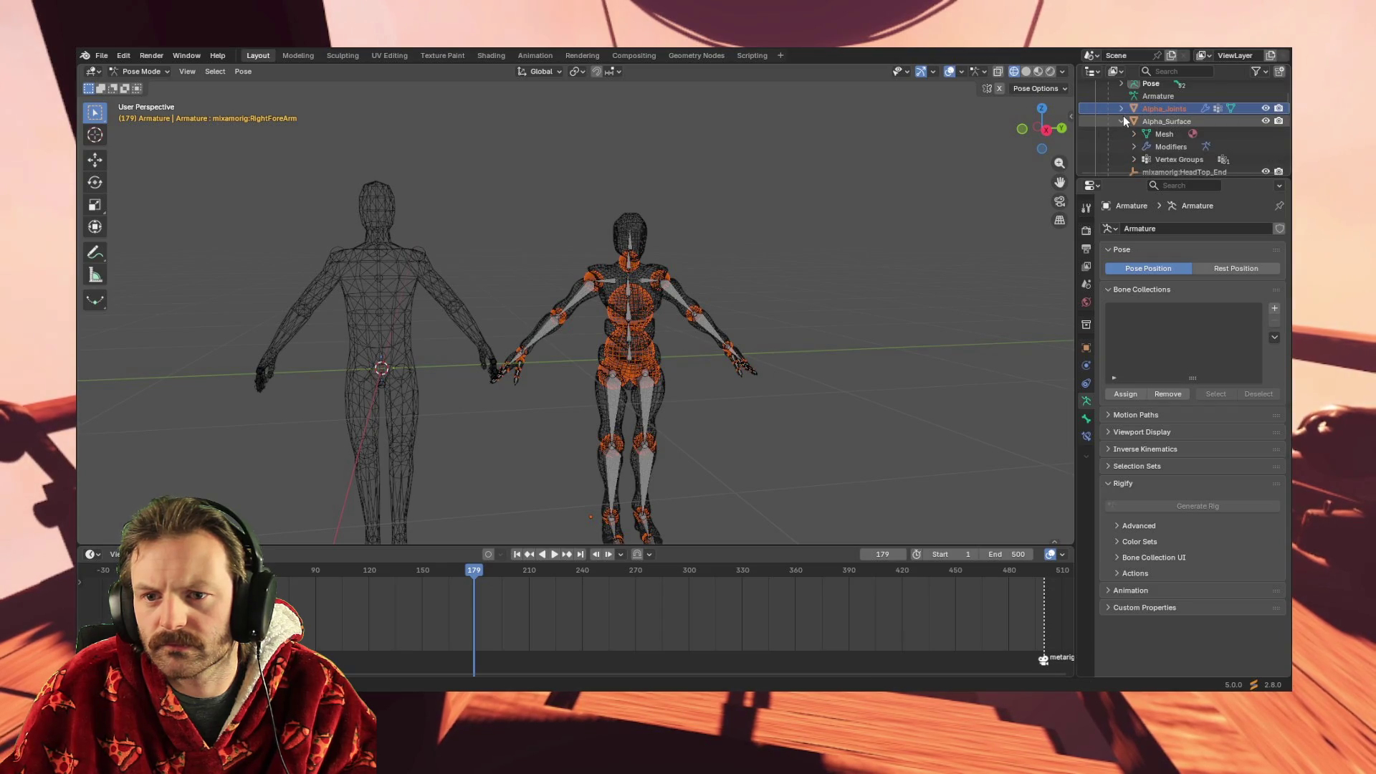
click(1164, 134)
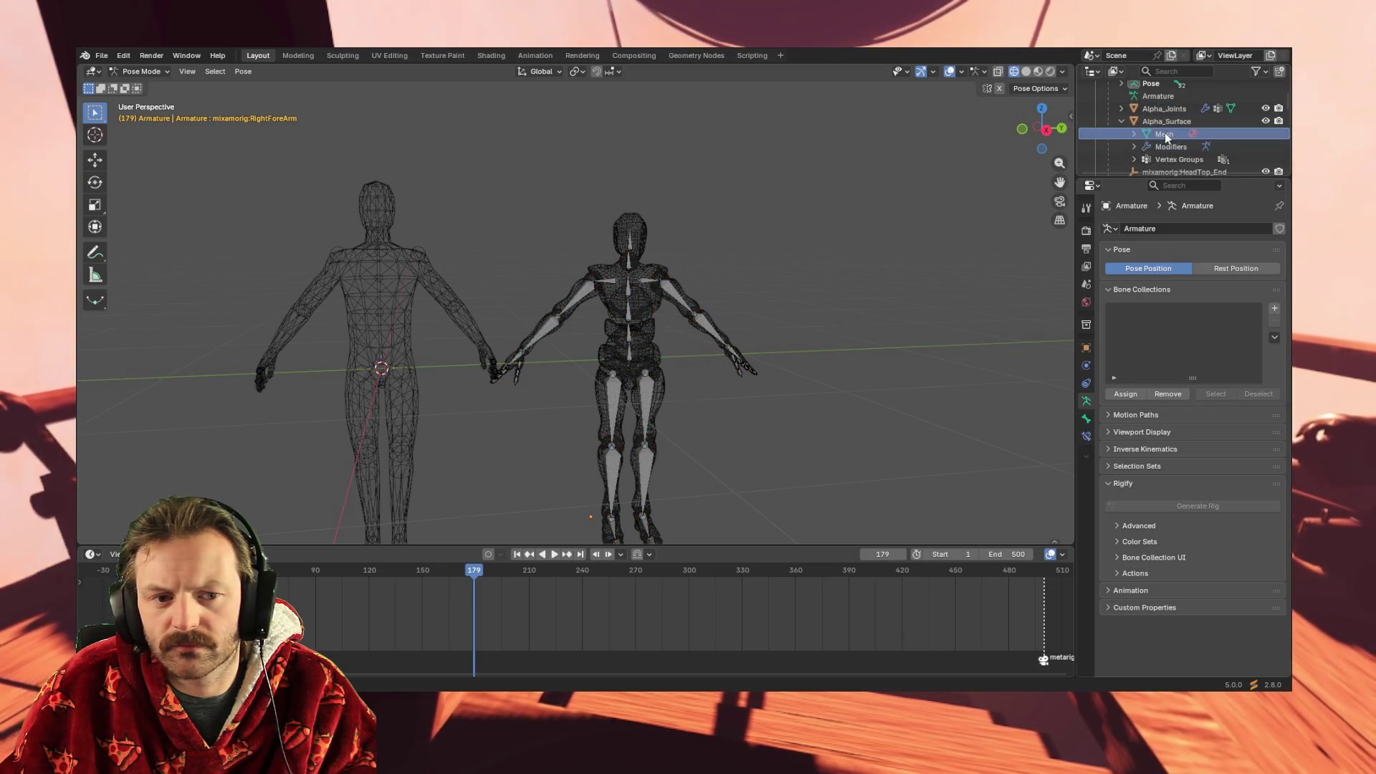
click(1123, 121)
click(1145, 109)
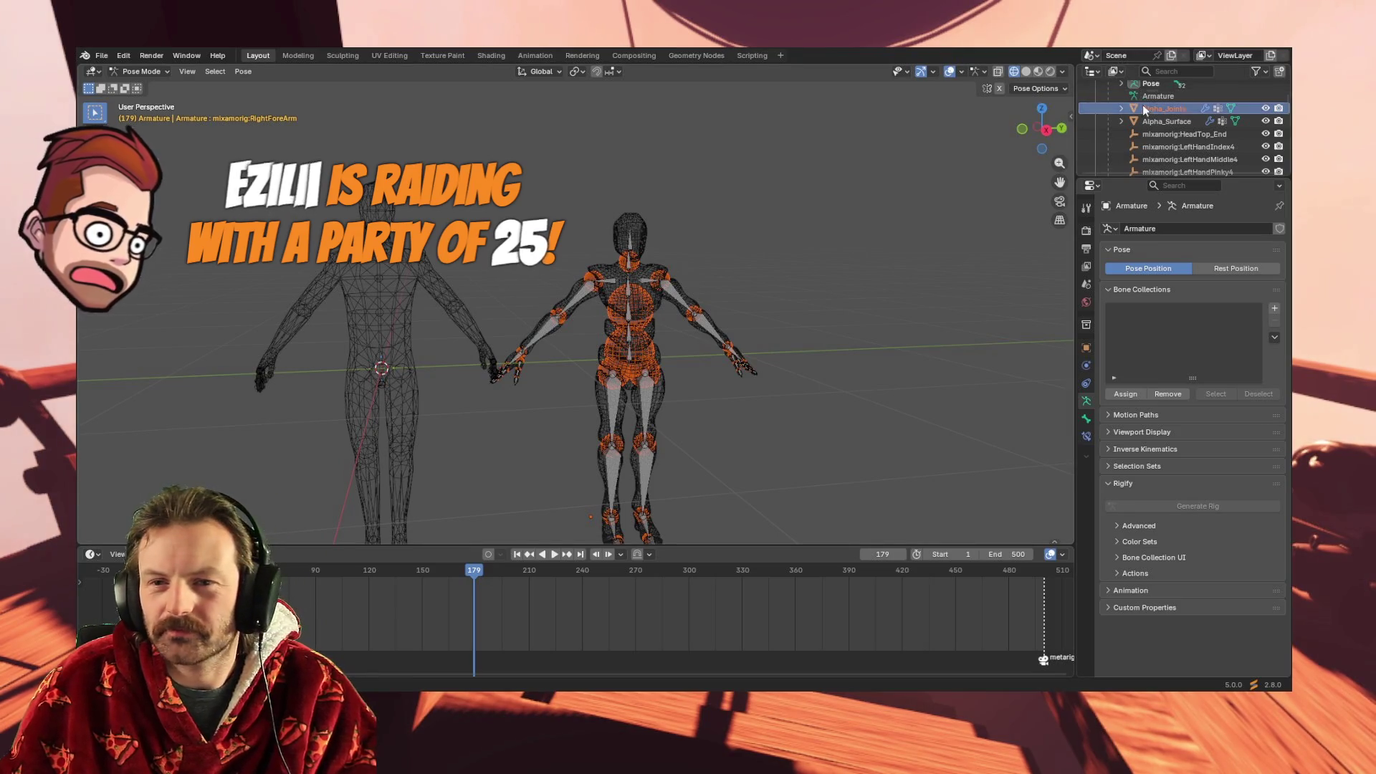
click(1162, 96)
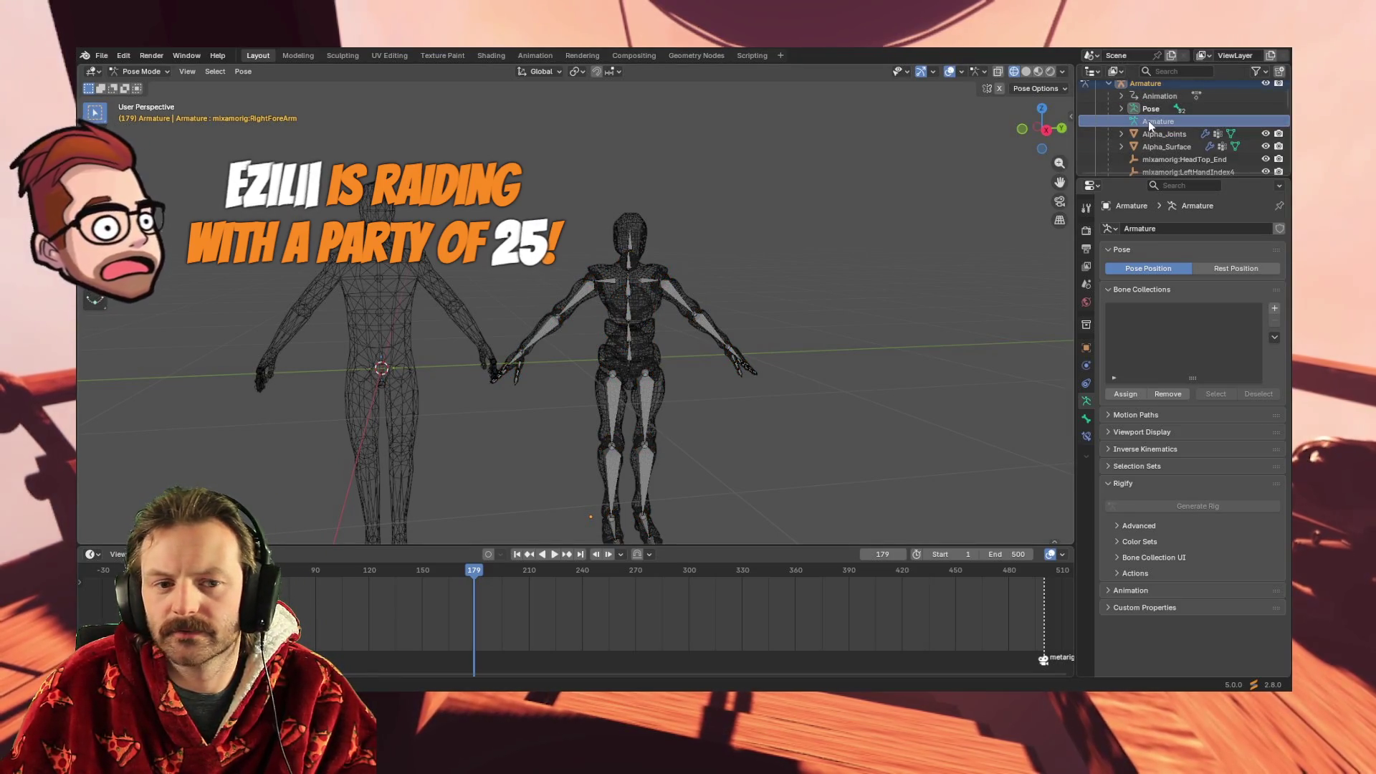
Select the metarig on the left figure from the Outliner
scroll(1148, 115, up, 3)
scroll(1147, 110, down, 10)
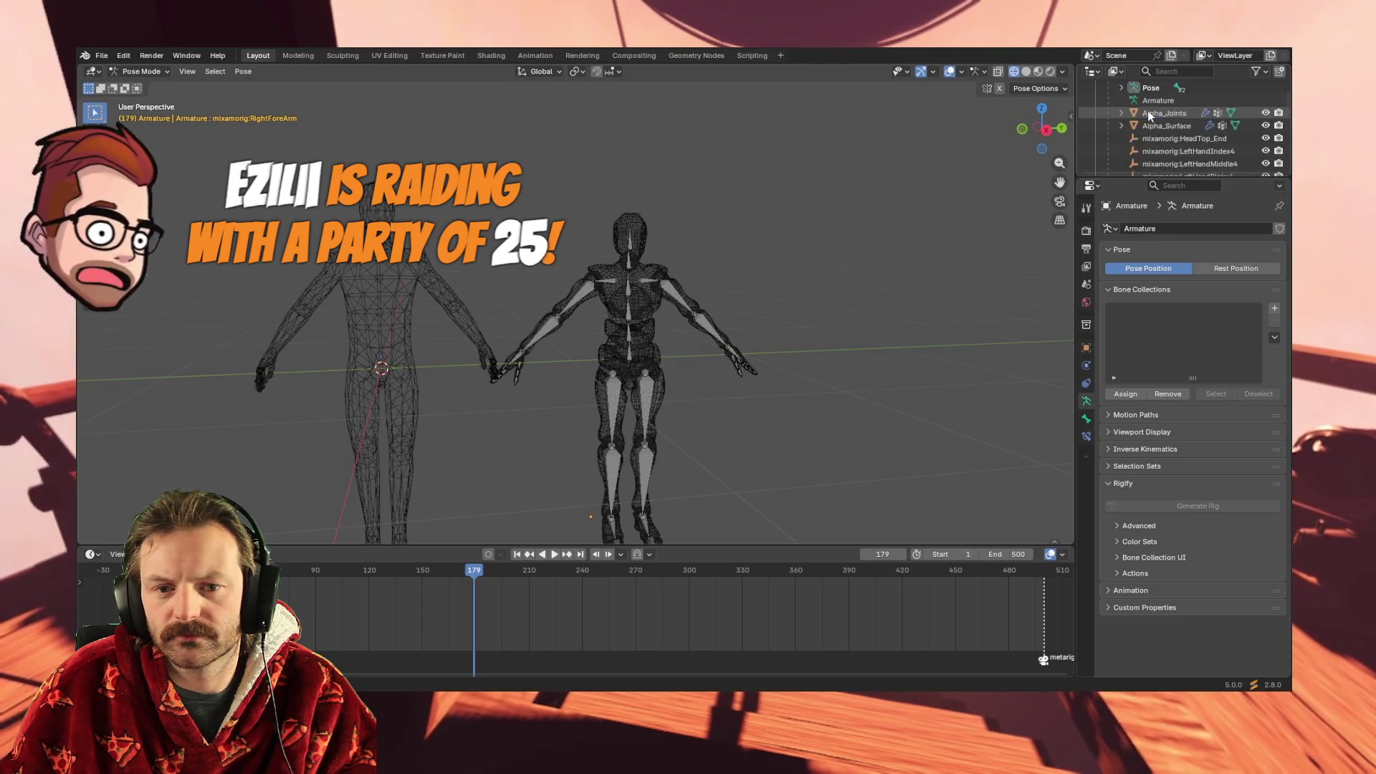
scroll(1149, 117, down, 5)
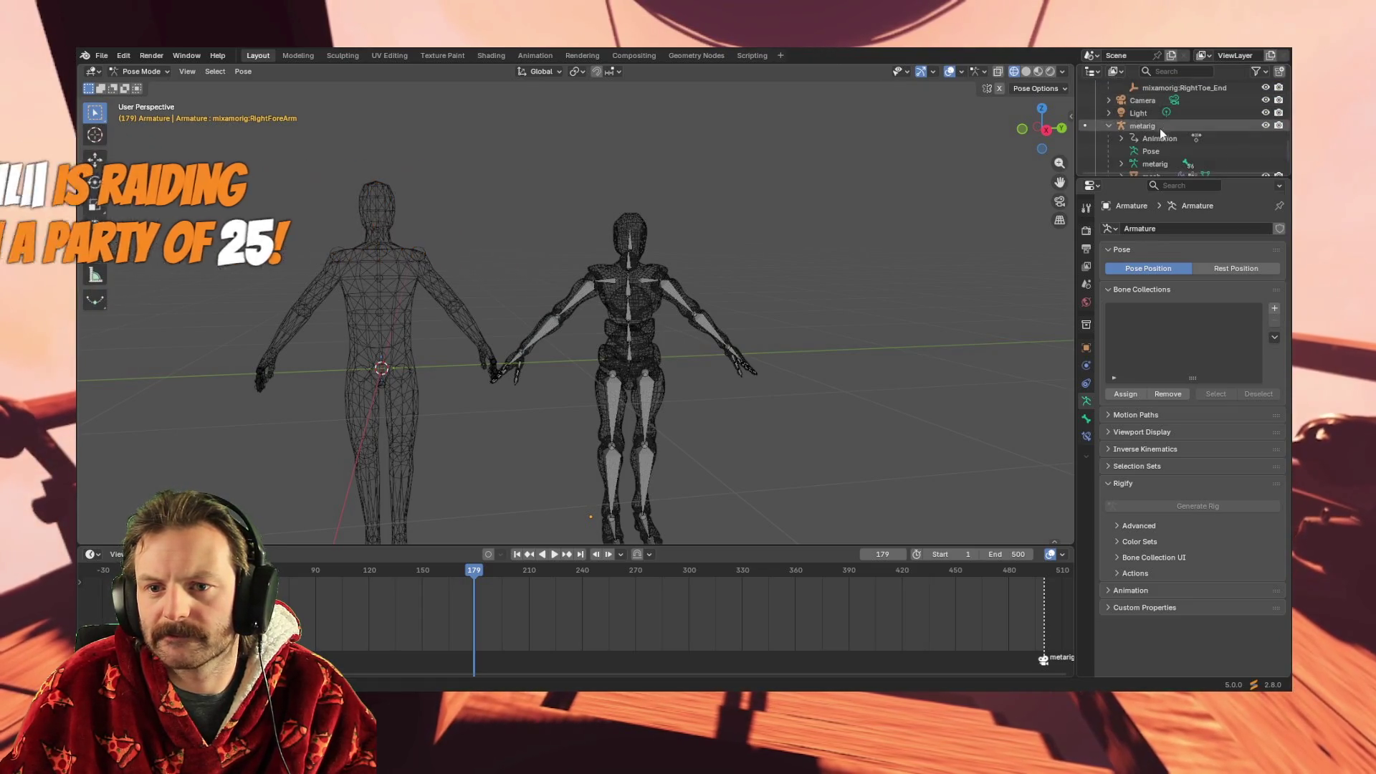
click(1161, 126)
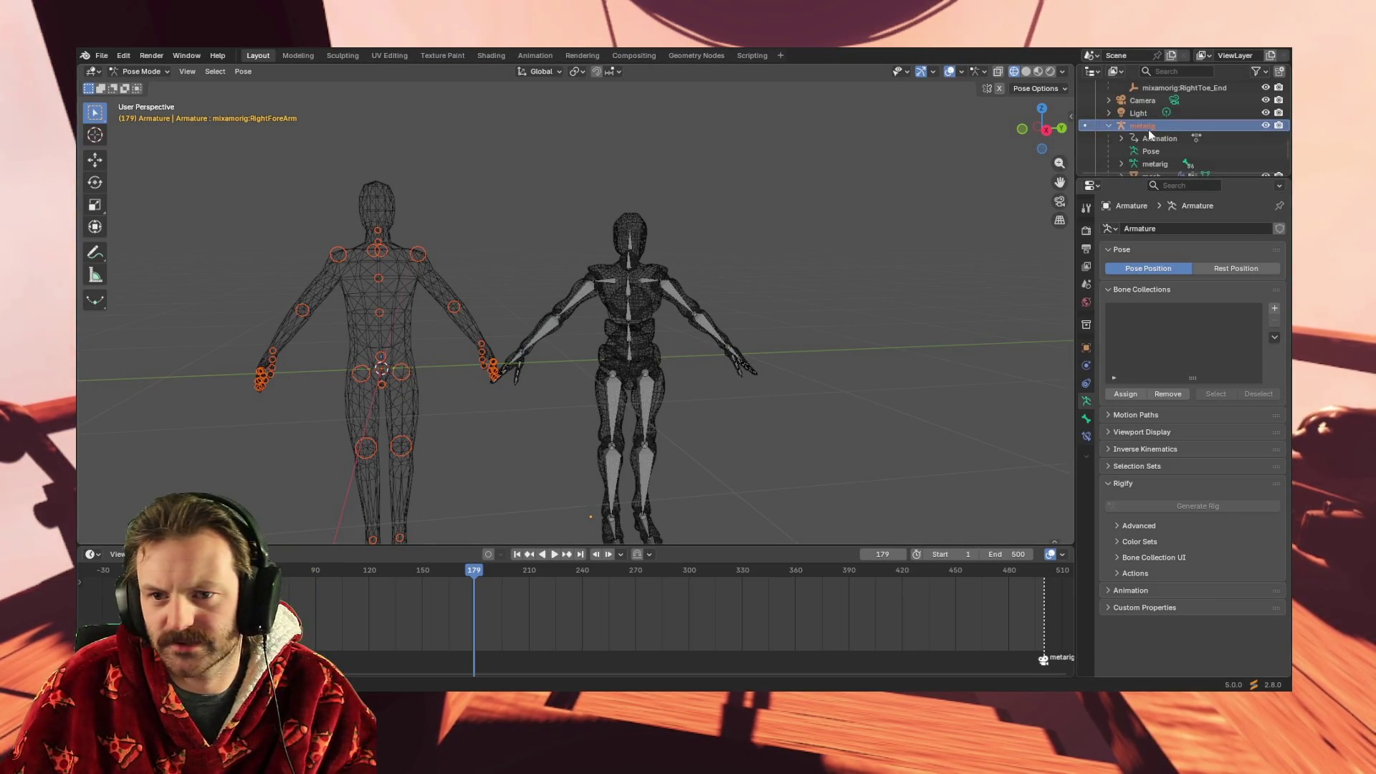
scroll(1149, 127, up, 3)
scroll(1147, 126, up, 10)
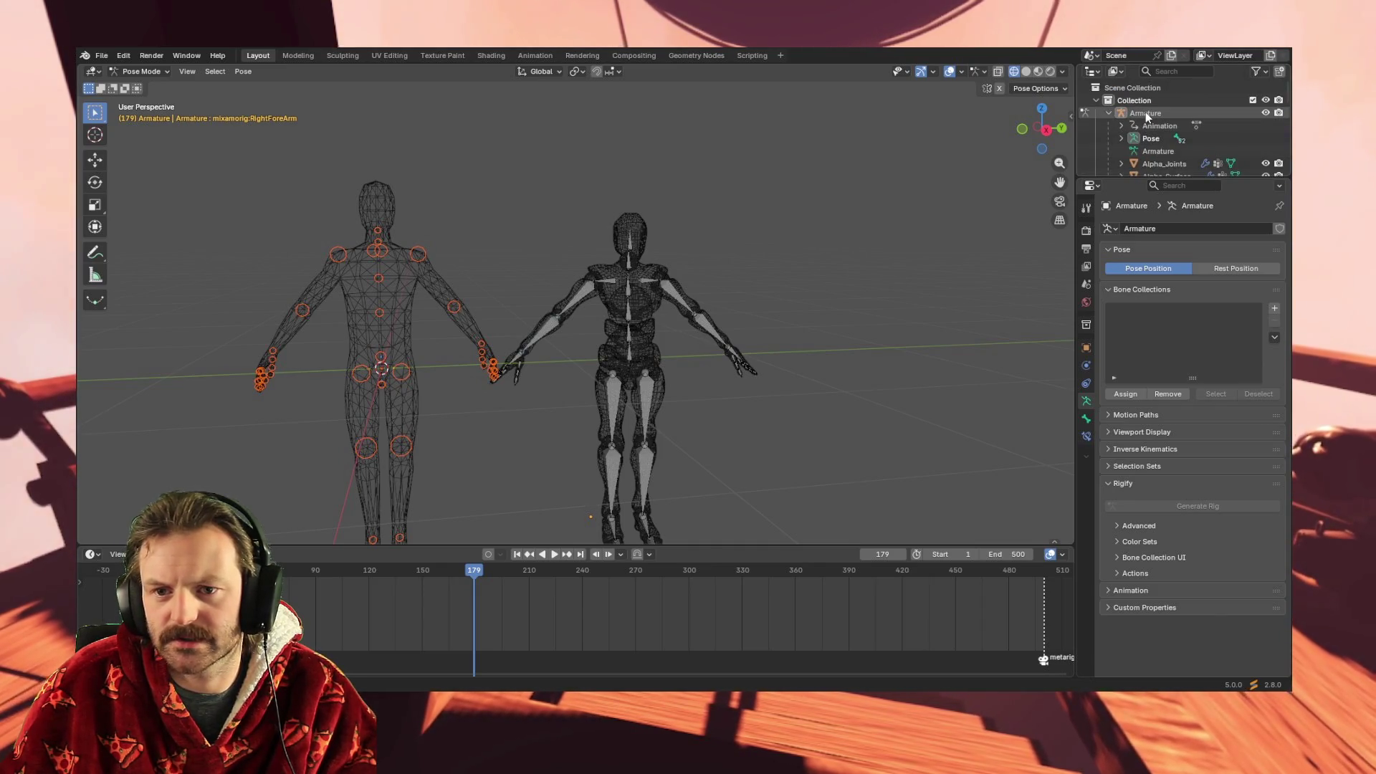
Reselect the metarig's bones and make the Mixamo Armature the active rig
click(1146, 112)
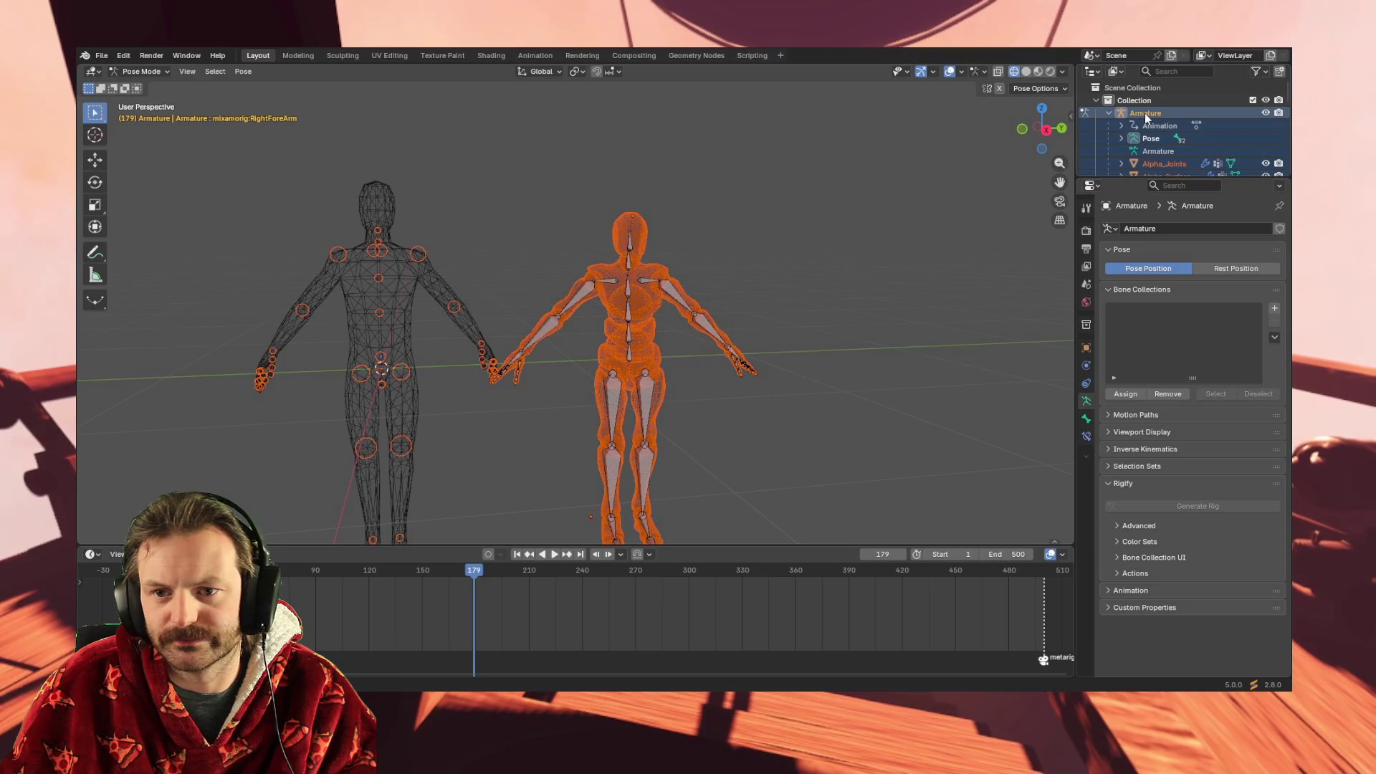
ctrl+click(1146, 113)
scroll(1145, 118, down, 5)
click(1147, 125)
scroll(1145, 119, up, 5)
click(1143, 112)
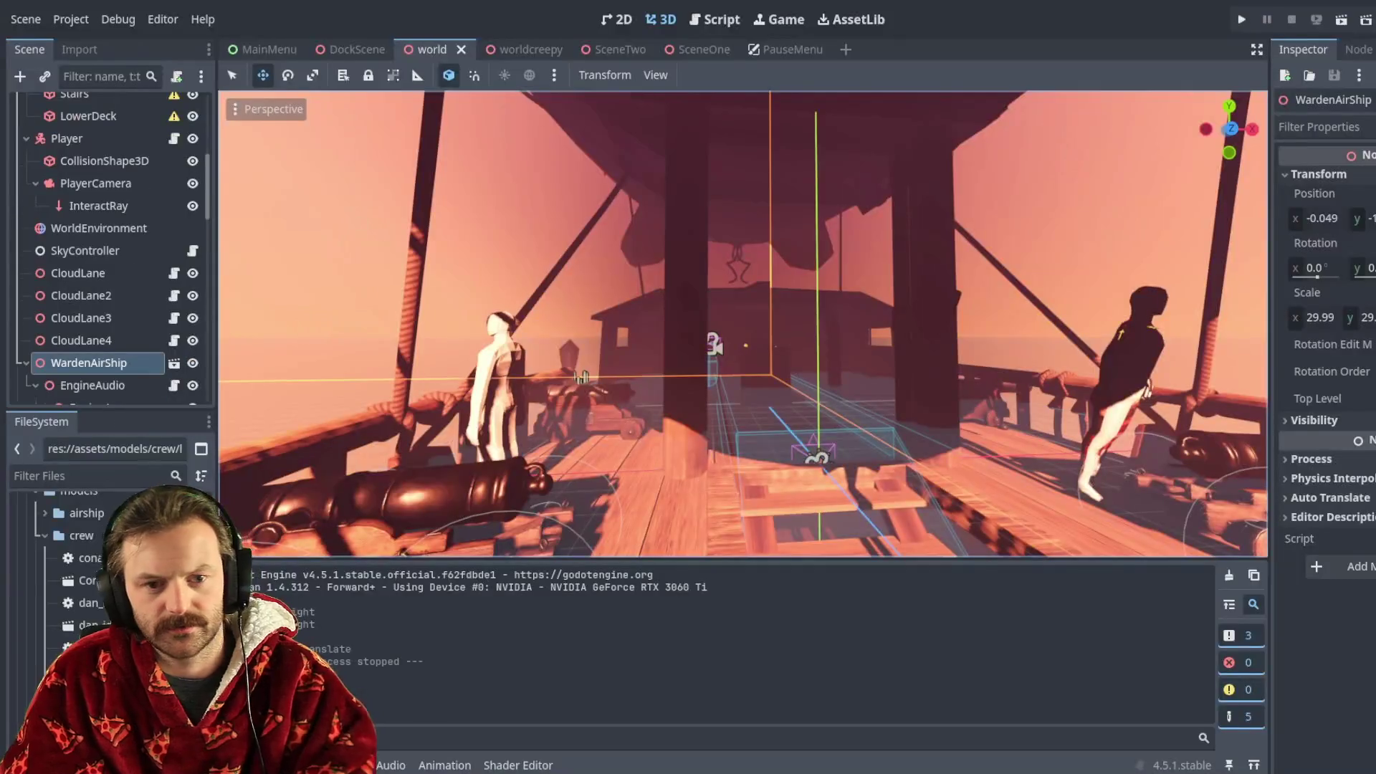
Run the Godot project to show the Skies Between Us main menu
click(1241, 20)
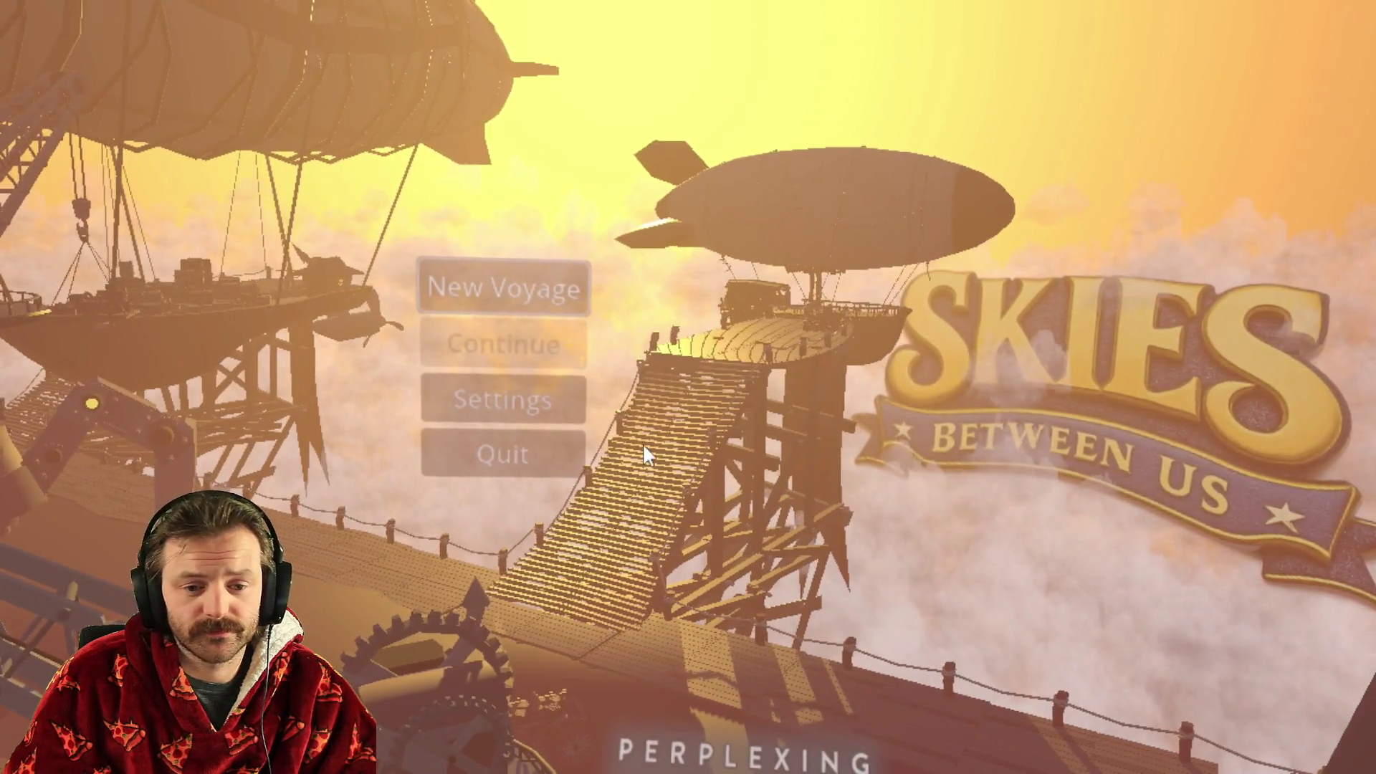
View the game's Settings, go Back, and start a New Voyage onto the ship deck
click(465, 395)
drag(746, 320, 729, 509)
click(617, 572)
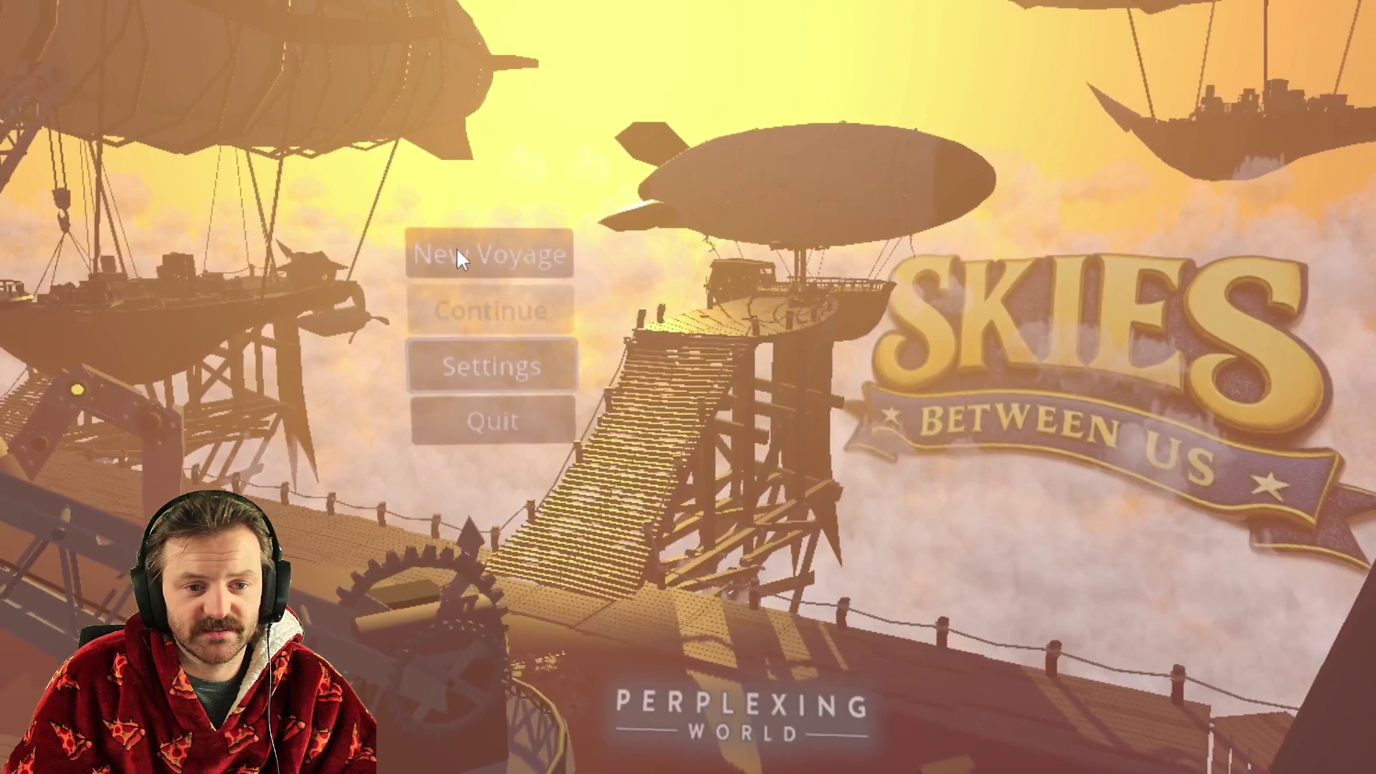
click(458, 251)
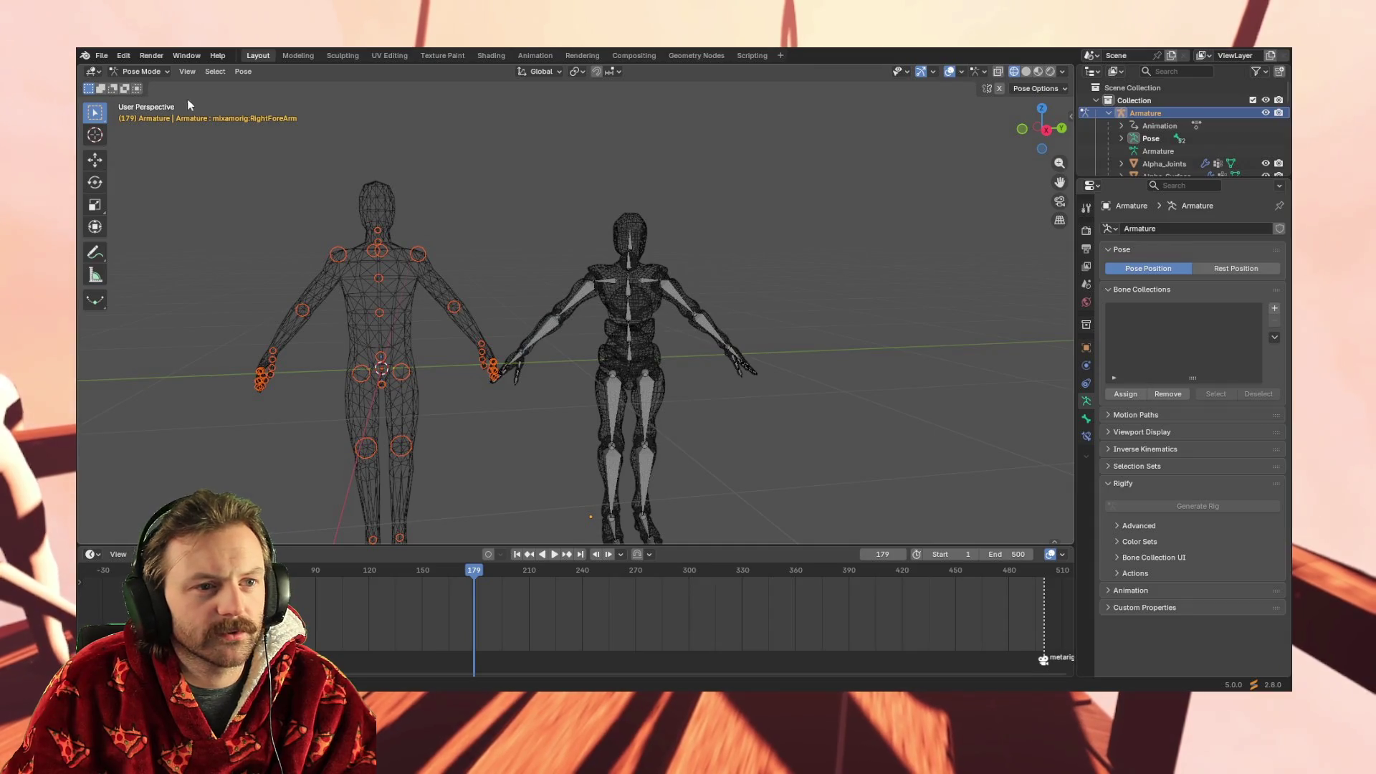
Show the Pose menu in the 3D viewport header
click(243, 72)
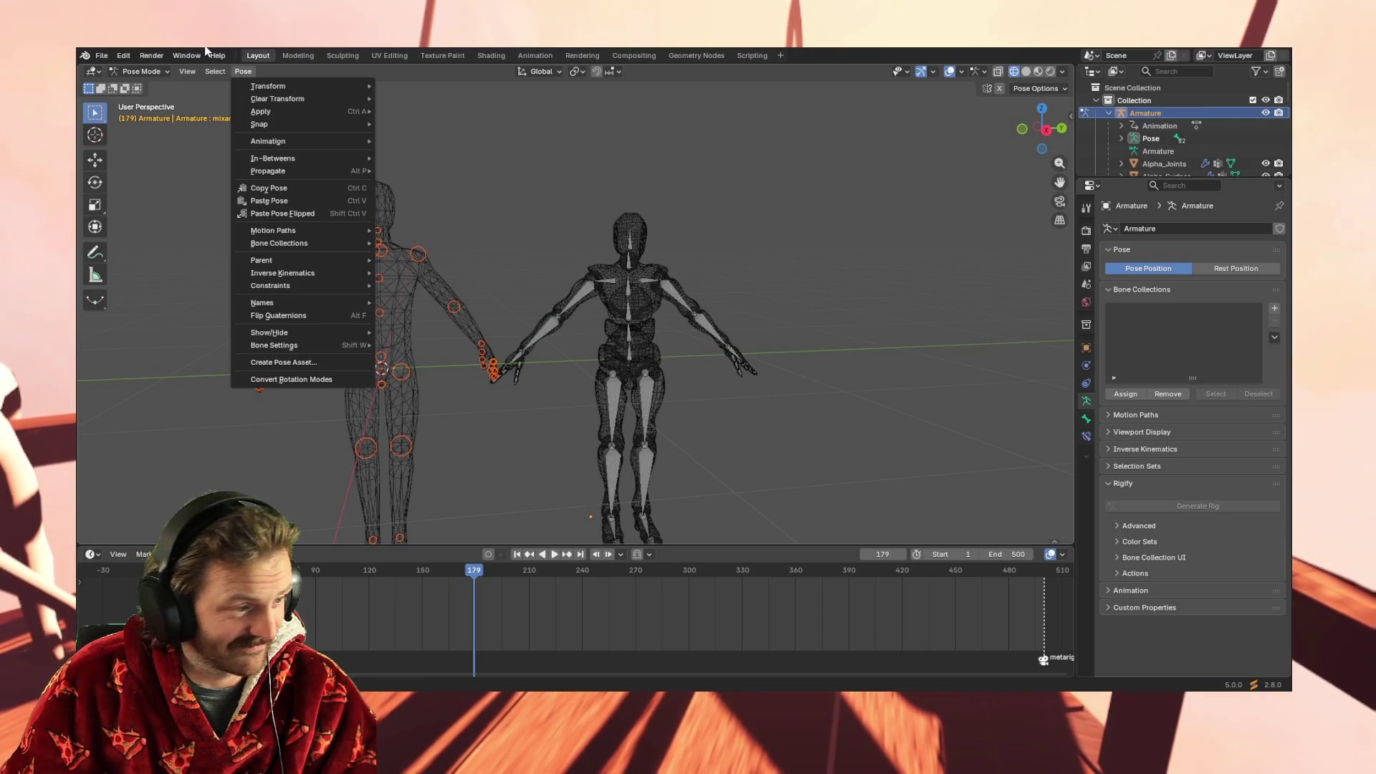
mouse_move(187, 71)
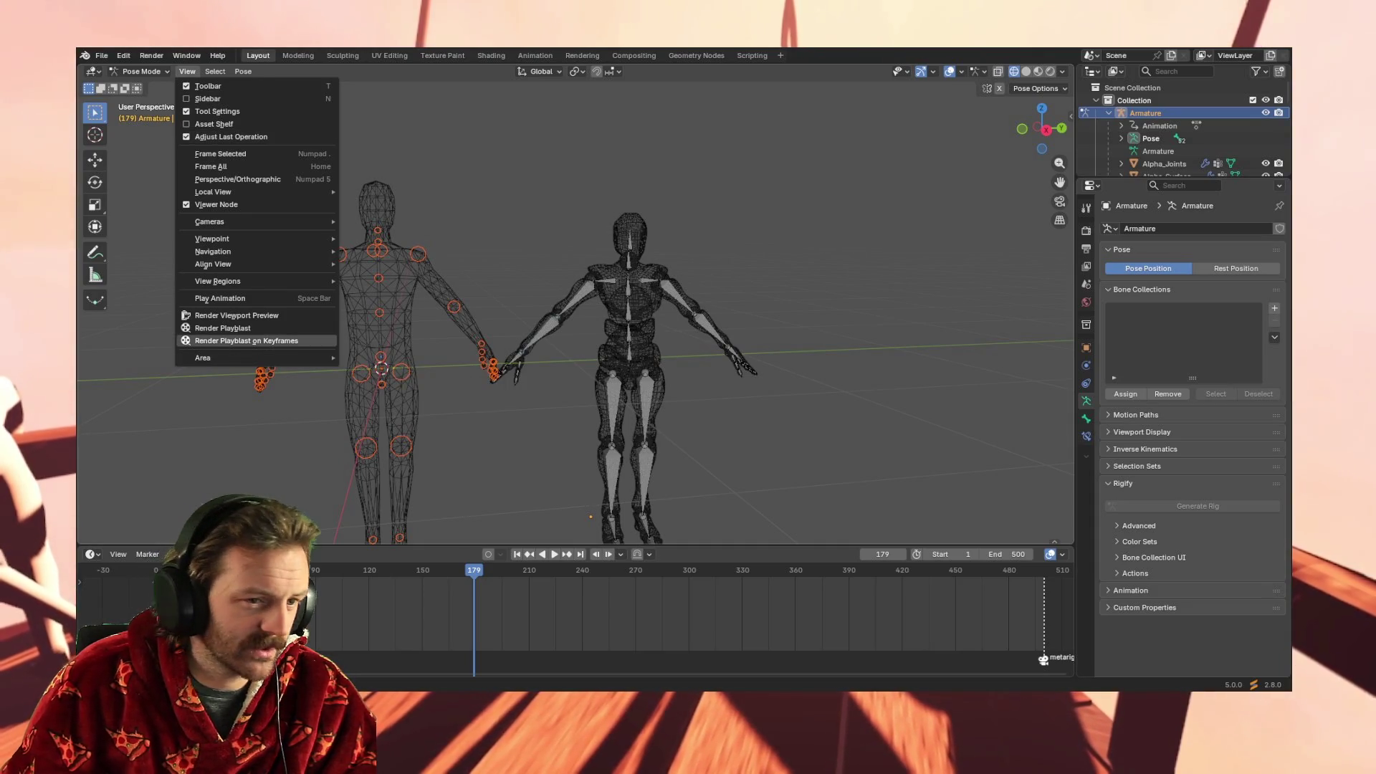
click(238, 72)
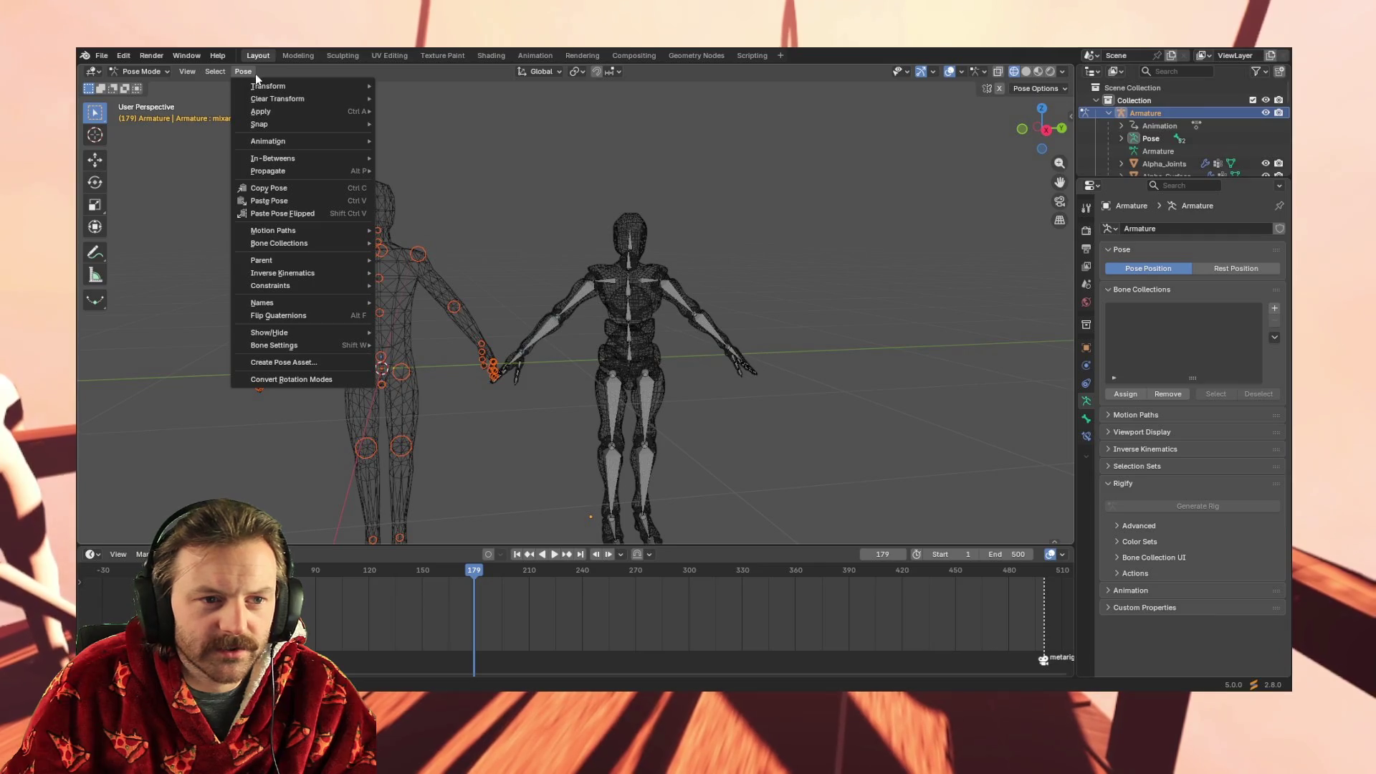
Check Pose > Animation, then select the Mixamo rig's RightArm bone to show its keyframes
mouse_move(331, 140)
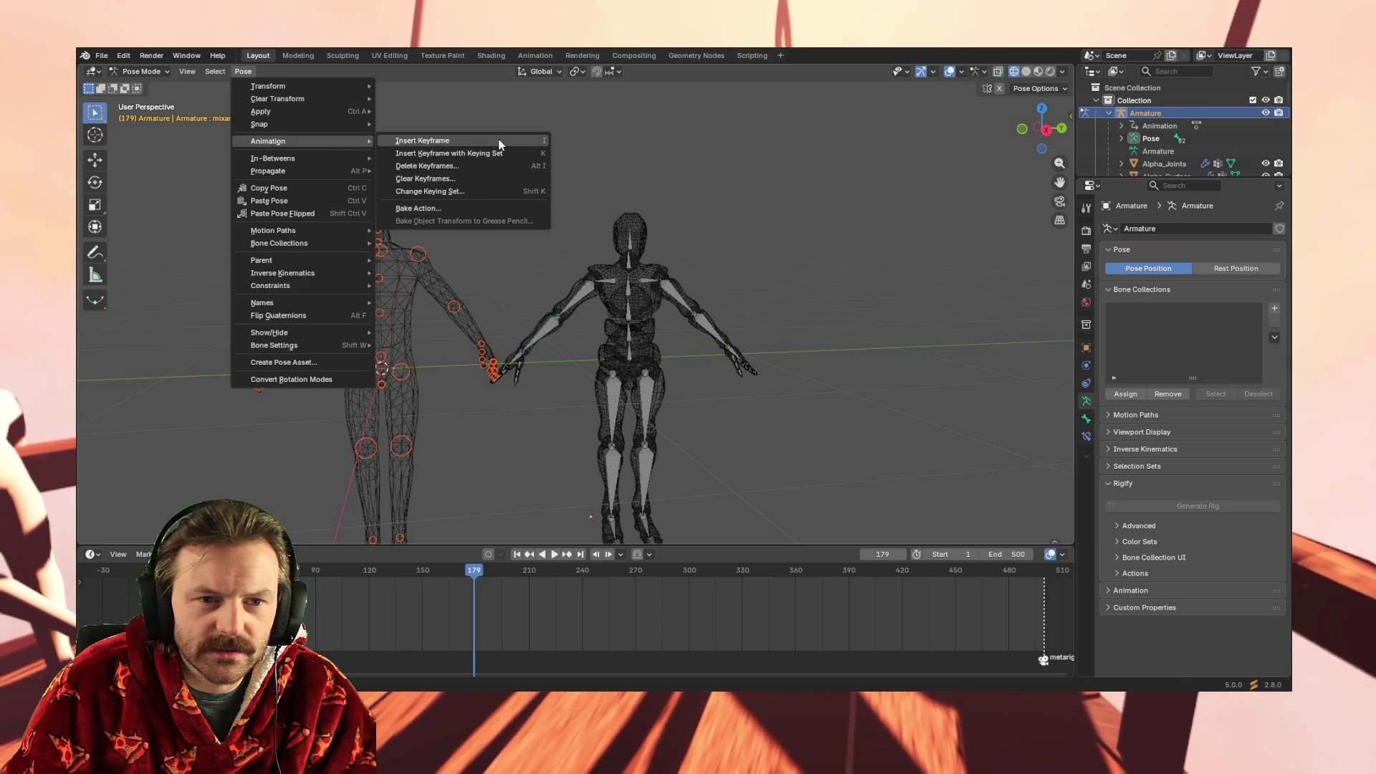
click(591, 291)
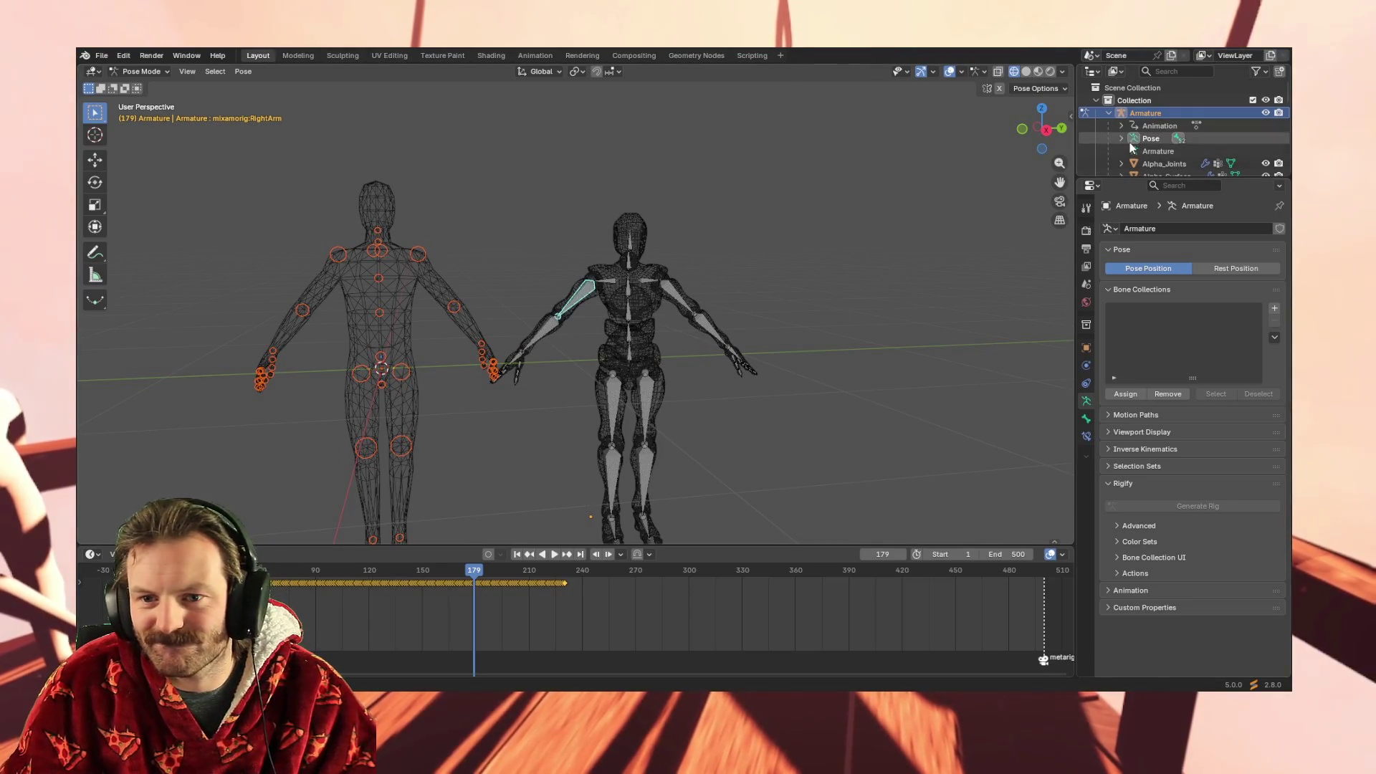
Inspect Alpha_Joints' Armature modifier and its target Armature in the Outliner
scroll(1140, 146, down, 2)
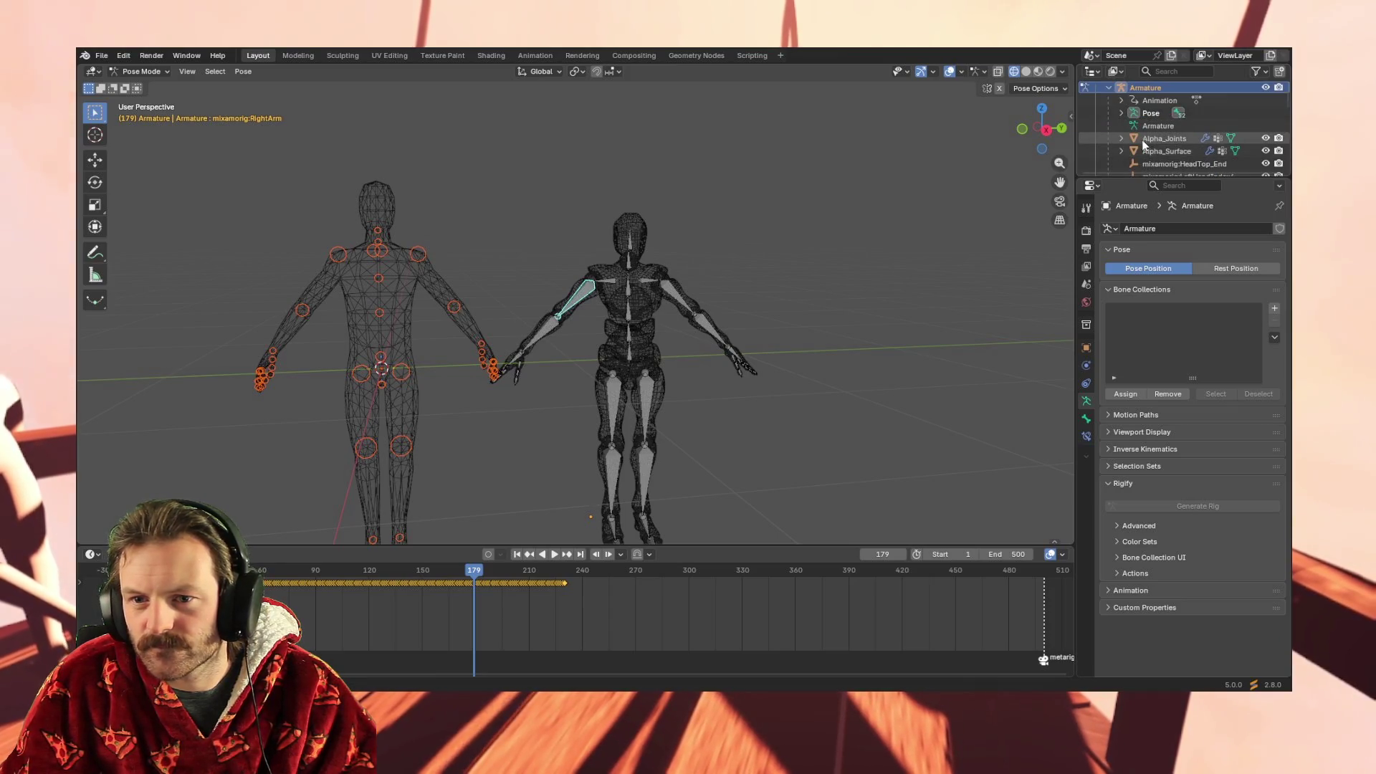
click(1145, 140)
click(1122, 139)
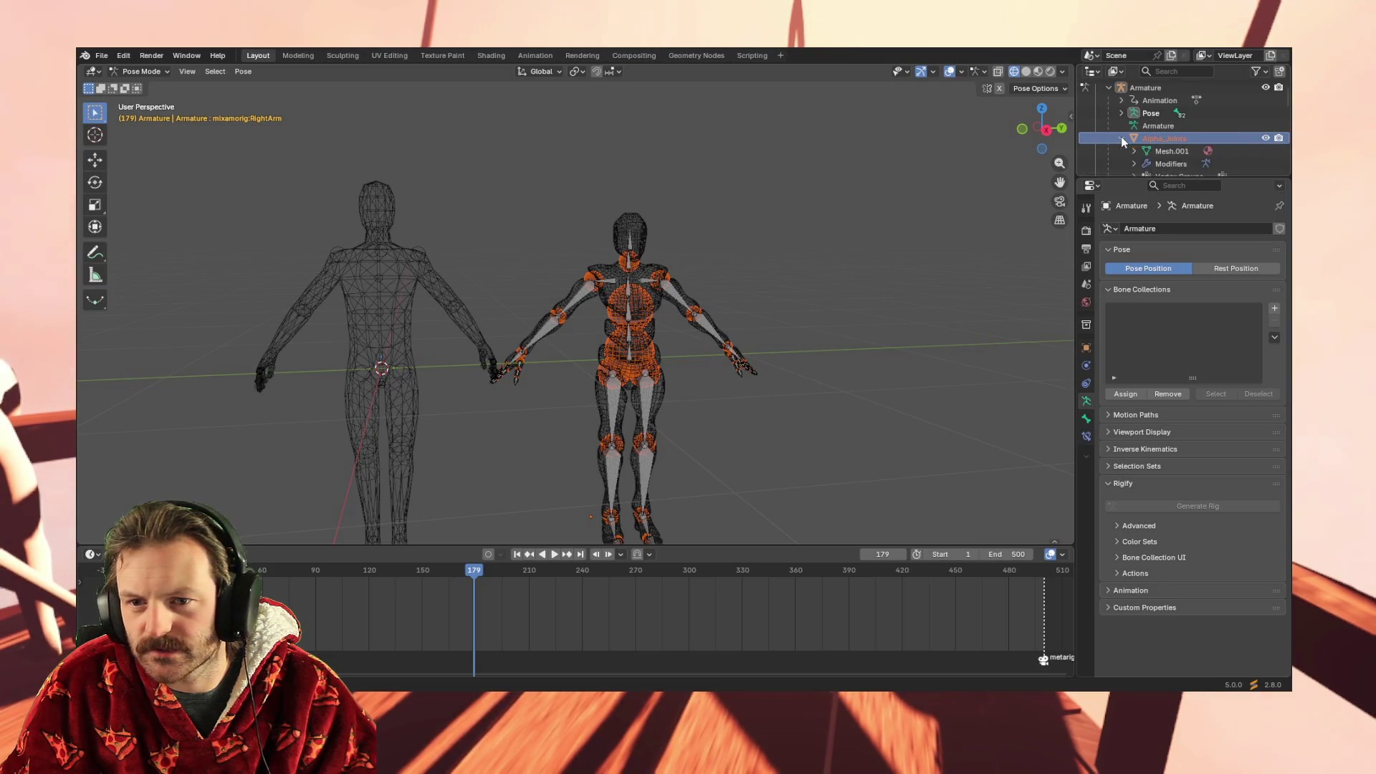
scroll(1124, 139, down, 2)
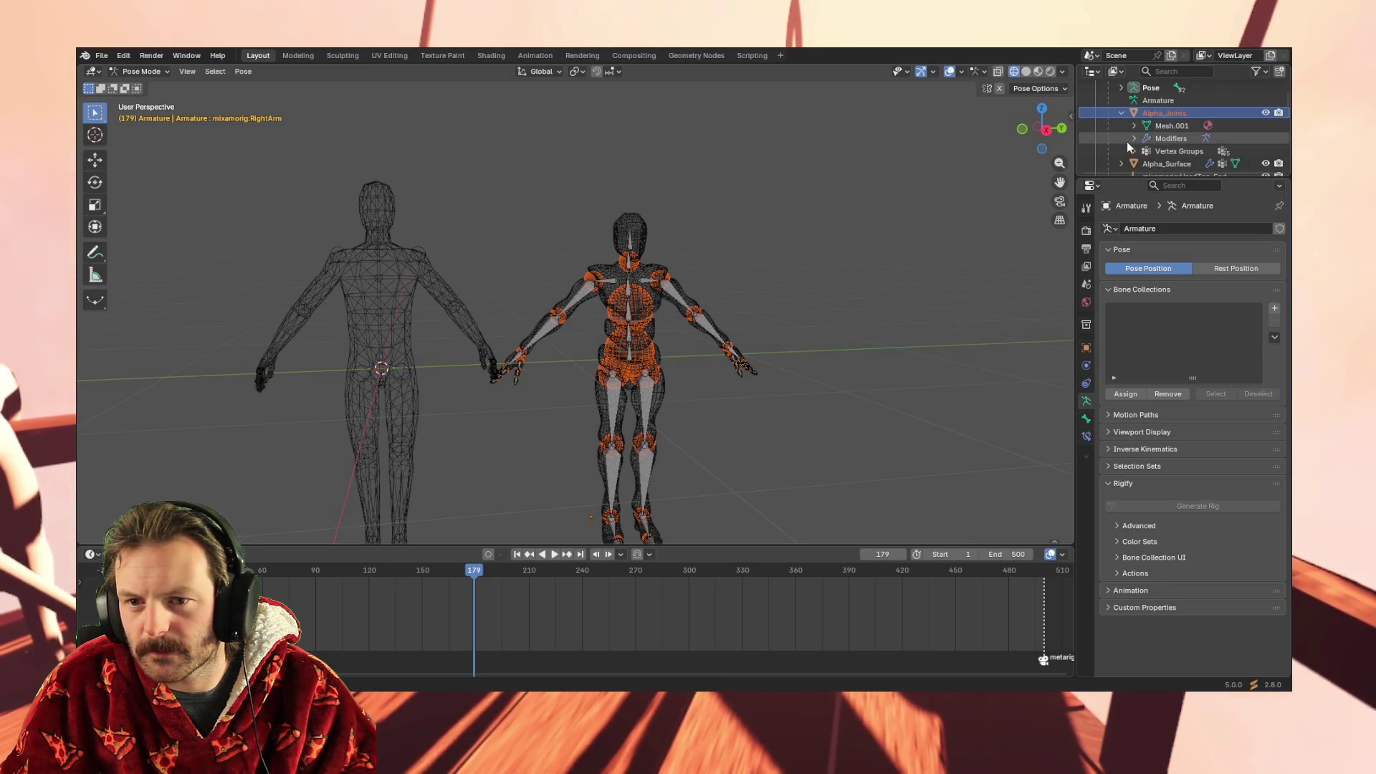
click(1156, 138)
click(1135, 139)
click(1165, 152)
click(1146, 151)
click(1197, 164)
scroll(1147, 136, up, 2)
click(1121, 124)
Inspect the Armature's animation data showing the Mixamo_T-pose1 action and its Armature slot
scroll(1167, 96, up, 3)
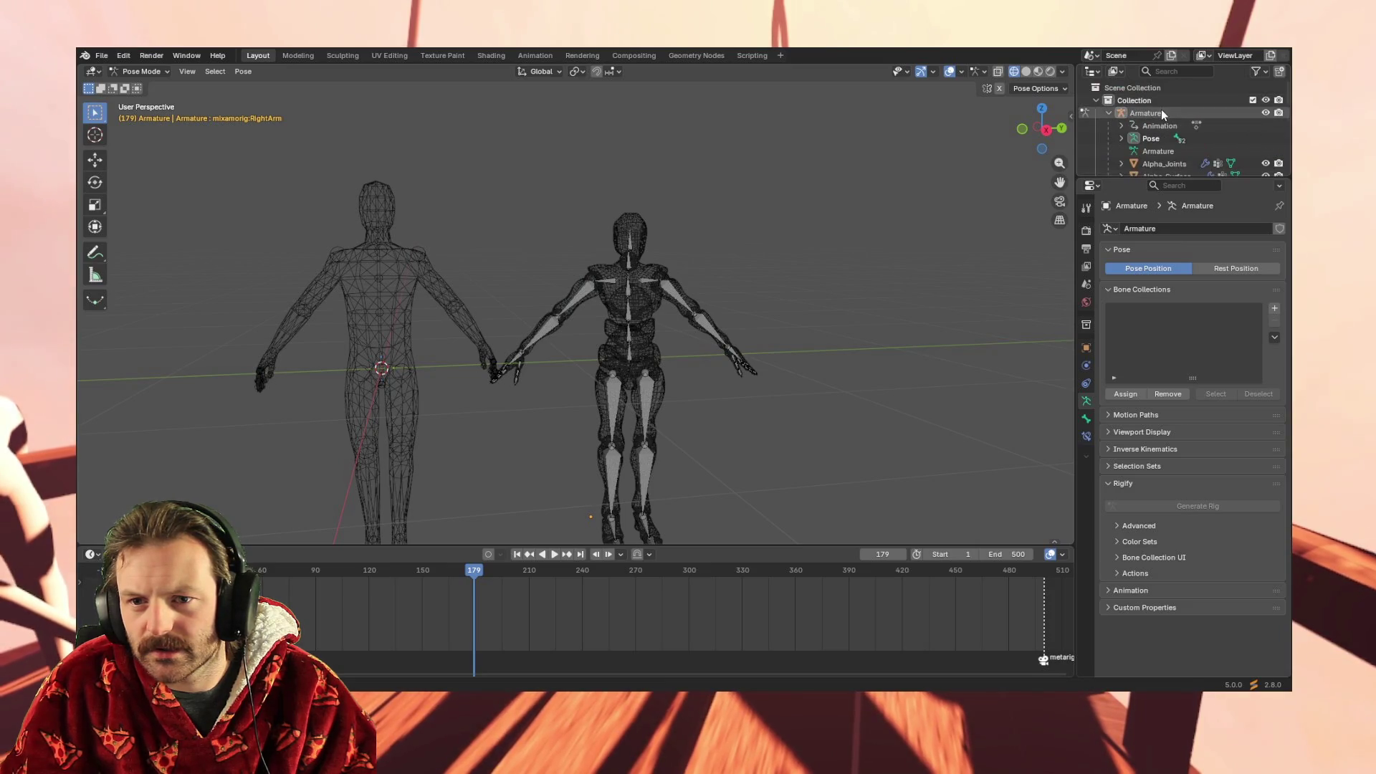
click(1151, 110)
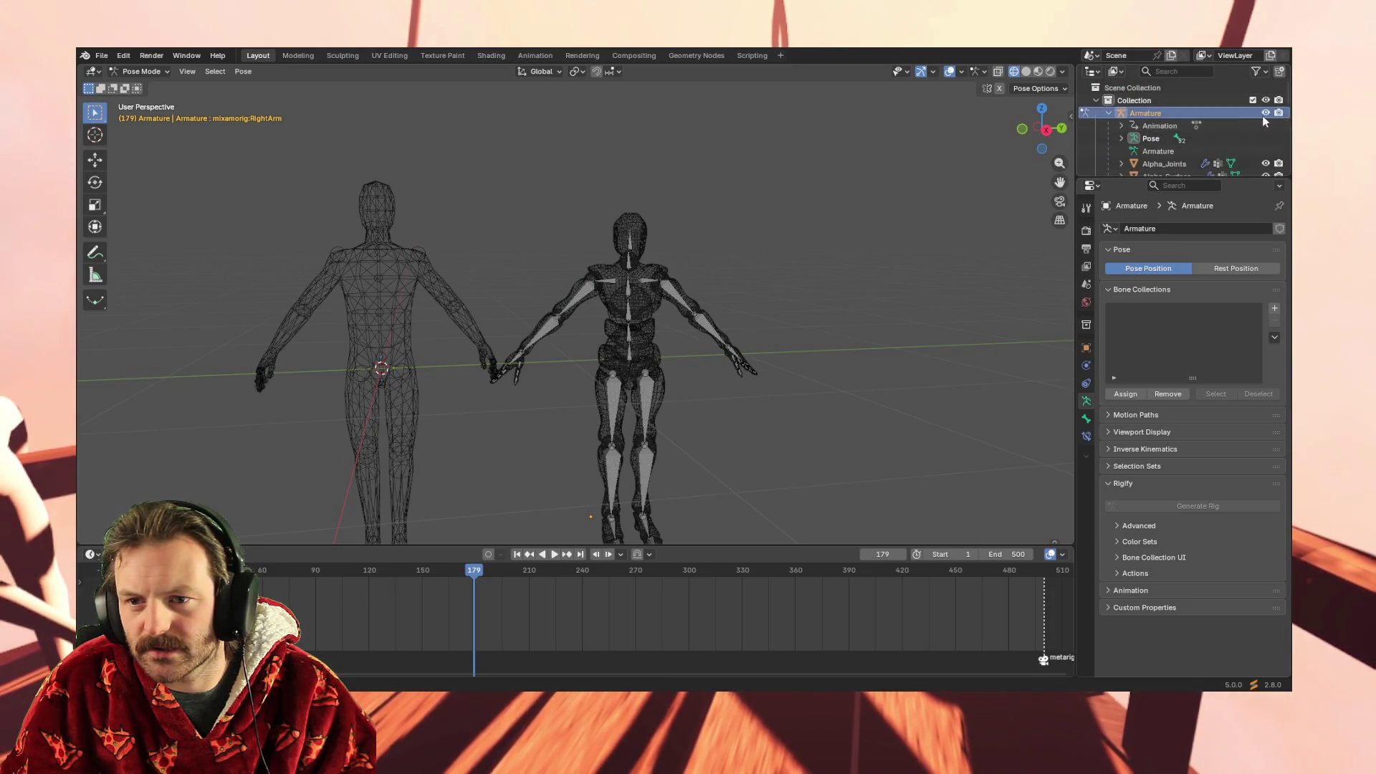
click(1154, 126)
click(1122, 126)
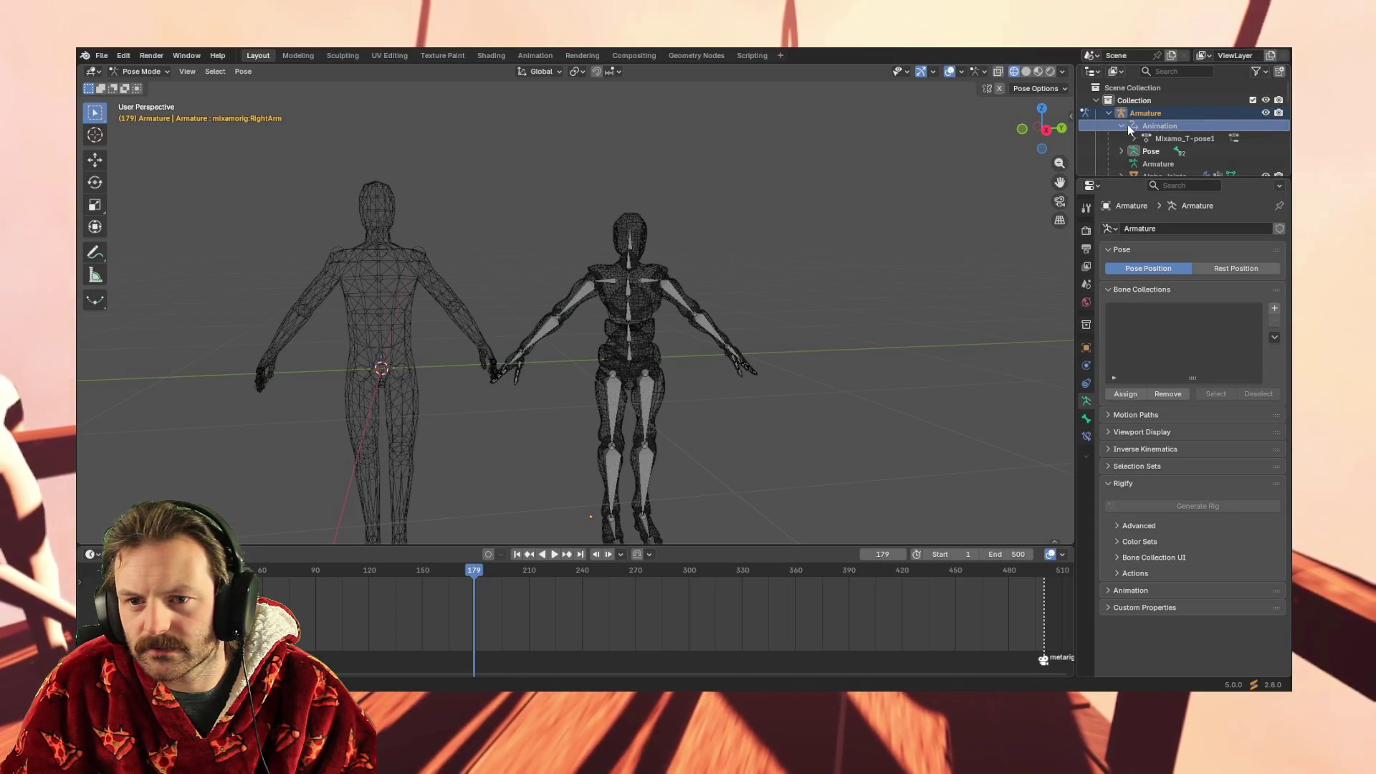
click(1172, 136)
click(1134, 138)
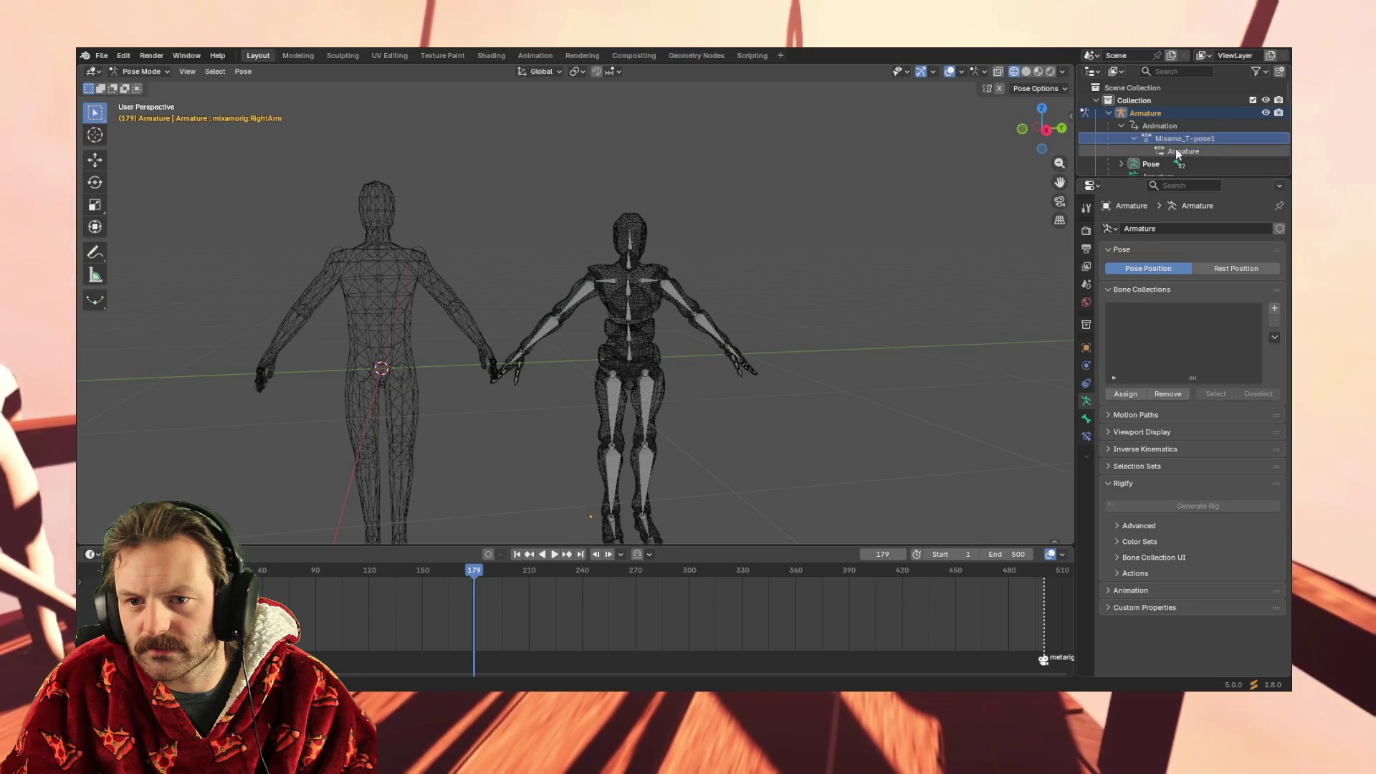
click(1177, 152)
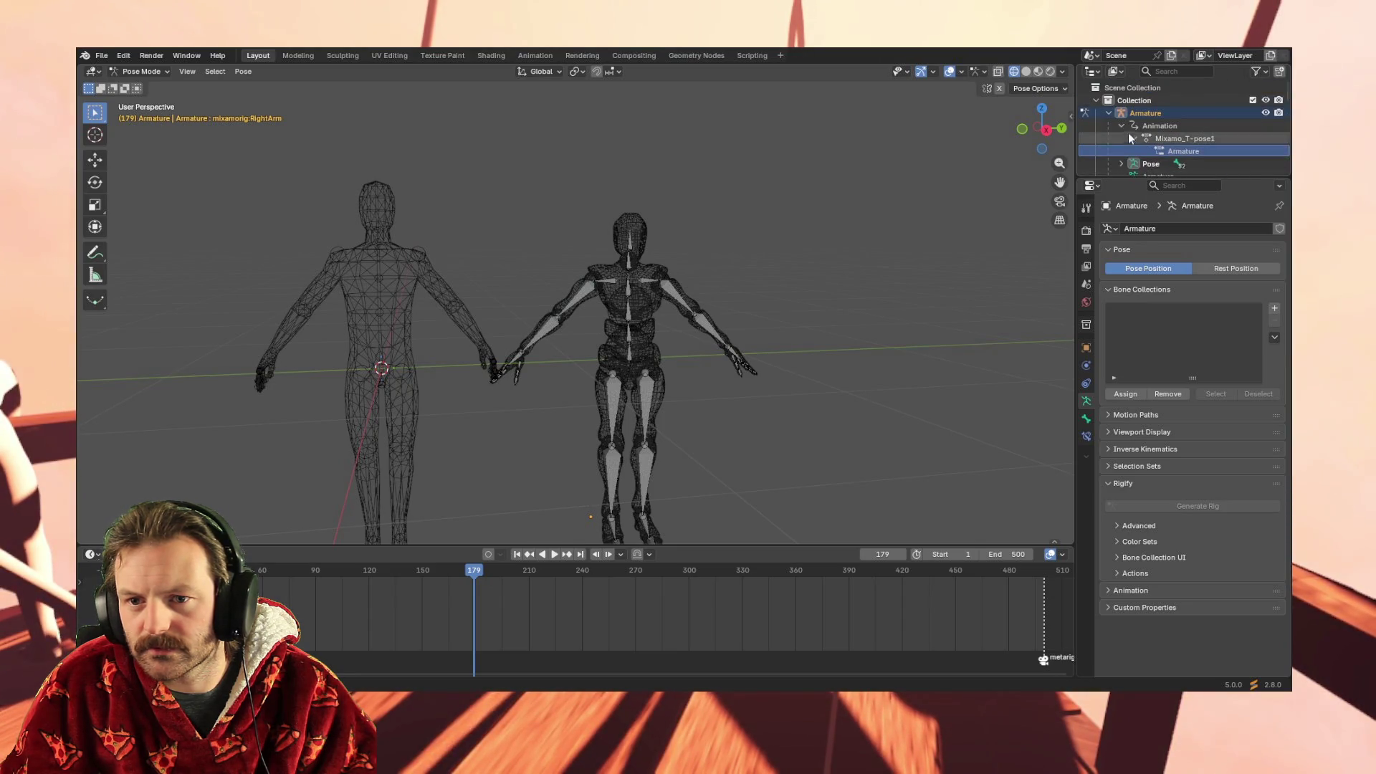
click(1123, 125)
click(1108, 113)
Select the Mixamo Armature object to show its 0.010 scale and 58.102° Z rotation
click(1138, 113)
click(1133, 153)
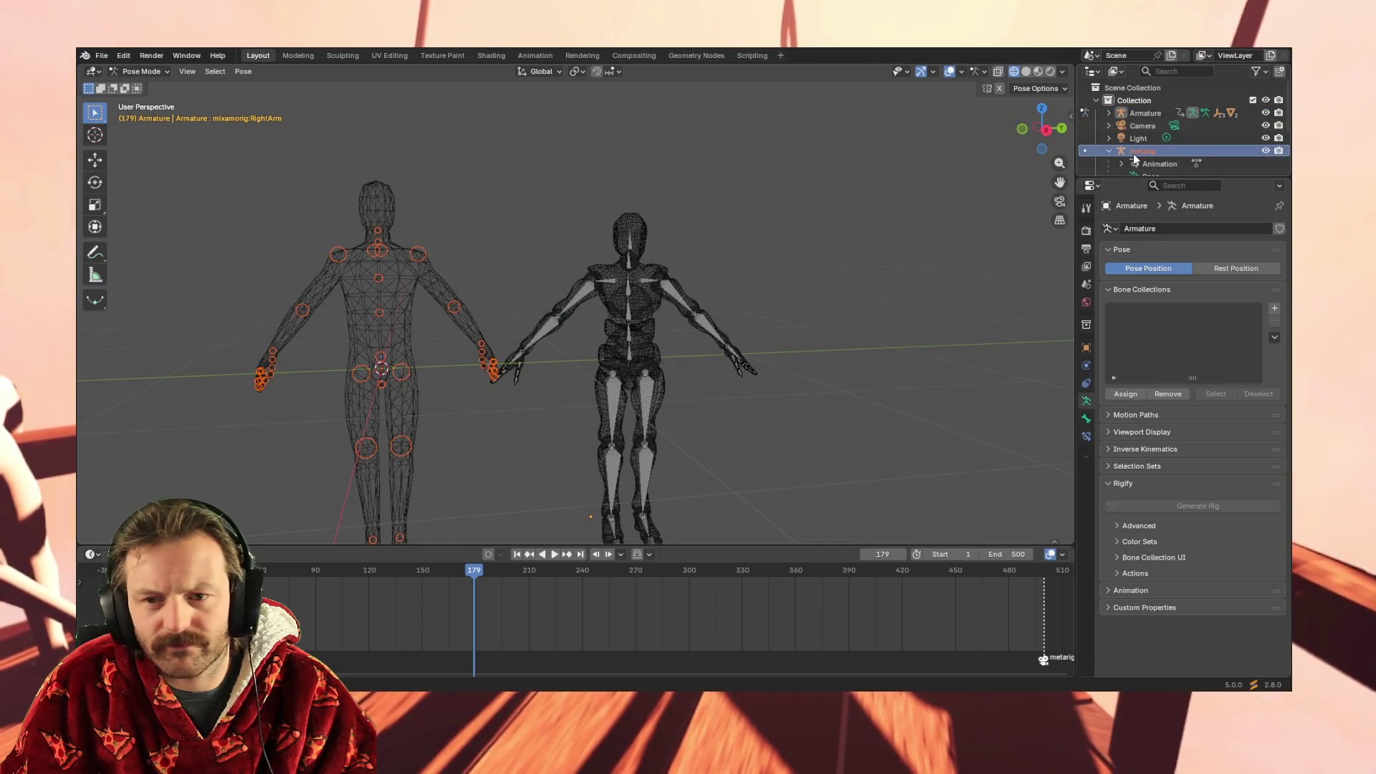
scroll(1133, 153, down, 2)
scroll(1145, 129, up, 1)
scroll(1137, 100, up, 1)
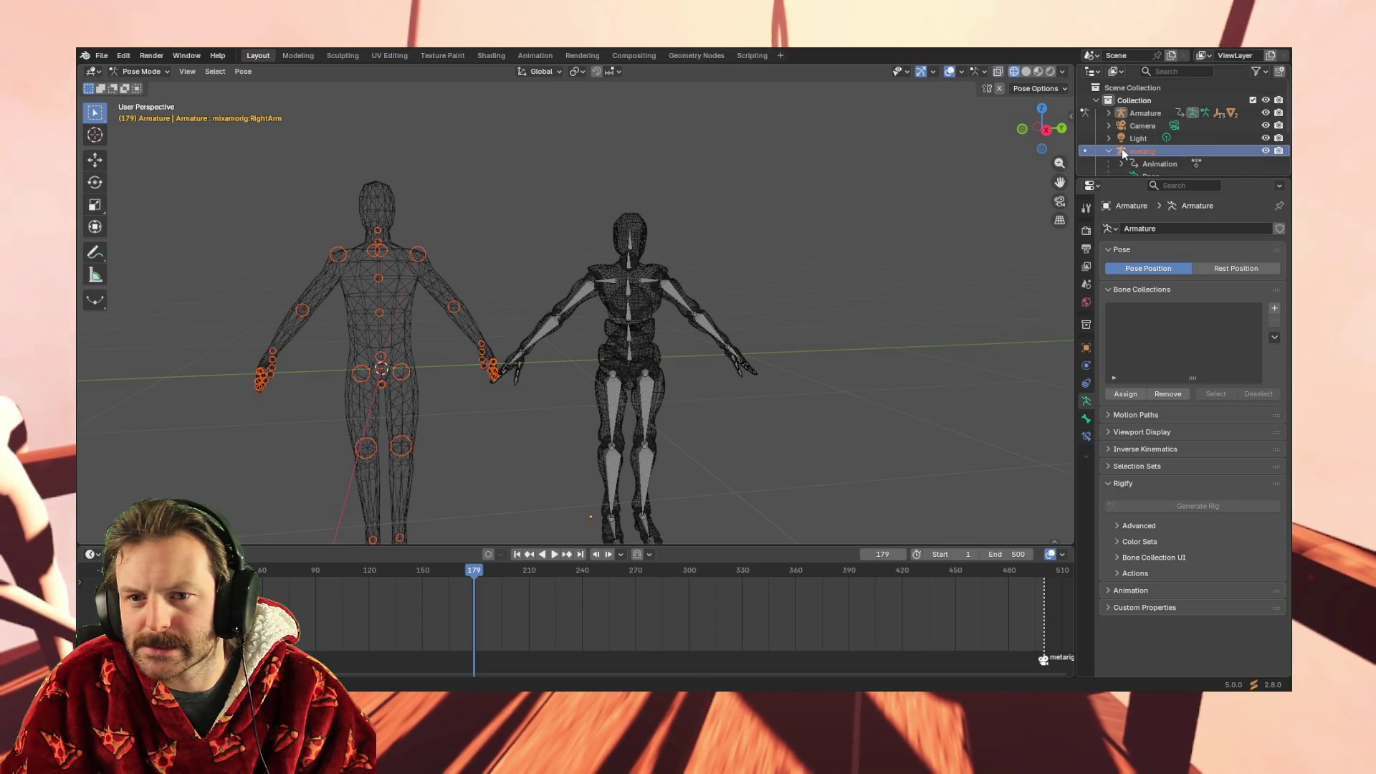
click(1123, 149)
click(1119, 109)
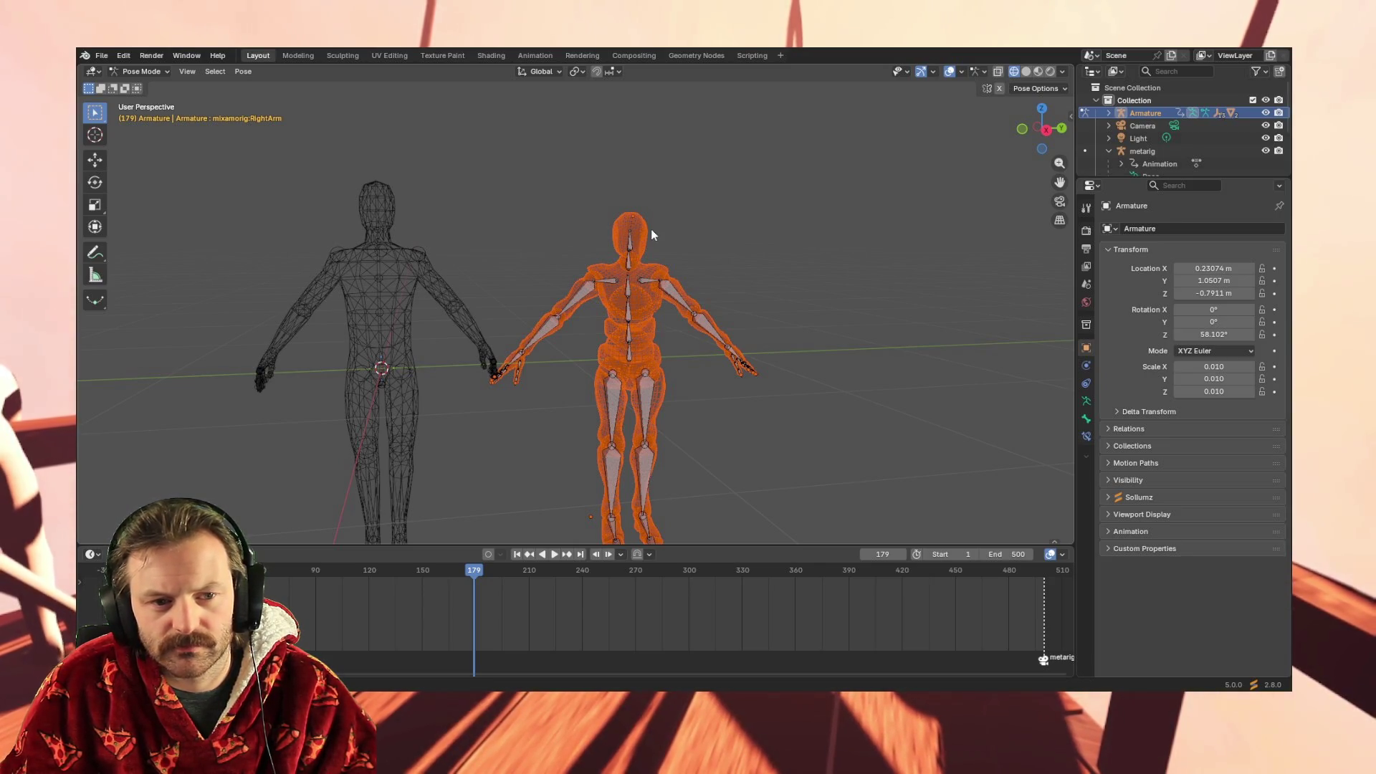
Toggle the Mixamo Armature into Edit Mode and back to Object Mode
click(141, 70)
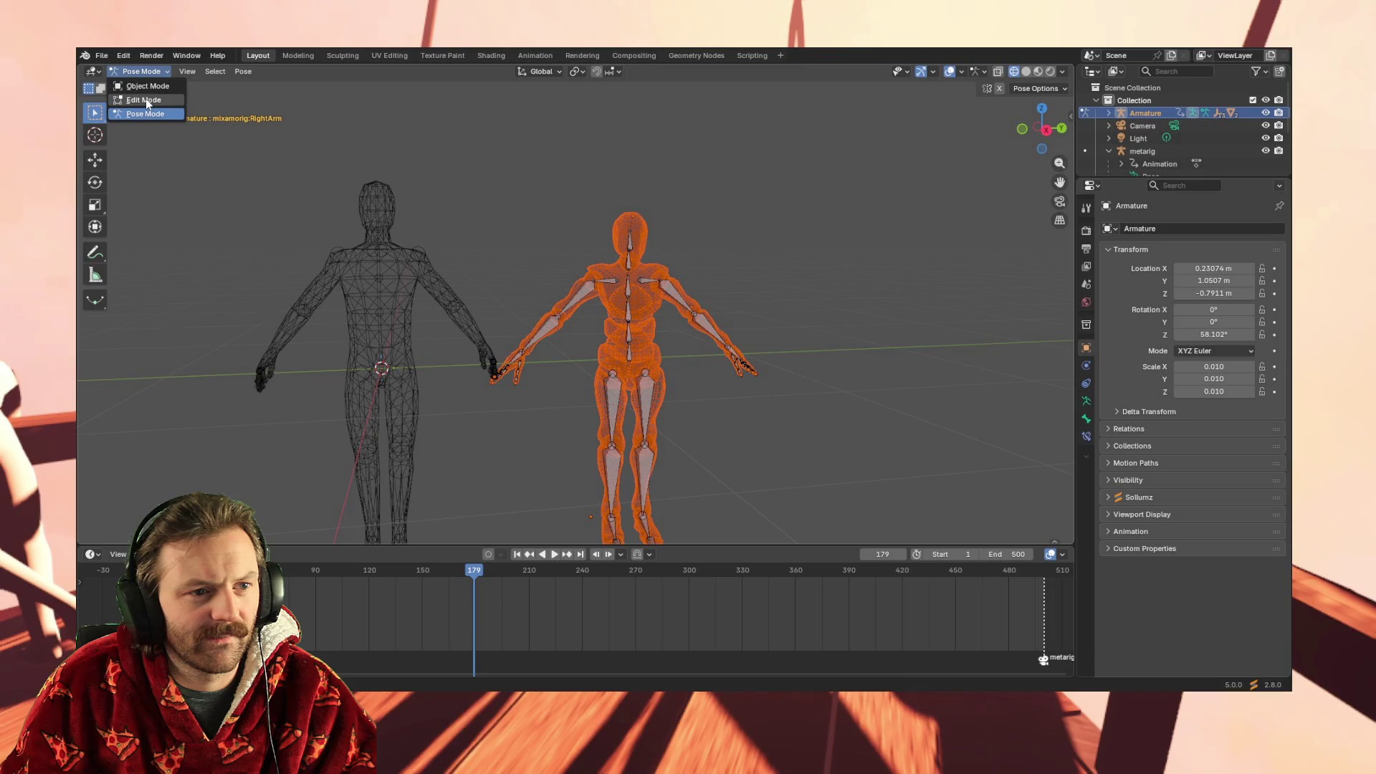
click(147, 101)
mouse_move(635, 357)
middle_down()
mouse_move(542, 382)
mouse_move(603, 368)
middle_up()
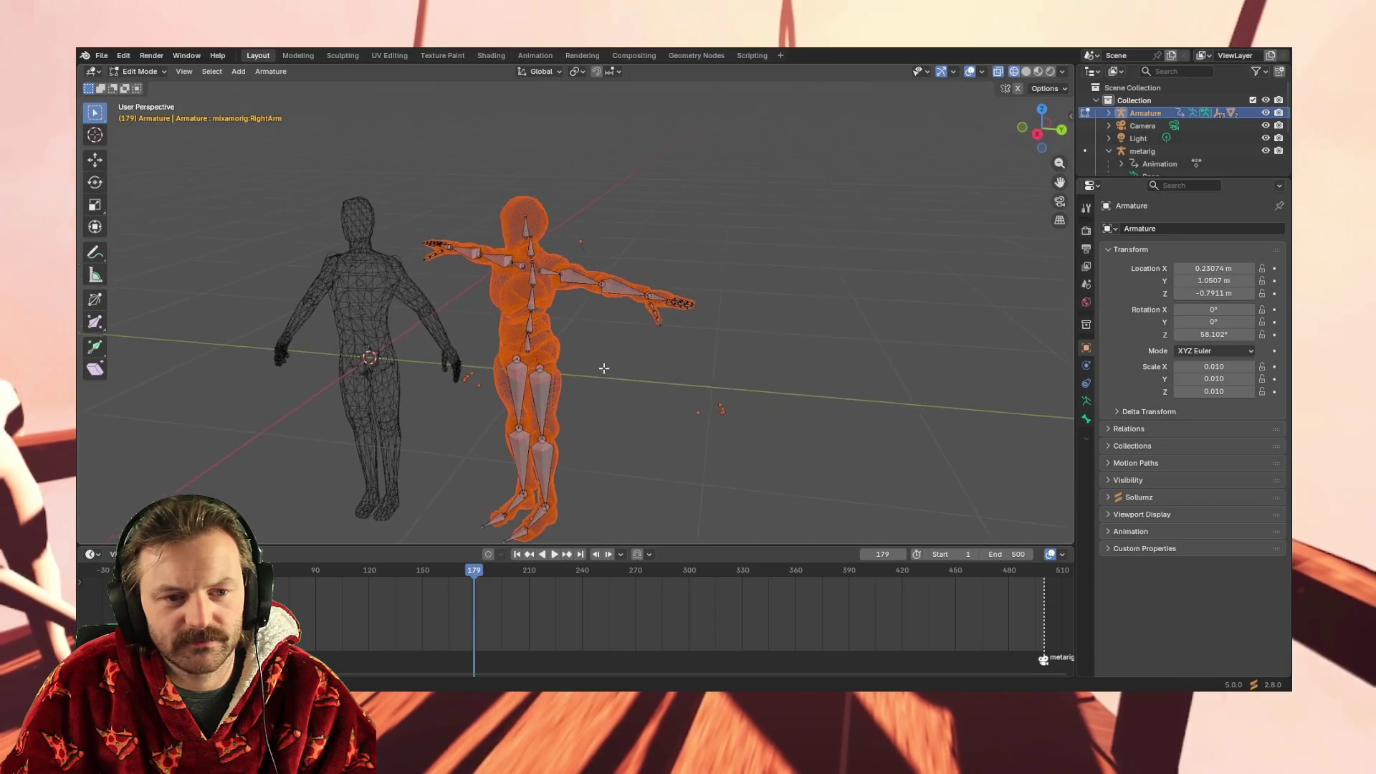
click(158, 71)
click(158, 84)
mouse_move(472, 332)
middle_down()
mouse_move(503, 313)
mouse_move(499, 291)
mouse_move(467, 329)
mouse_move(483, 320)
middle_up()
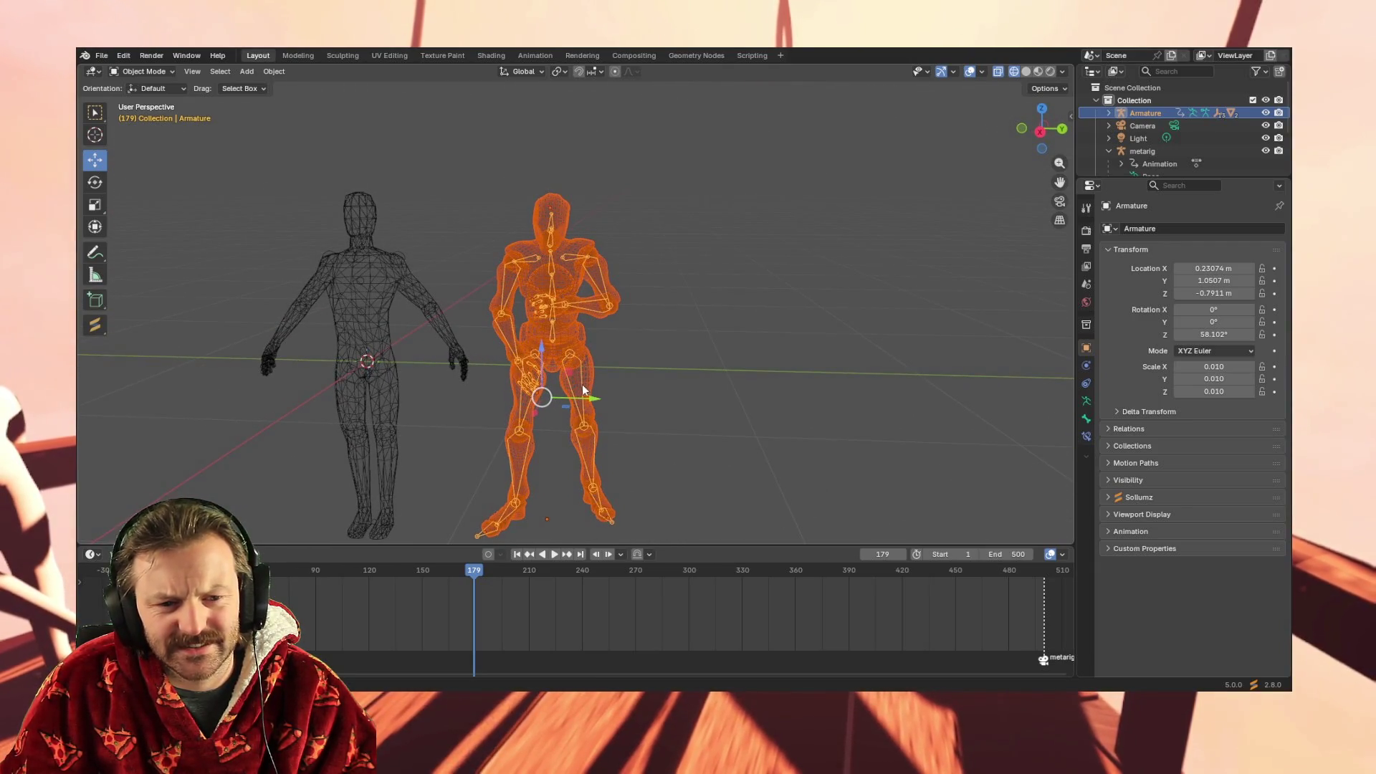
Select metarig and Armature together in the Outliner, with the metarig as the active object
click(1140, 115)
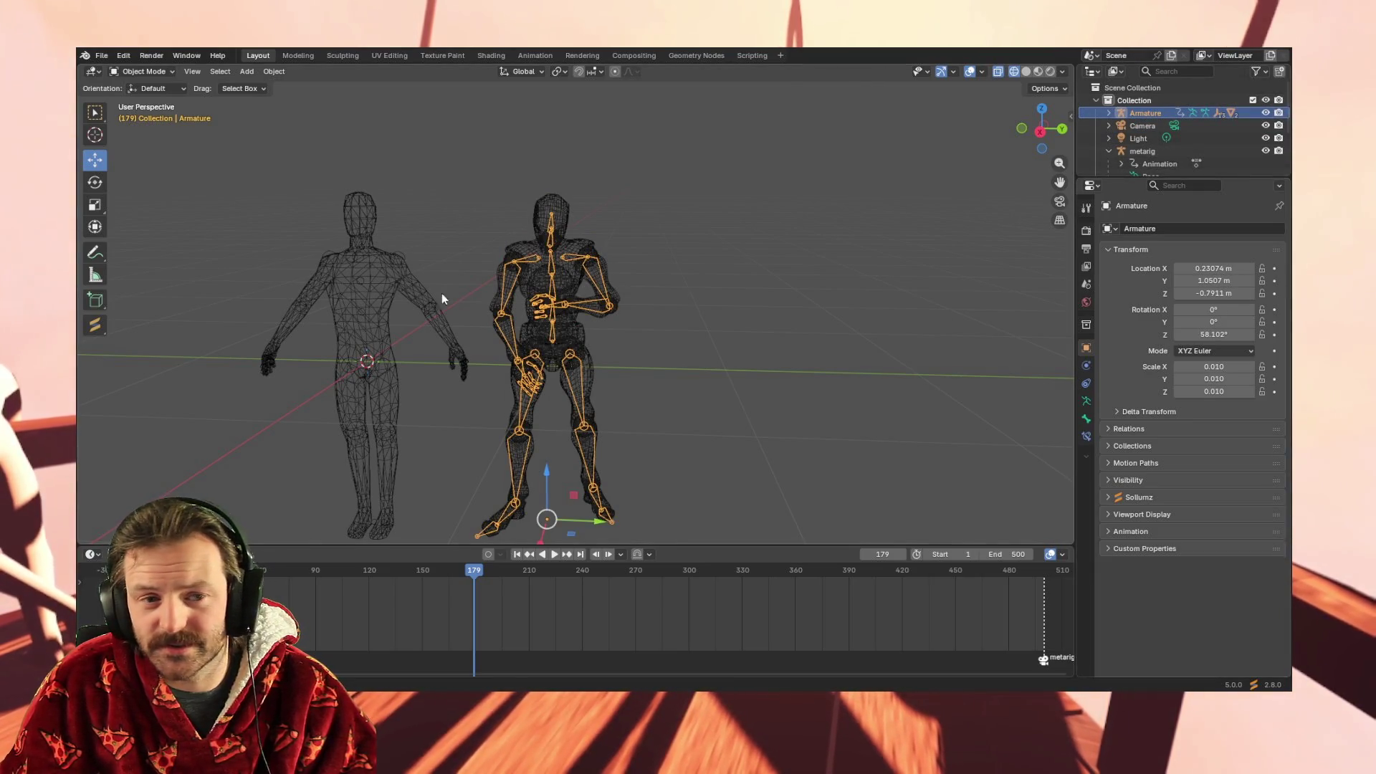
scroll(1159, 143, down, 3)
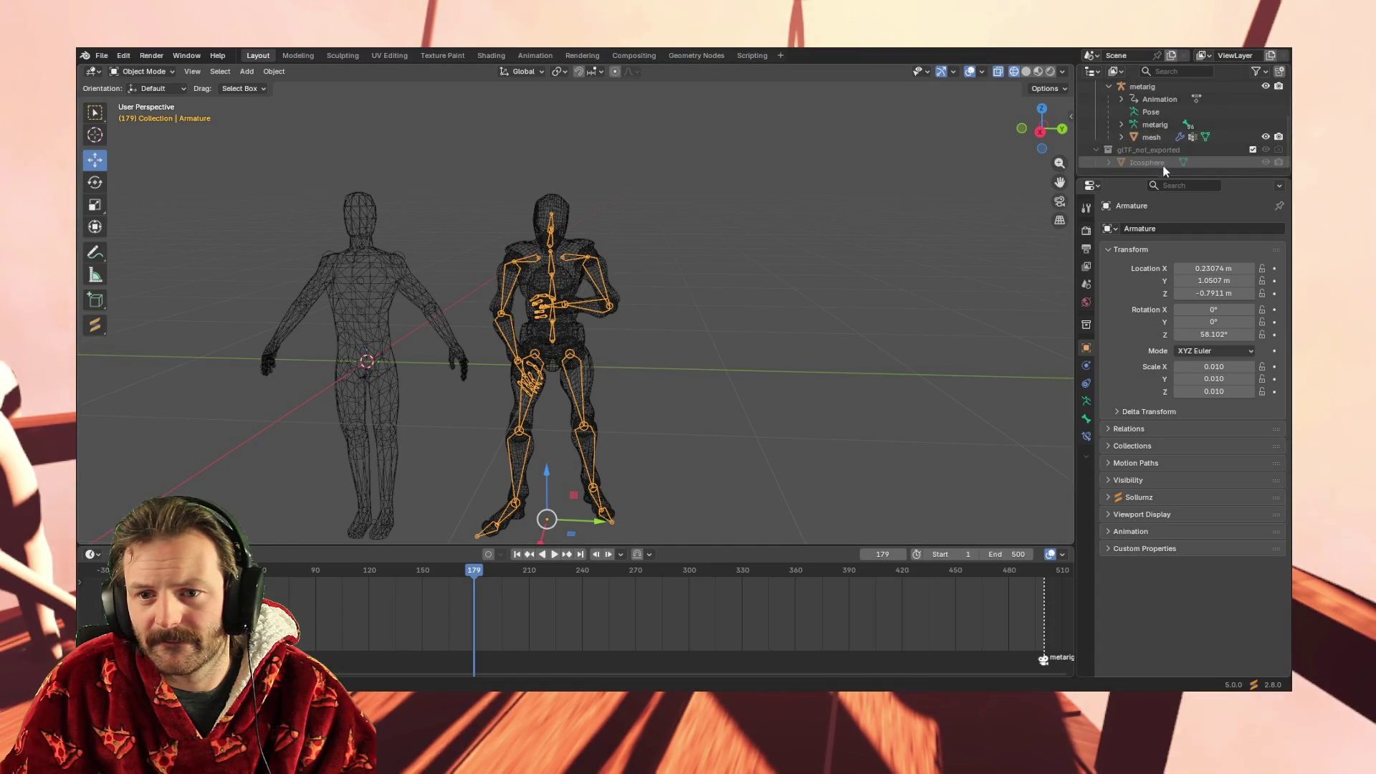
scroll(1159, 160, up, 3)
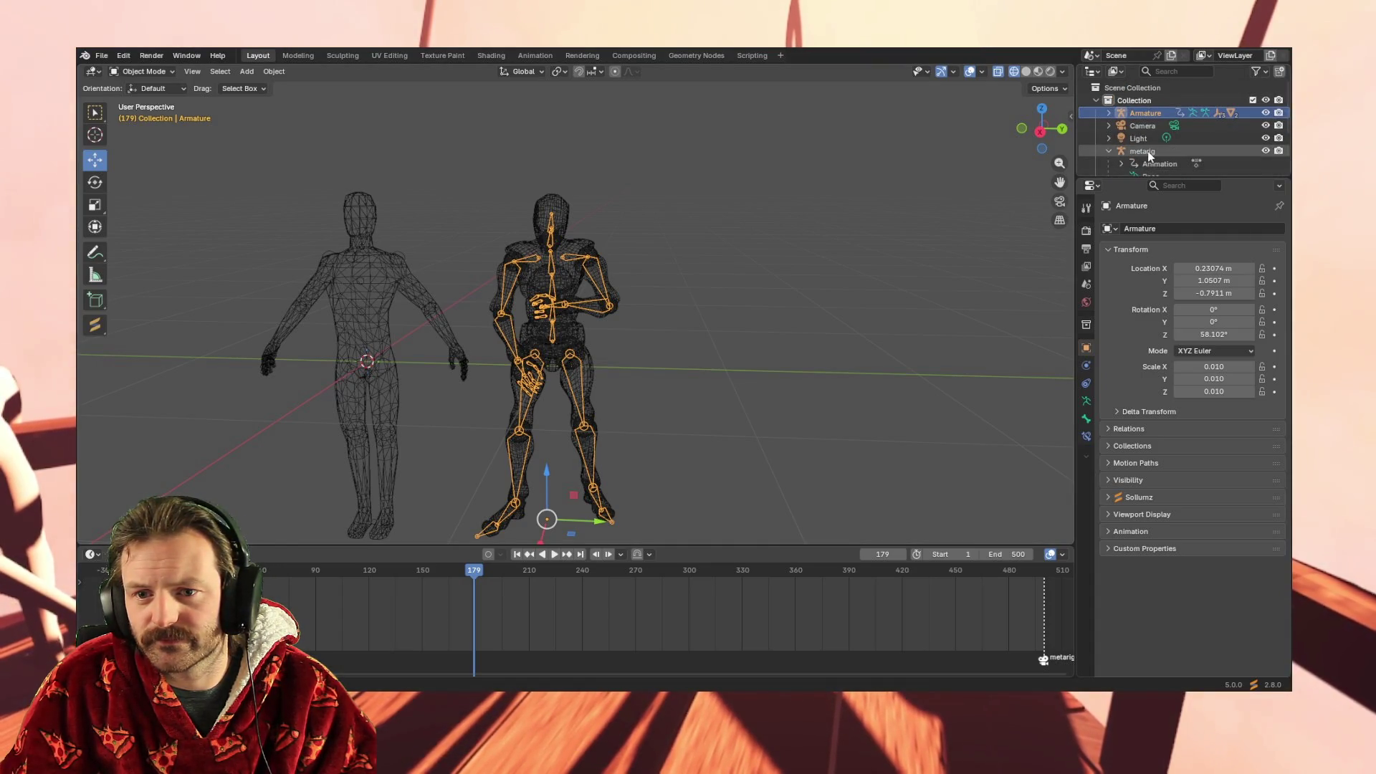
click(1147, 152)
shift+click(1145, 114)
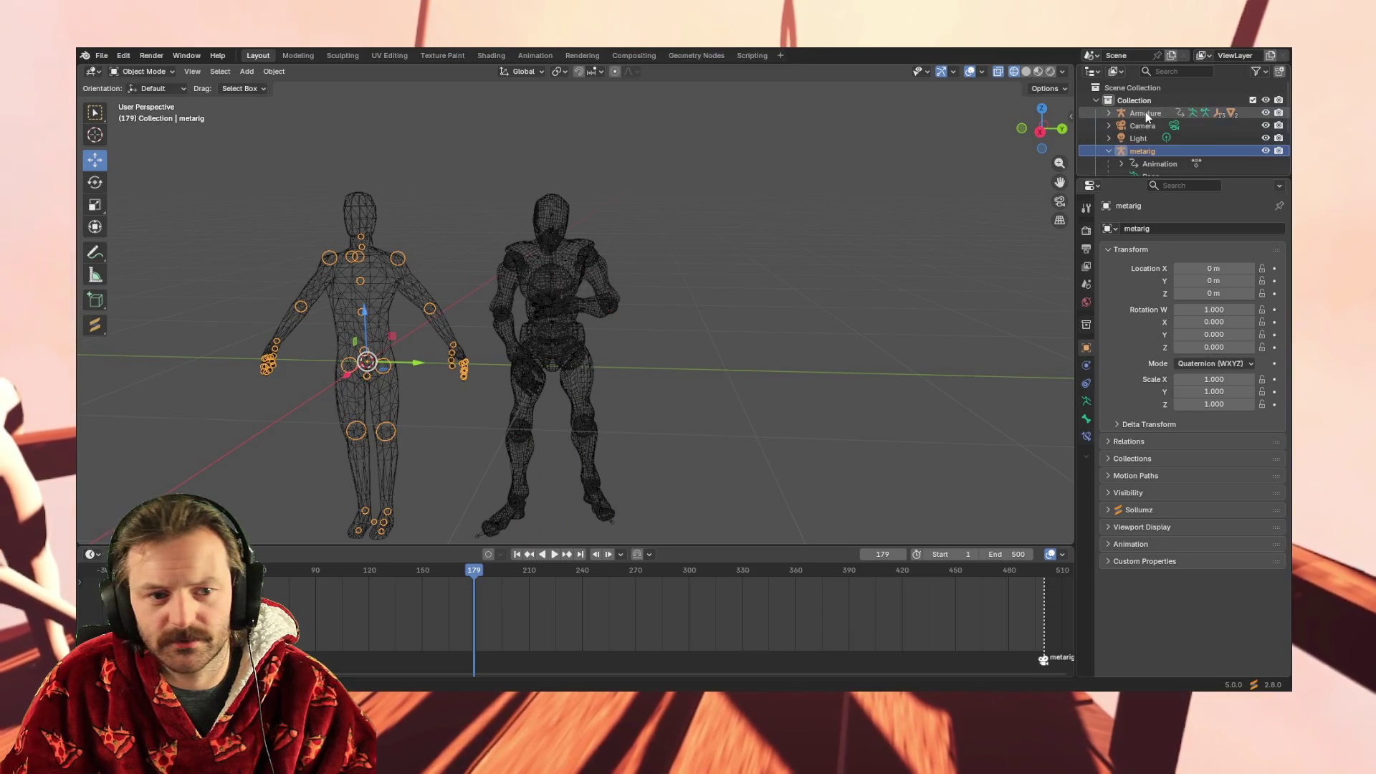
mouse_move(627, 209)
middle_down()
mouse_move(691, 213)
mouse_move(665, 212)
middle_up()
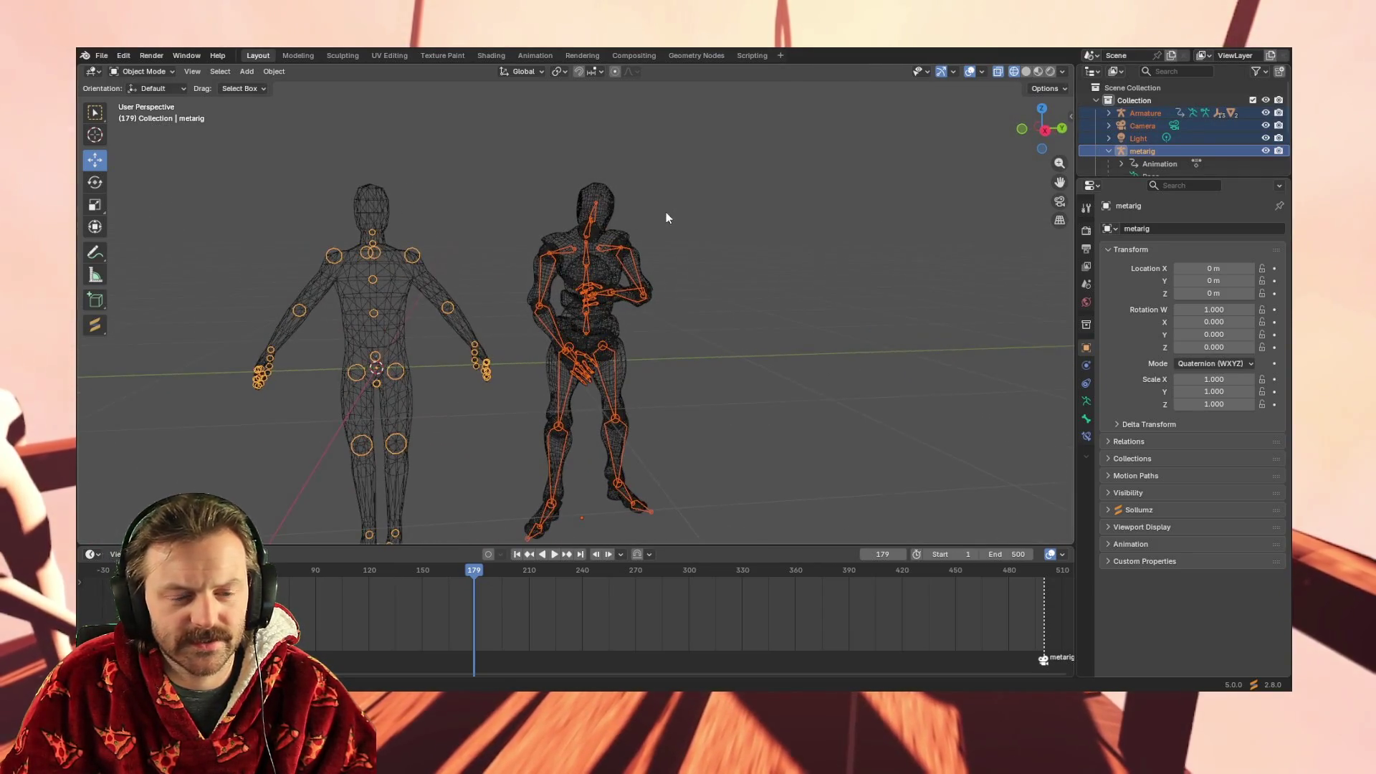
Switch the metarig into Pose Mode and browse the Pose menu without running a command
click(162, 75)
click(142, 109)
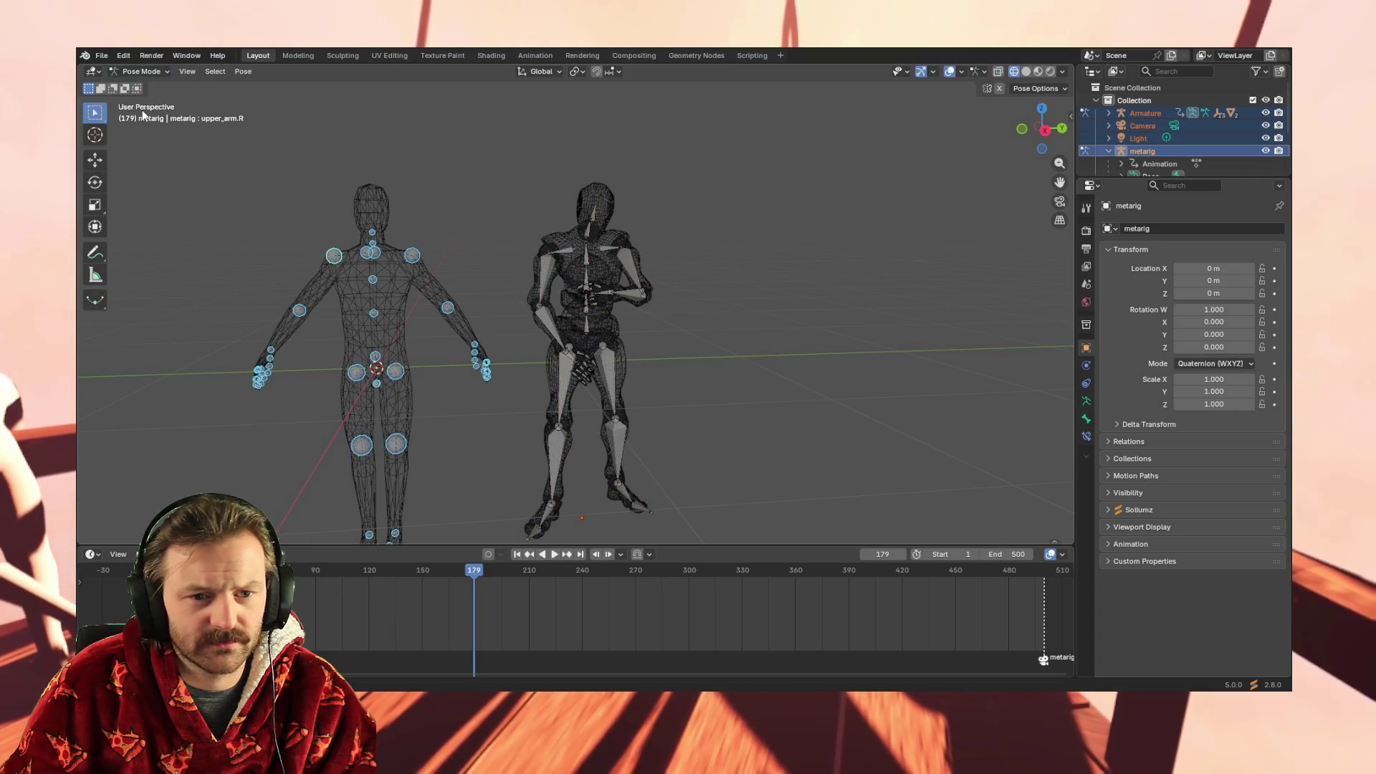
click(243, 72)
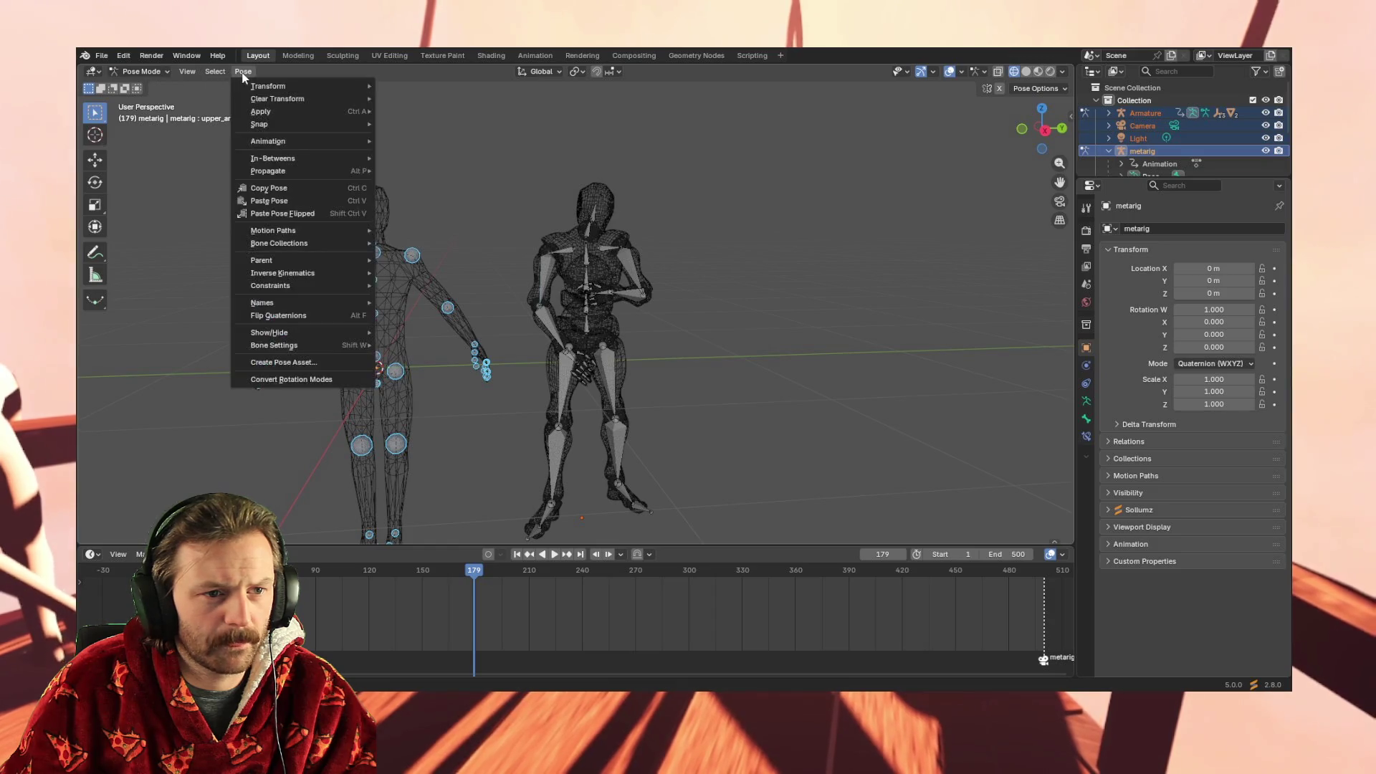
mouse_move(304, 140)
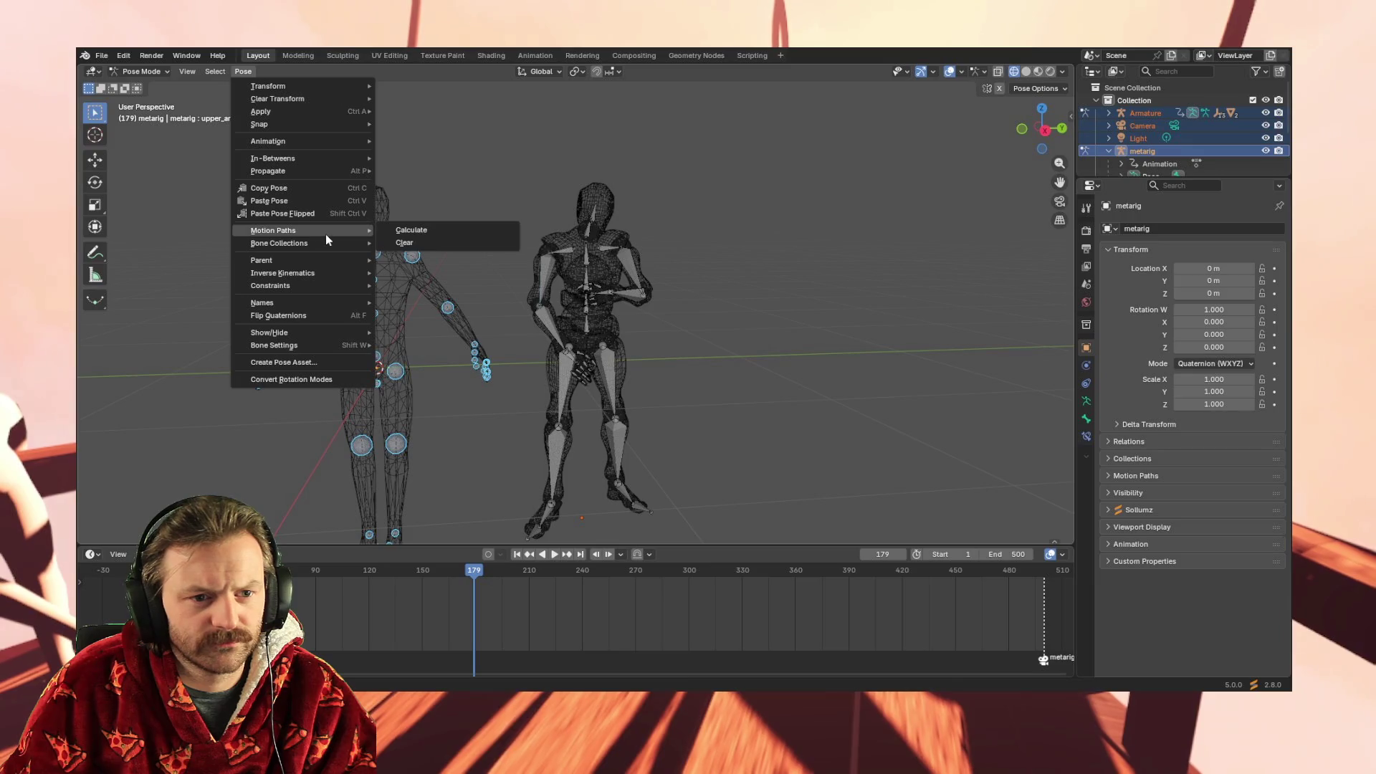
mouse_move(326, 248)
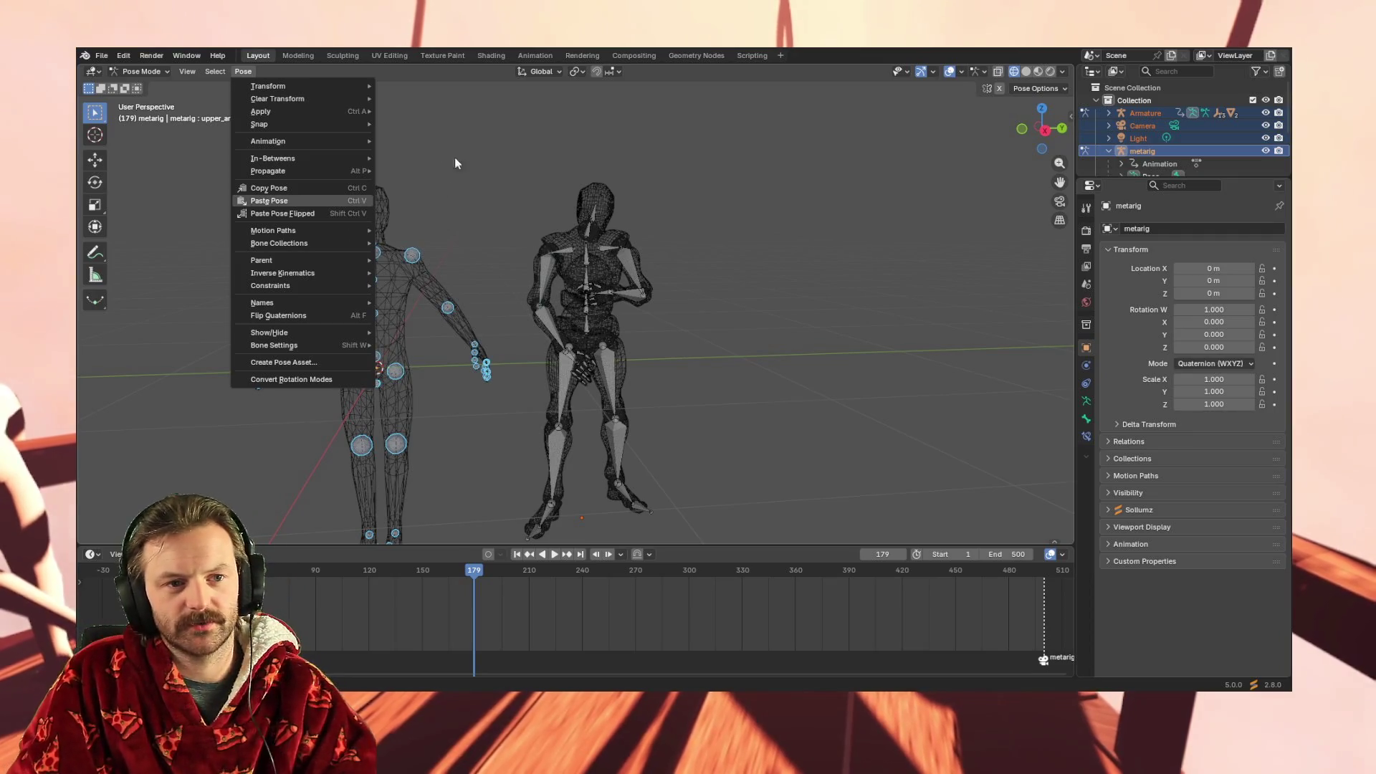
click(157, 71)
click(157, 72)
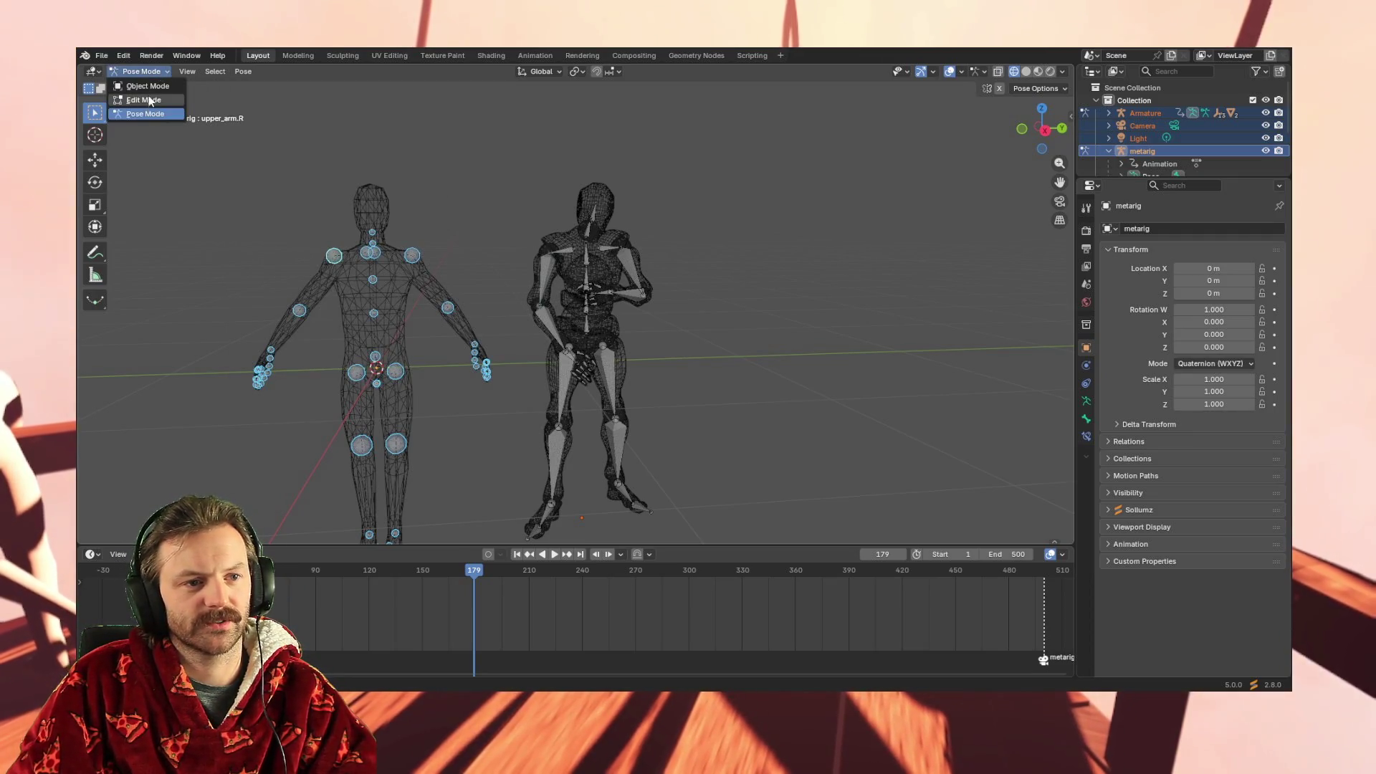
Return the metarig to Object Mode and browse the Object menu without running anything
click(140, 86)
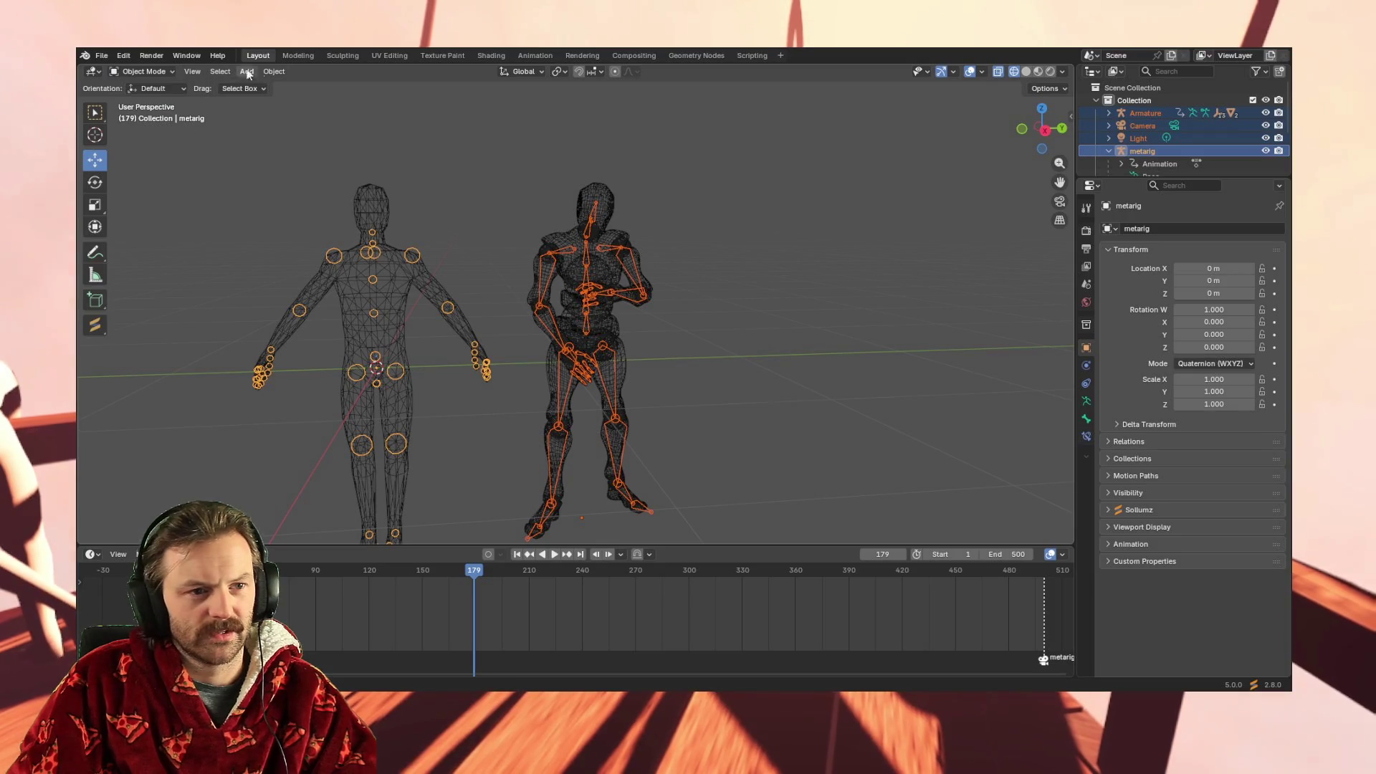
click(273, 73)
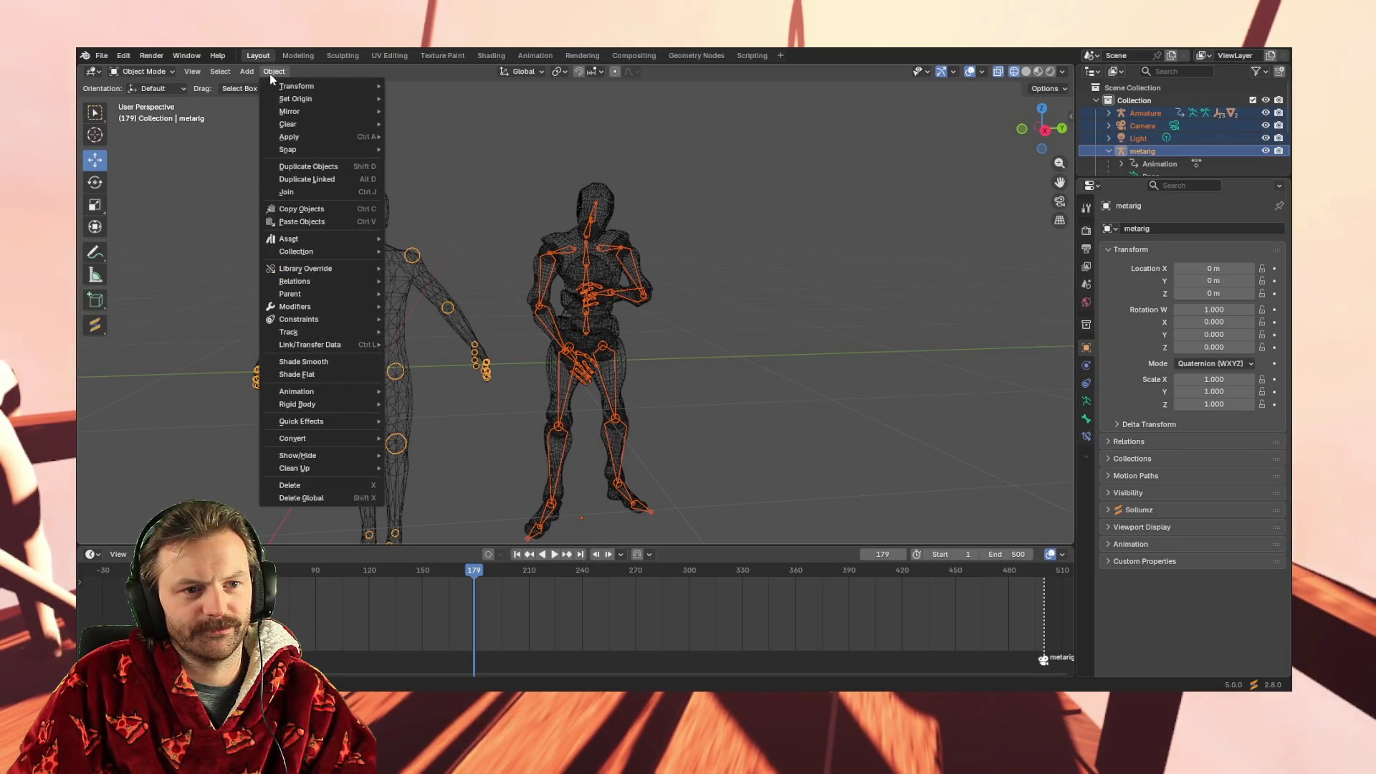
mouse_move(352, 84)
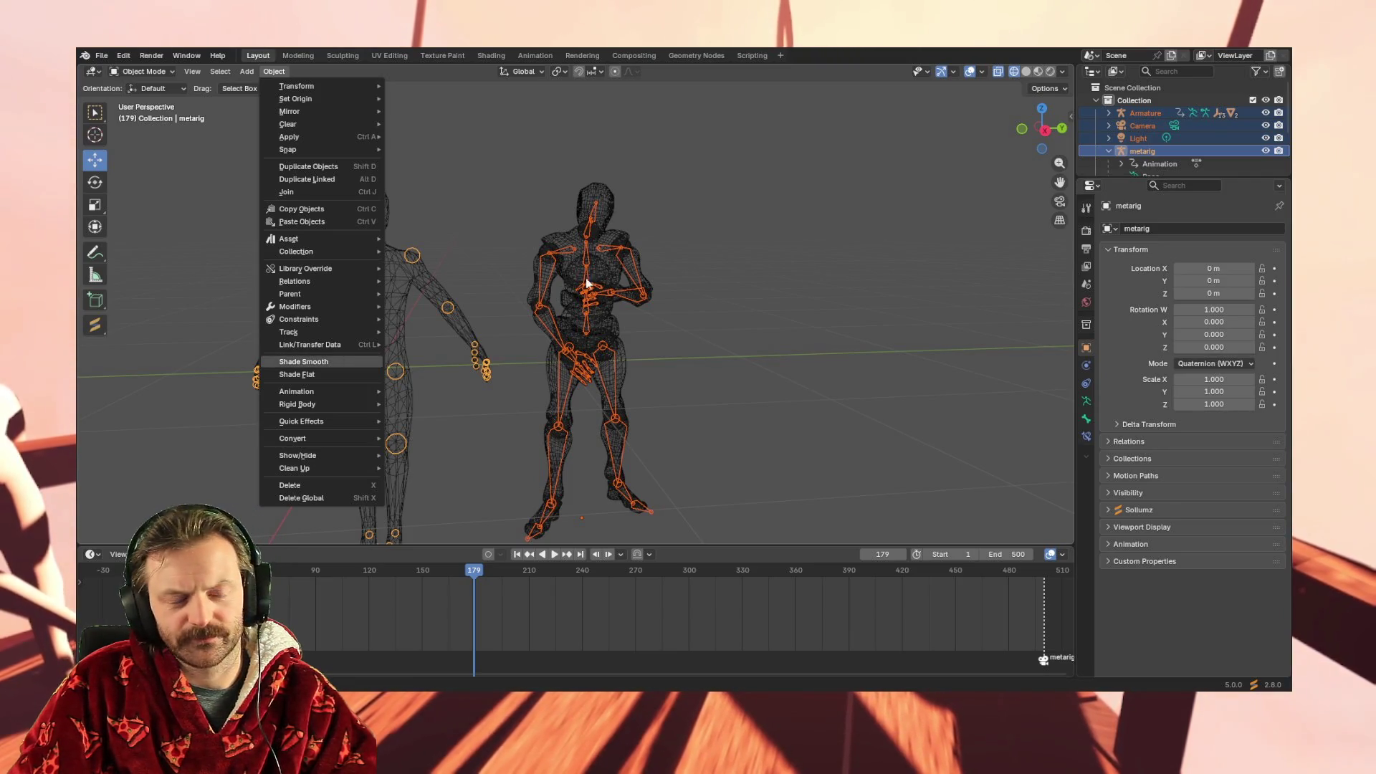
Put the metarig in Pose Mode, reselect Armature then metarig, and switch to Object Mode
mouse_move(219, 72)
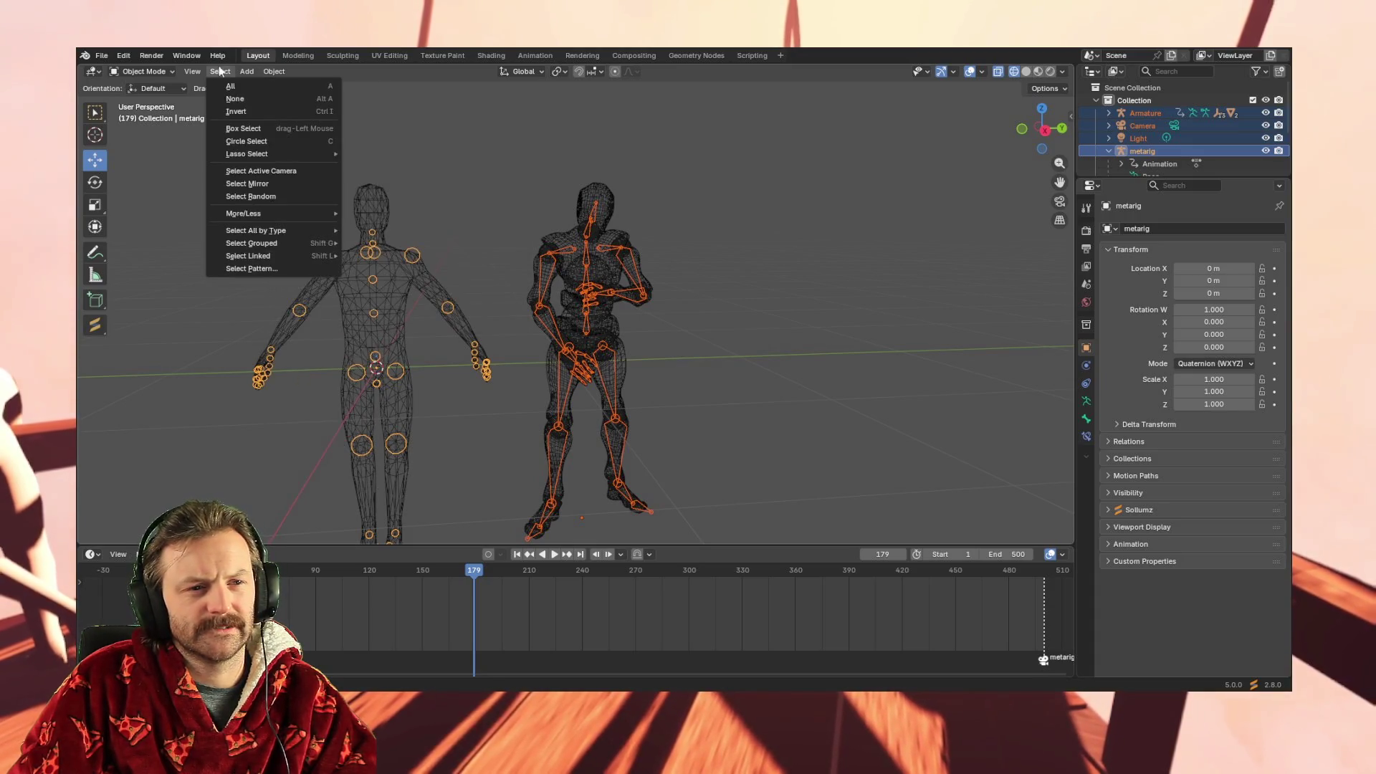
click(149, 70)
click(150, 113)
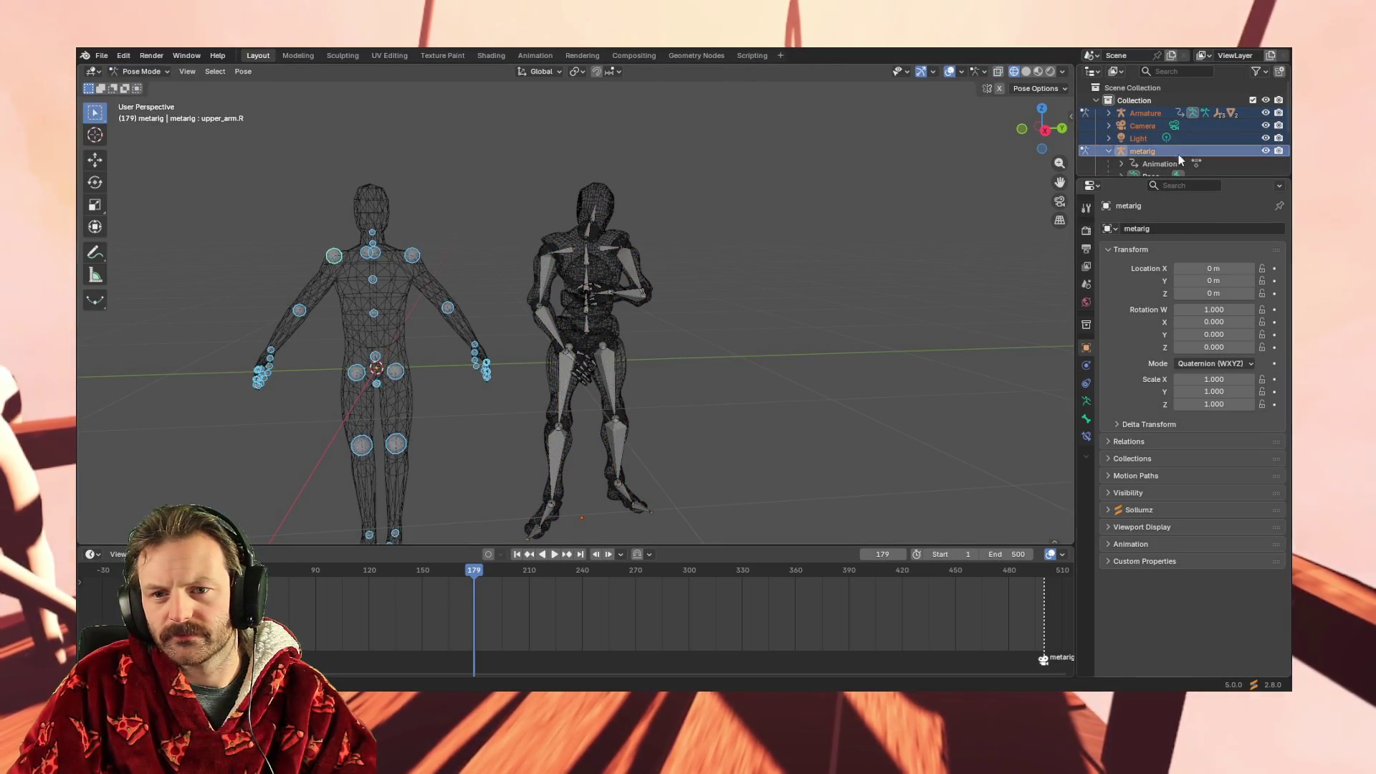
ctrl+click(1146, 112)
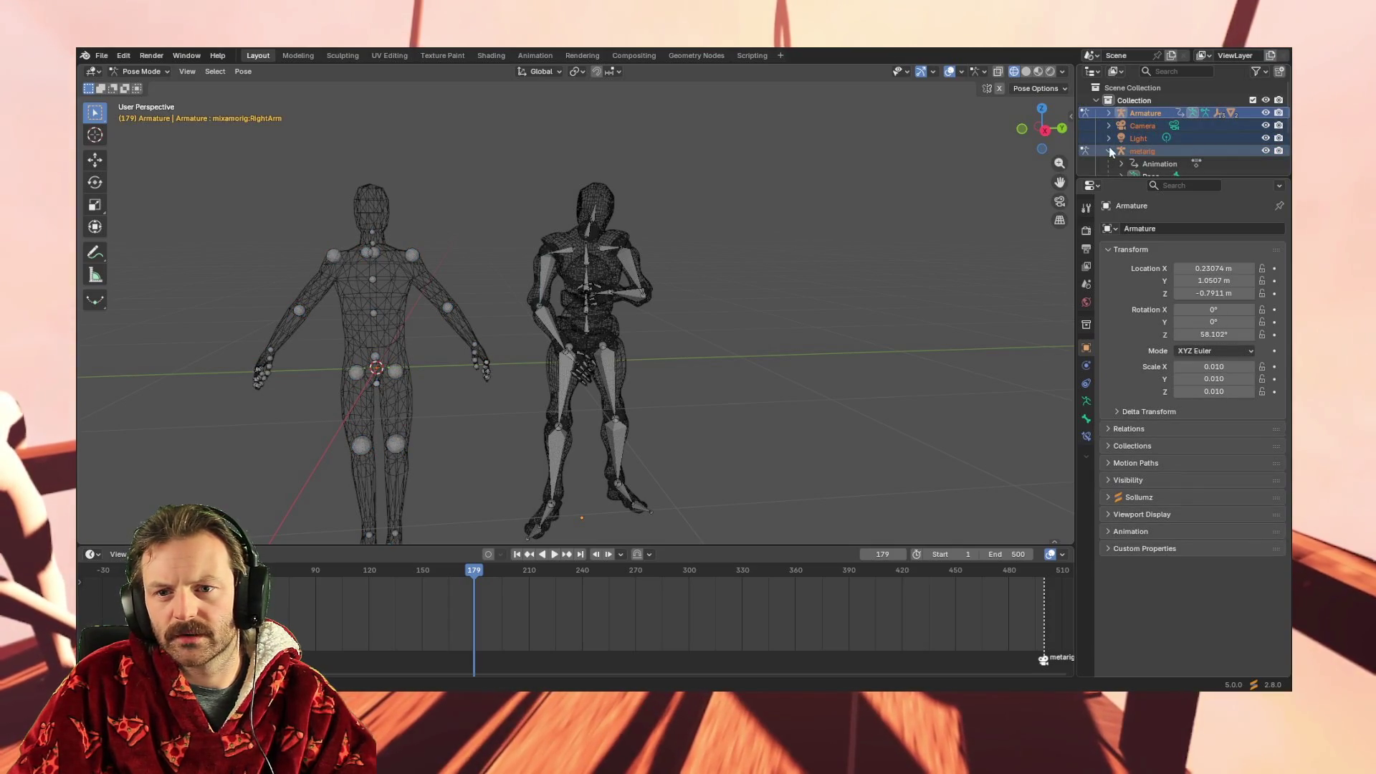
click(1141, 151)
click(1148, 114)
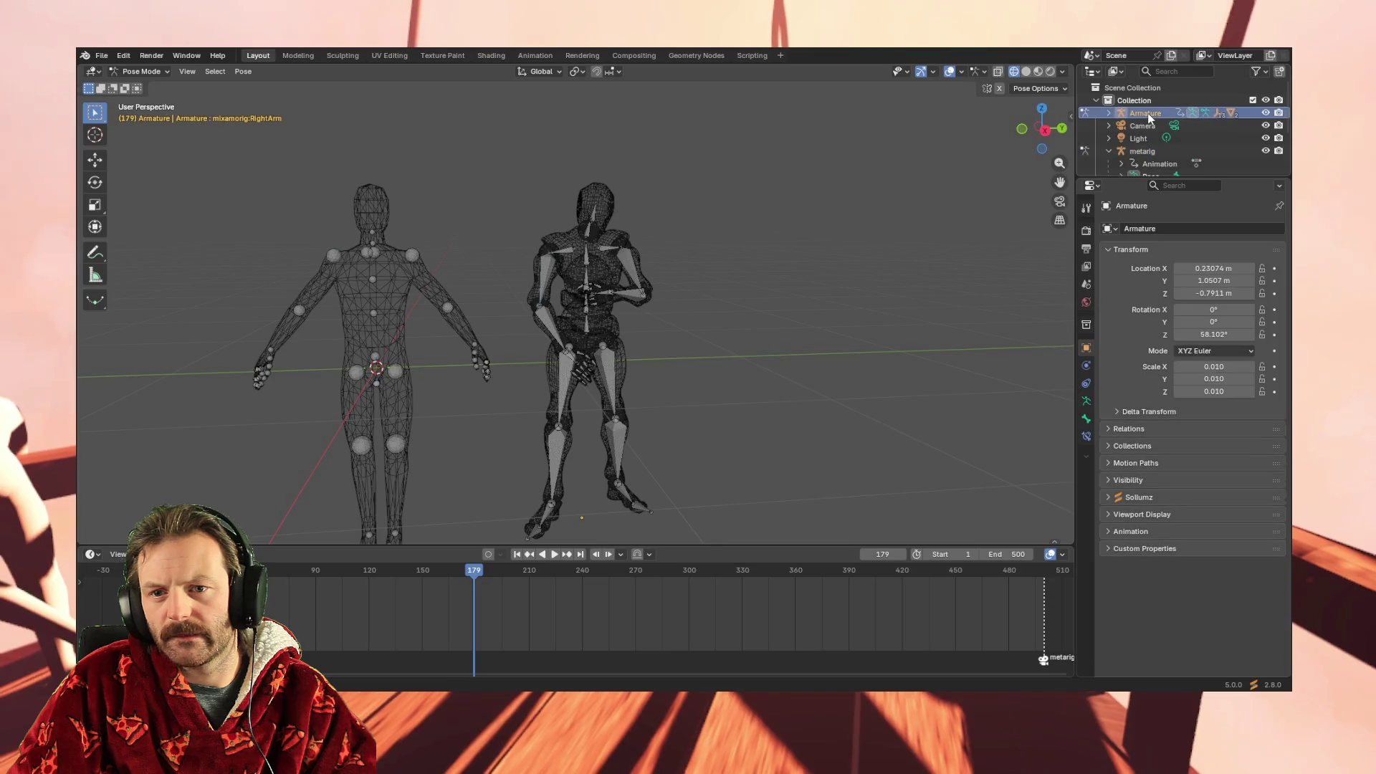
ctrl+click(1140, 151)
click(141, 71)
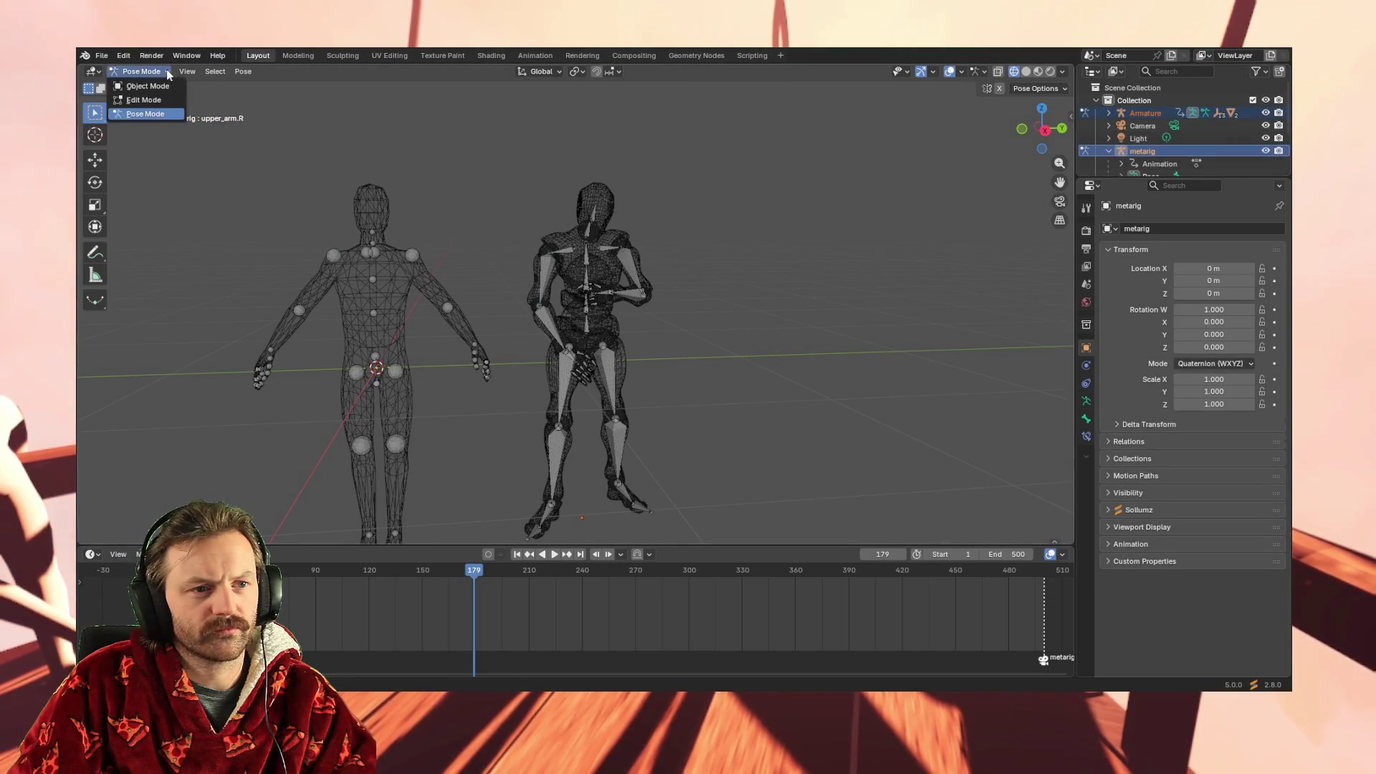
click(148, 86)
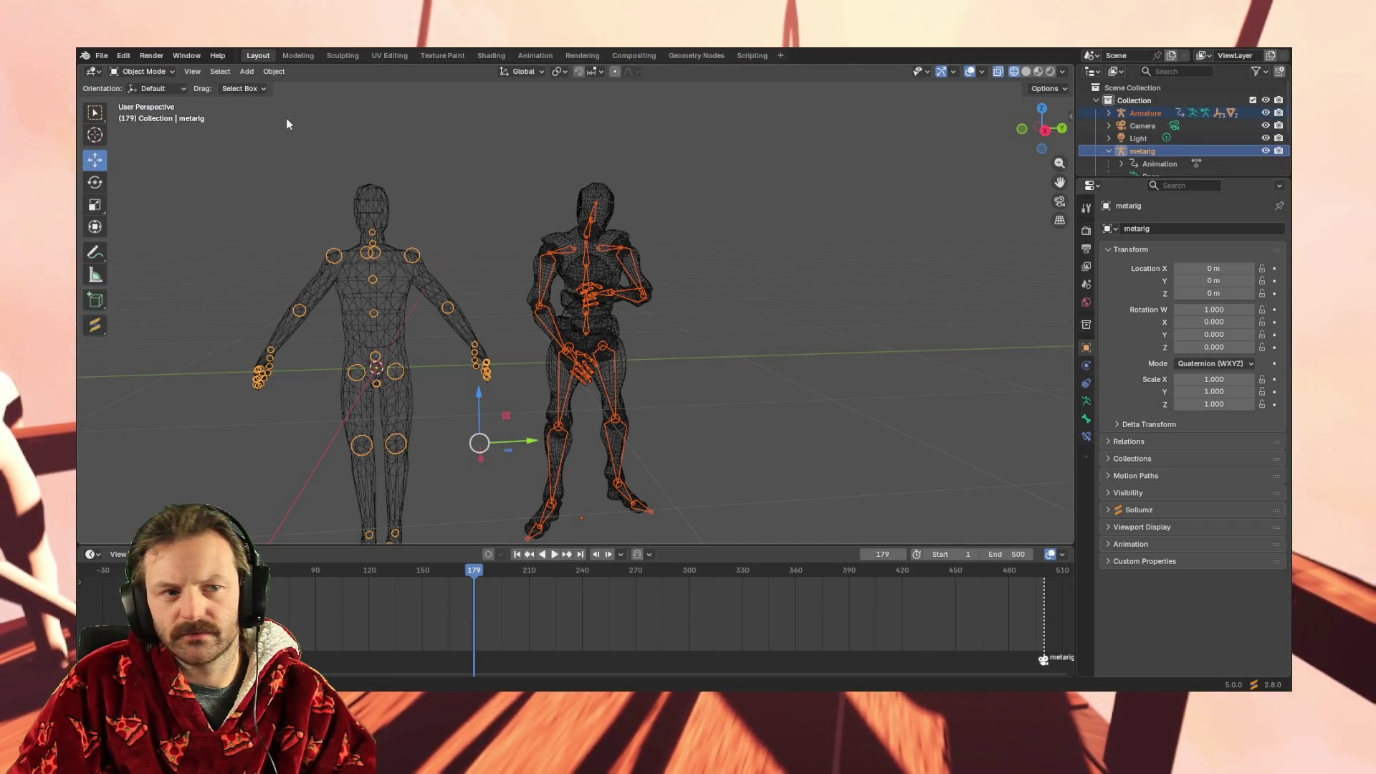
Put the metarig back into Pose Mode and browse the Pose menu
click(154, 89)
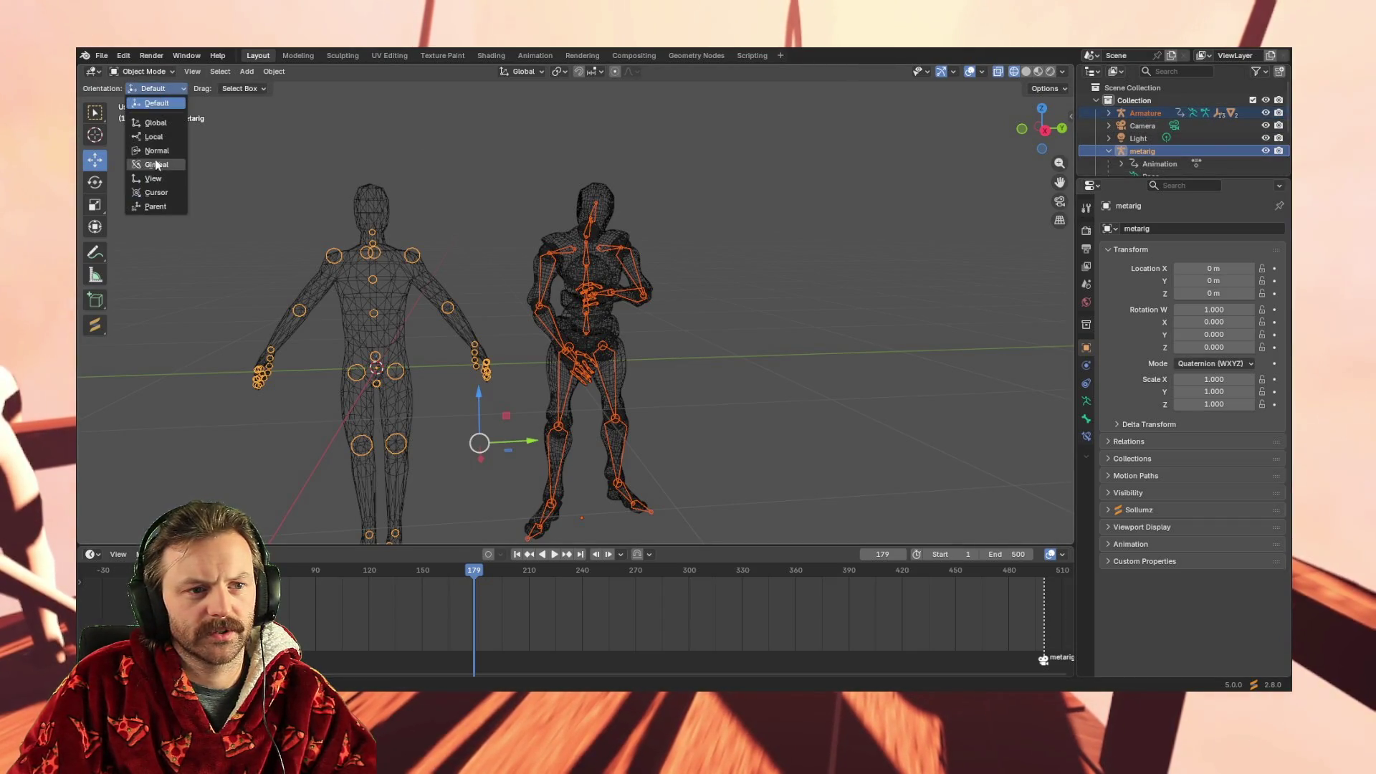
click(158, 74)
click(156, 115)
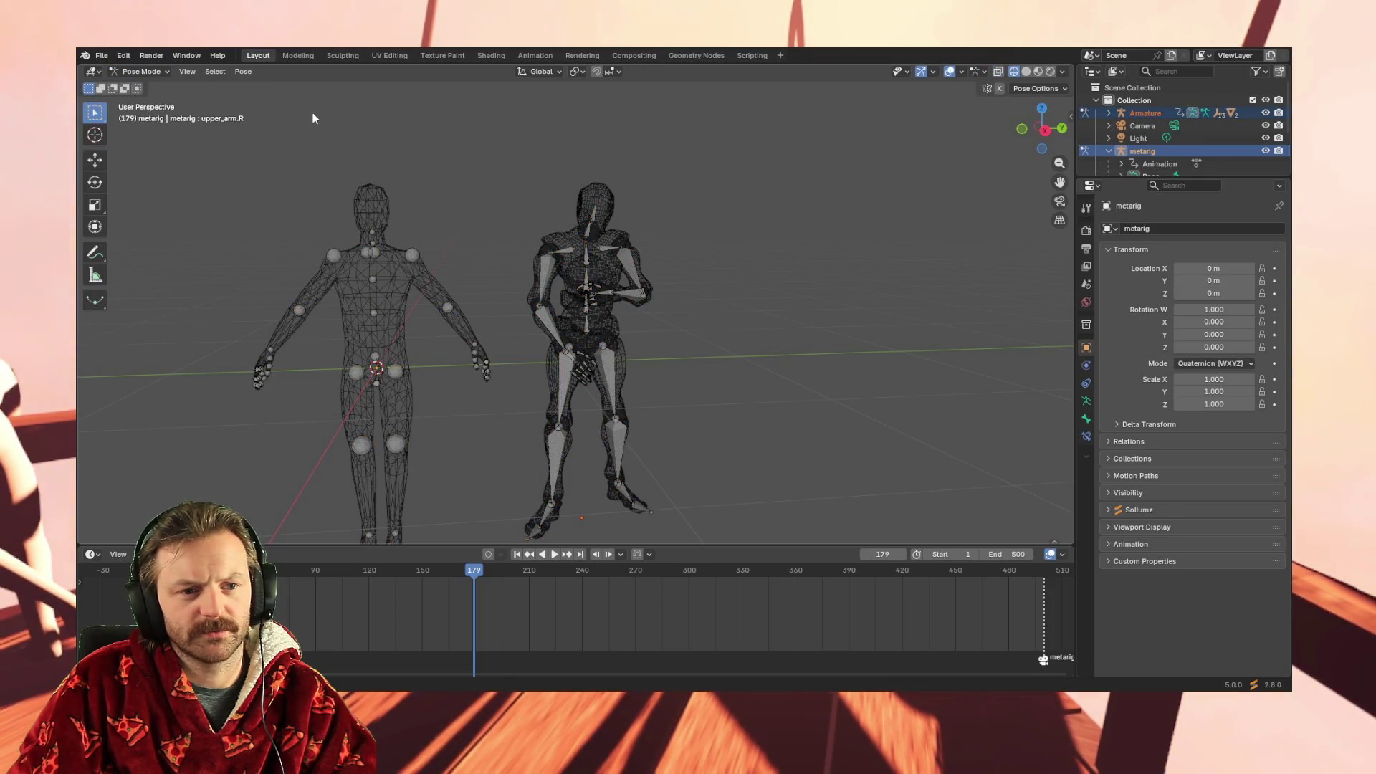
click(237, 71)
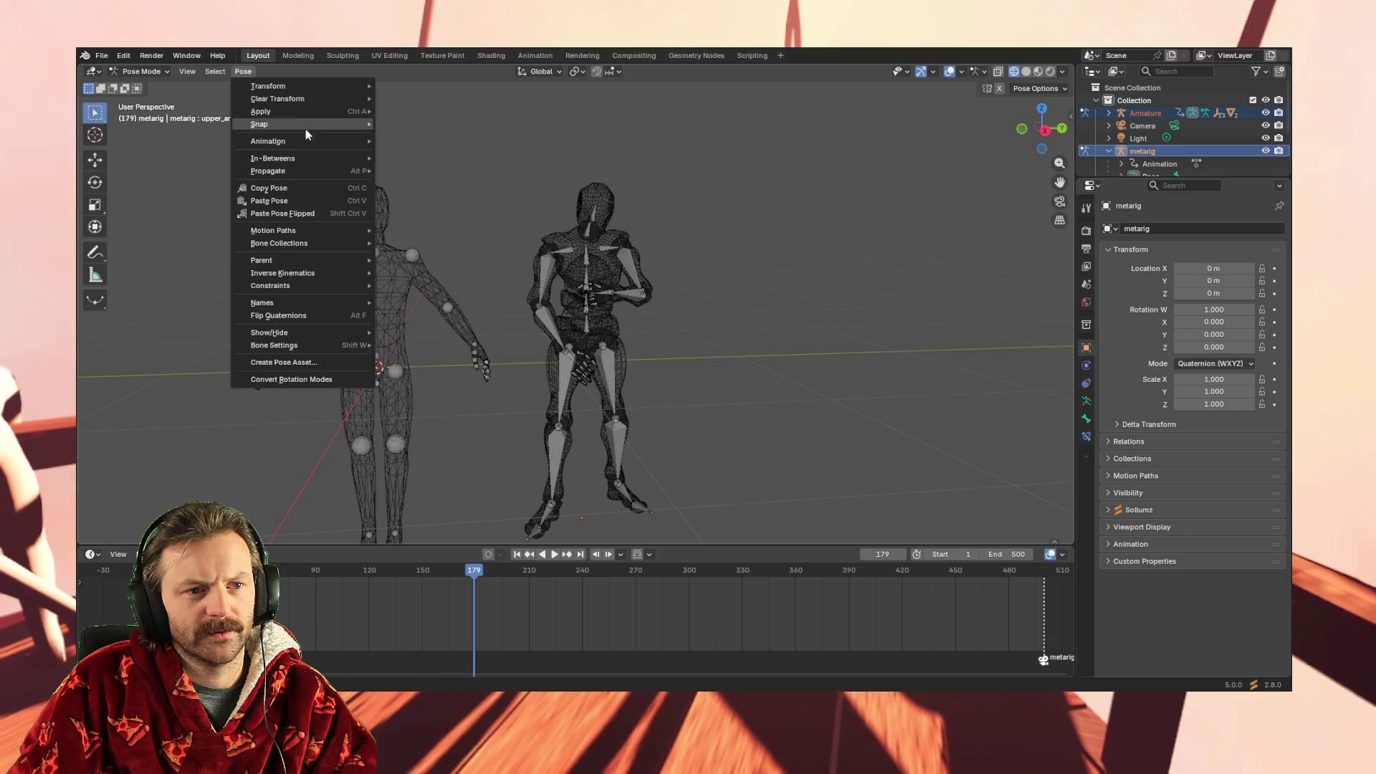
mouse_move(306, 145)
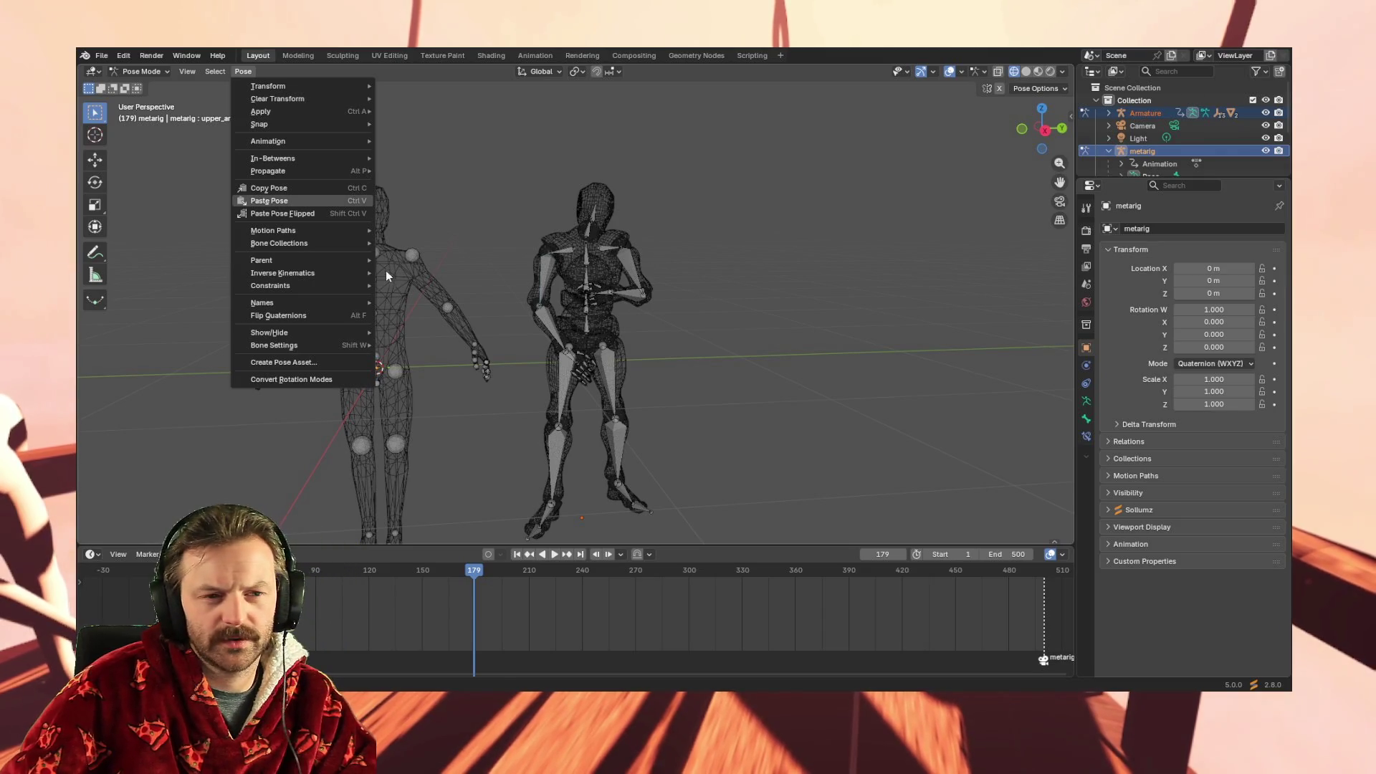
Box-select the left metarig's bones, pick thumb.01.L, then return to Object Mode
drag(258, 150, 487, 557)
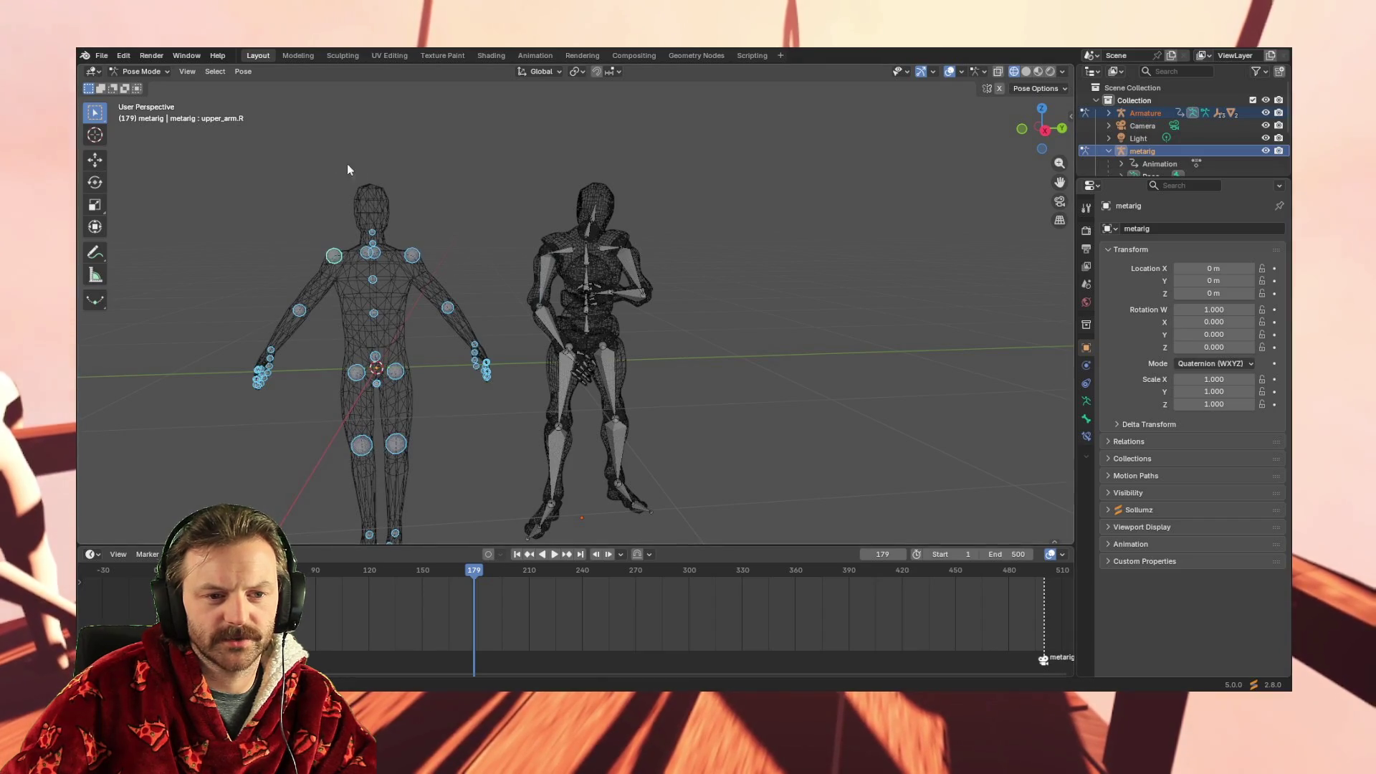
drag(217, 148, 500, 563)
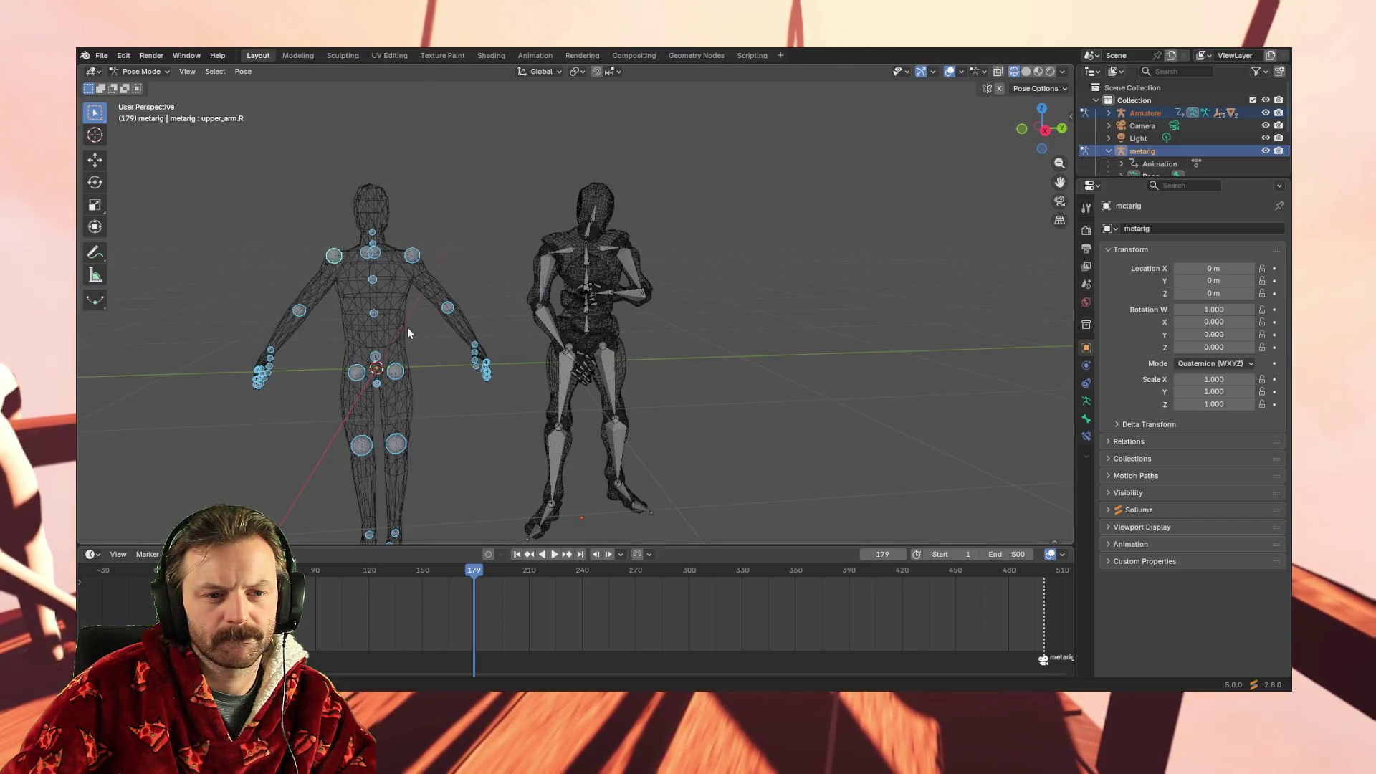
drag(234, 171, 504, 557)
click(466, 364)
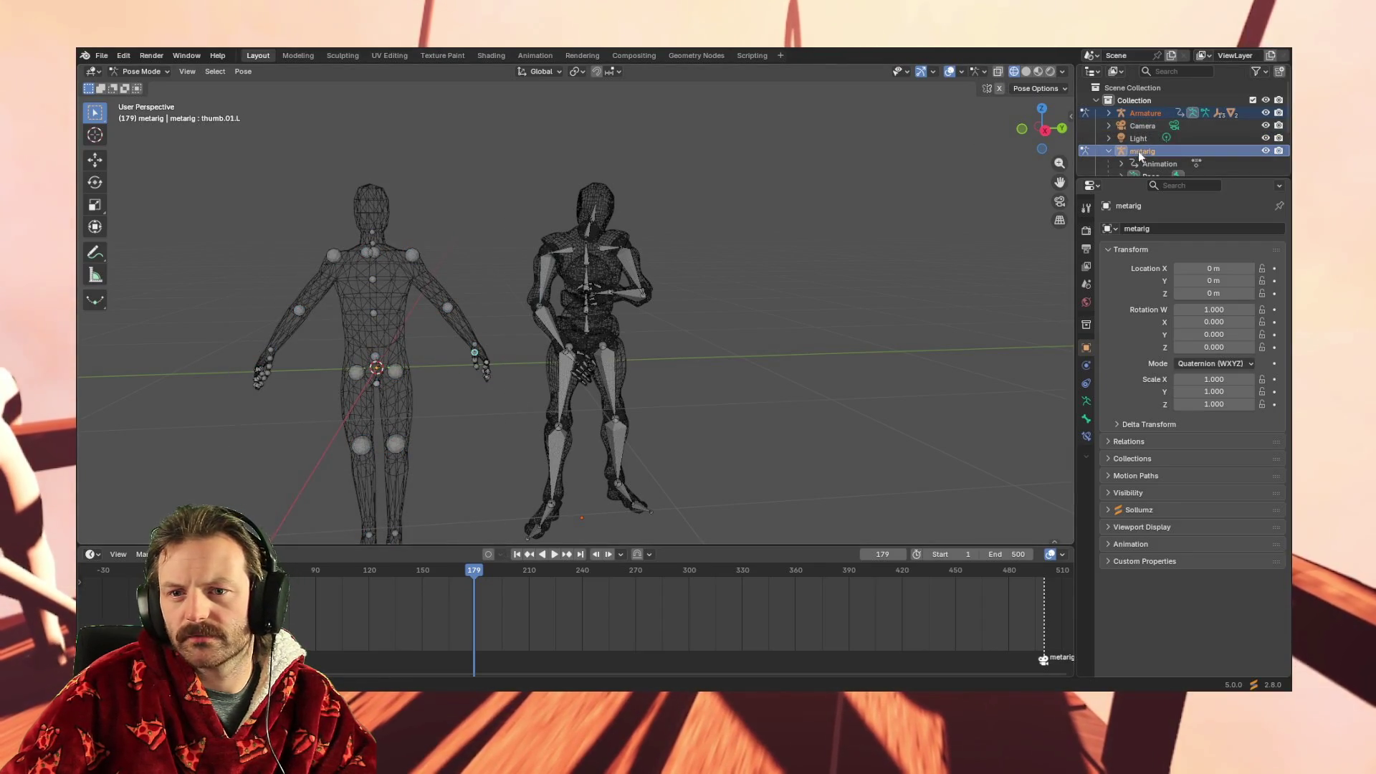
click(143, 72)
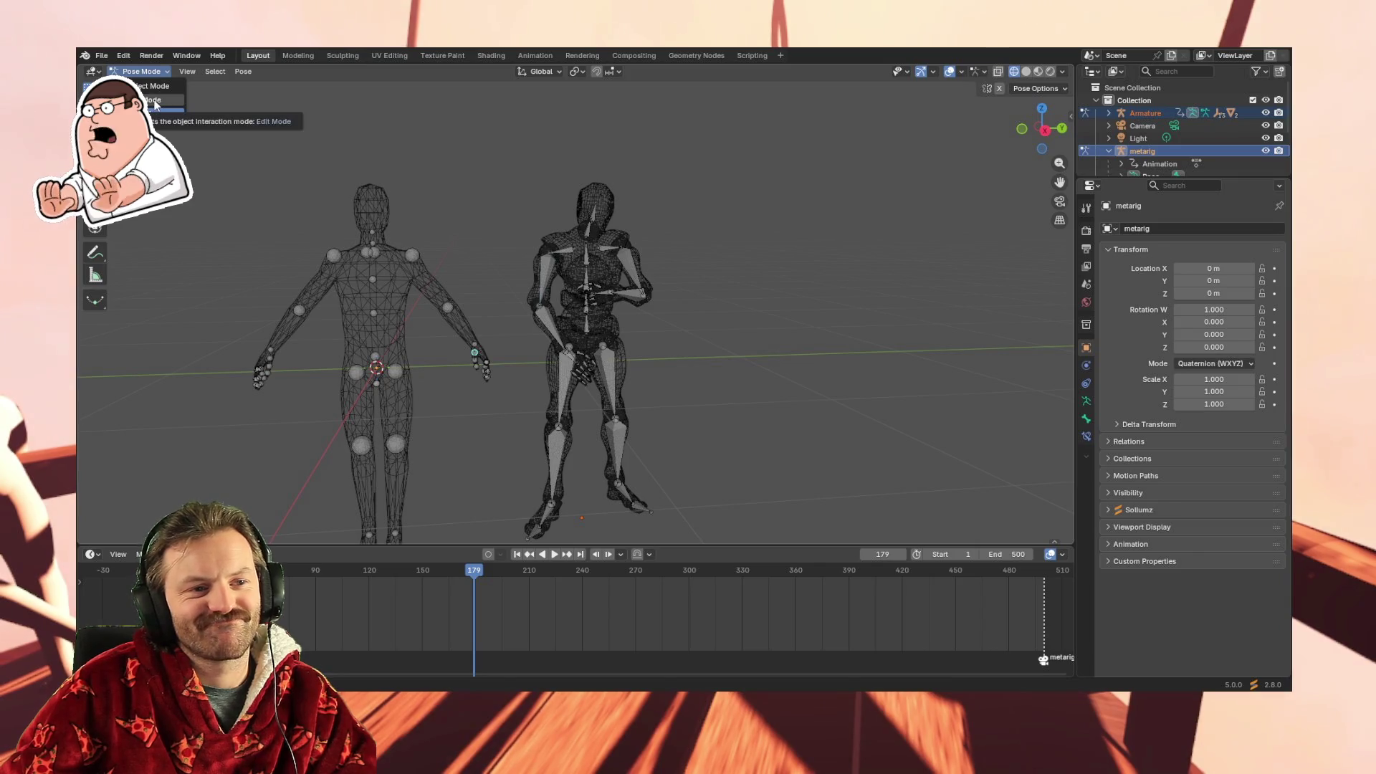
click(147, 86)
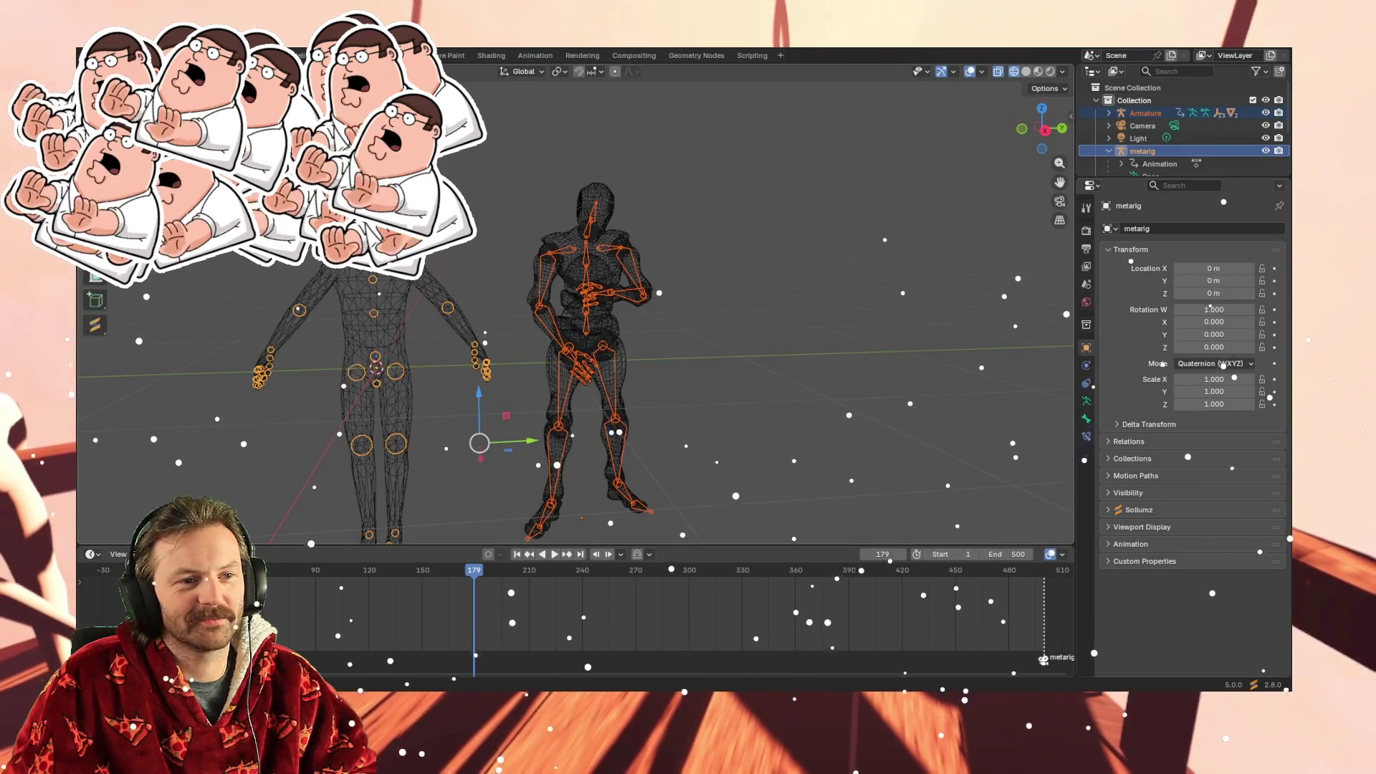
Re-enter Pose Mode with Ctrl+Tab and look through the Pose menu's submenus
key(ctrl+Tab)
click(248, 71)
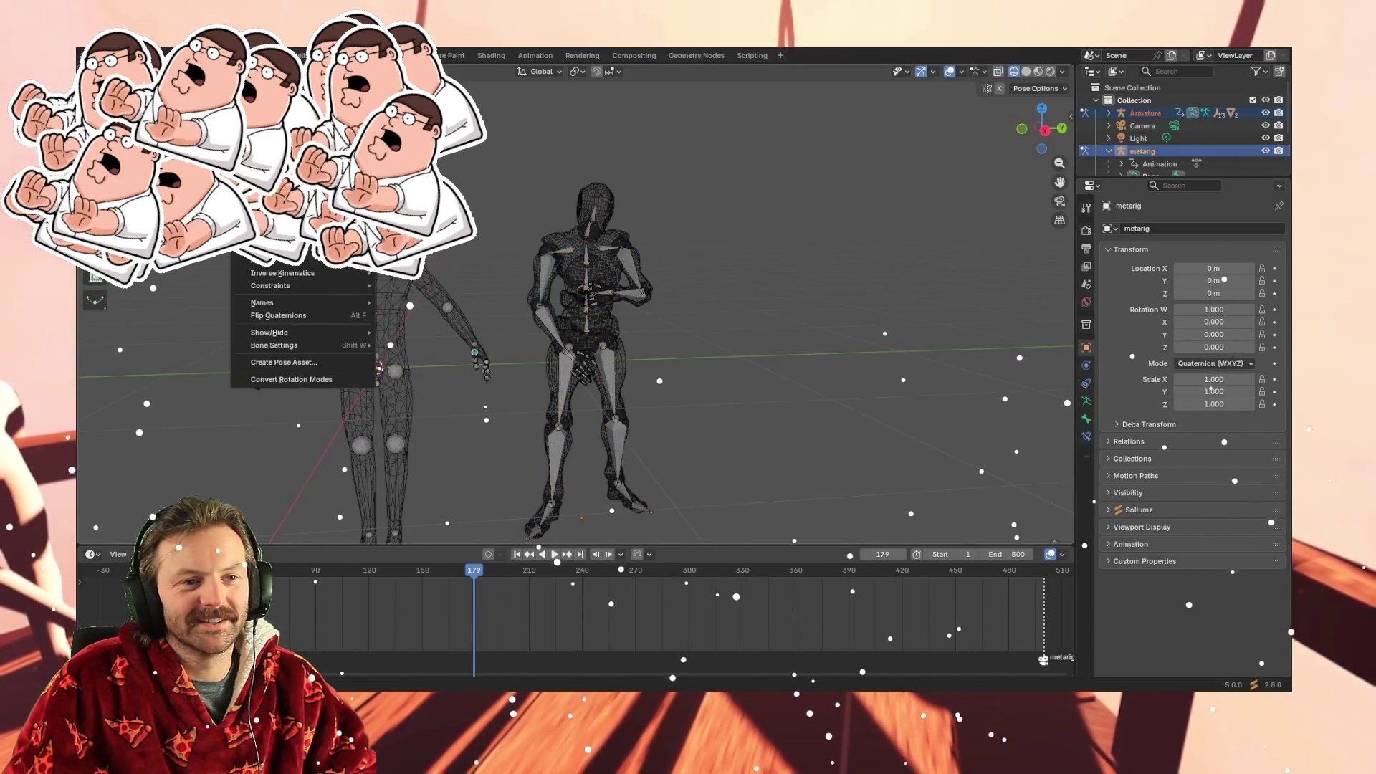
mouse_move(301, 141)
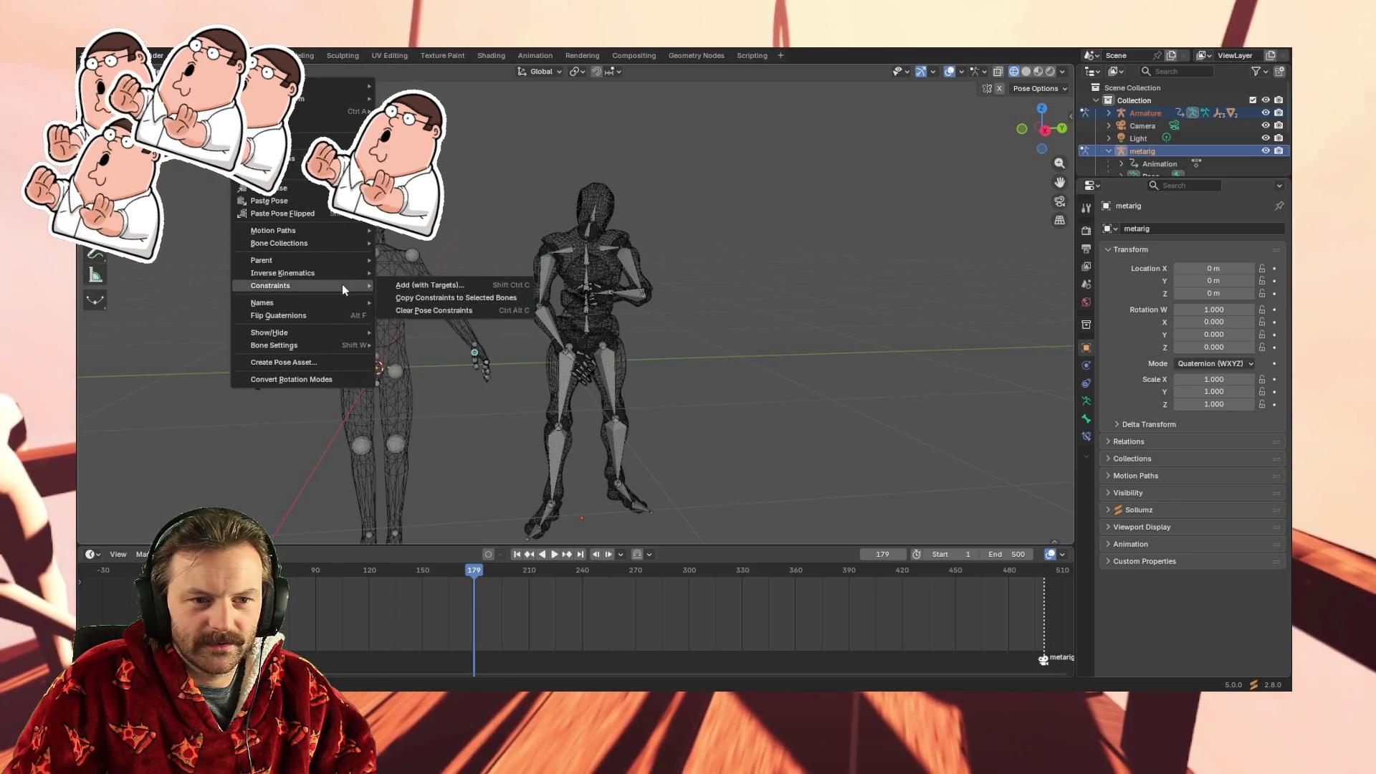
mouse_move(343, 259)
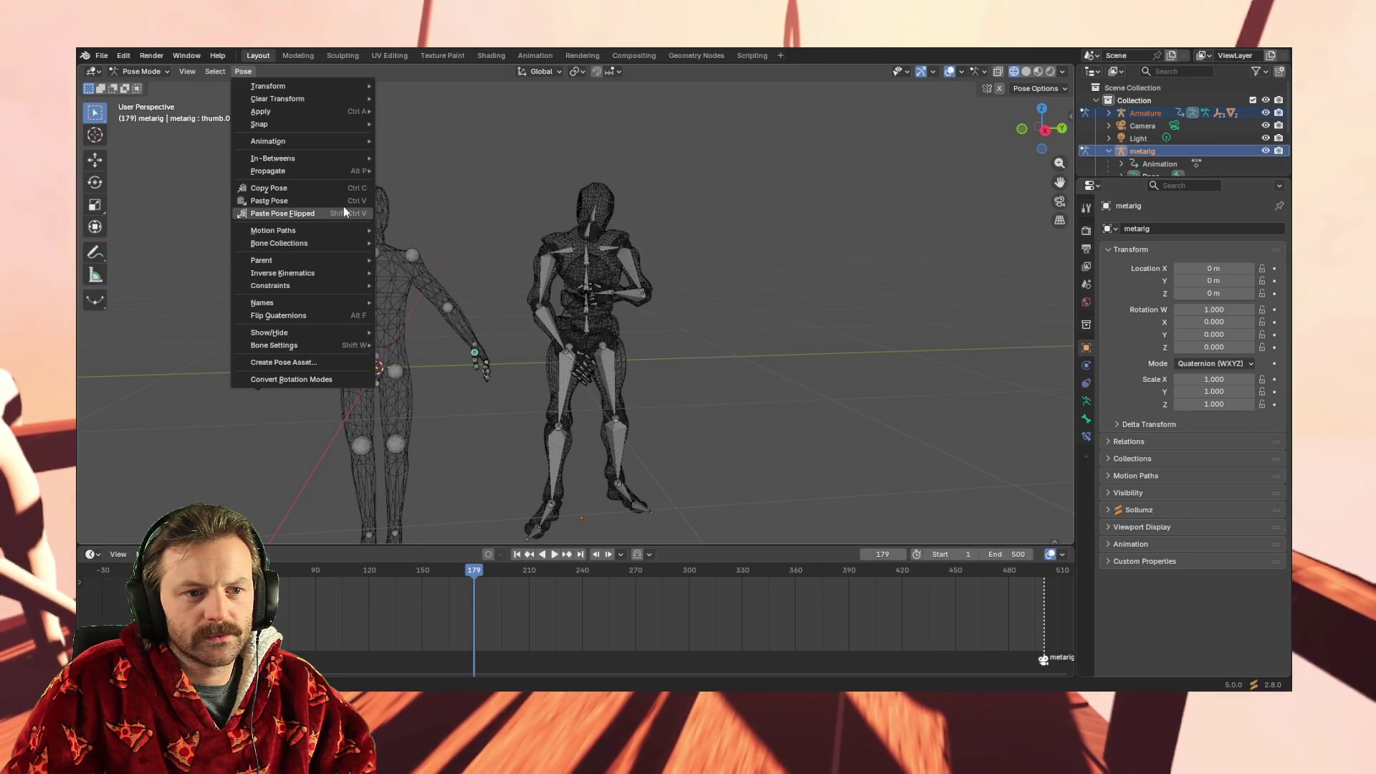
Browse the Pose submenus, then open and close the Select and View menus without choosing anything
mouse_move(346, 143)
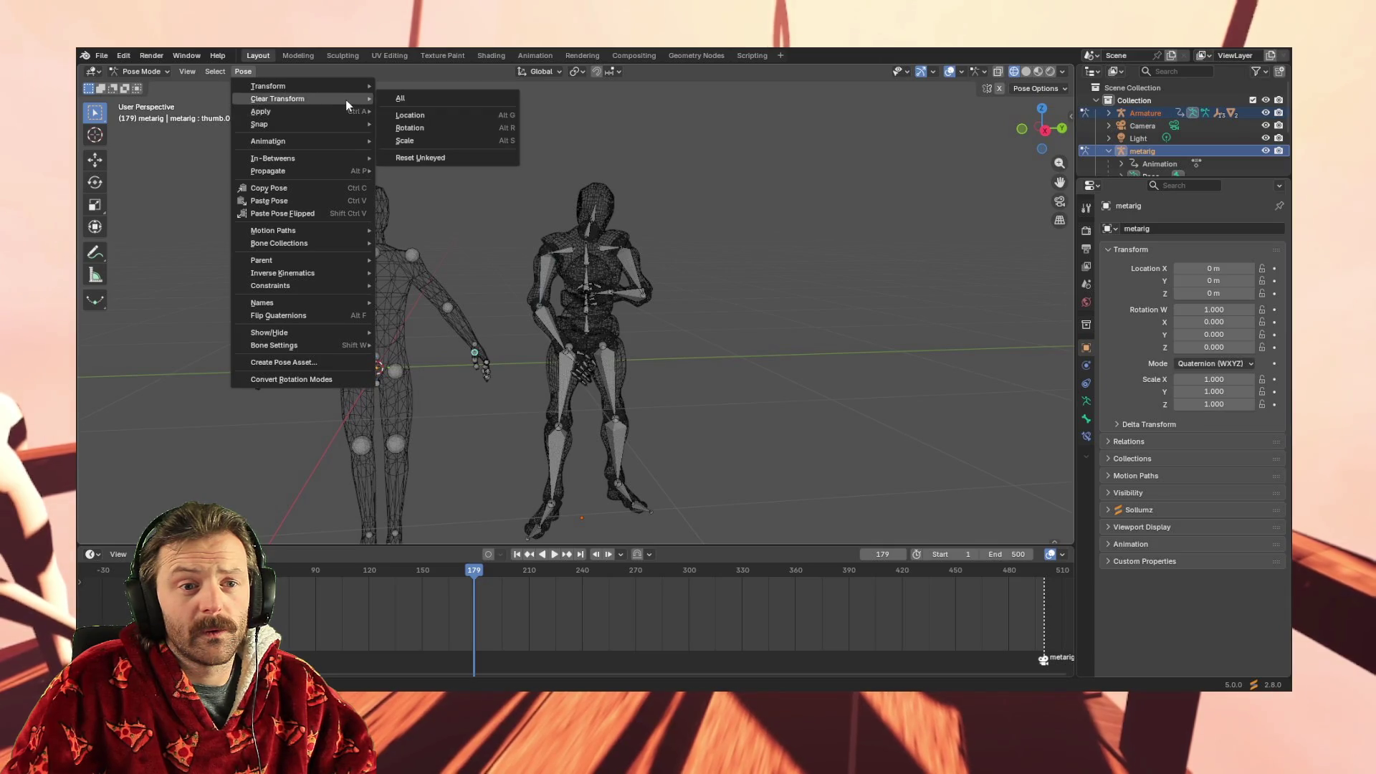
mouse_move(347, 85)
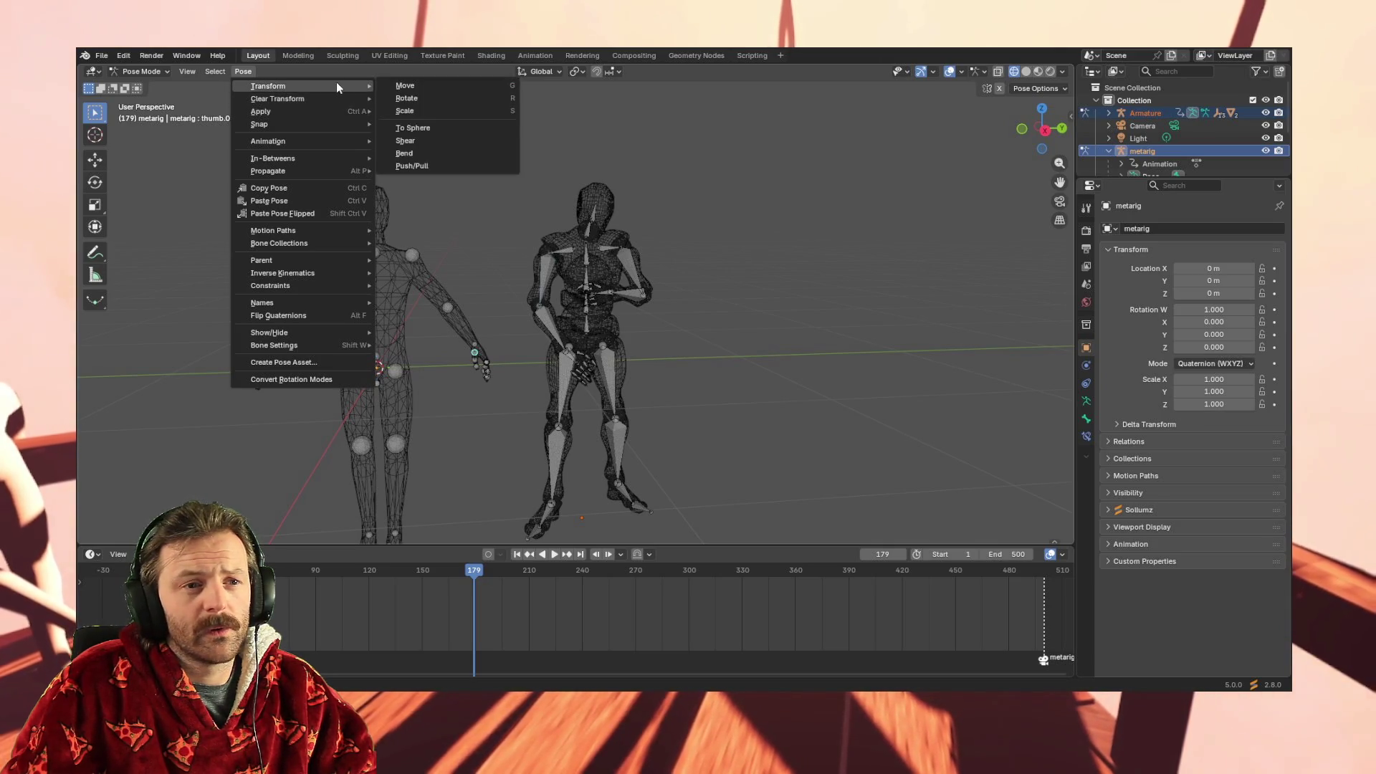
mouse_move(218, 74)
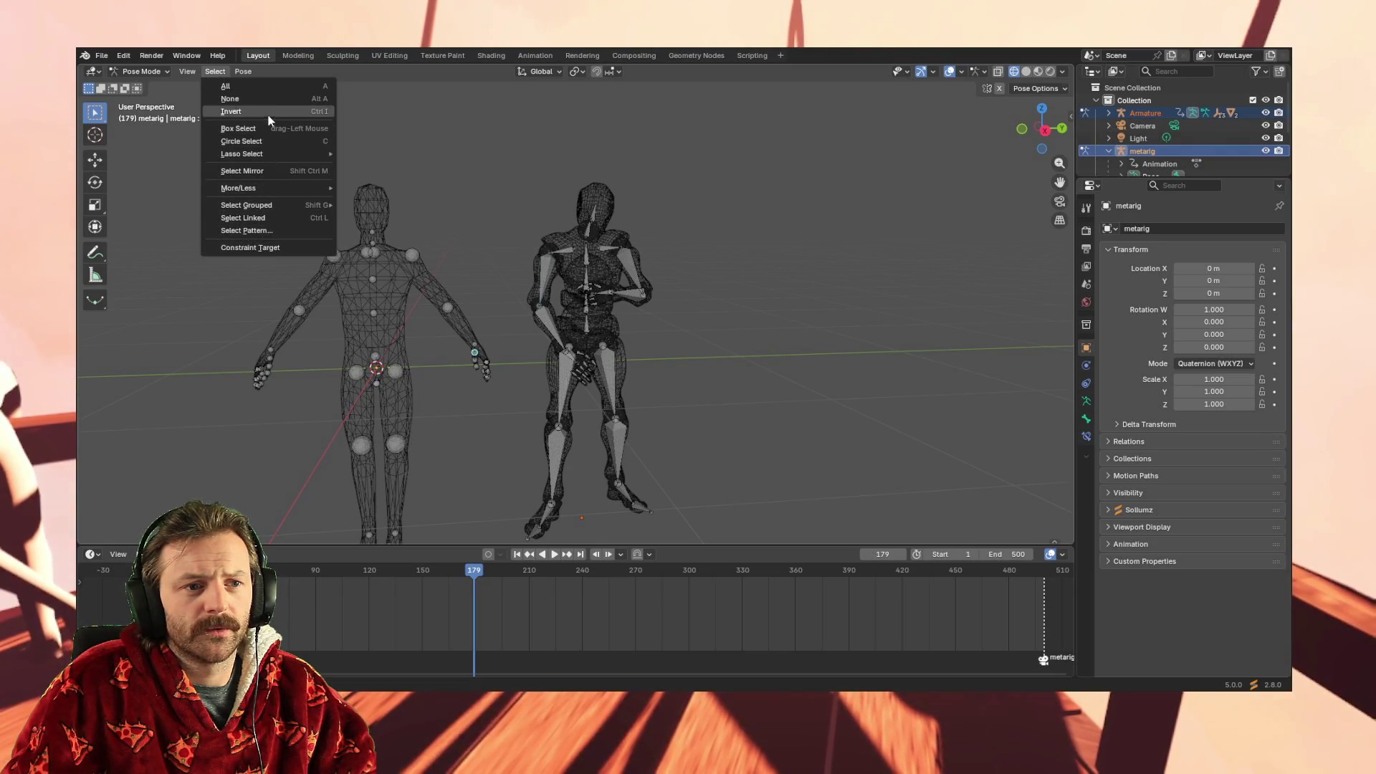
click(225, 75)
click(185, 73)
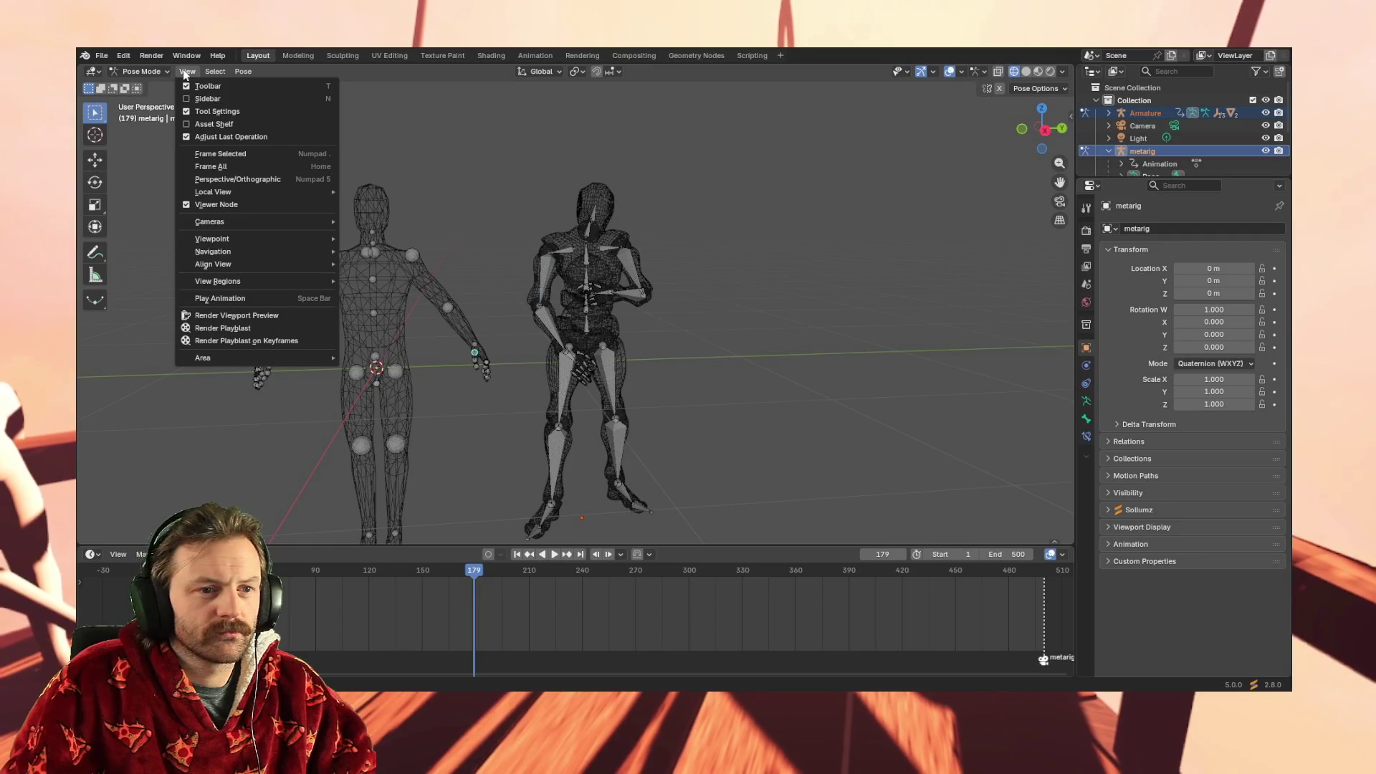
click(185, 74)
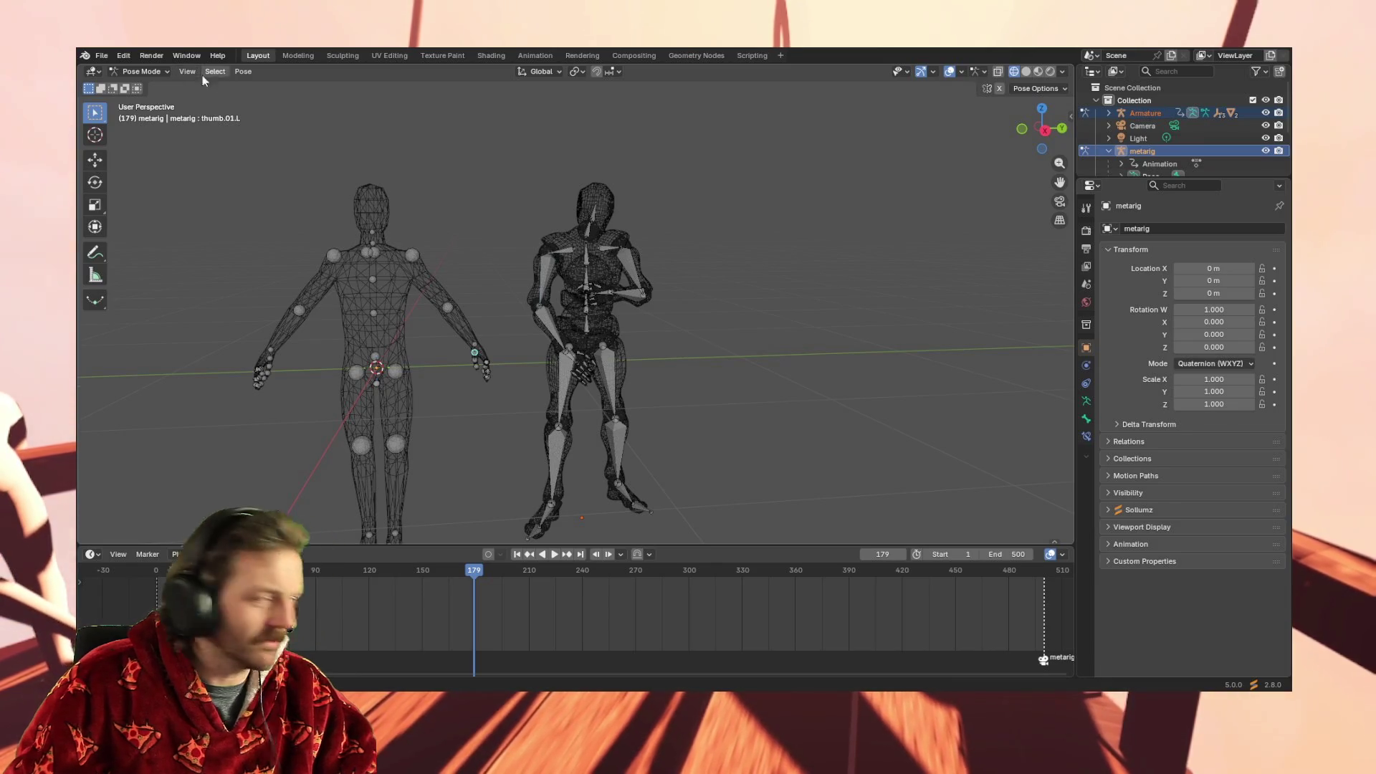
Switch the metarig to Object Mode and browse the Object menu's Animation, Rigid Body, Apply and Transform submenus
click(169, 70)
click(160, 88)
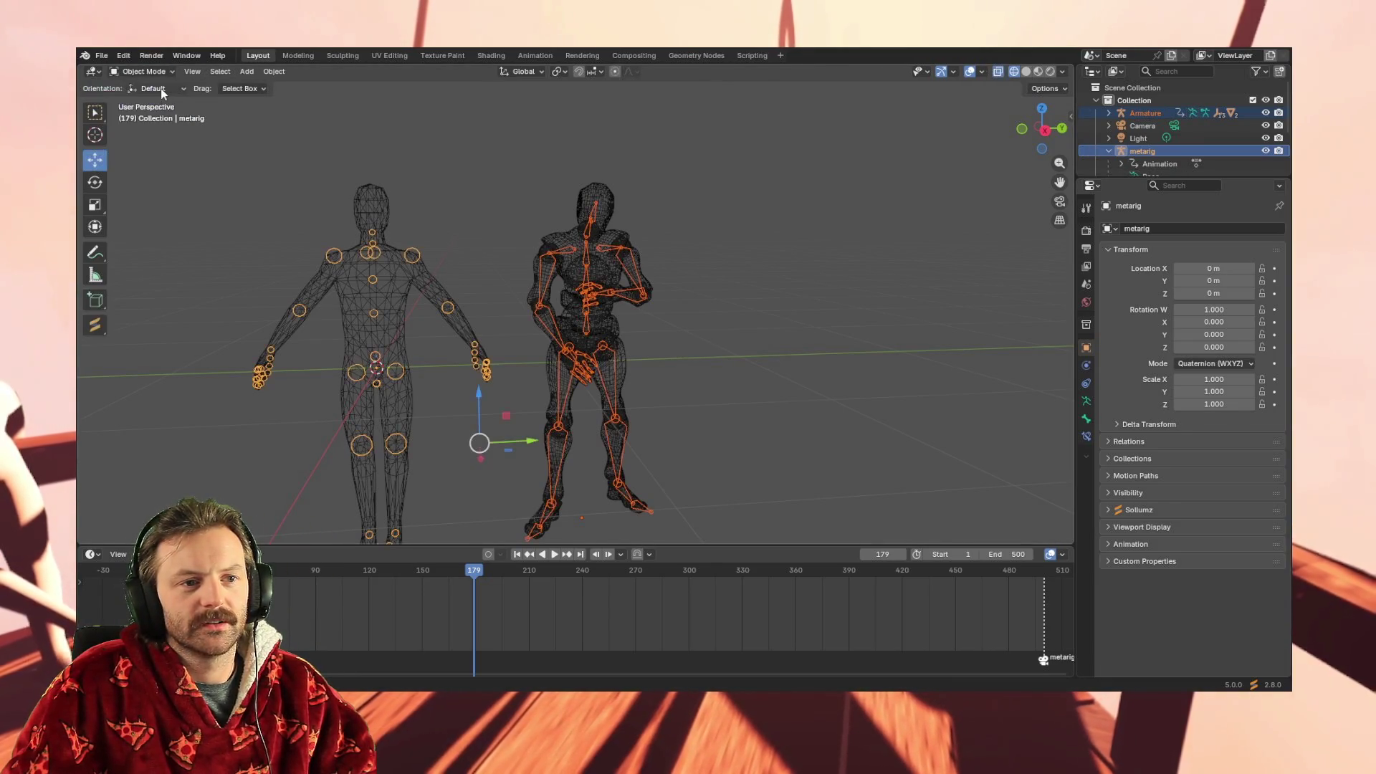
click(273, 72)
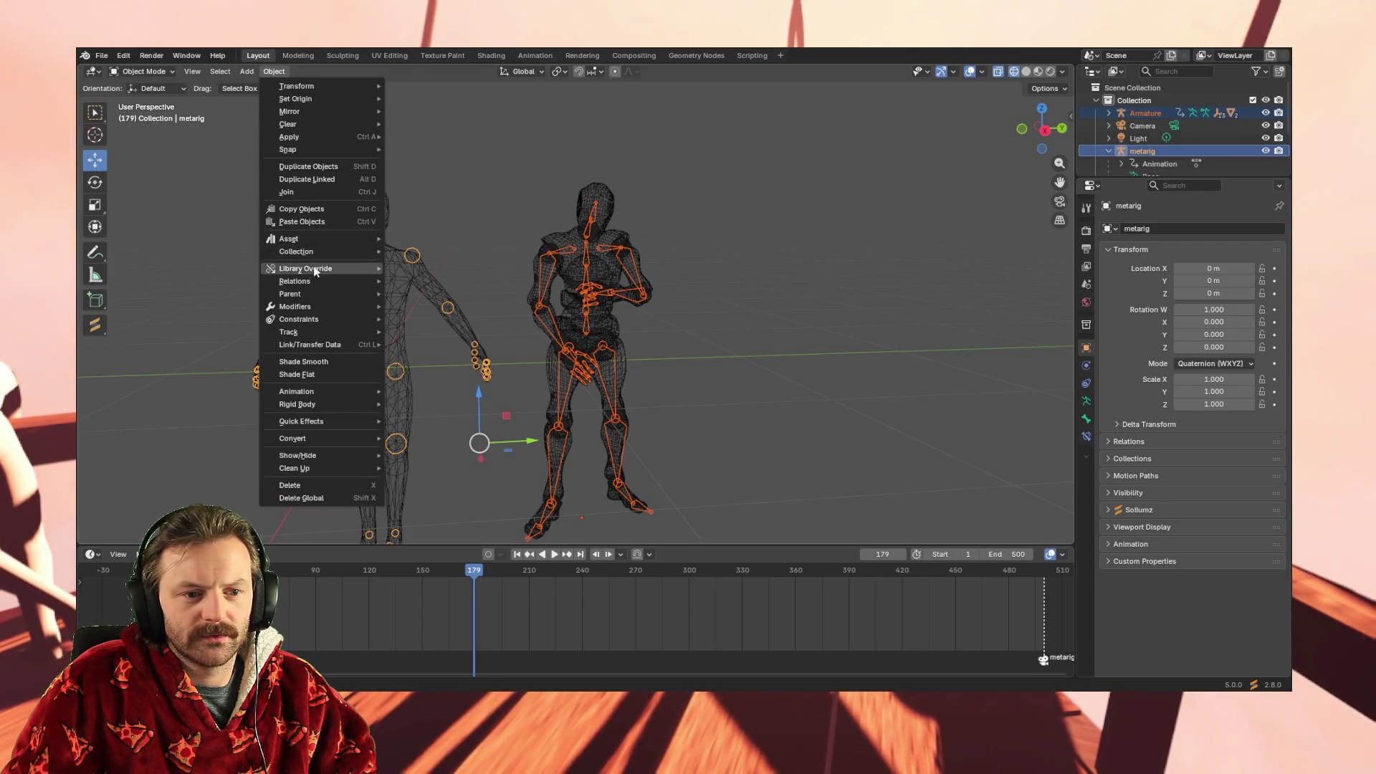
mouse_move(329, 394)
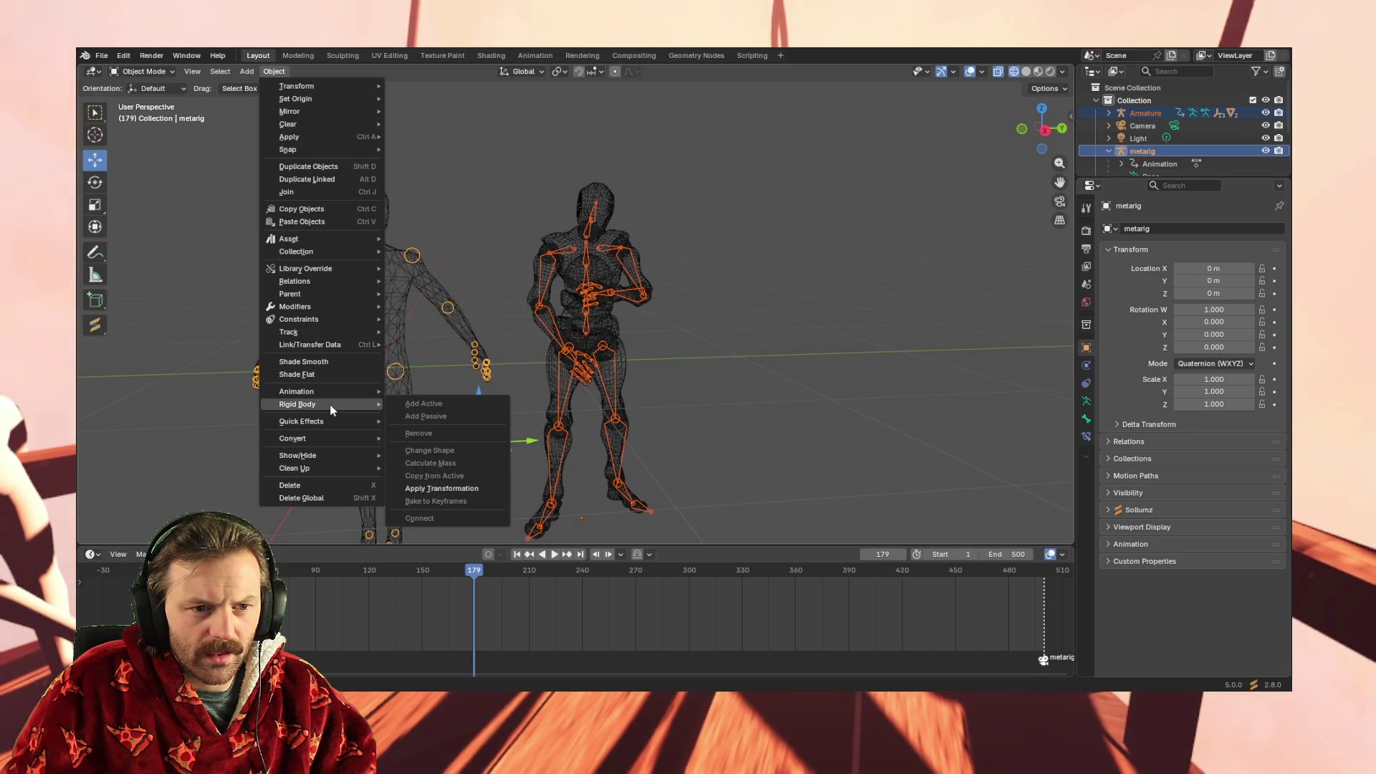
mouse_move(351, 284)
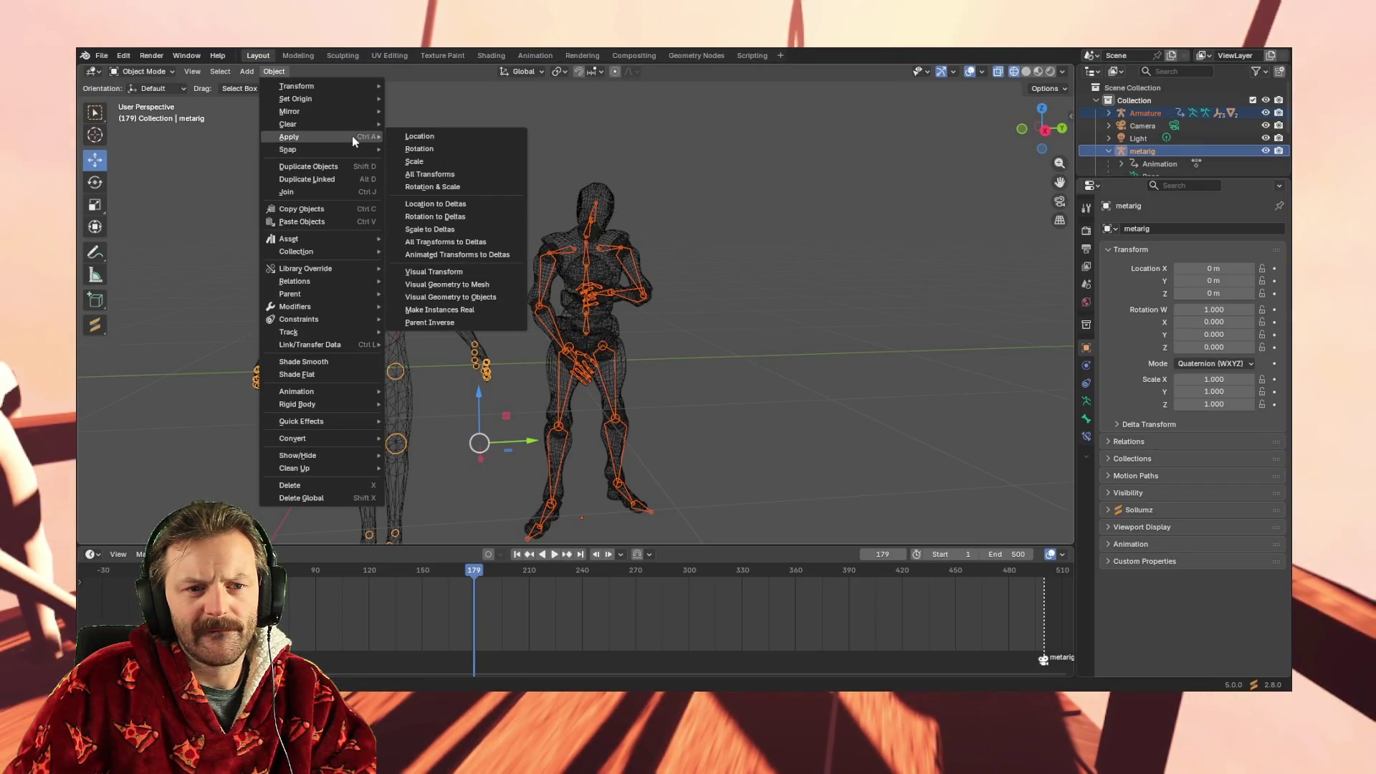
mouse_move(356, 113)
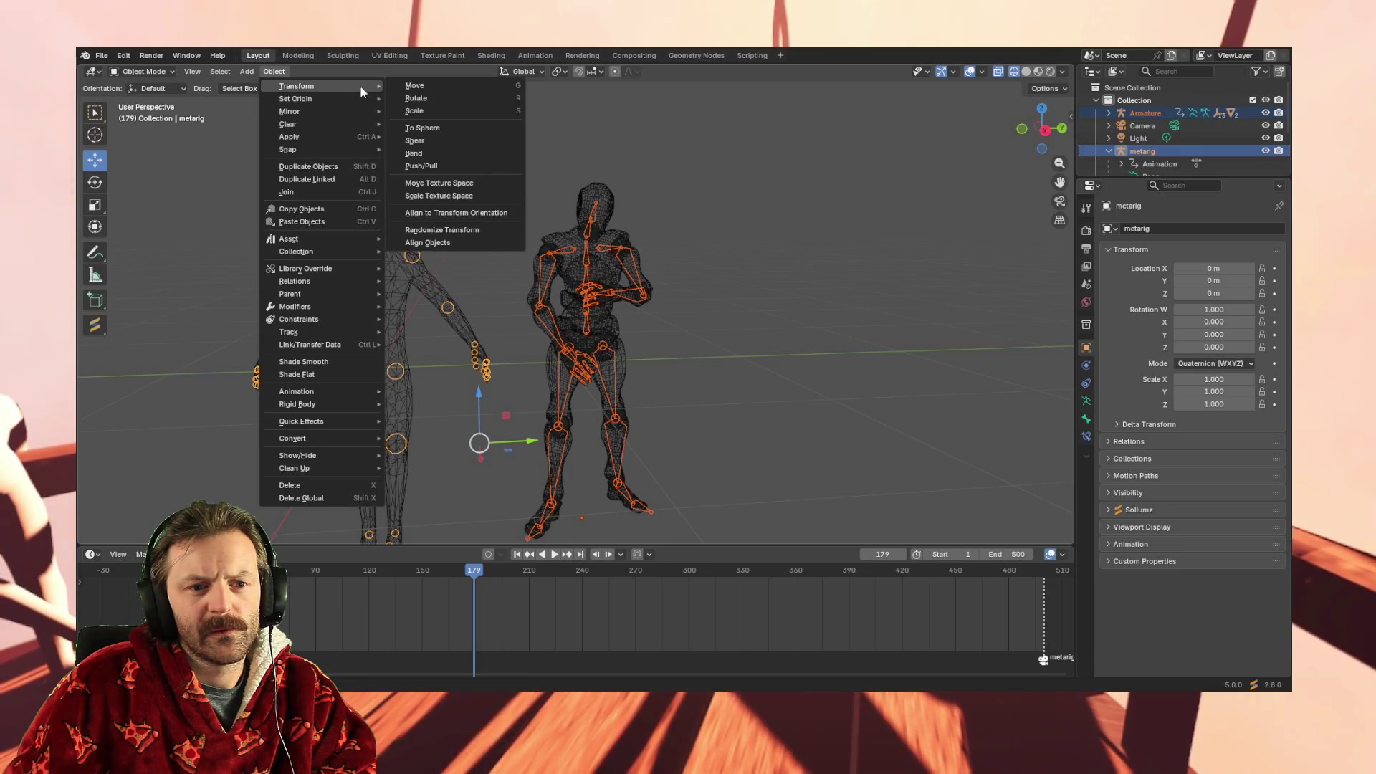
click(166, 70)
Switch the metarig into Pose Mode and select the upper_arm.R and thigh.R bones
click(130, 114)
click(333, 256)
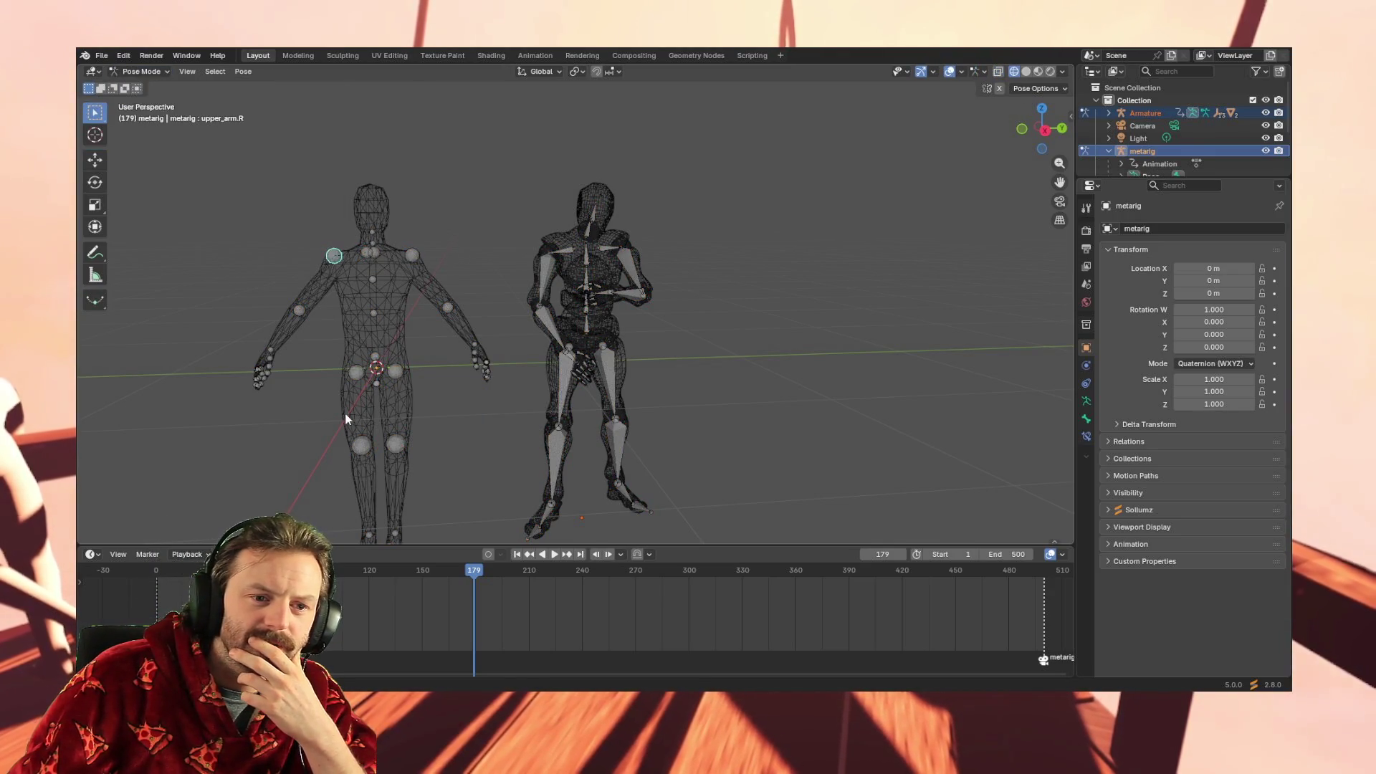
click(358, 371)
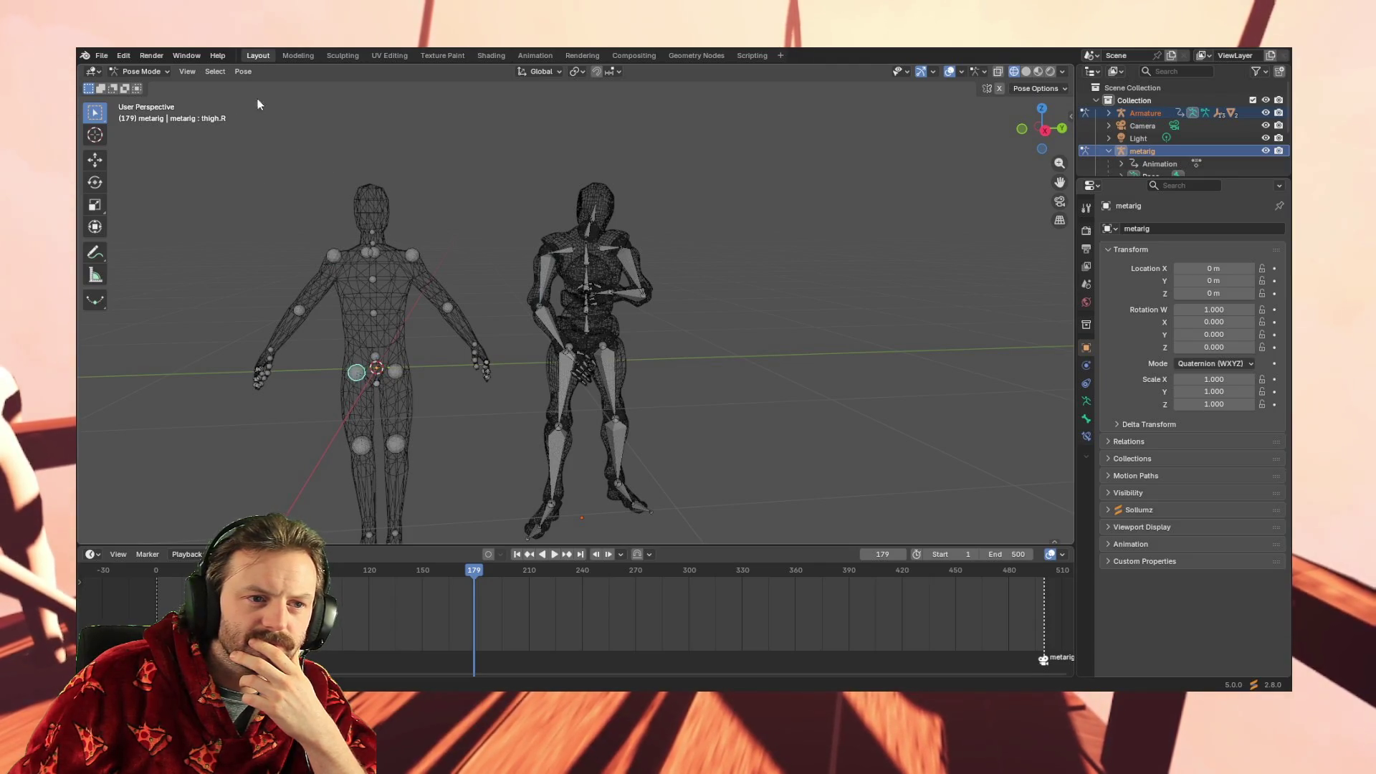
Inspect the metarig's Outliner entries: its mesh, Pose bones and armature Rigify settings
click(1147, 152)
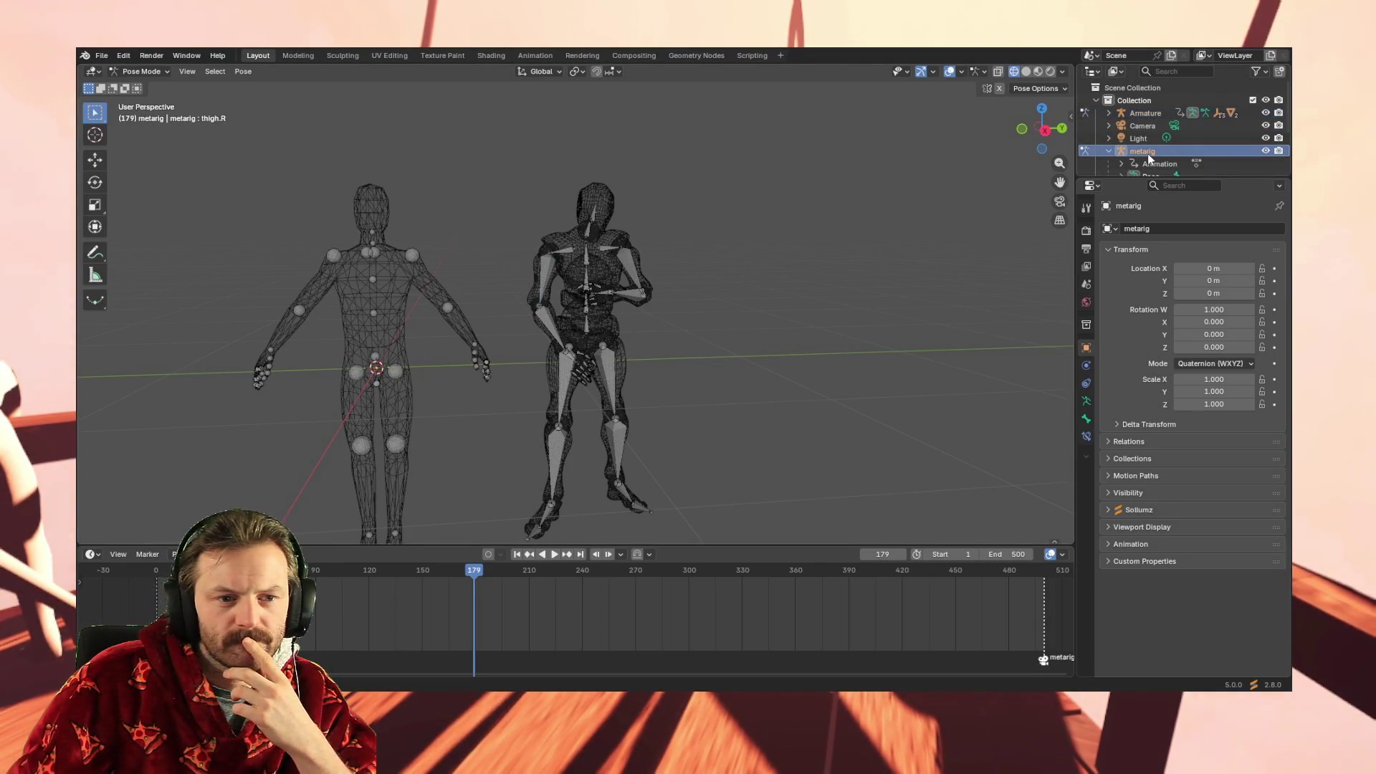
scroll(1147, 154, down, 3)
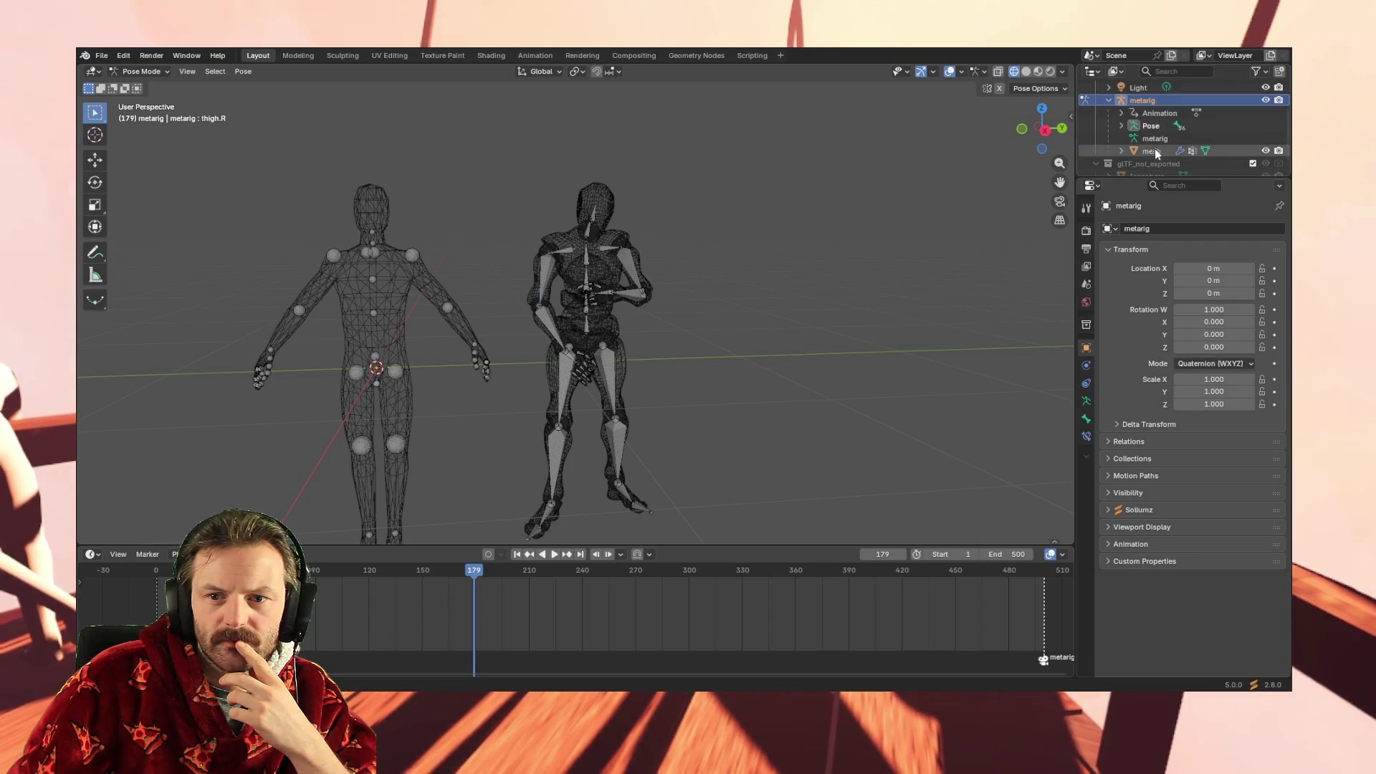
click(1155, 150)
scroll(1154, 152, up, 2)
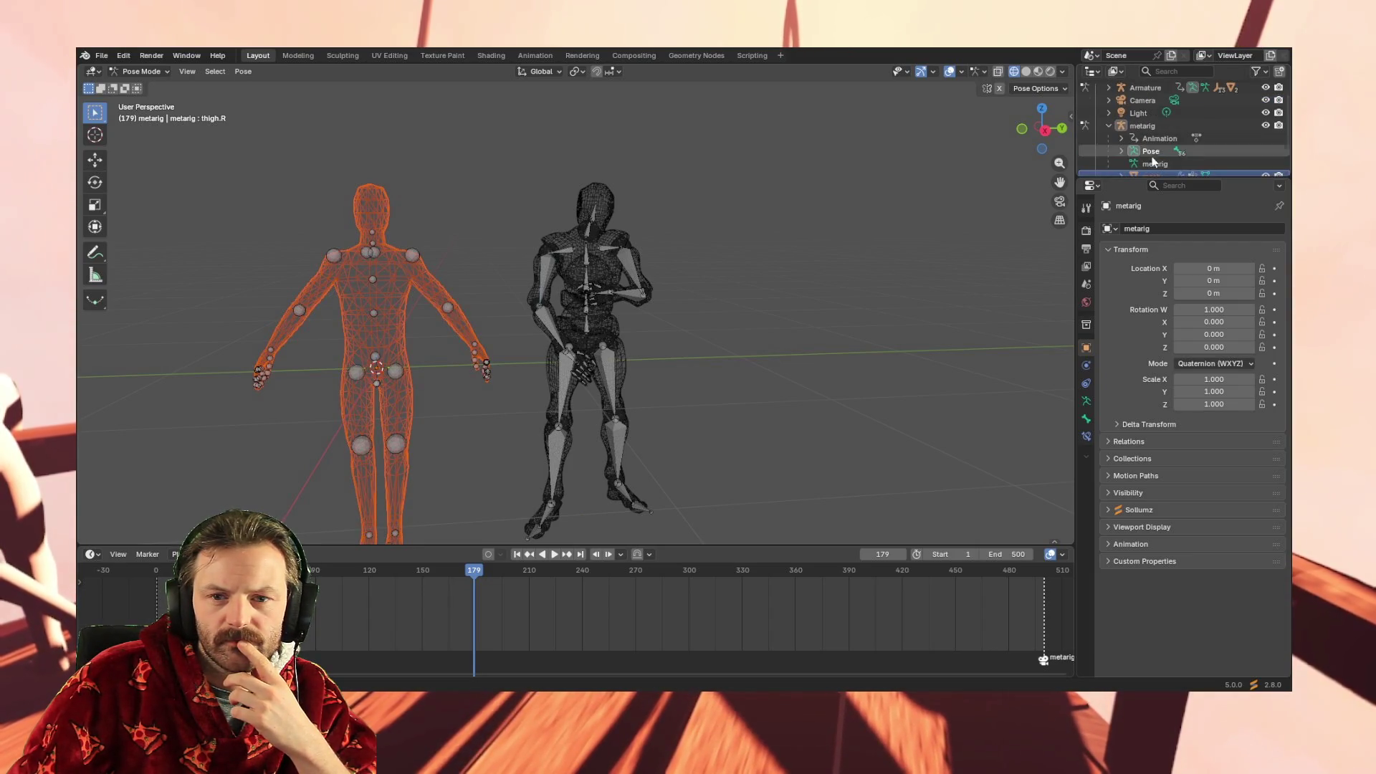
click(1121, 152)
scroll(1151, 140, down, 2)
click(1125, 126)
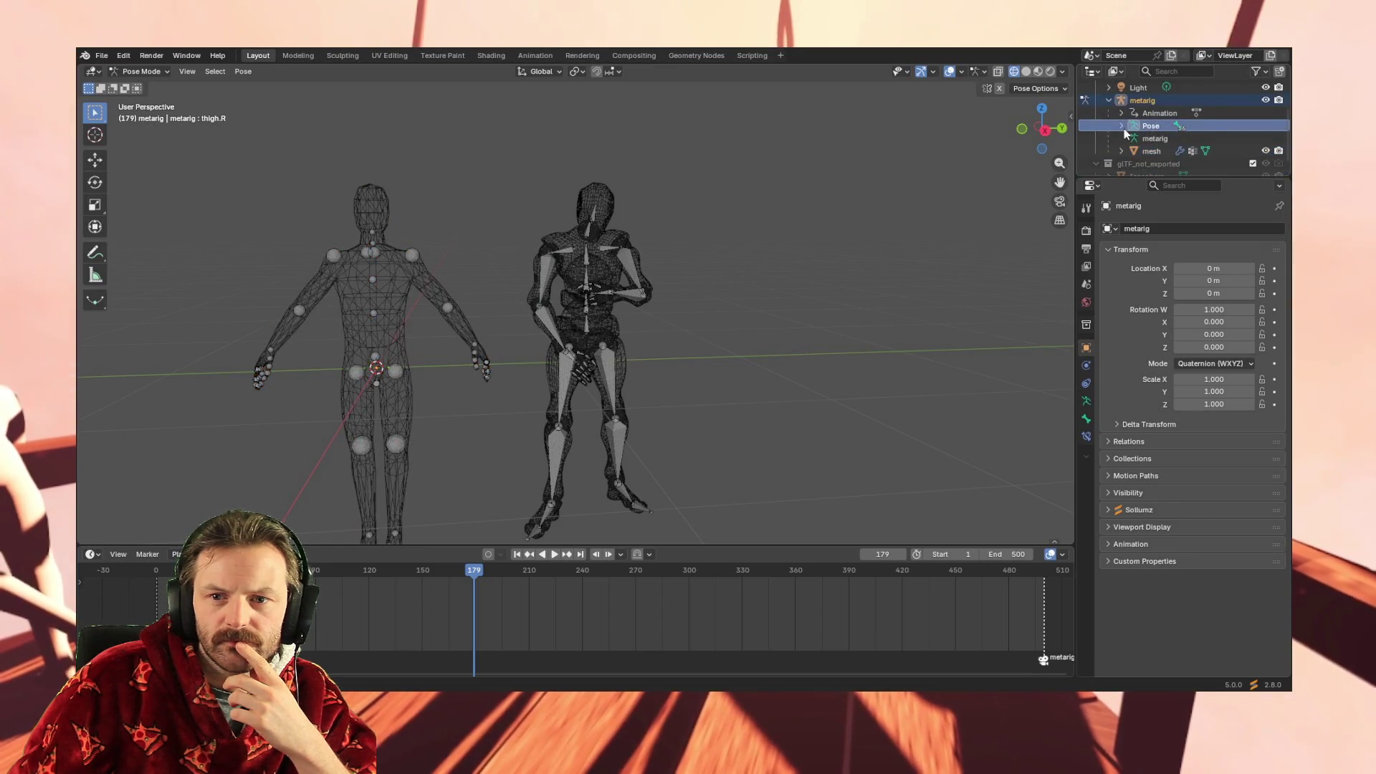
click(1140, 152)
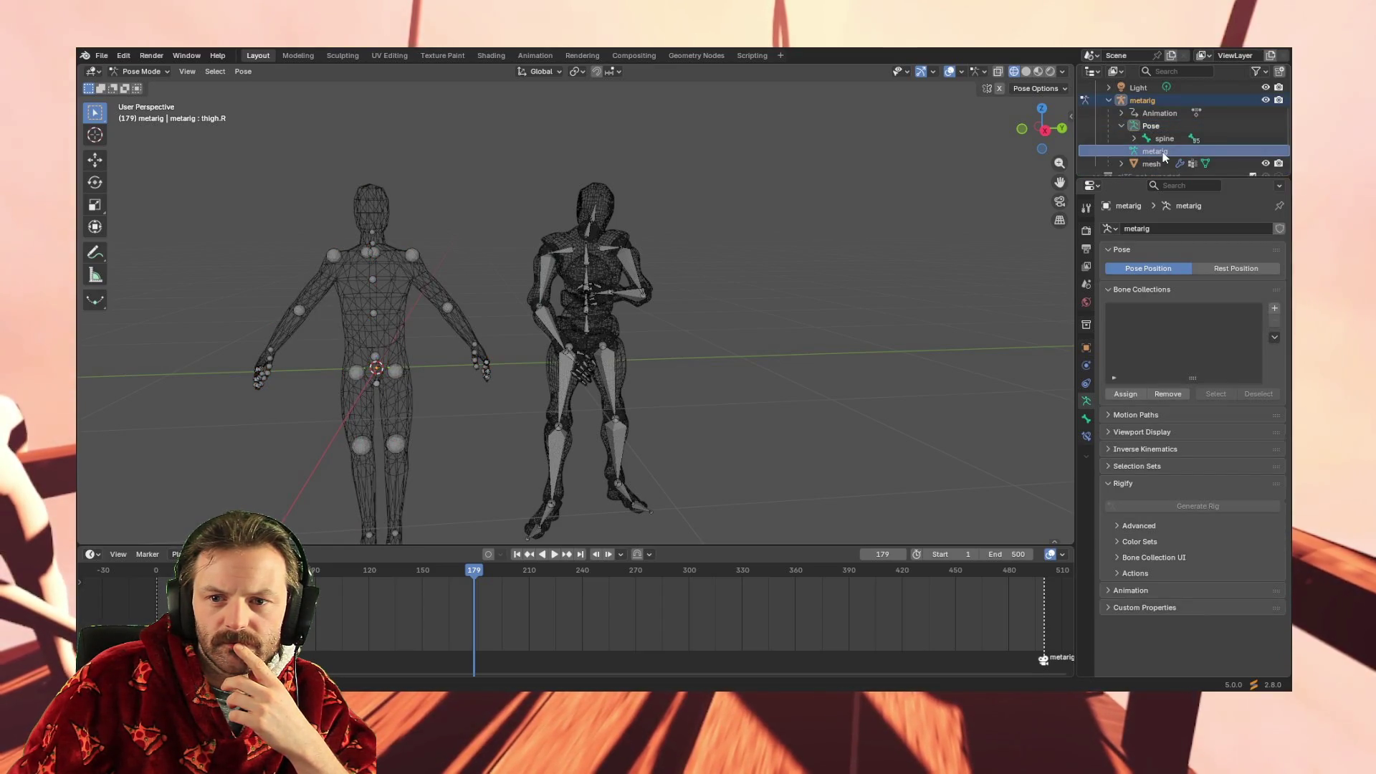
scroll(1134, 142, up, 2)
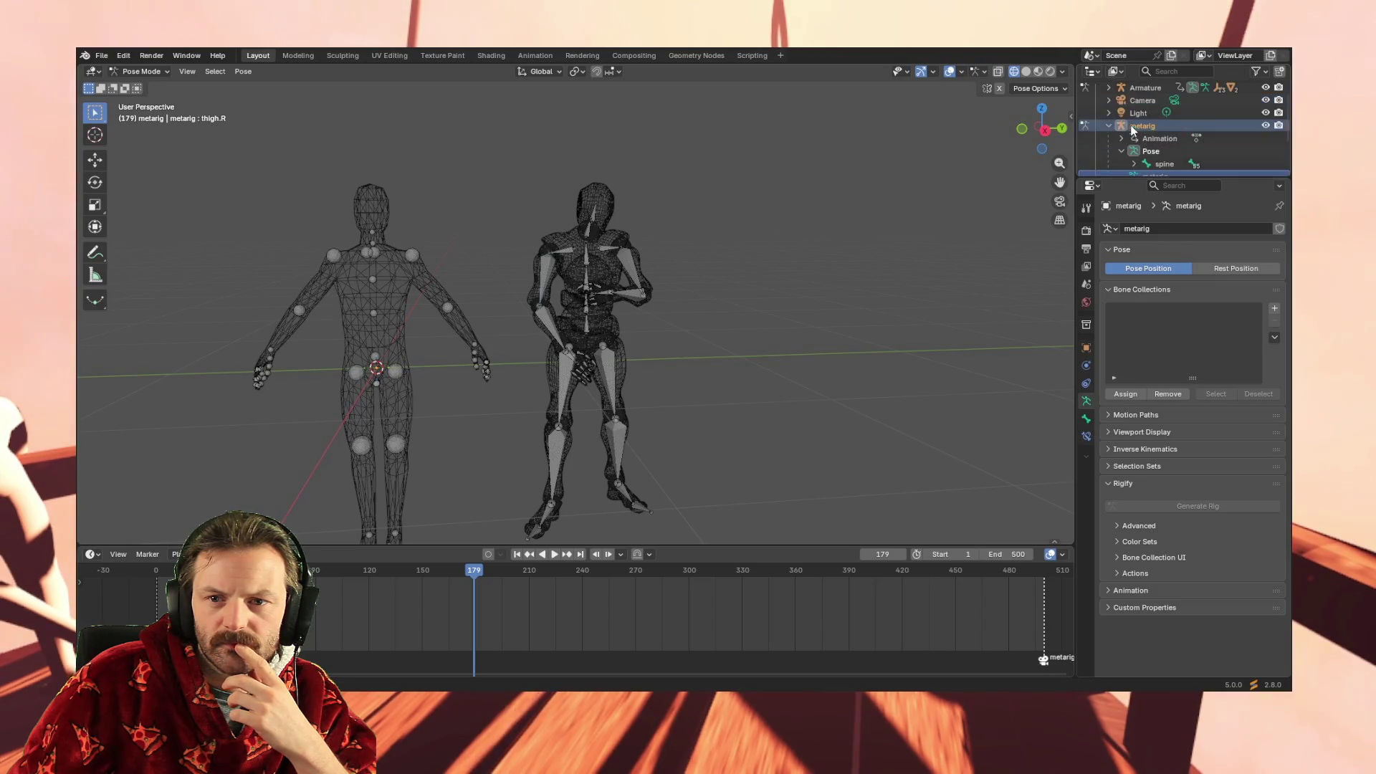
Make the Armature active to show its scale 0.010 and Z rotation 58.102°
click(1129, 126)
scroll(1122, 118, up, 2)
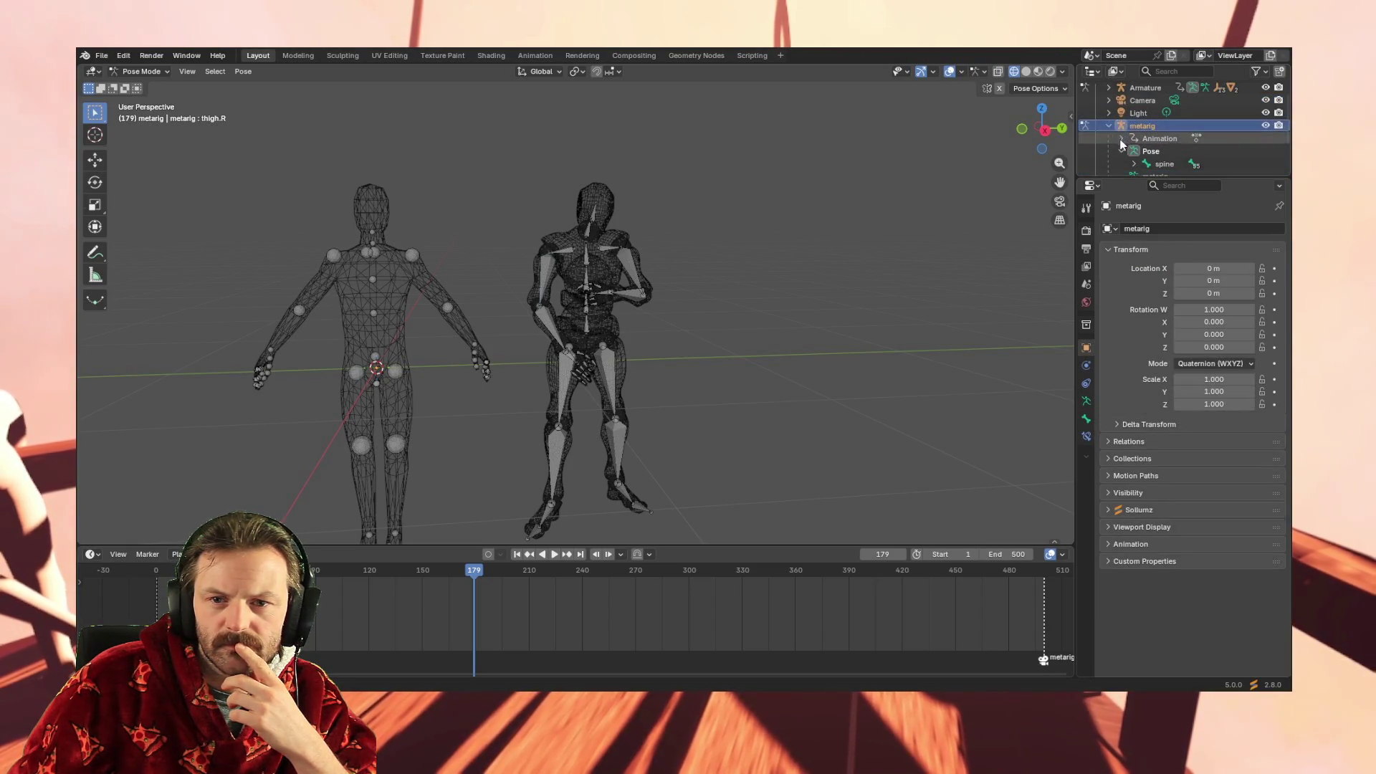
click(1124, 113)
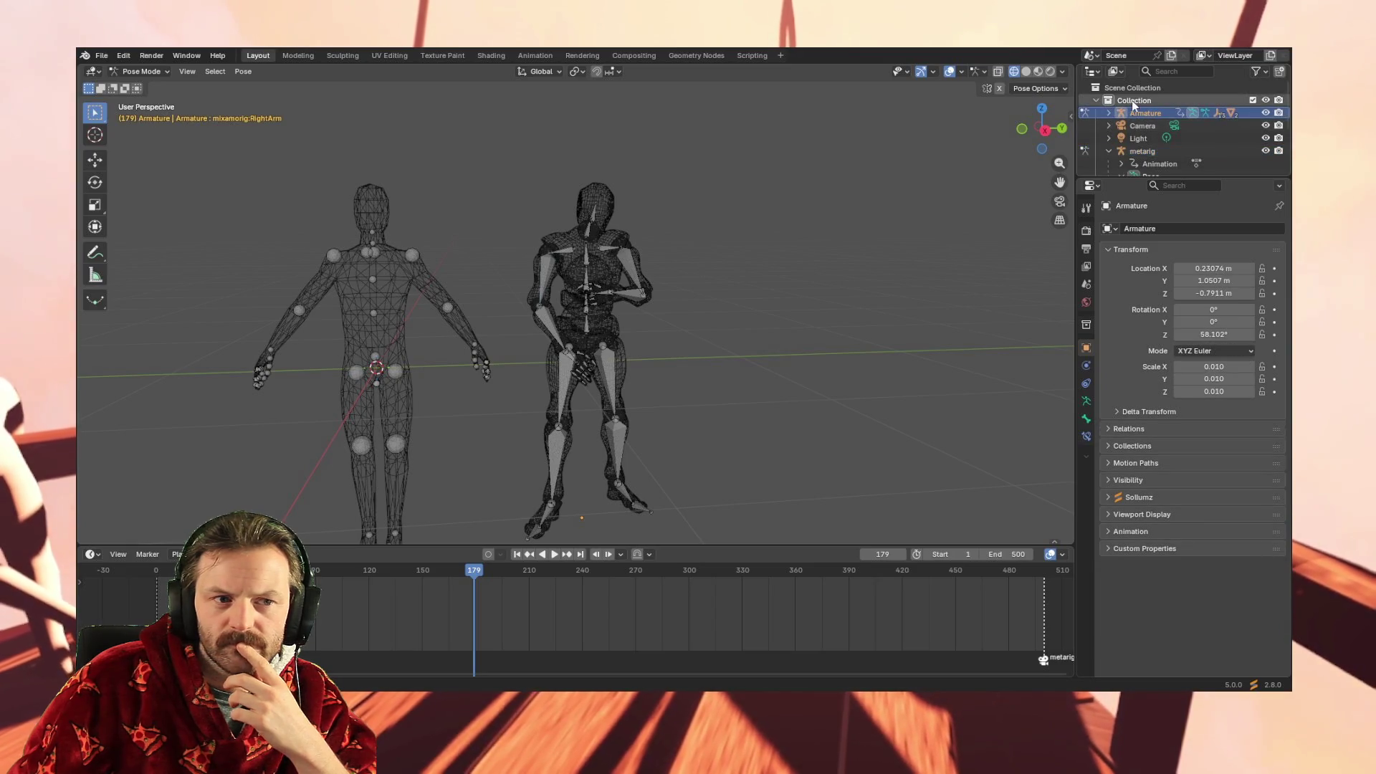
click(189, 72)
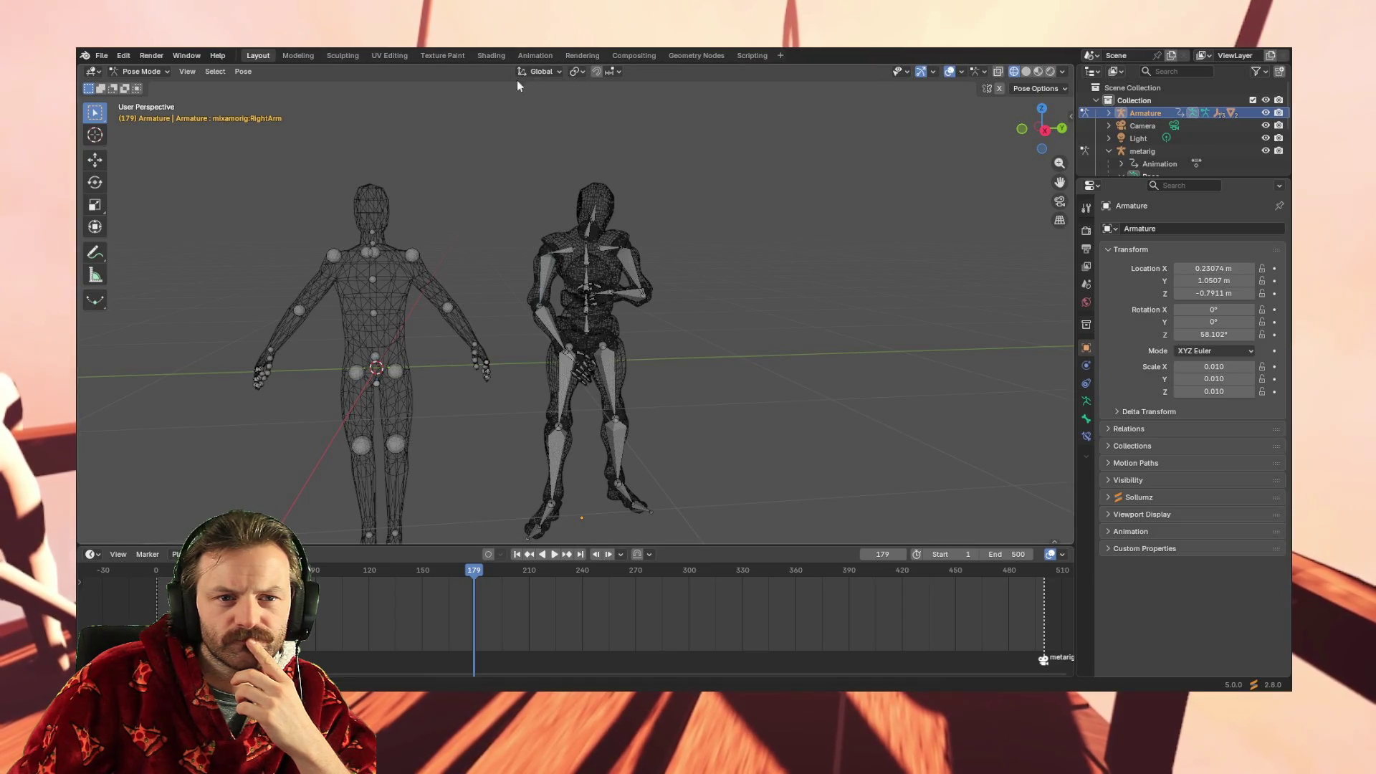
mouse_move(565, 207)
middle_down()
mouse_move(717, 286)
mouse_move(278, 119)
mouse_move(248, 126)
middle_up()
Switch to the Animation workspace and select the metarig's Pose data in the Outliner
click(537, 56)
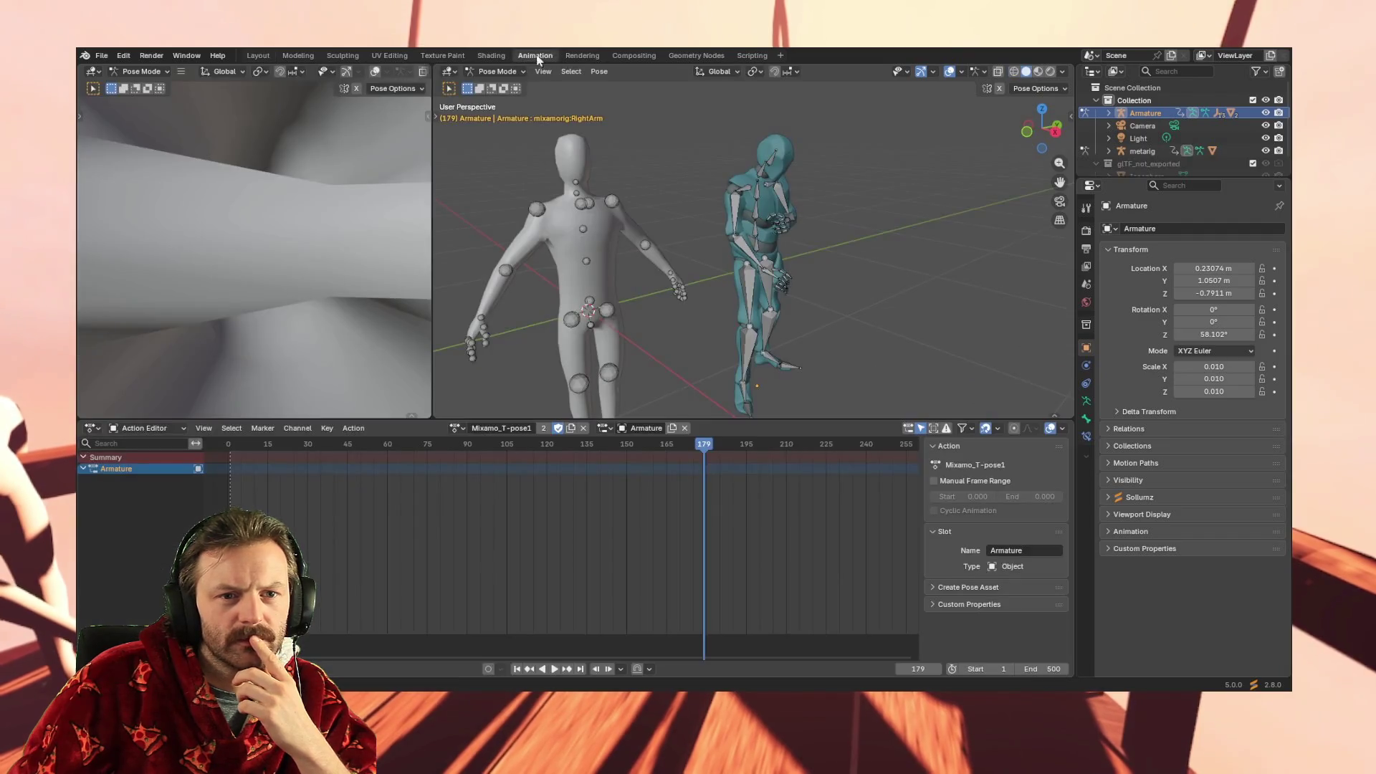
mouse_move(855, 172)
middle_down()
mouse_move(946, 236)
mouse_move(892, 237)
mouse_move(911, 236)
middle_up()
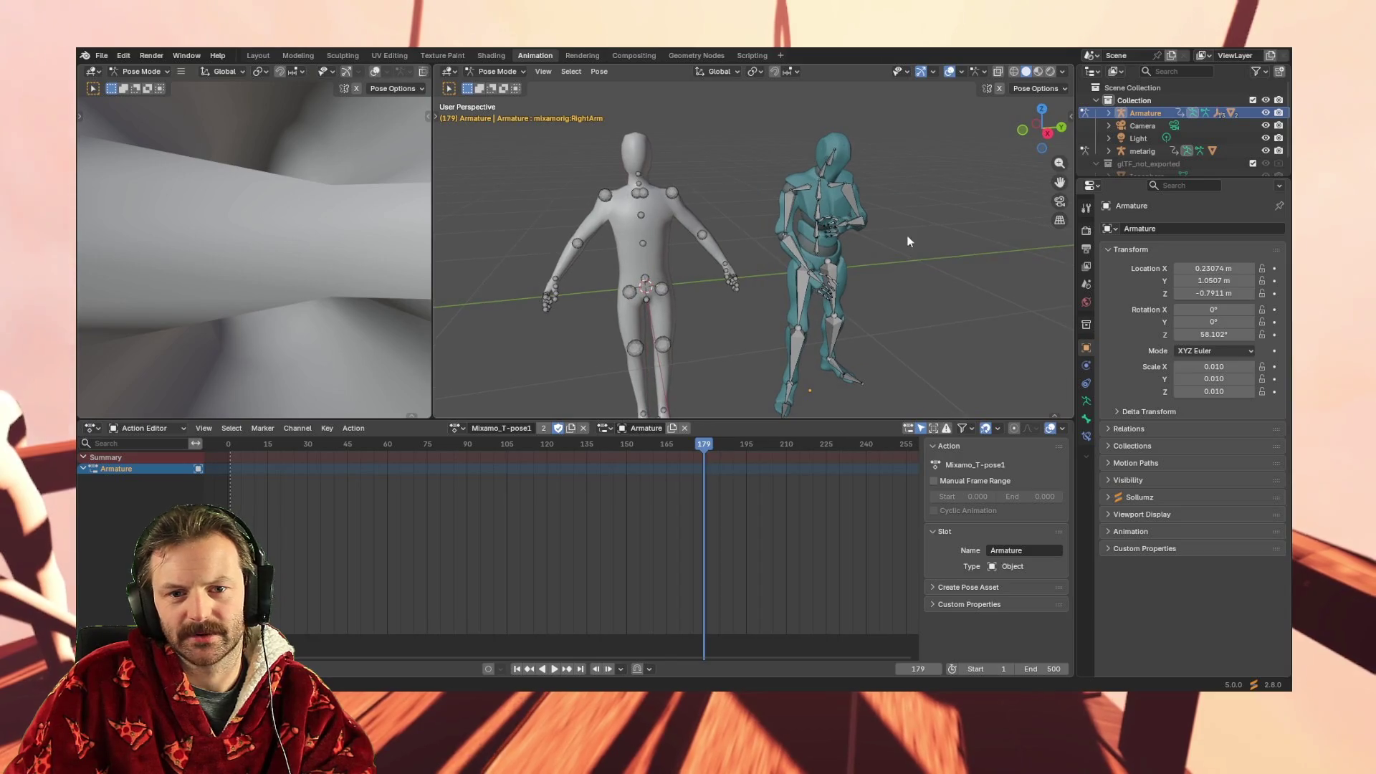
click(1137, 150)
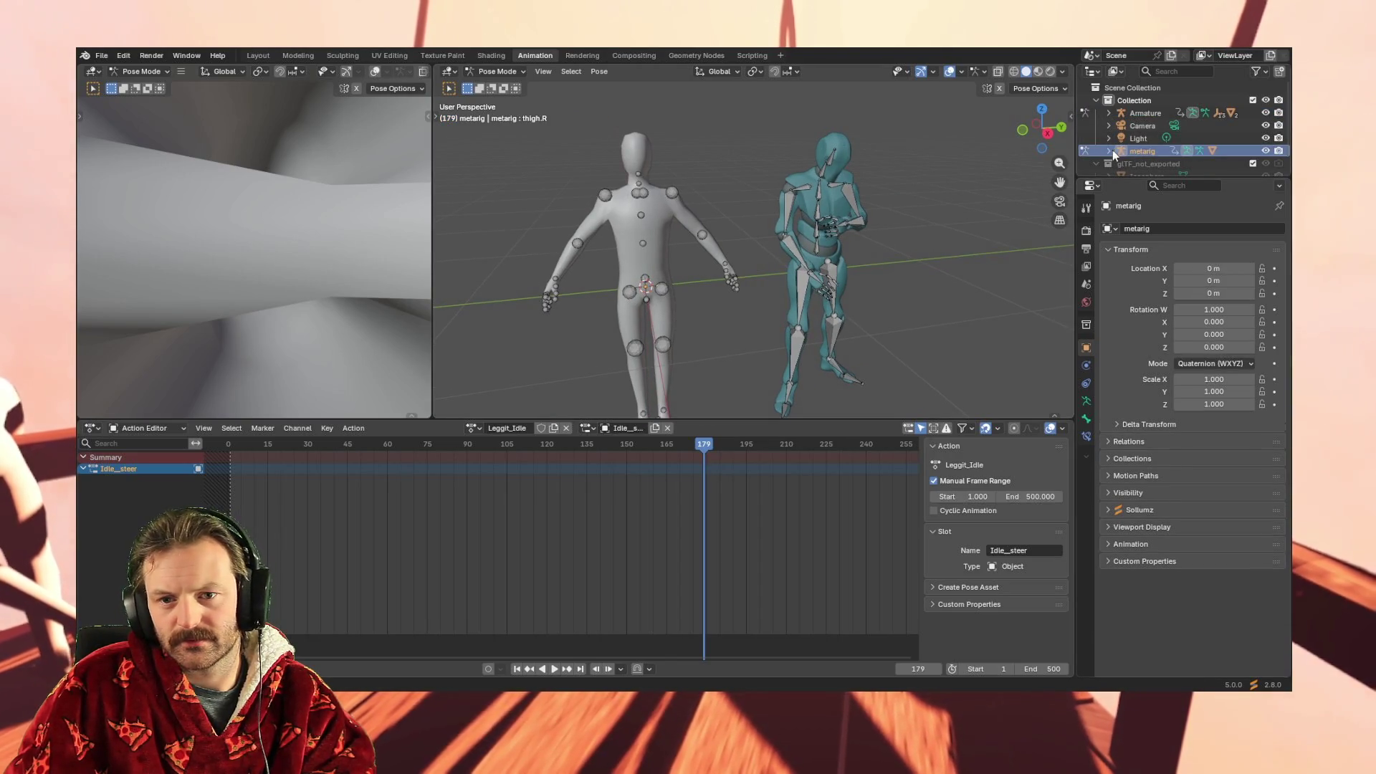
click(1109, 151)
scroll(1161, 154, down, 2)
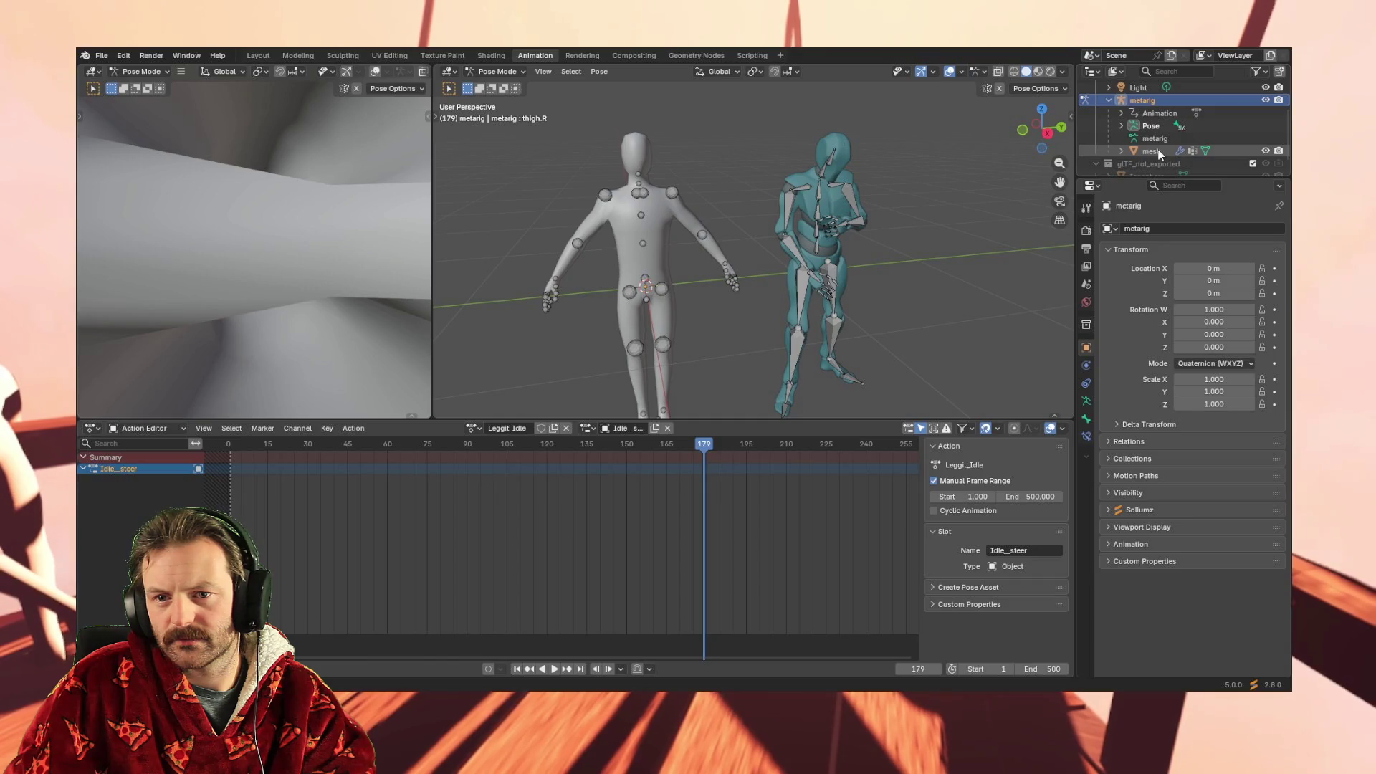
click(1154, 152)
click(1147, 126)
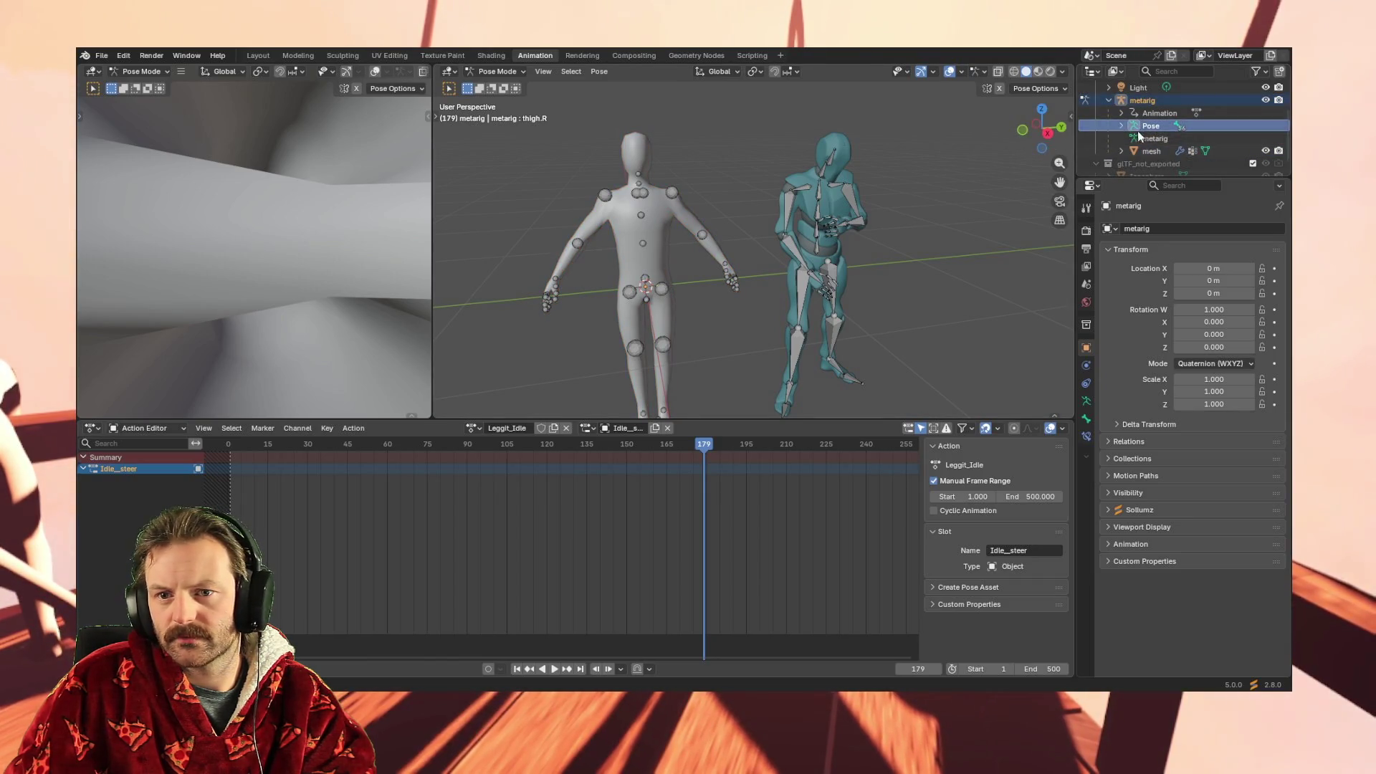
Select the upper_arm.R and shoulder.R bones, then box-select all bones of both rigs
click(606, 196)
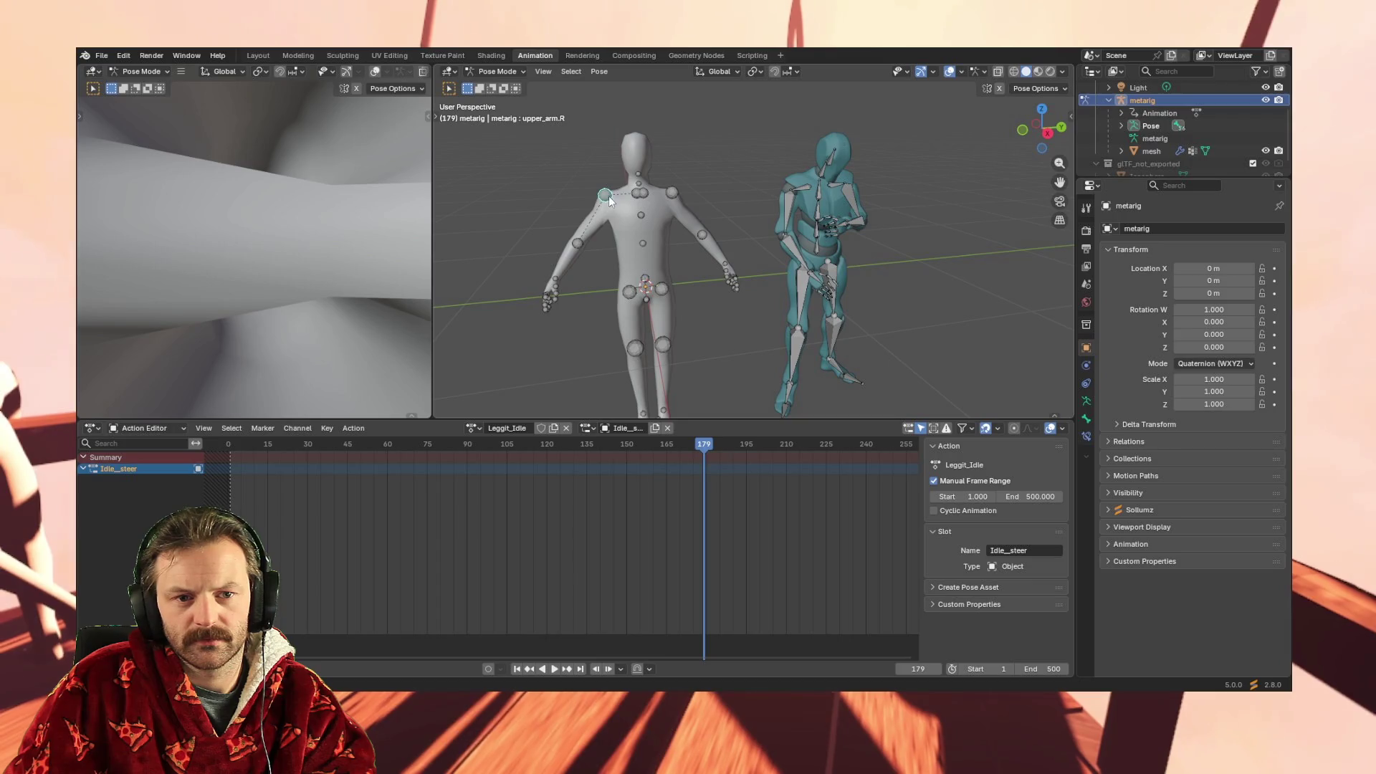
click(645, 195)
mouse_move(516, 124)
mouse_down()
mouse_move(755, 376)
mouse_move(748, 428)
mouse_up()
middle_drag(685, 273, 799, 295)
drag(762, 149, 886, 400)
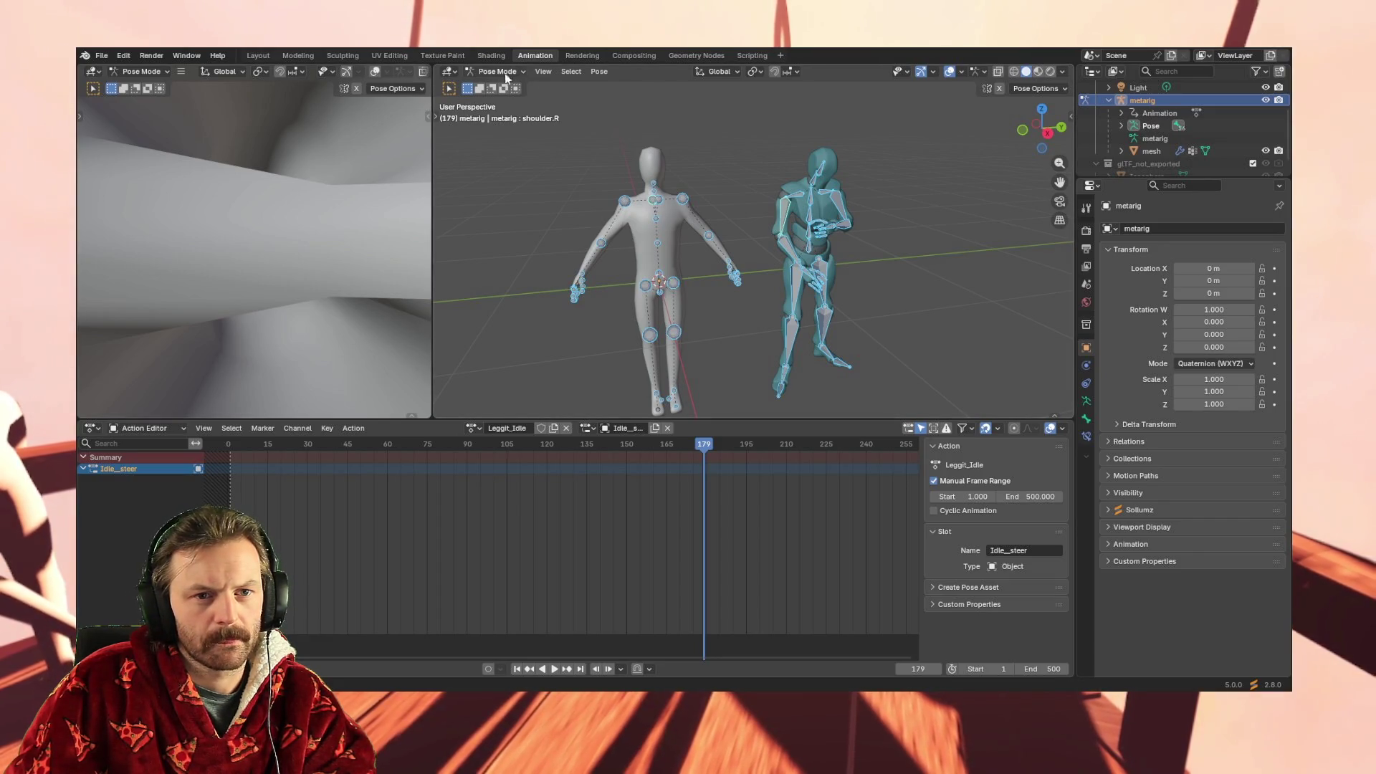
click(600, 72)
mouse_move(636, 142)
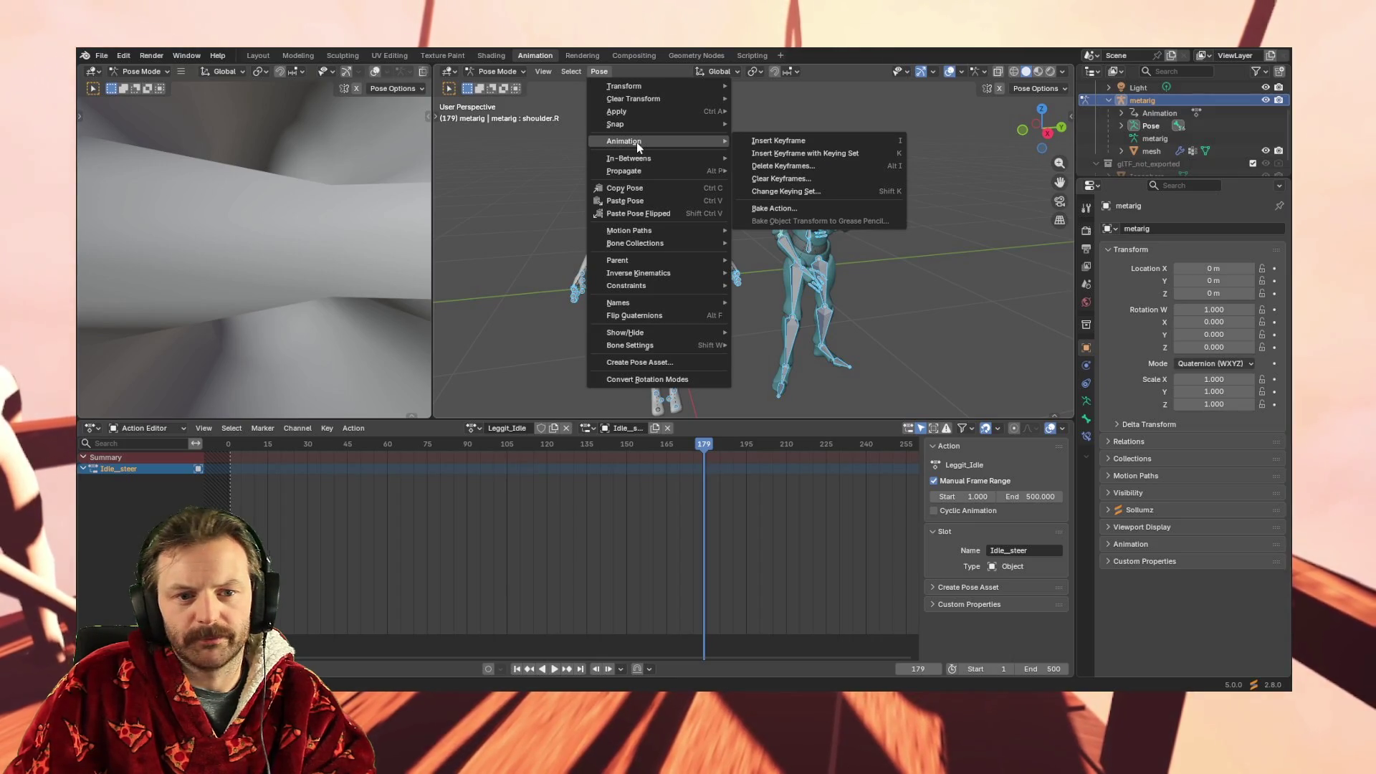
mouse_move(647, 232)
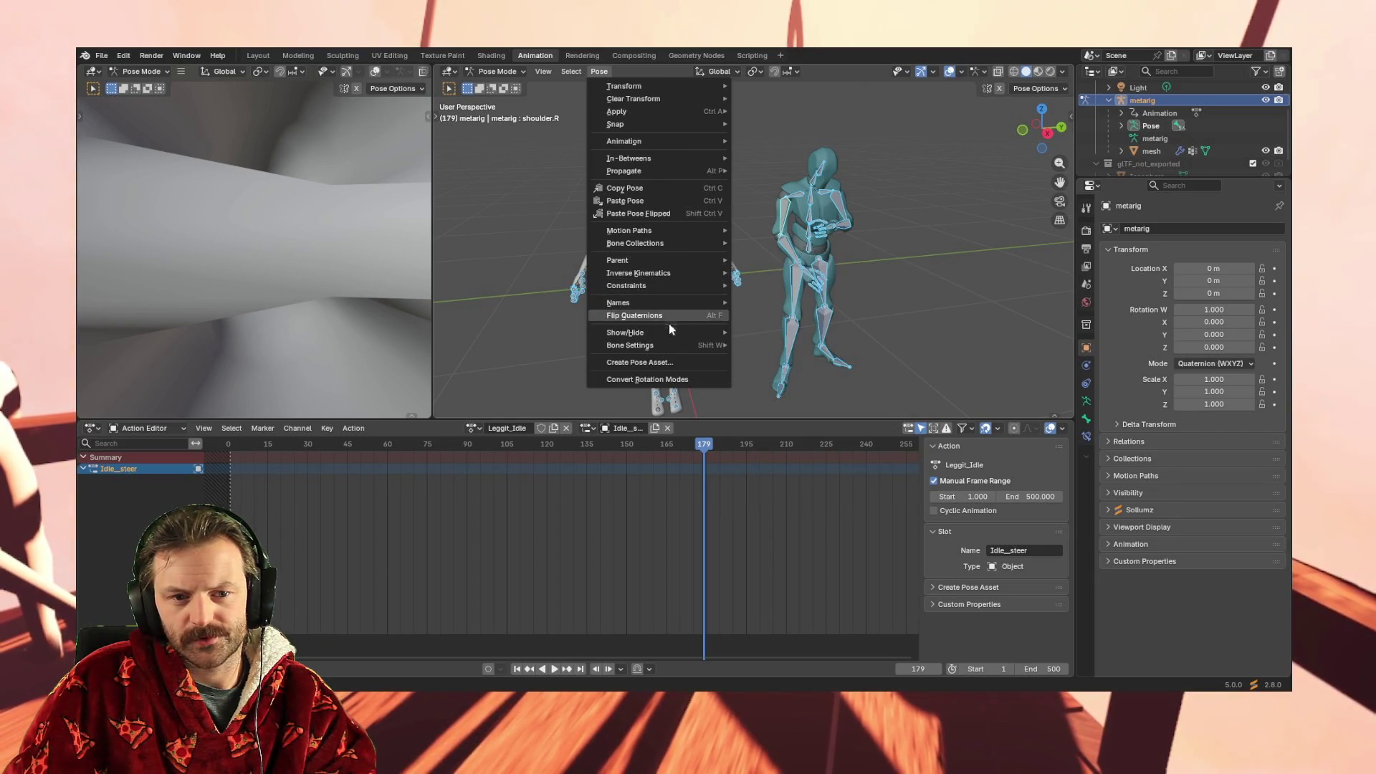
click(1133, 334)
mouse_move(1045, 229)
middle_down()
mouse_move(1013, 224)
mouse_move(966, 257)
middle_up()
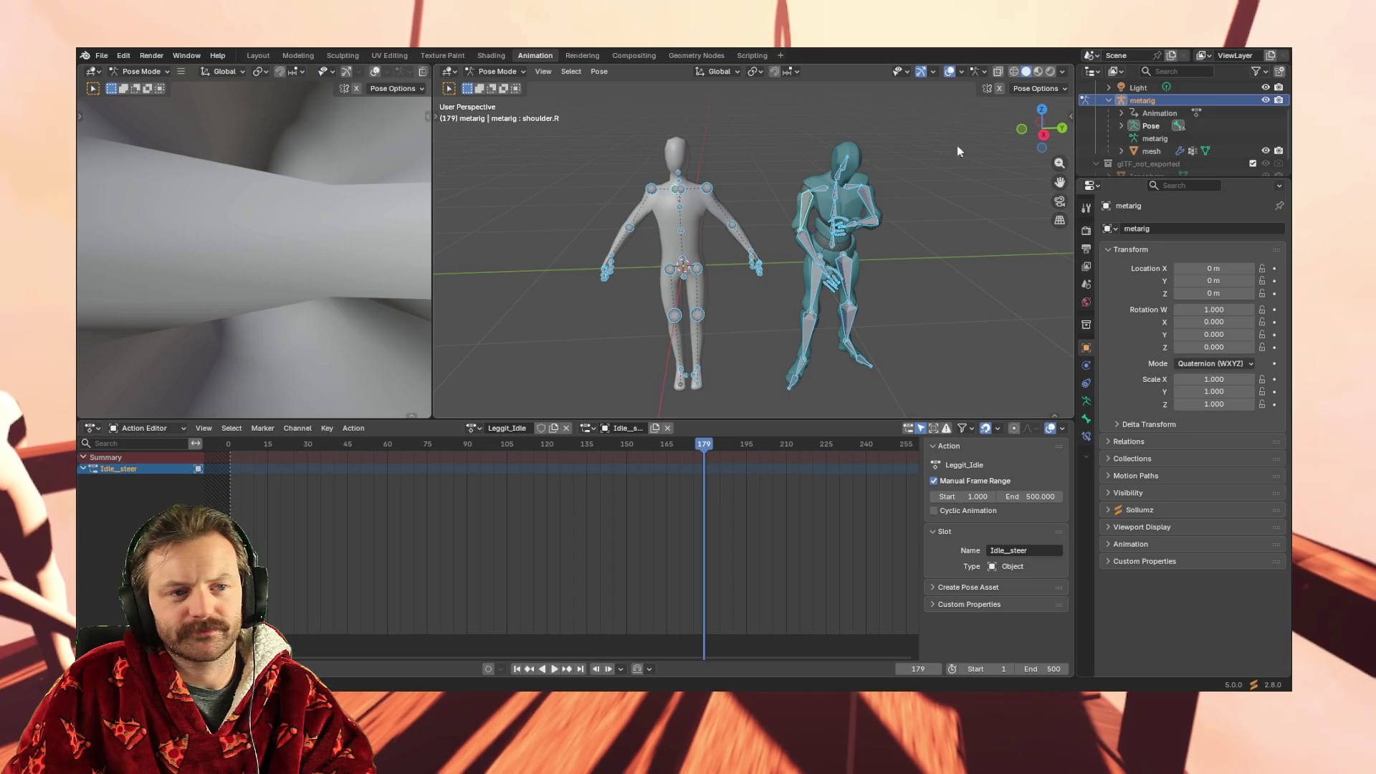
Play the animation from the first frame while orbiting the view, stopping at frame 365
scroll(1148, 122, up, 3)
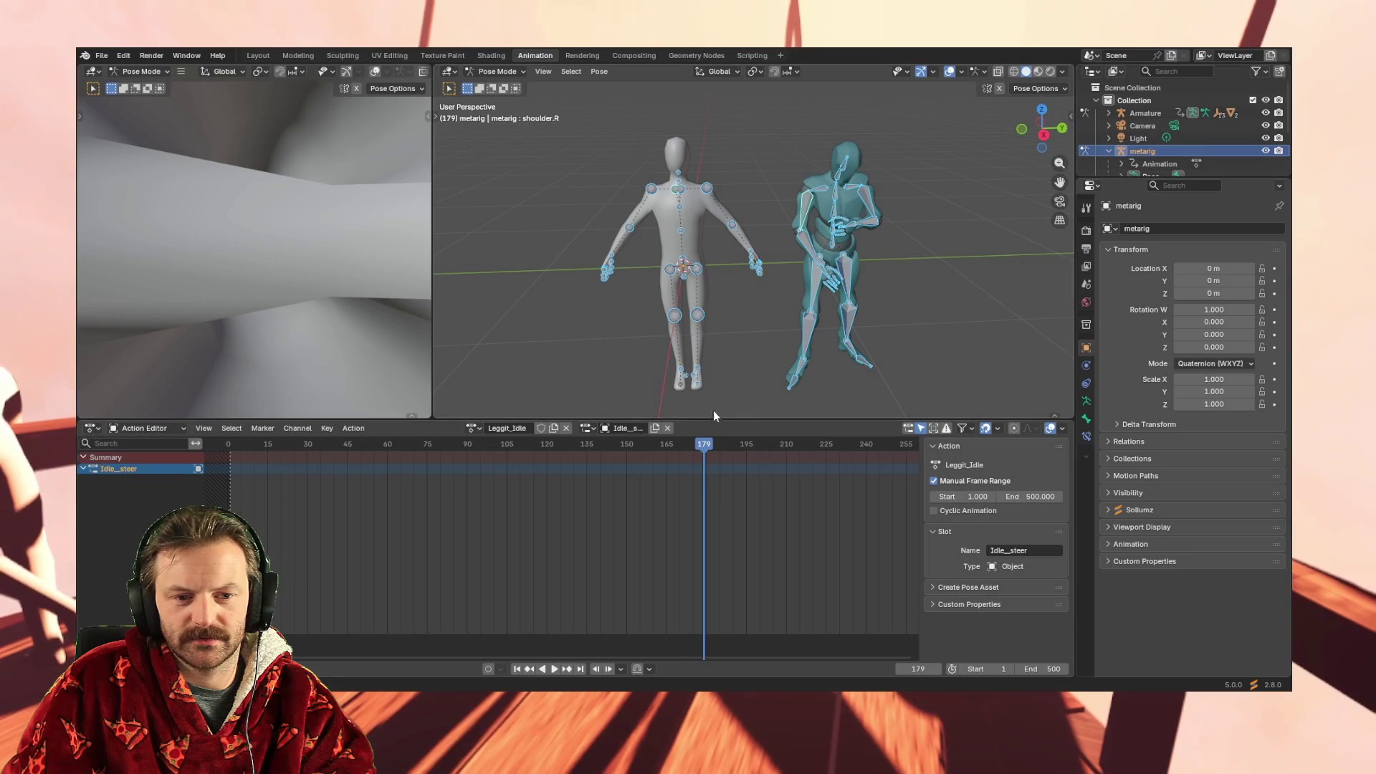
click(556, 669)
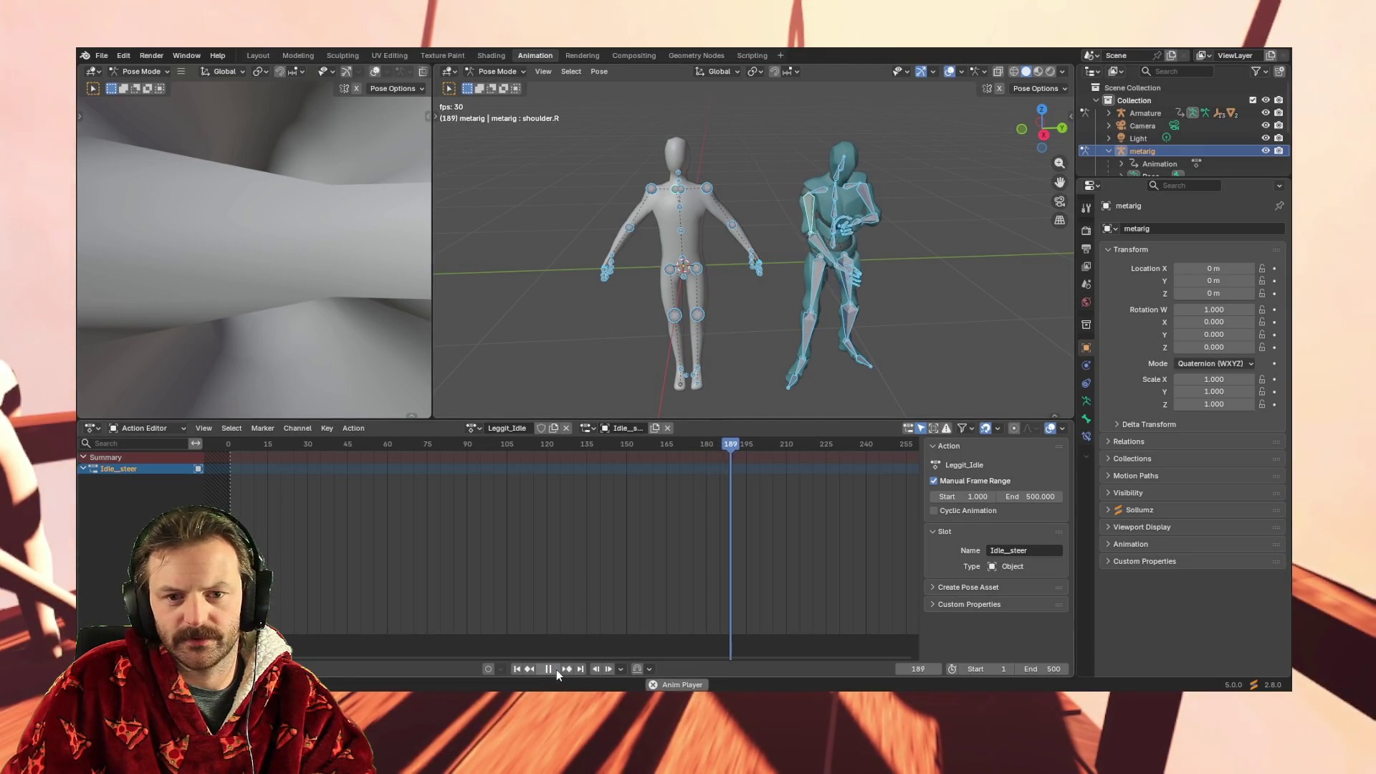
right_click(910, 294)
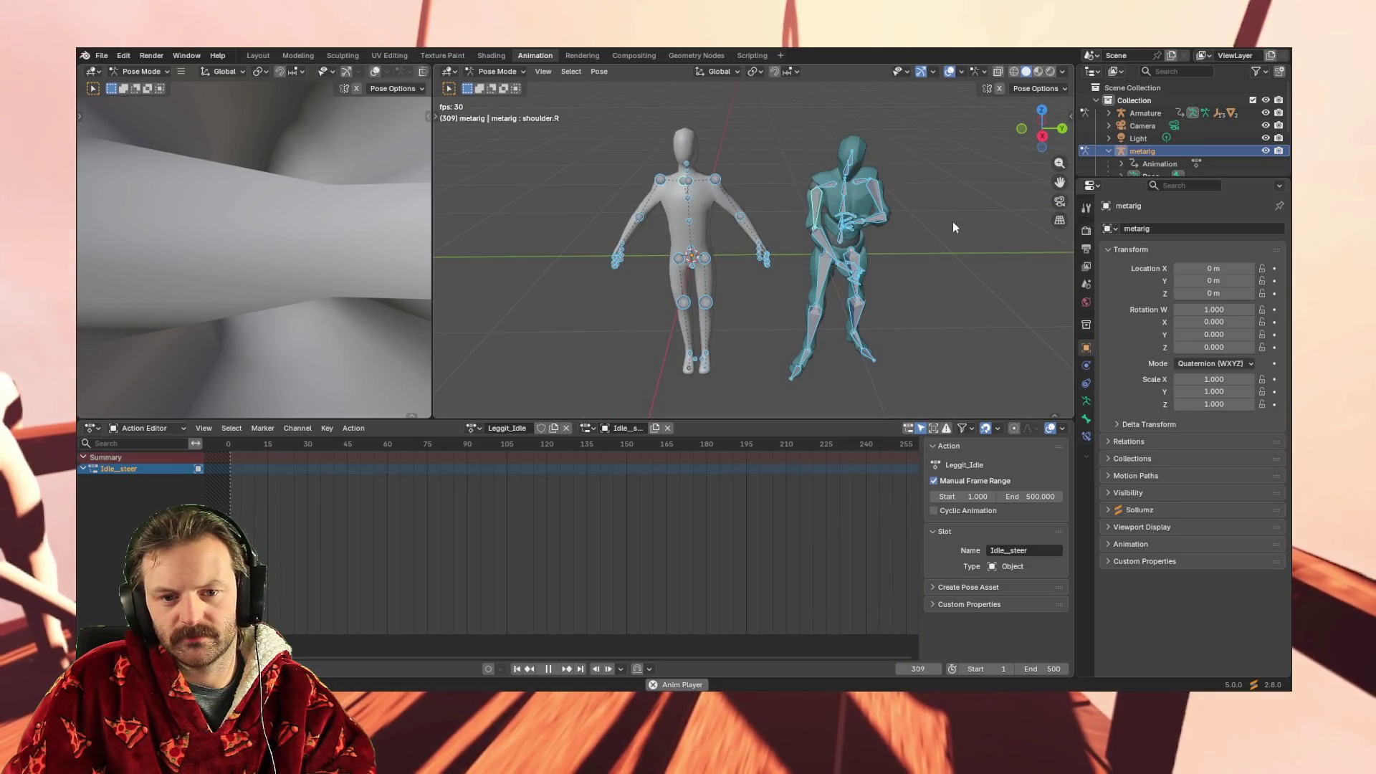
click(517, 669)
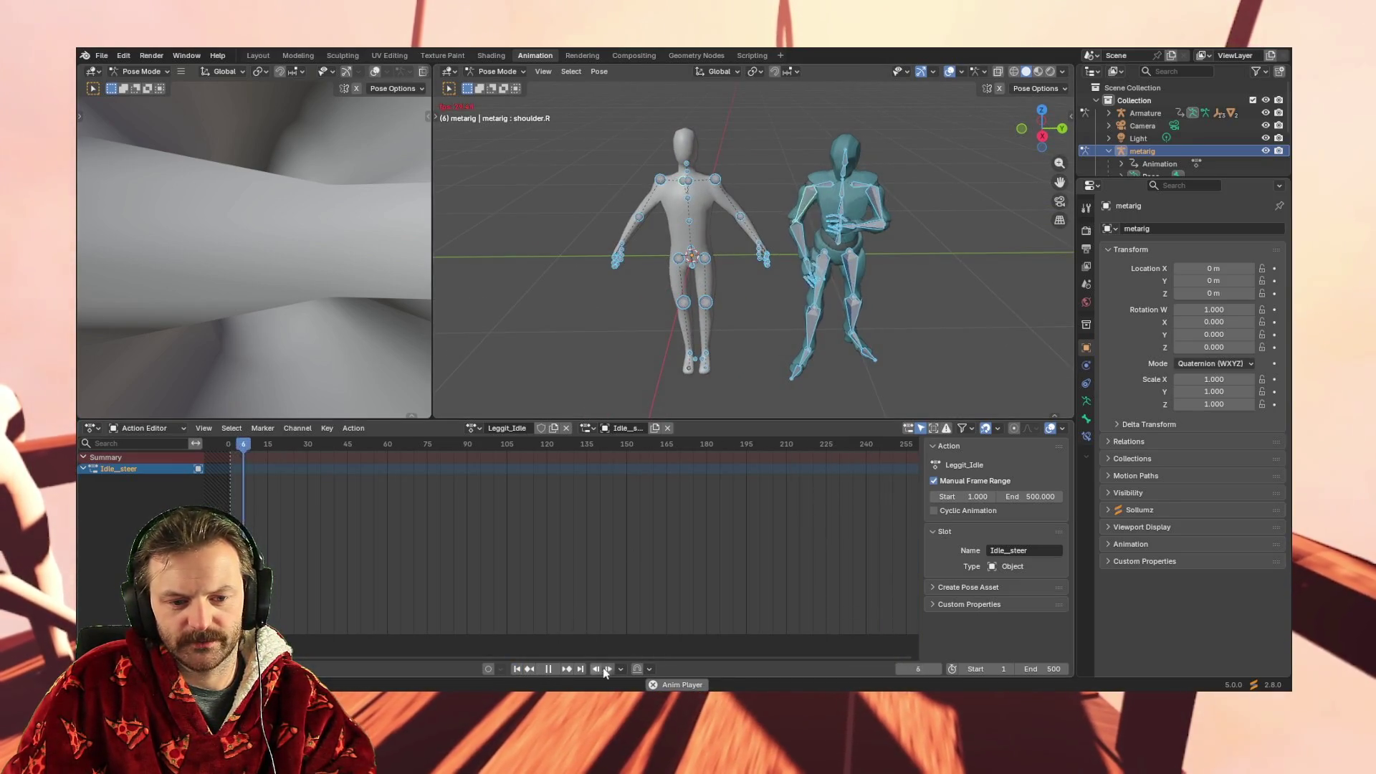
mouse_move(952, 372)
middle_down()
mouse_move(975, 367)
mouse_move(896, 335)
mouse_move(698, 295)
middle_up()
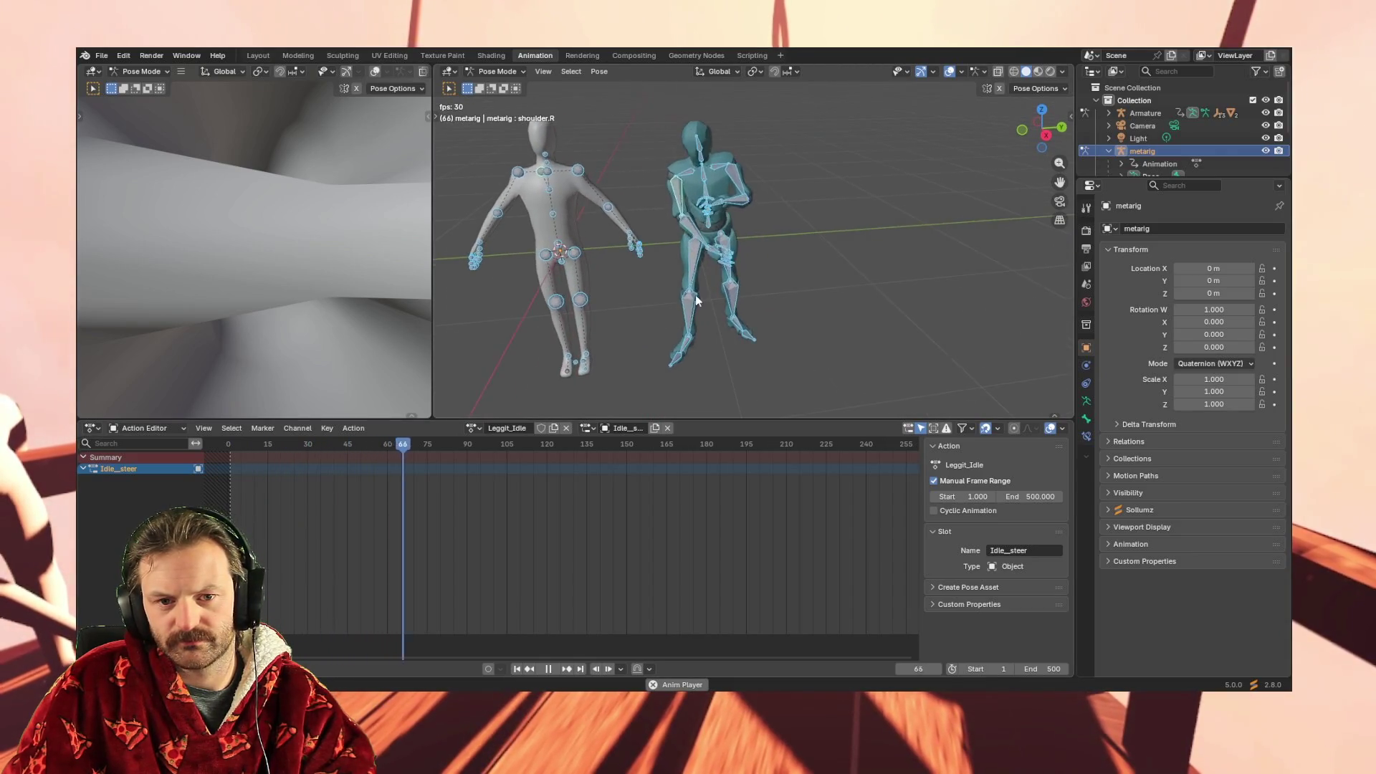
scroll(710, 280, up, 3)
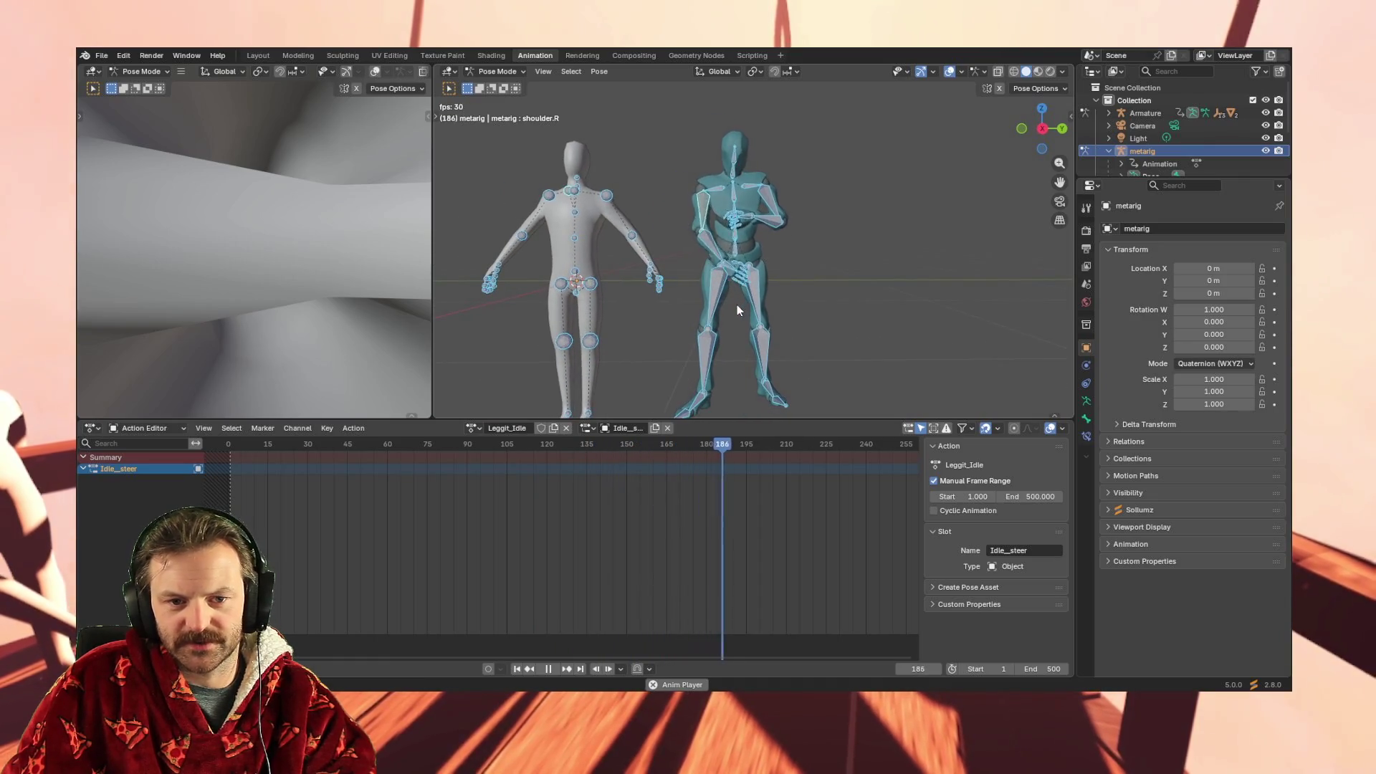
middle_drag(743, 300, 741, 311)
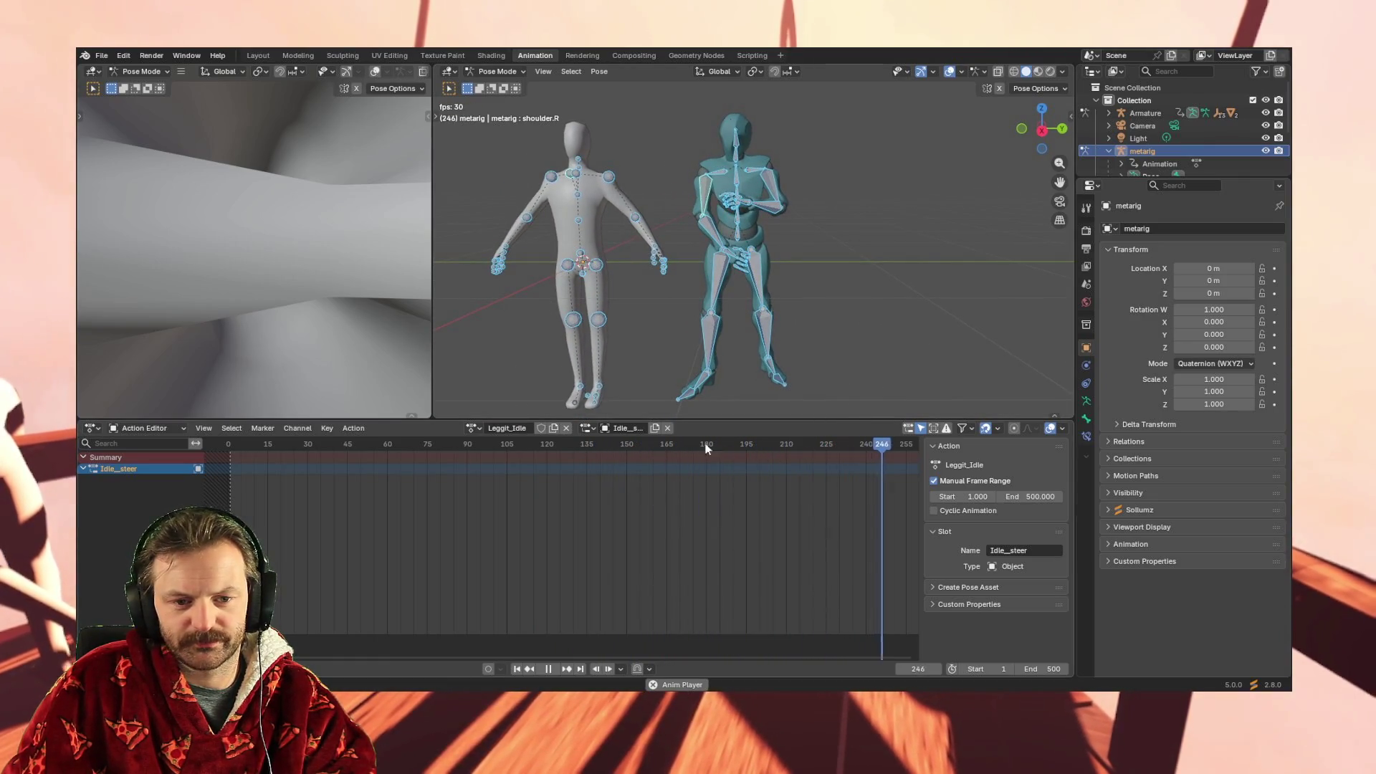
click(518, 671)
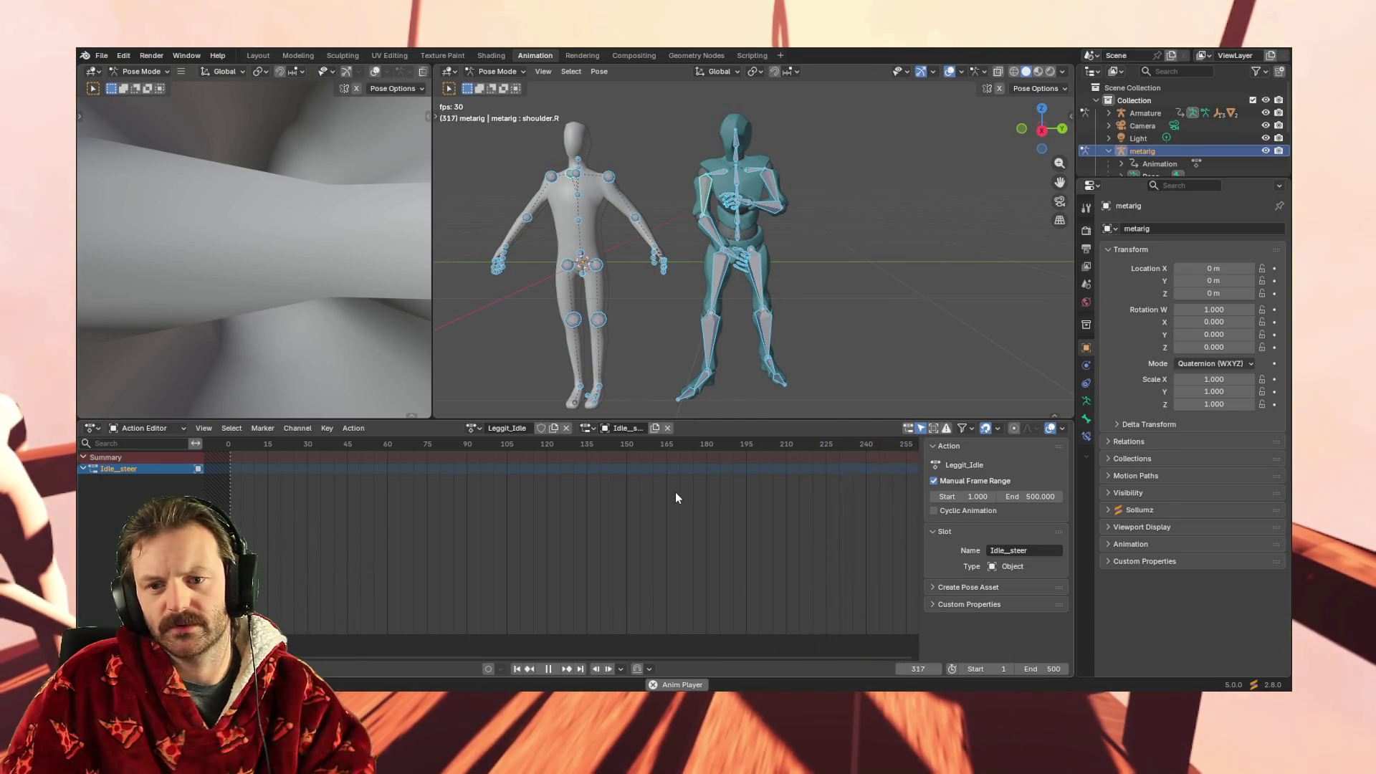
key(space)
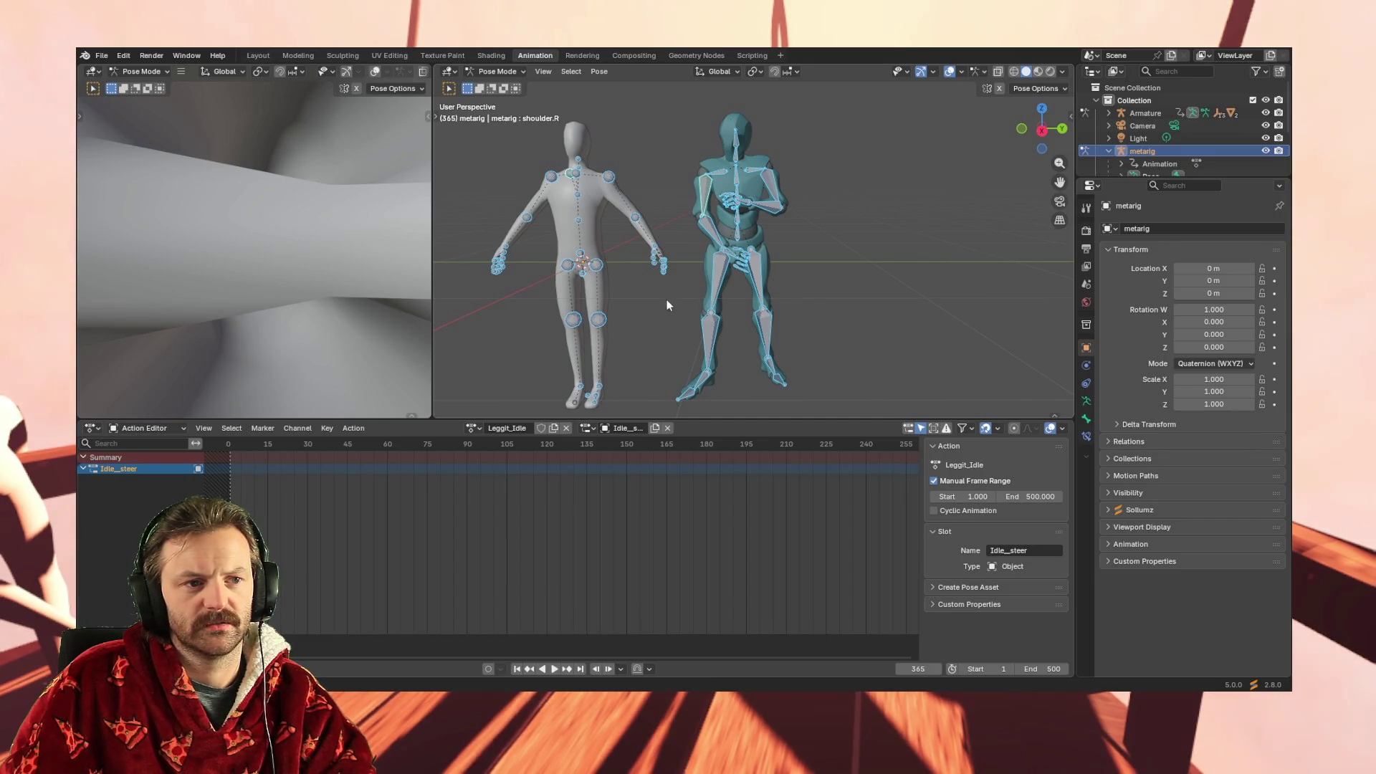
click(102, 56)
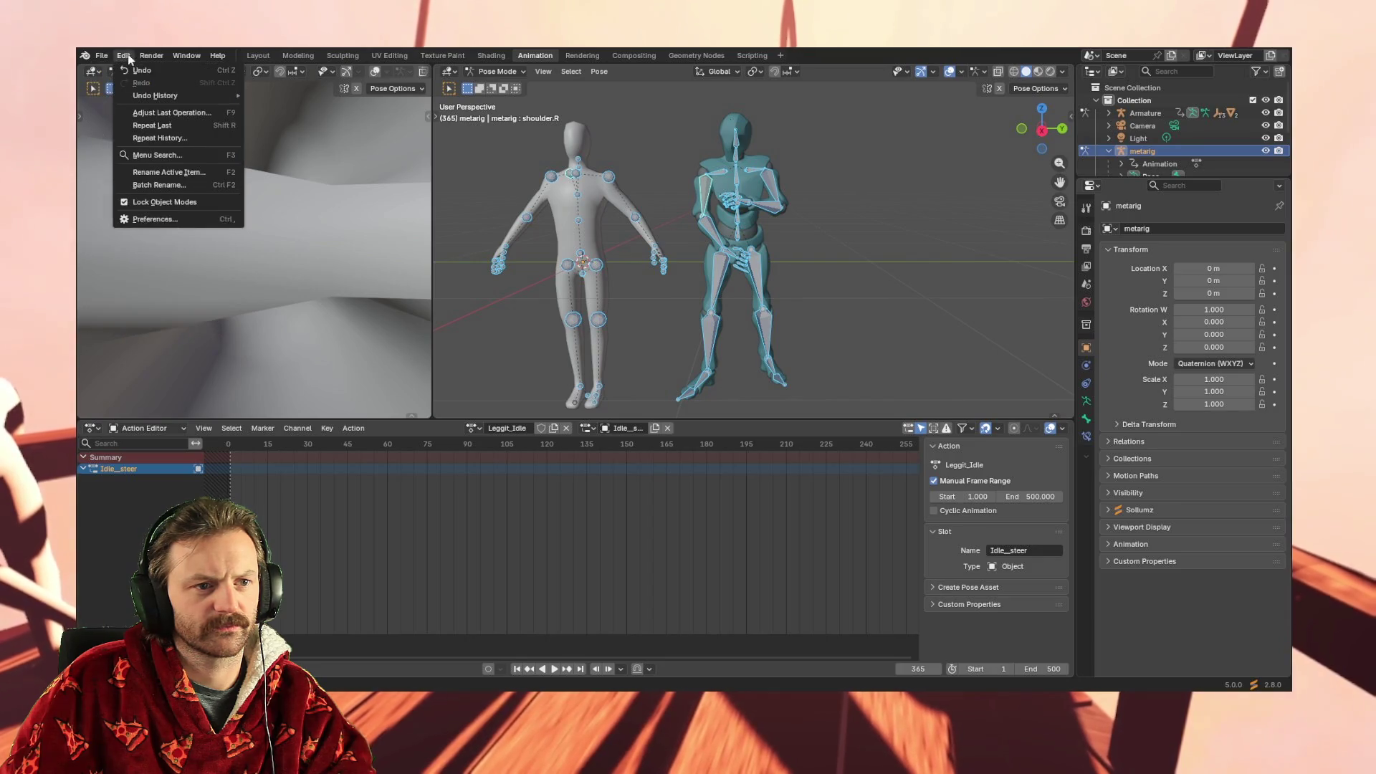
key(Escape)
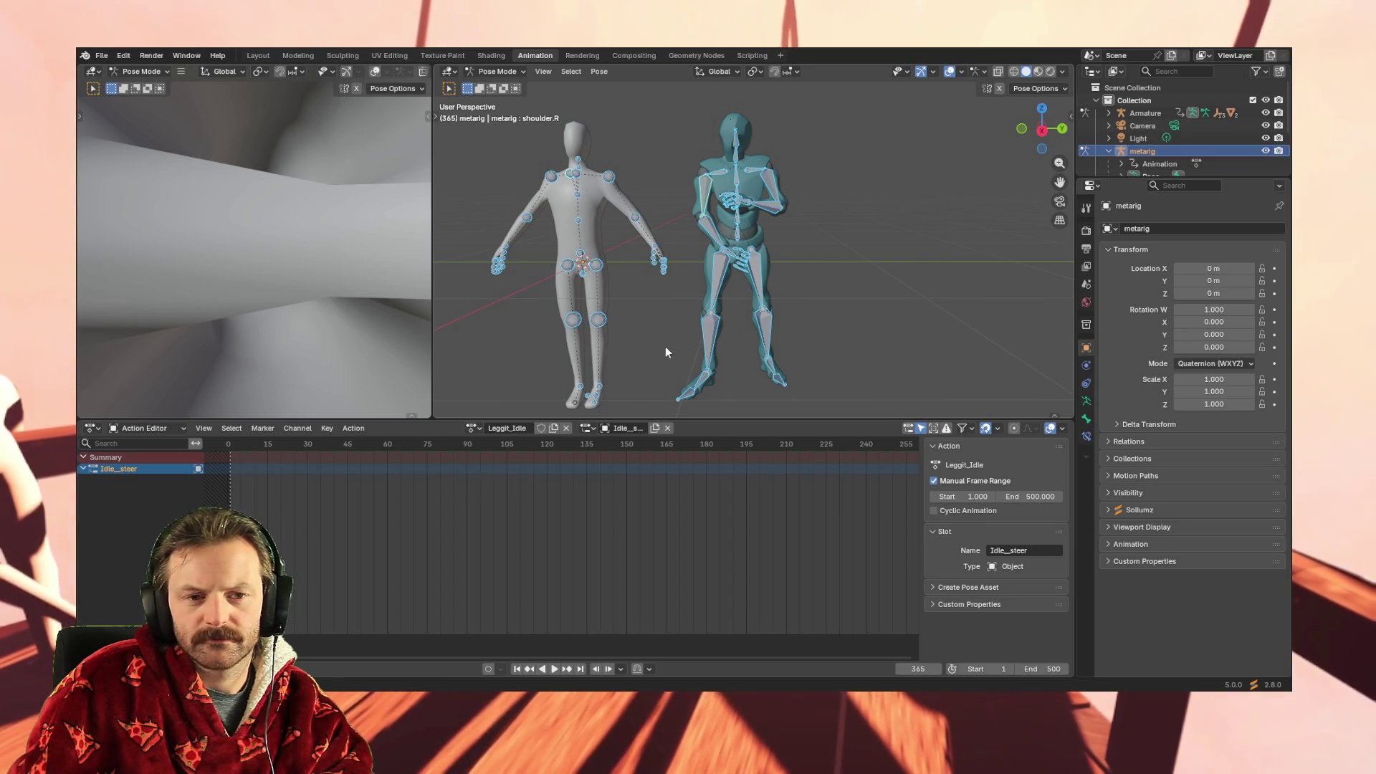
mouse_move(574, 308)
middle_down()
mouse_move(472, 261)
mouse_move(493, 272)
mouse_move(652, 260)
middle_up()
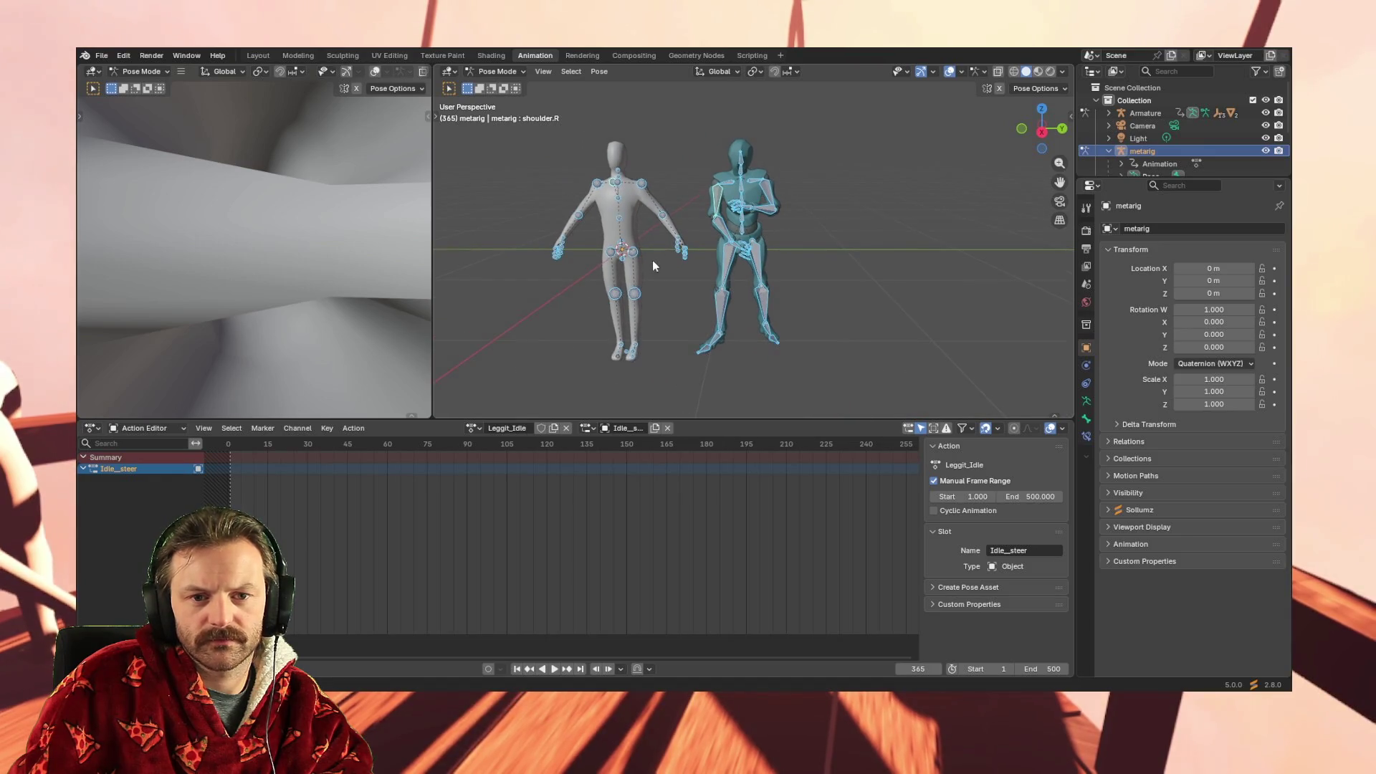
Switch back to Object Mode and select the Armature, then Ctrl-select the metarig as active
click(486, 73)
click(495, 86)
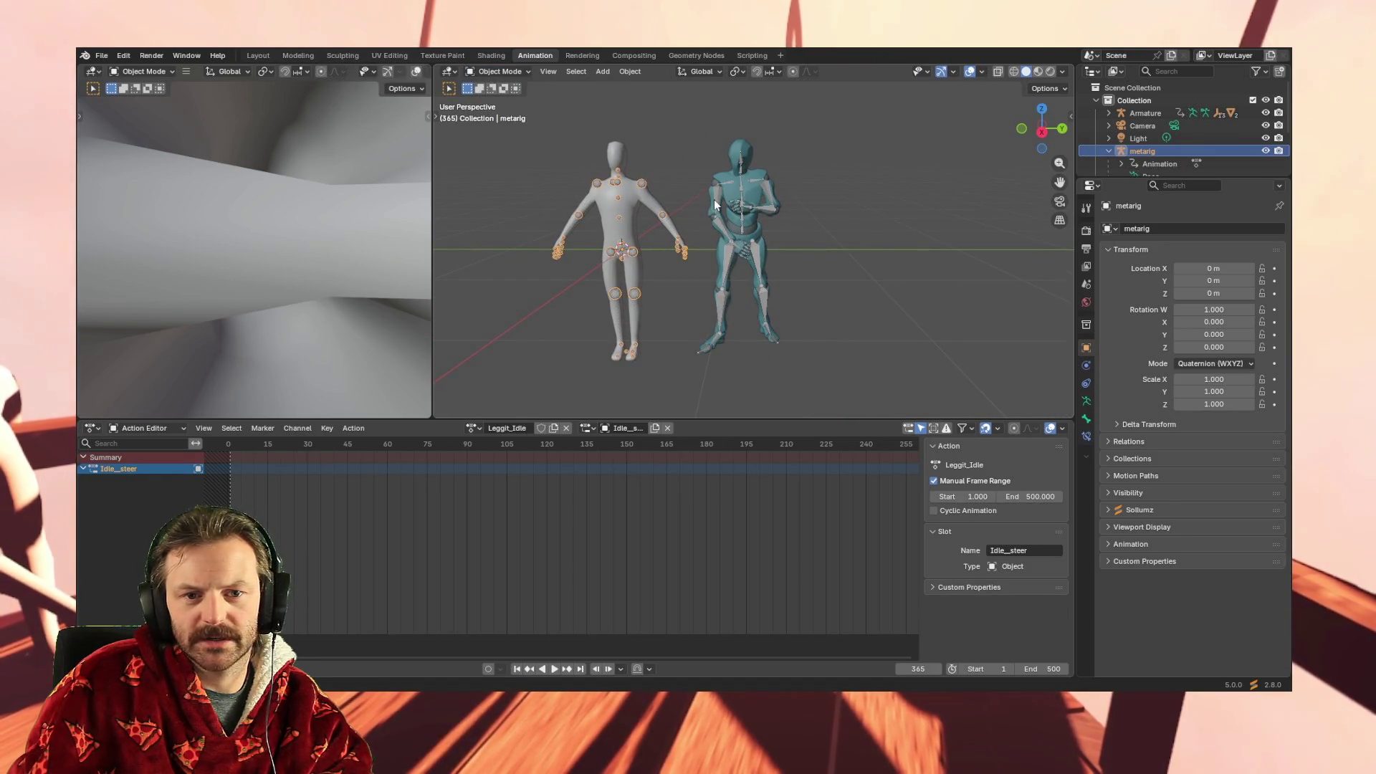
click(1140, 114)
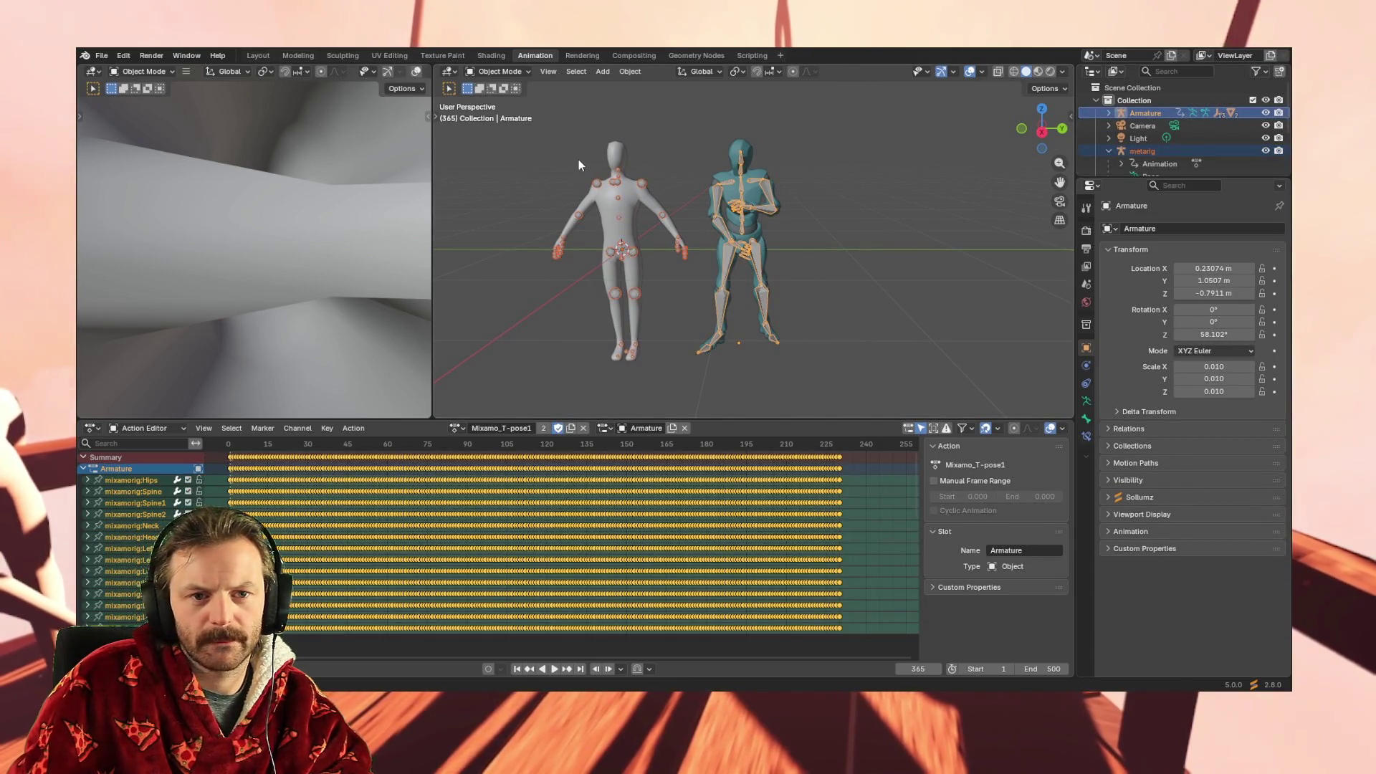
click(1143, 151)
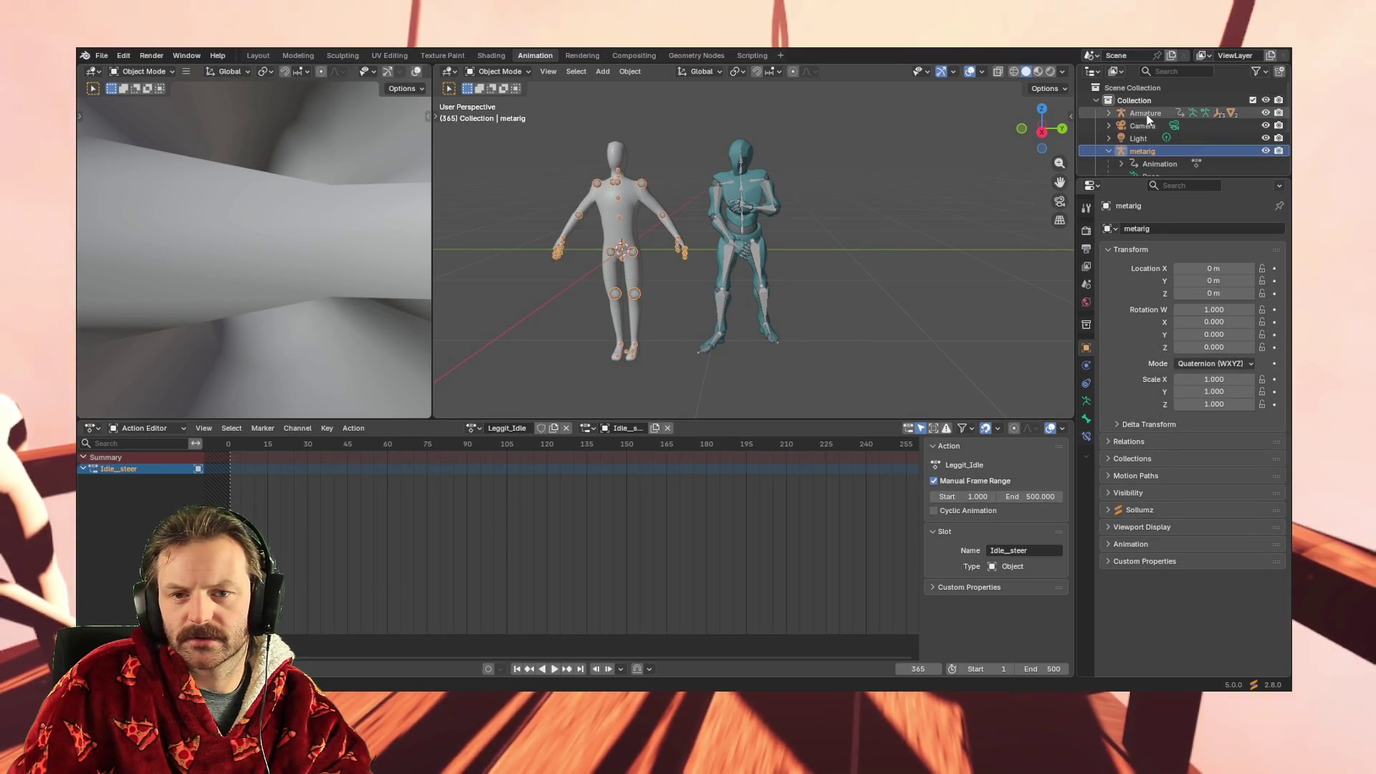
click(1147, 115)
click(1142, 148)
click(1145, 114)
ctrl+click(1143, 152)
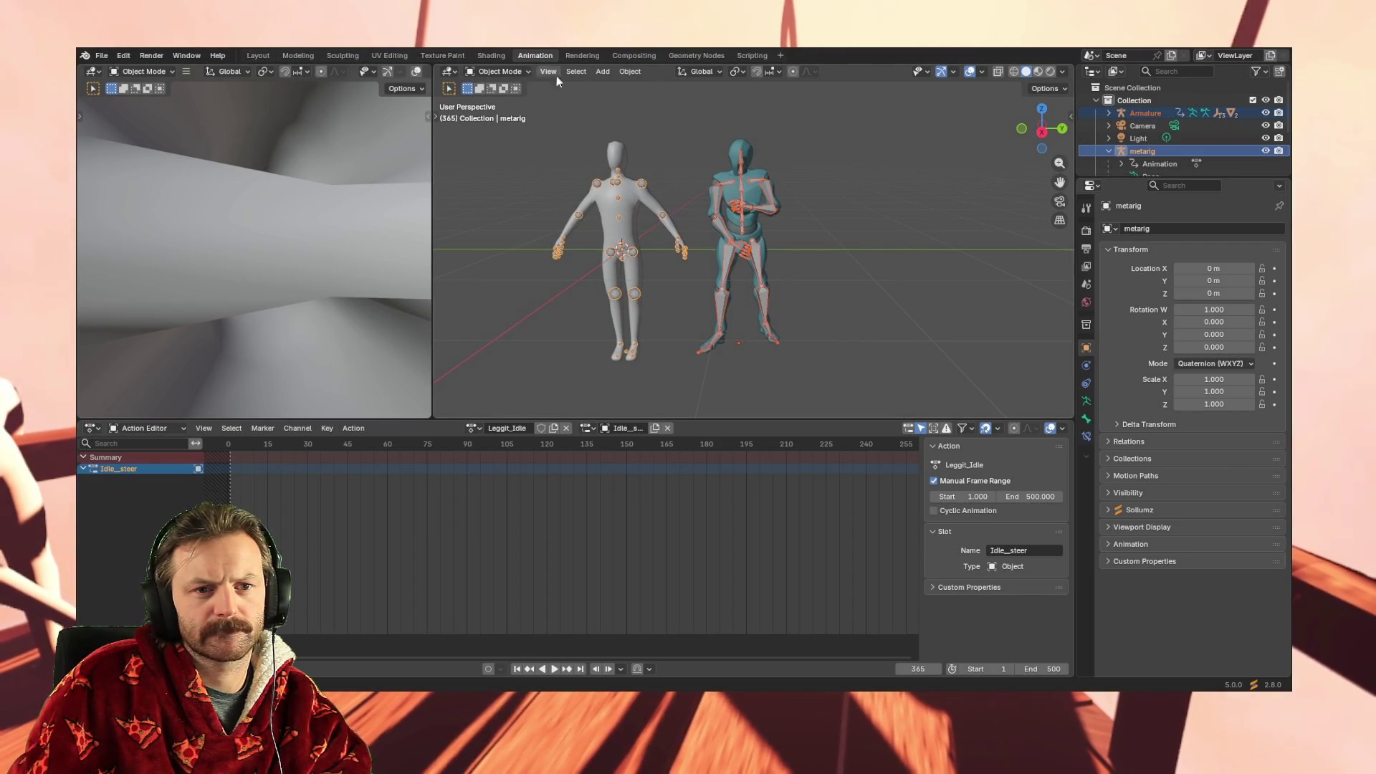
Switch to the Layout workspace and orbit the view to face both characters from the front
click(256, 57)
mouse_move(605, 341)
middle_down()
mouse_move(627, 341)
mouse_move(611, 329)
mouse_move(525, 353)
mouse_move(630, 338)
middle_up()
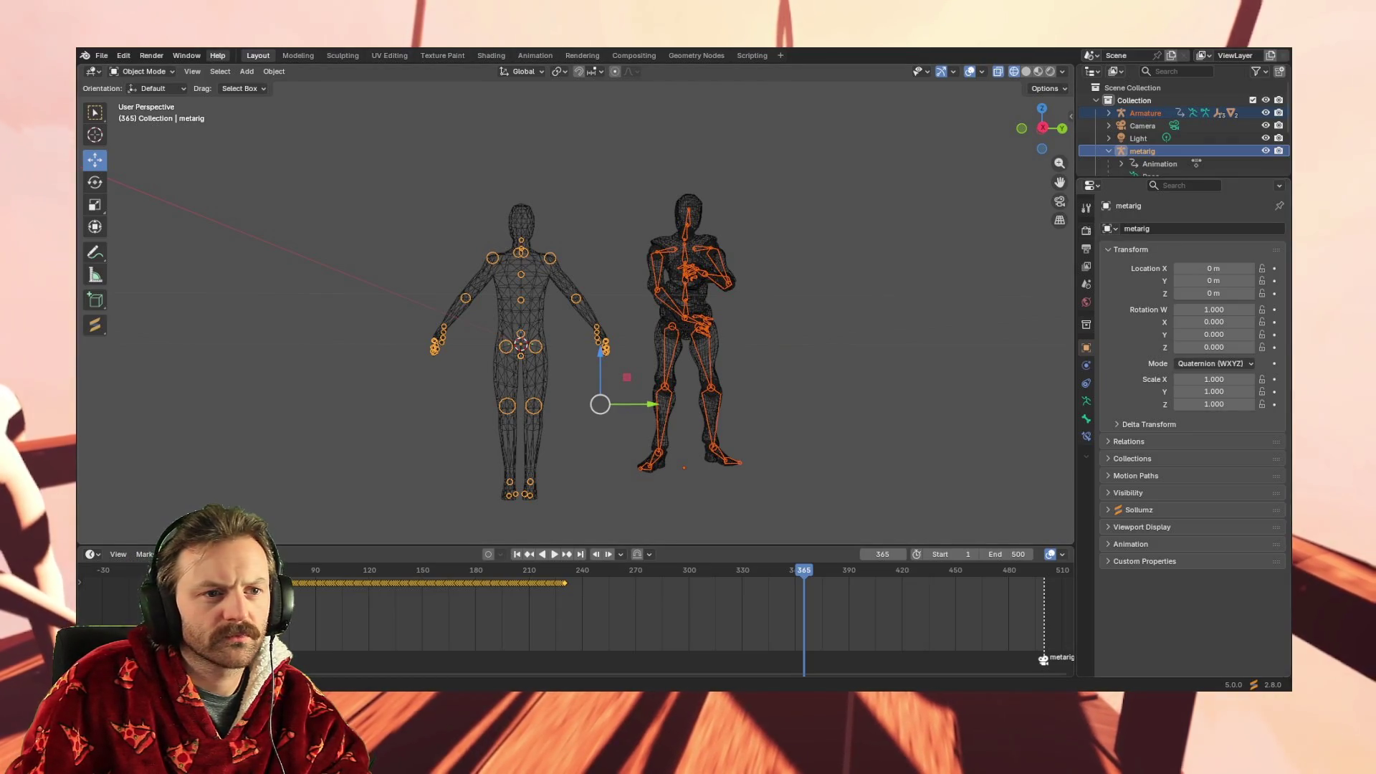
click(195, 56)
click(195, 56)
click(153, 56)
click(123, 55)
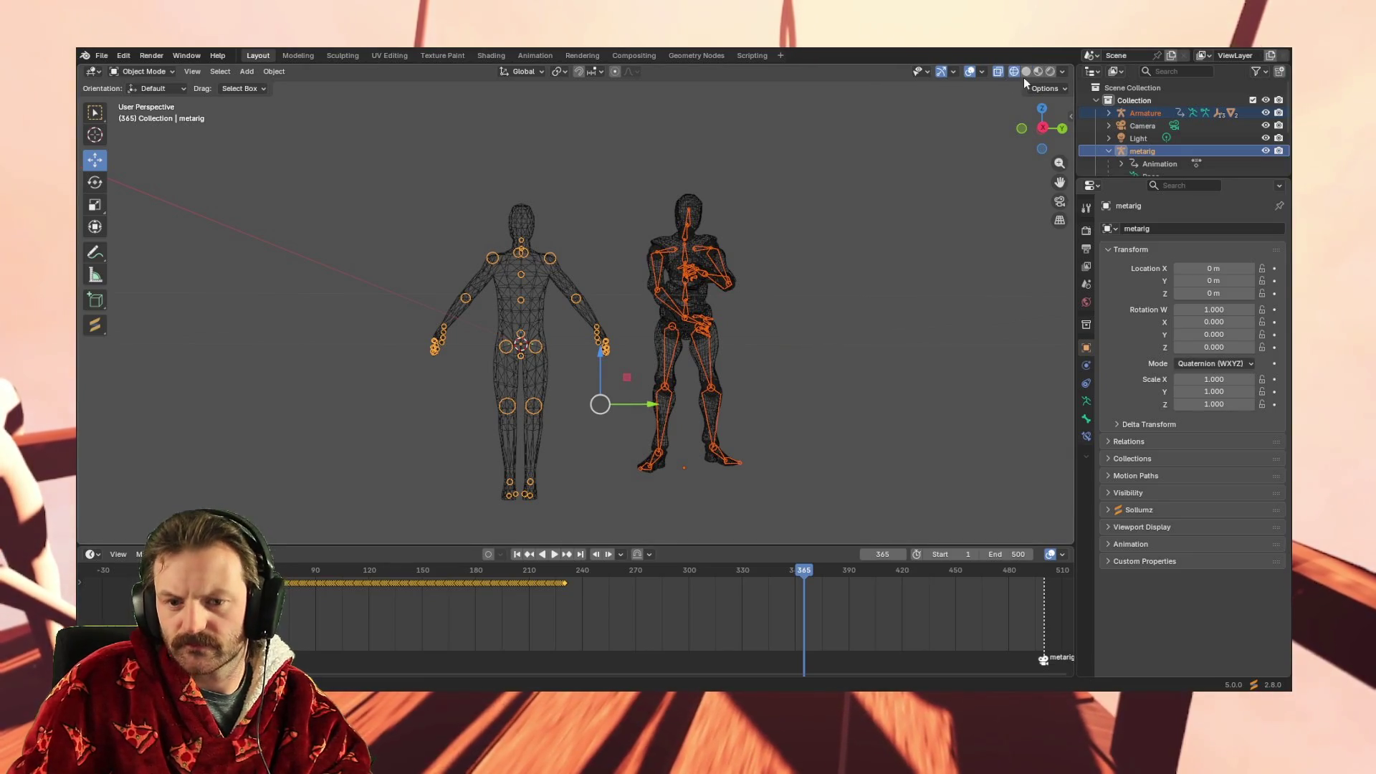
Open the 3D view sidebar and show the Rokoko Studio Live add-on panel
click(1063, 72)
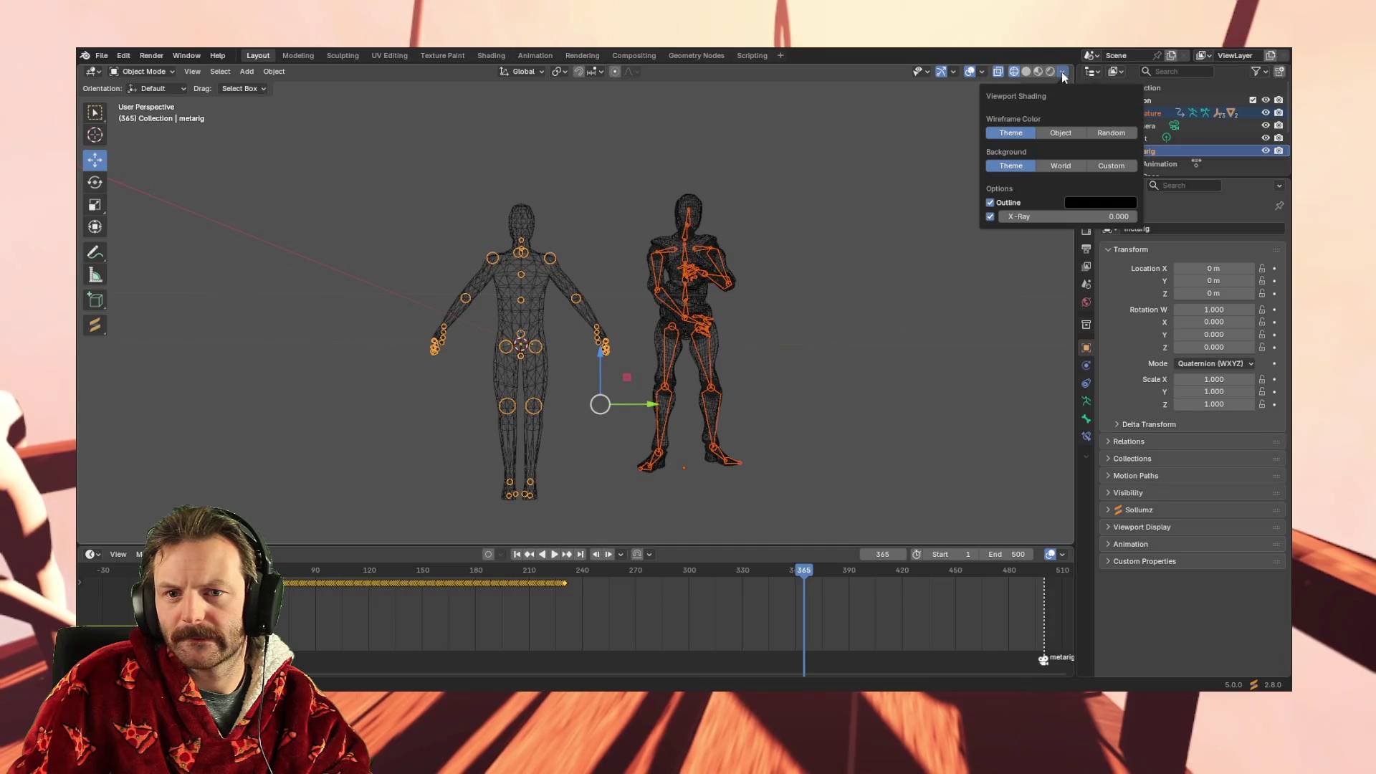
click(1063, 73)
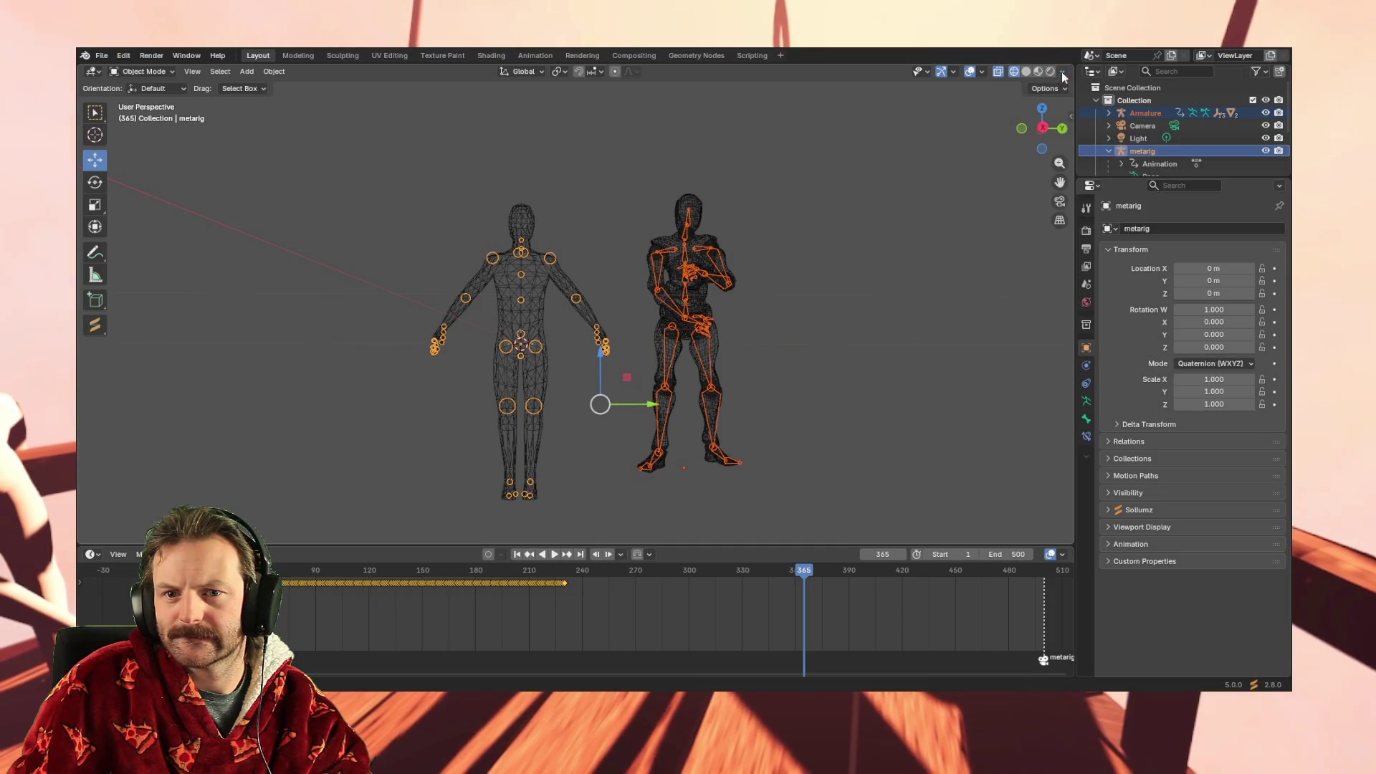
click(1073, 113)
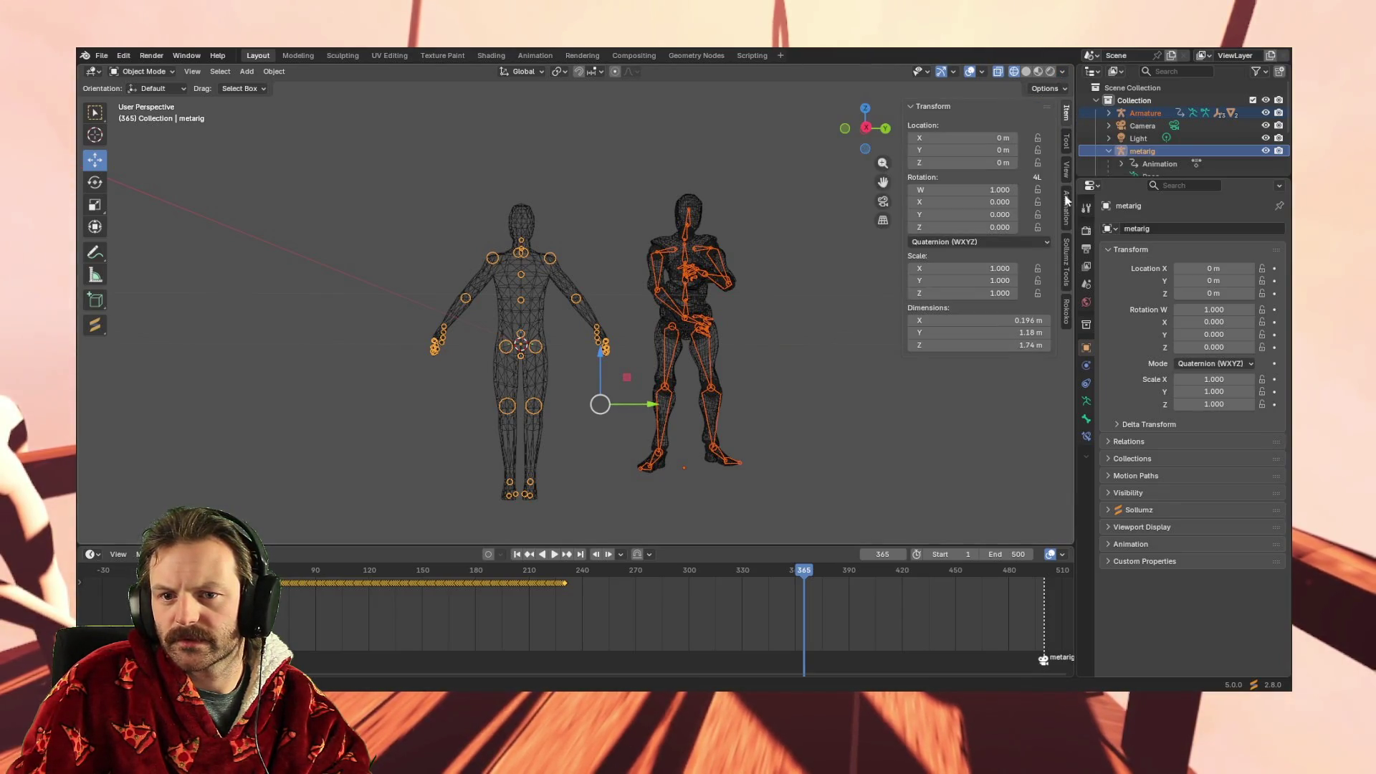
click(1067, 316)
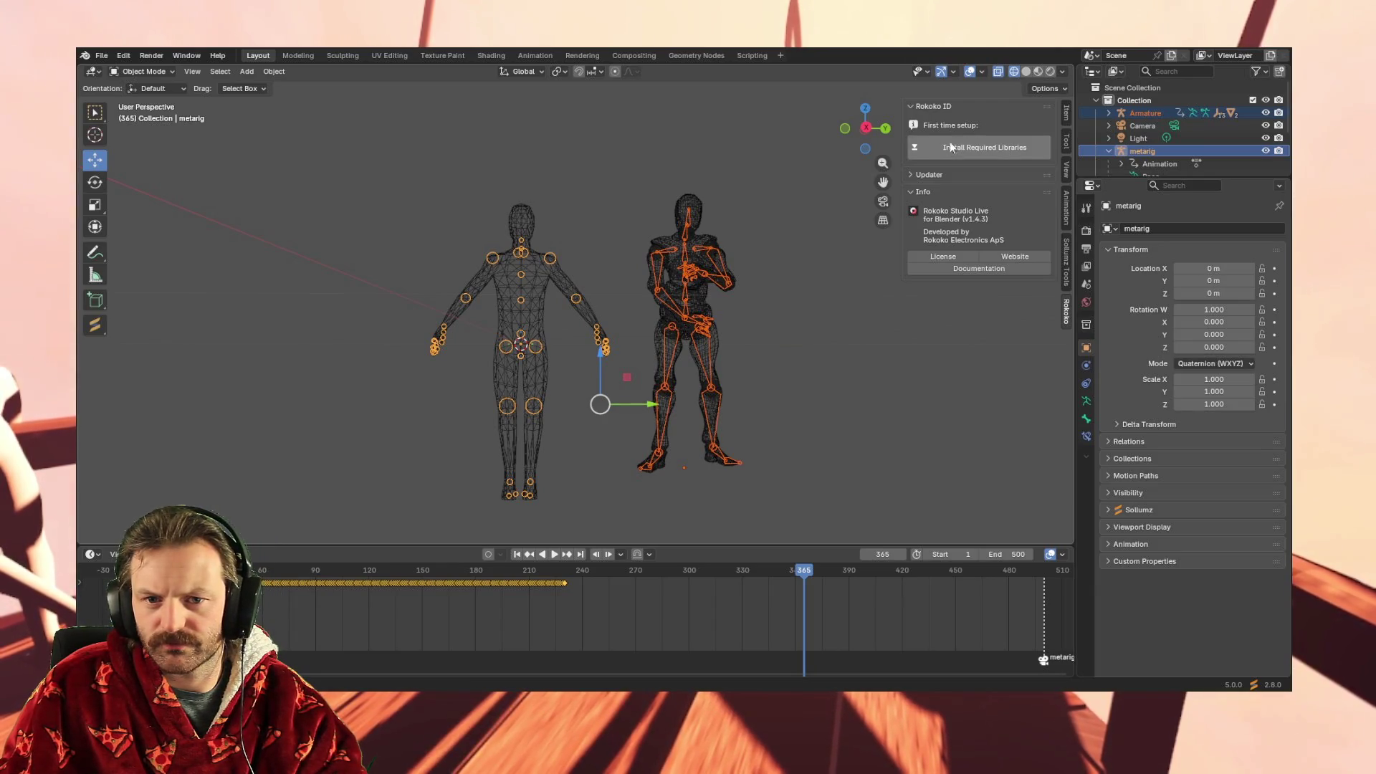
Collapse the Updater and Info sections, keep Rokoko ID expanded, and install the required libraries
click(912, 106)
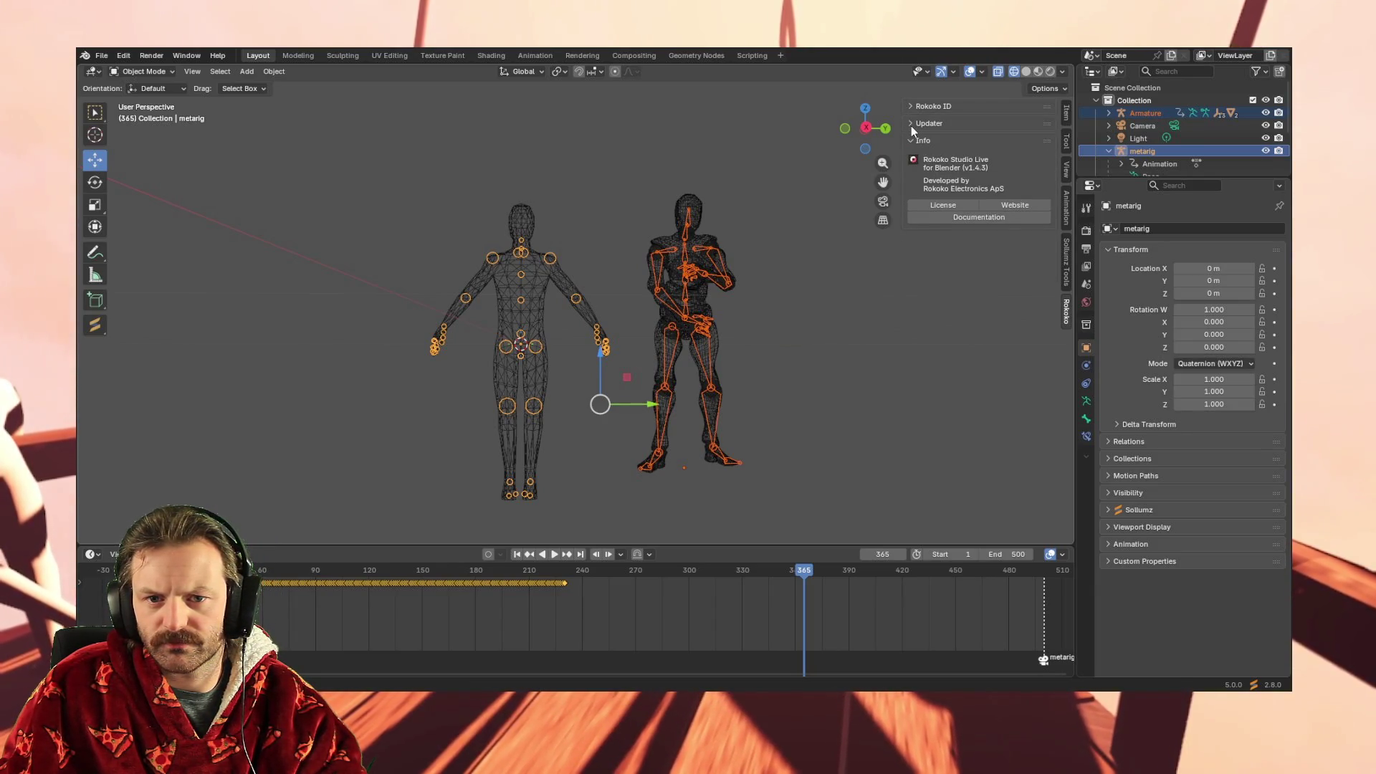
click(912, 124)
click(912, 125)
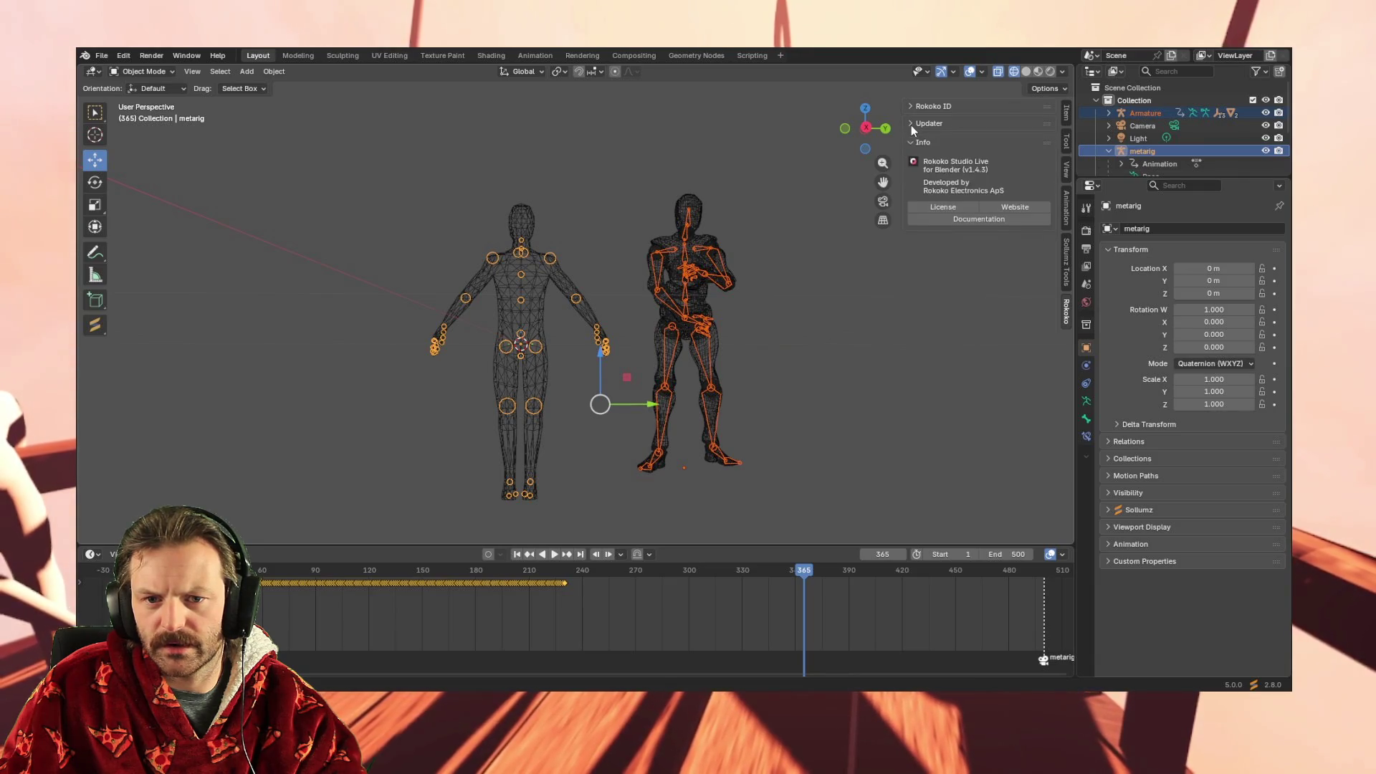
click(912, 140)
click(912, 141)
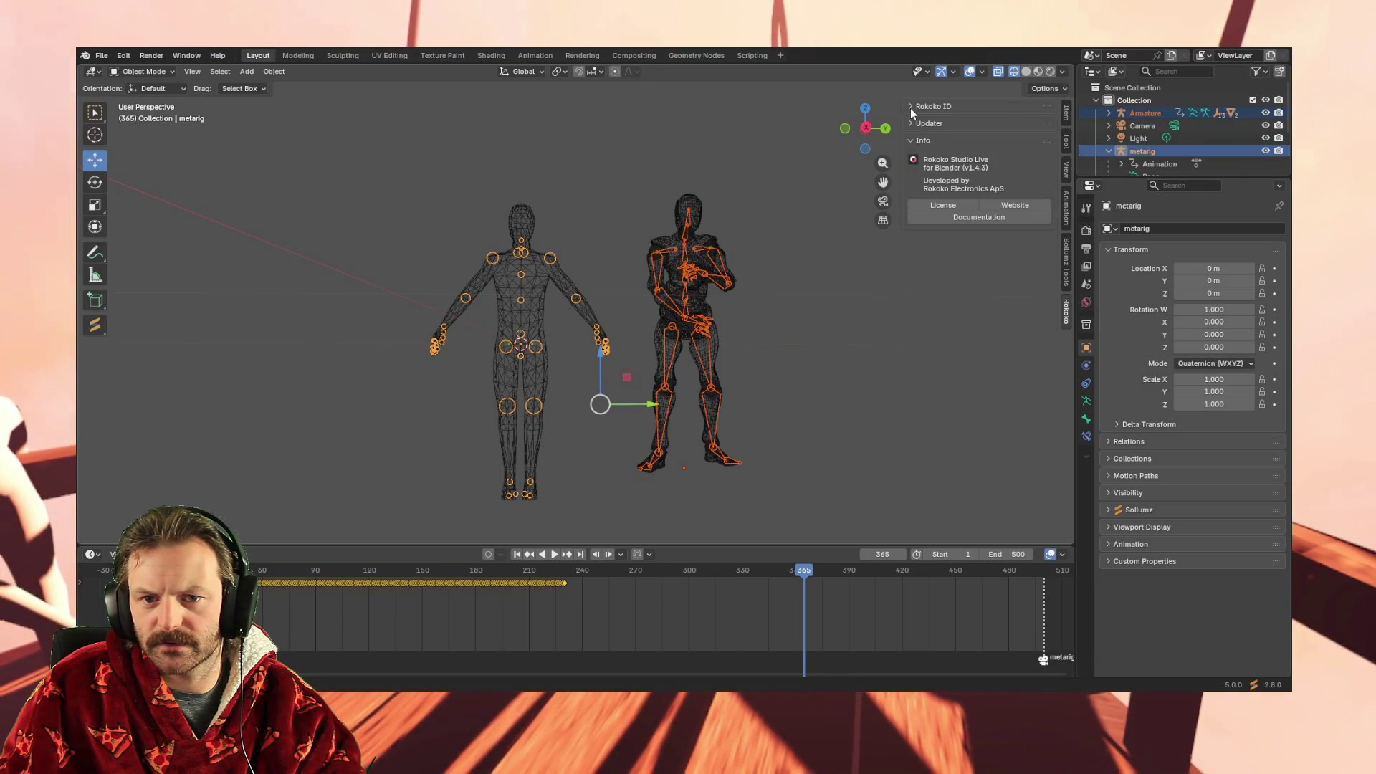
click(910, 141)
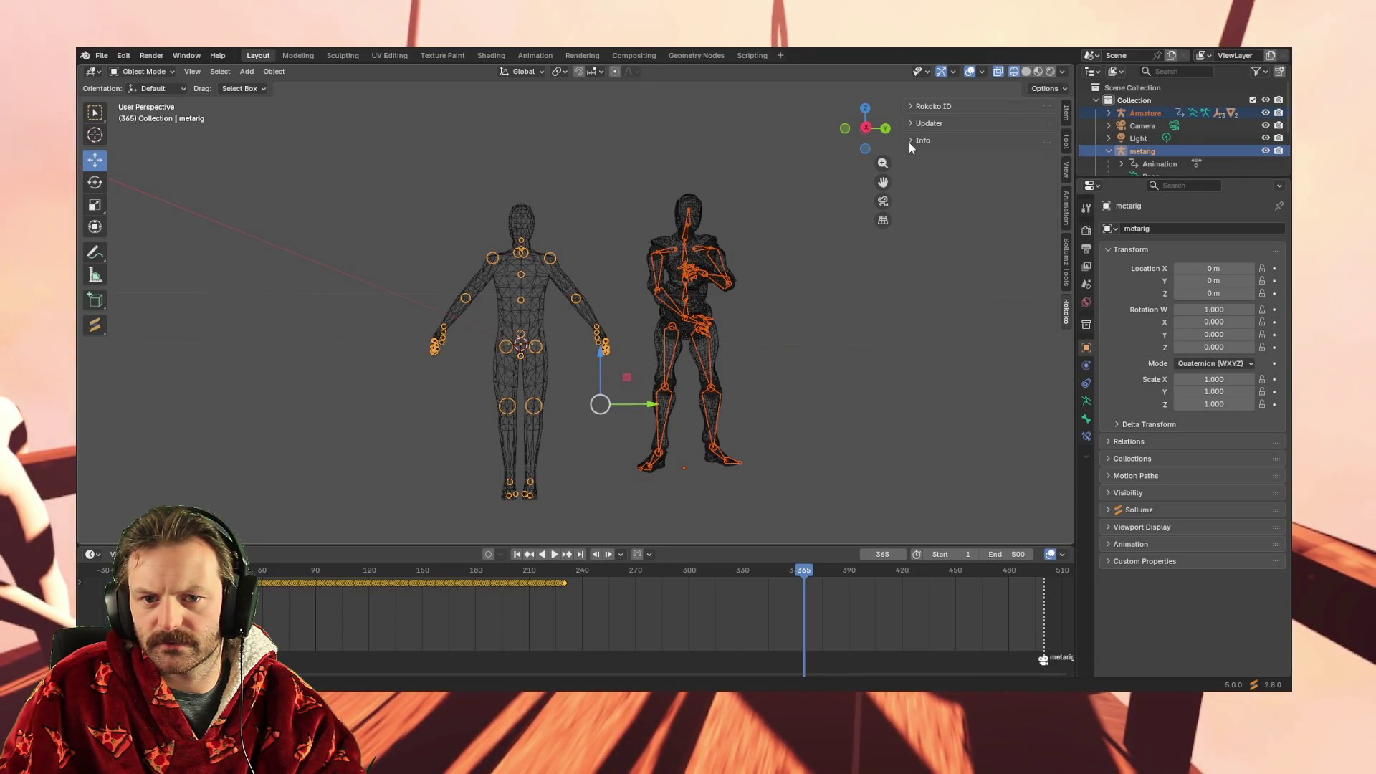
click(916, 106)
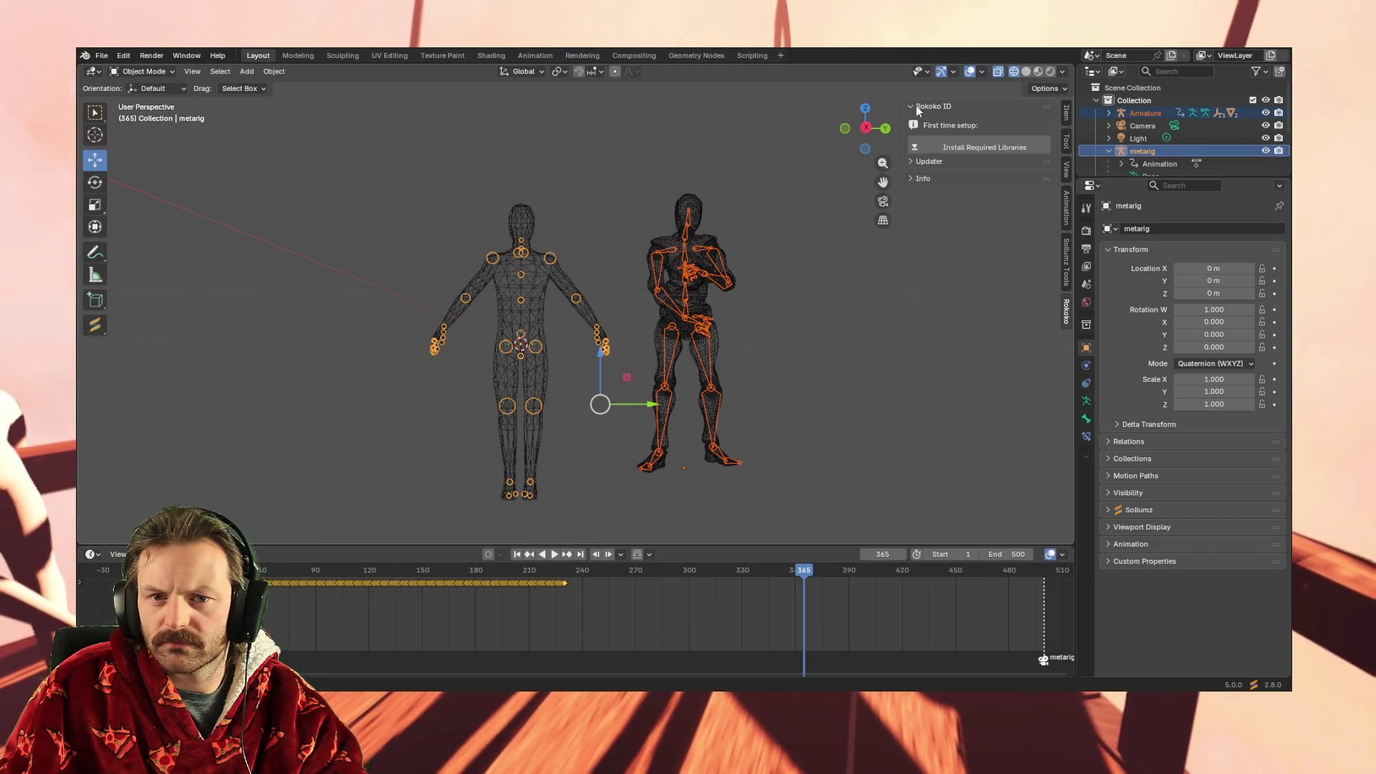
click(954, 147)
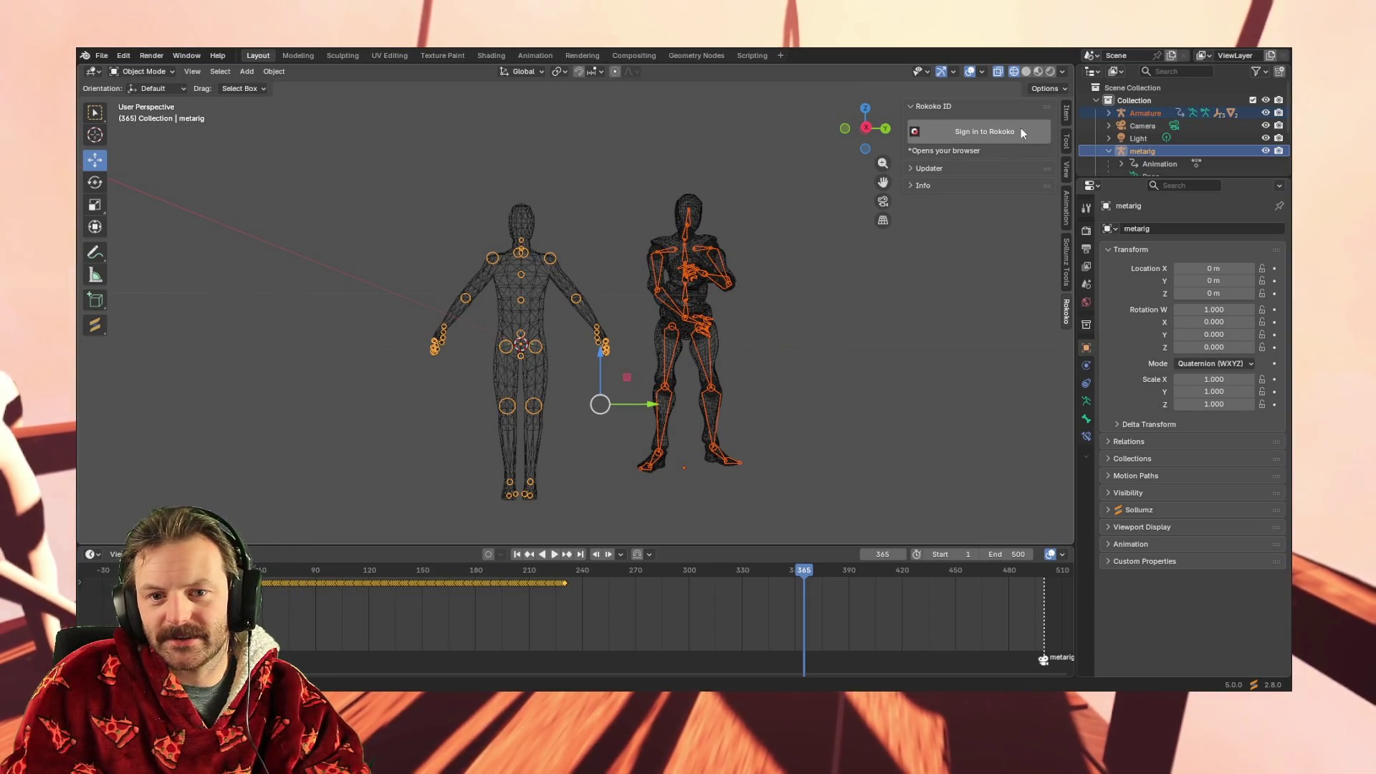
Sign in to a Rokoko account from the add-on panel
click(979, 129)
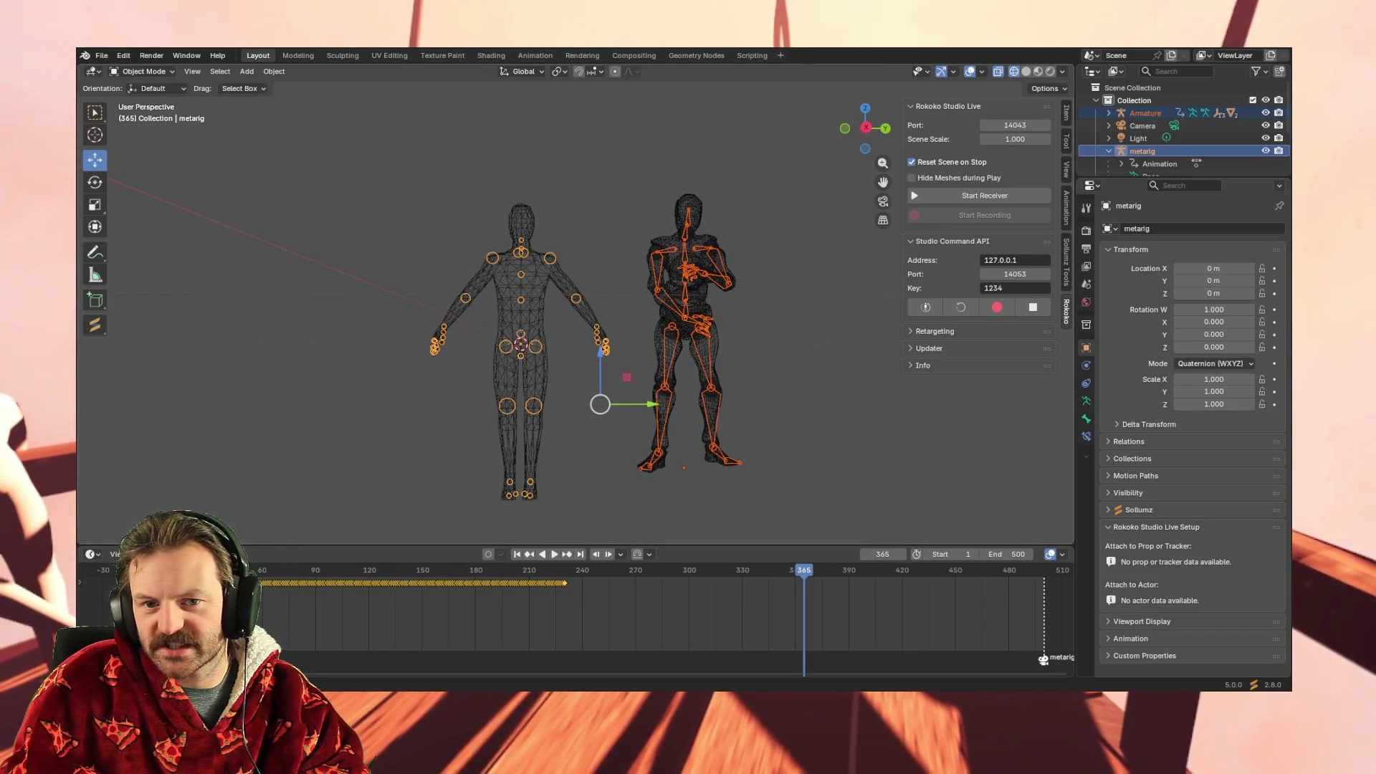
In the Retargeting section, set Source to Armature and Target to metarig
click(913, 241)
click(913, 257)
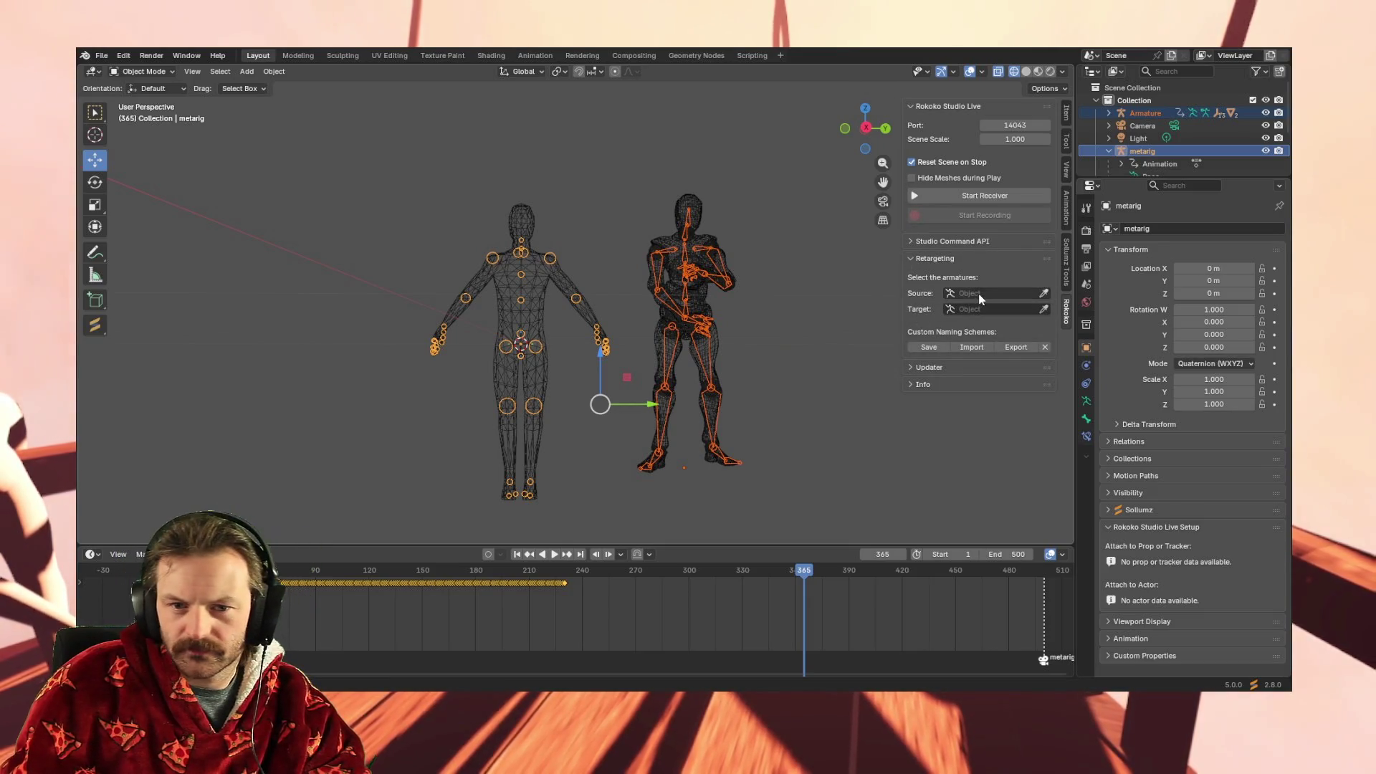
click(1002, 294)
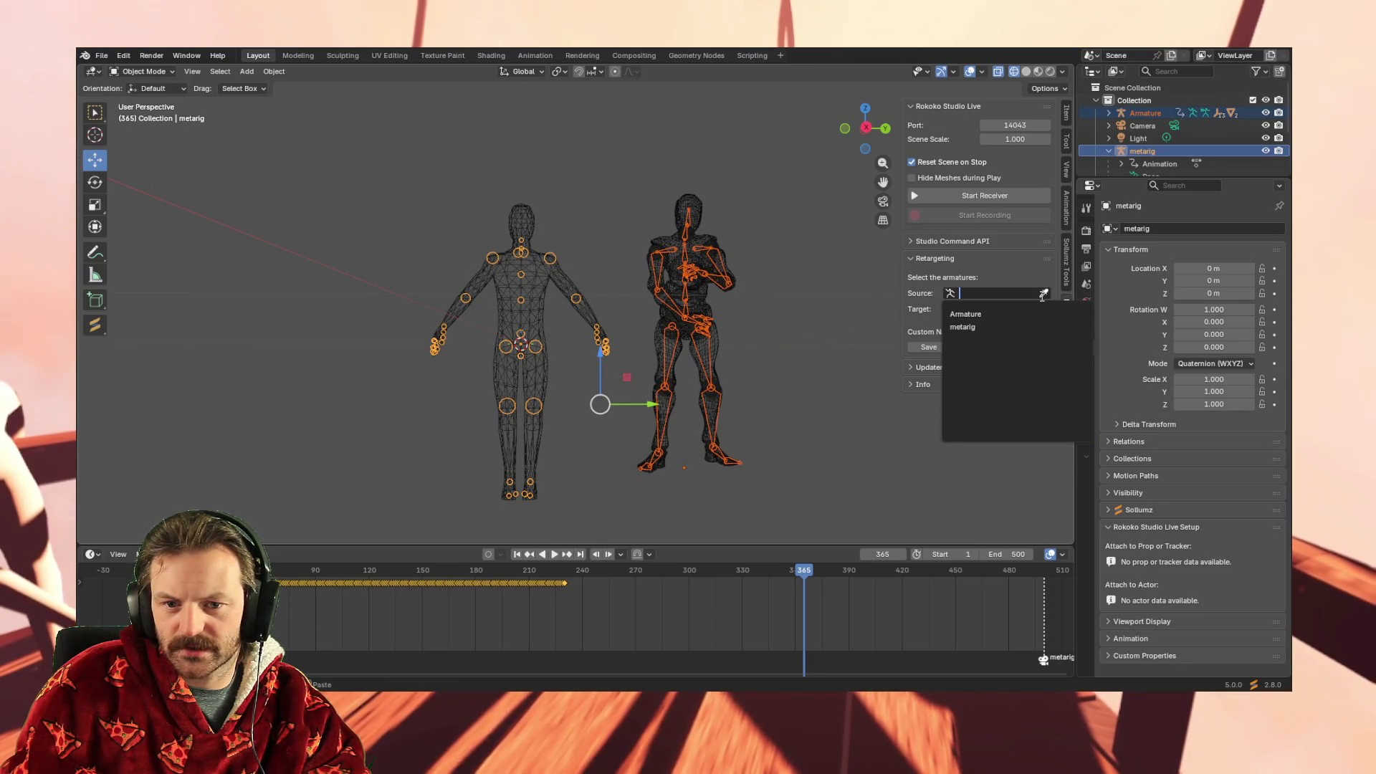
click(1012, 315)
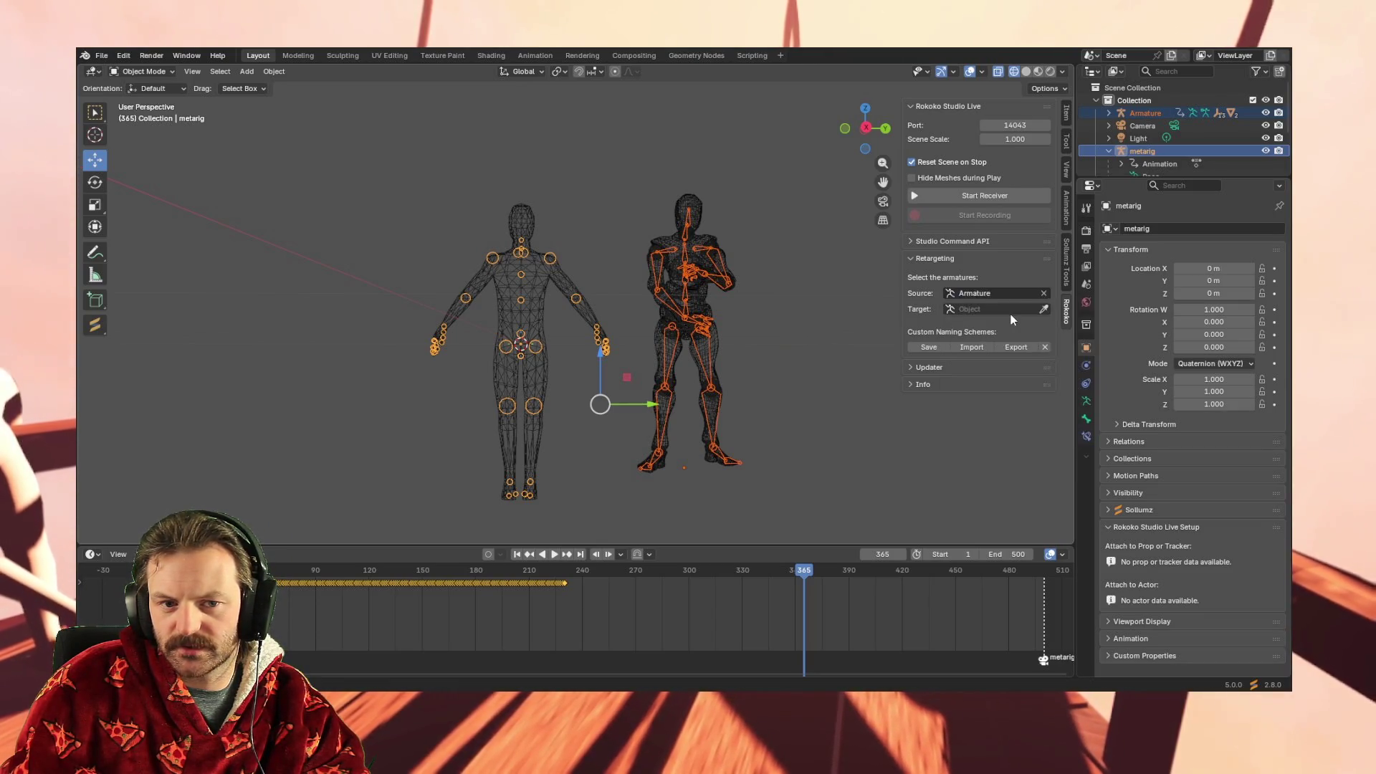
click(973, 308)
click(965, 330)
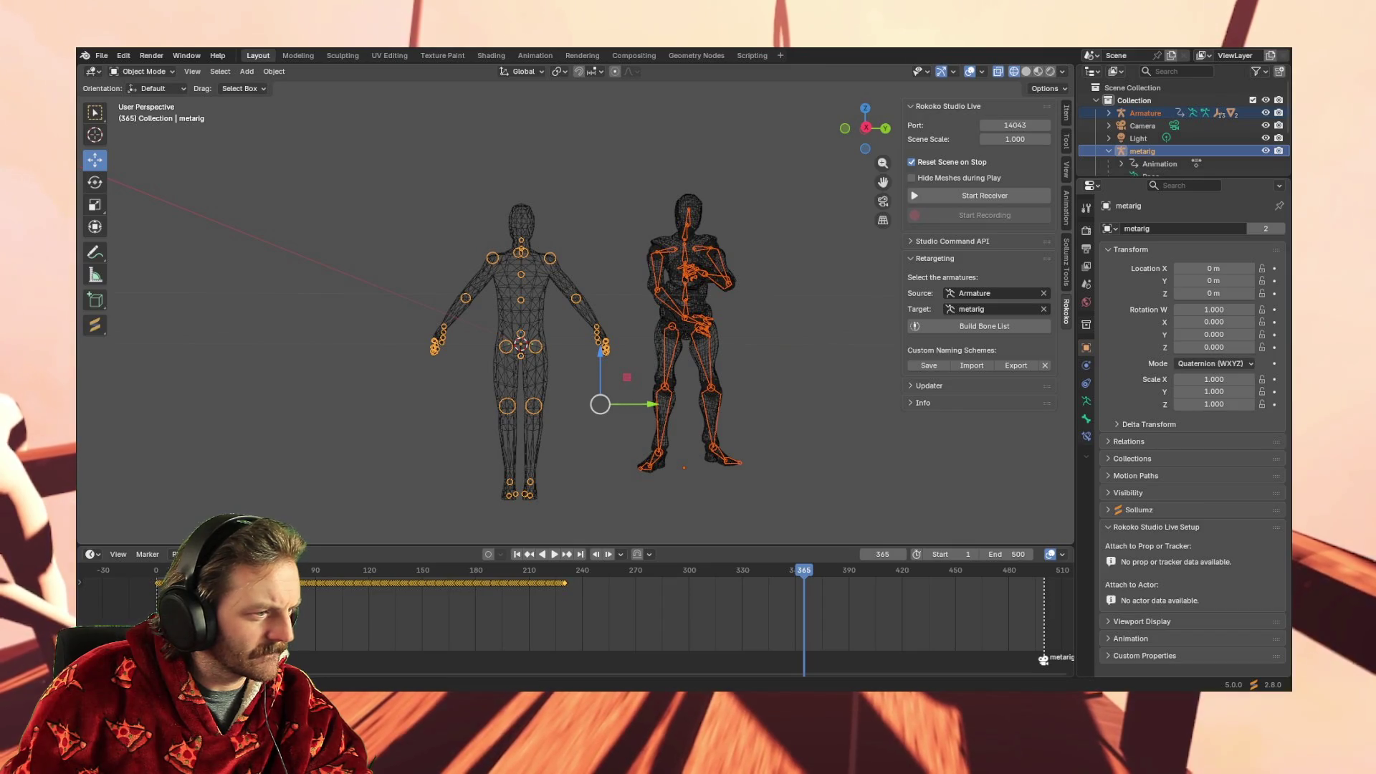
Run Build Bone List, which fails with "'Action' object has no attribute 'fcurves'"
click(999, 328)
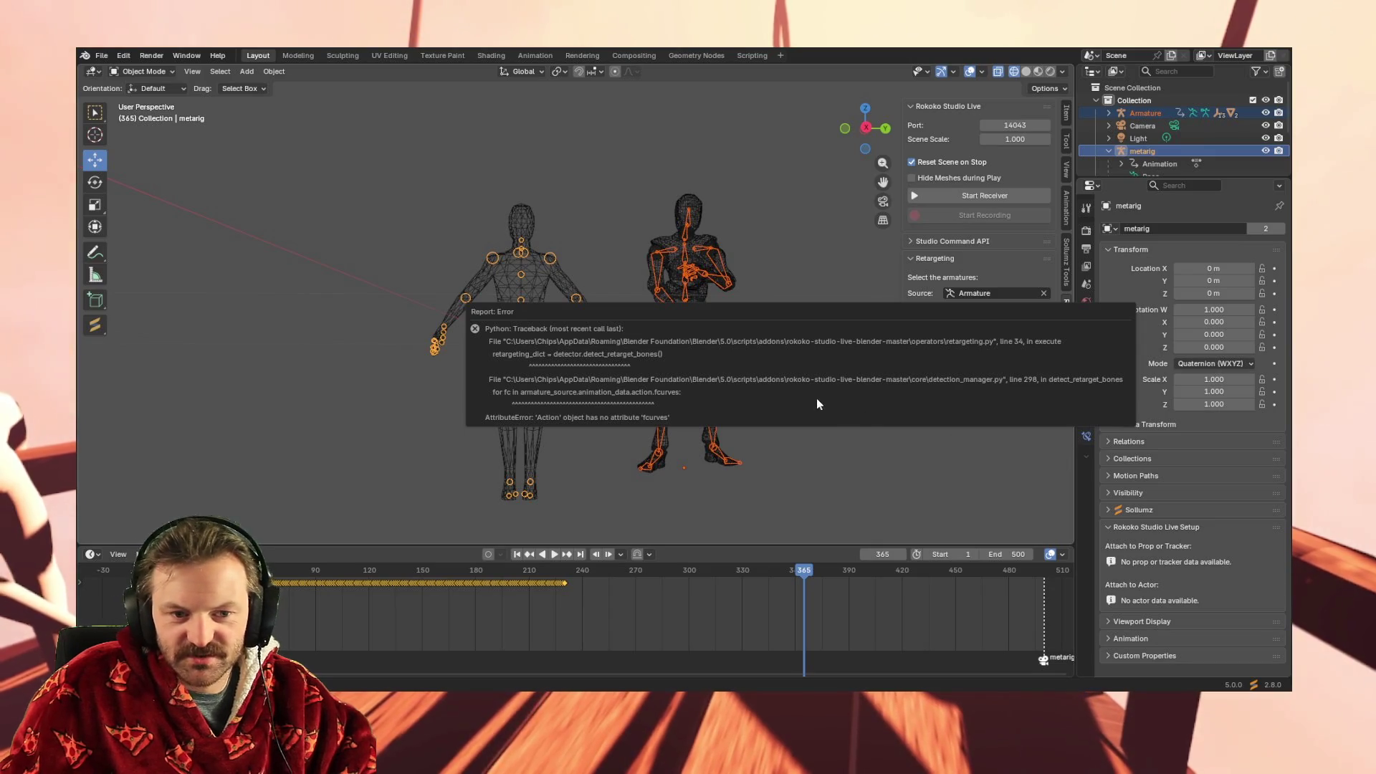
mouse_move(544, 308)
mouse_down()
mouse_move(415, 185)
mouse_move(311, 164)
mouse_up()
mouse_move(824, 159)
mouse_down()
mouse_move(863, 205)
mouse_move(839, 246)
mouse_up()
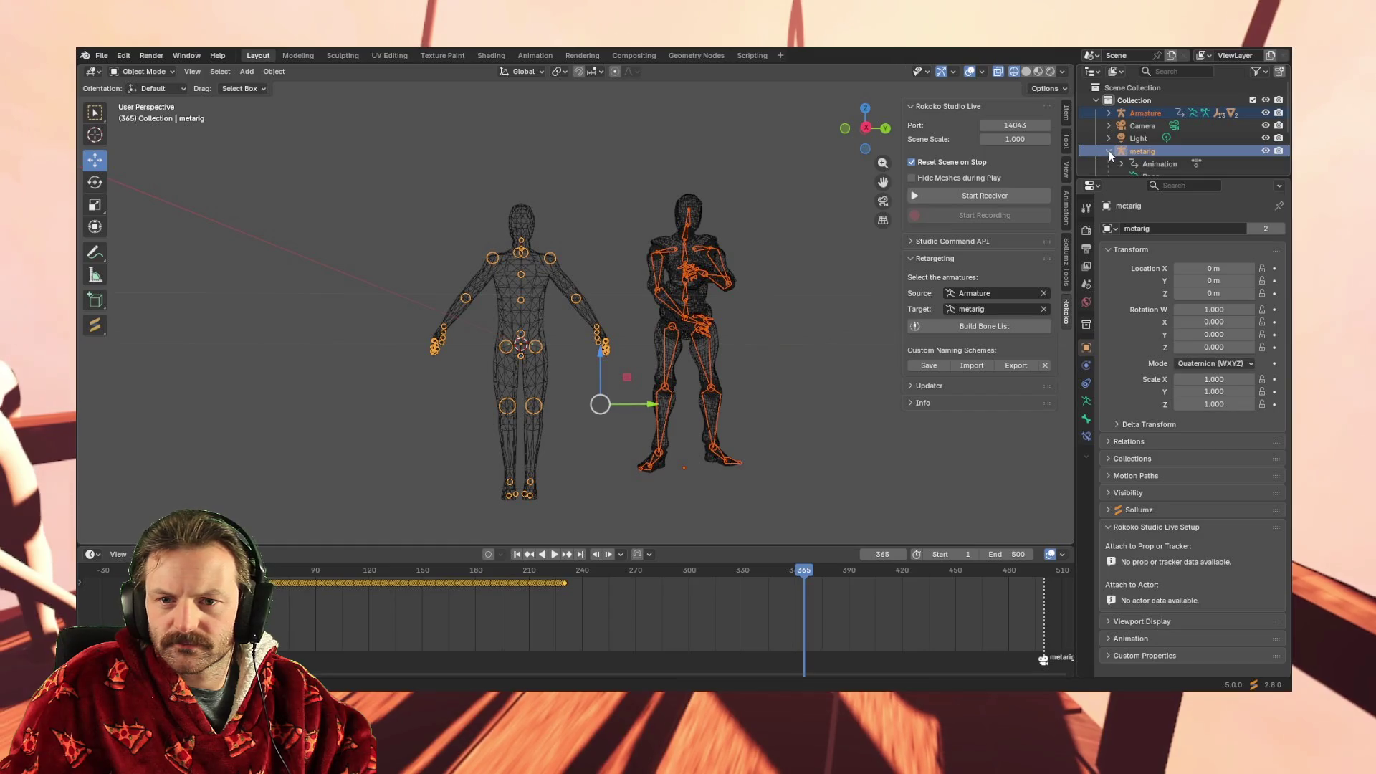
click(999, 309)
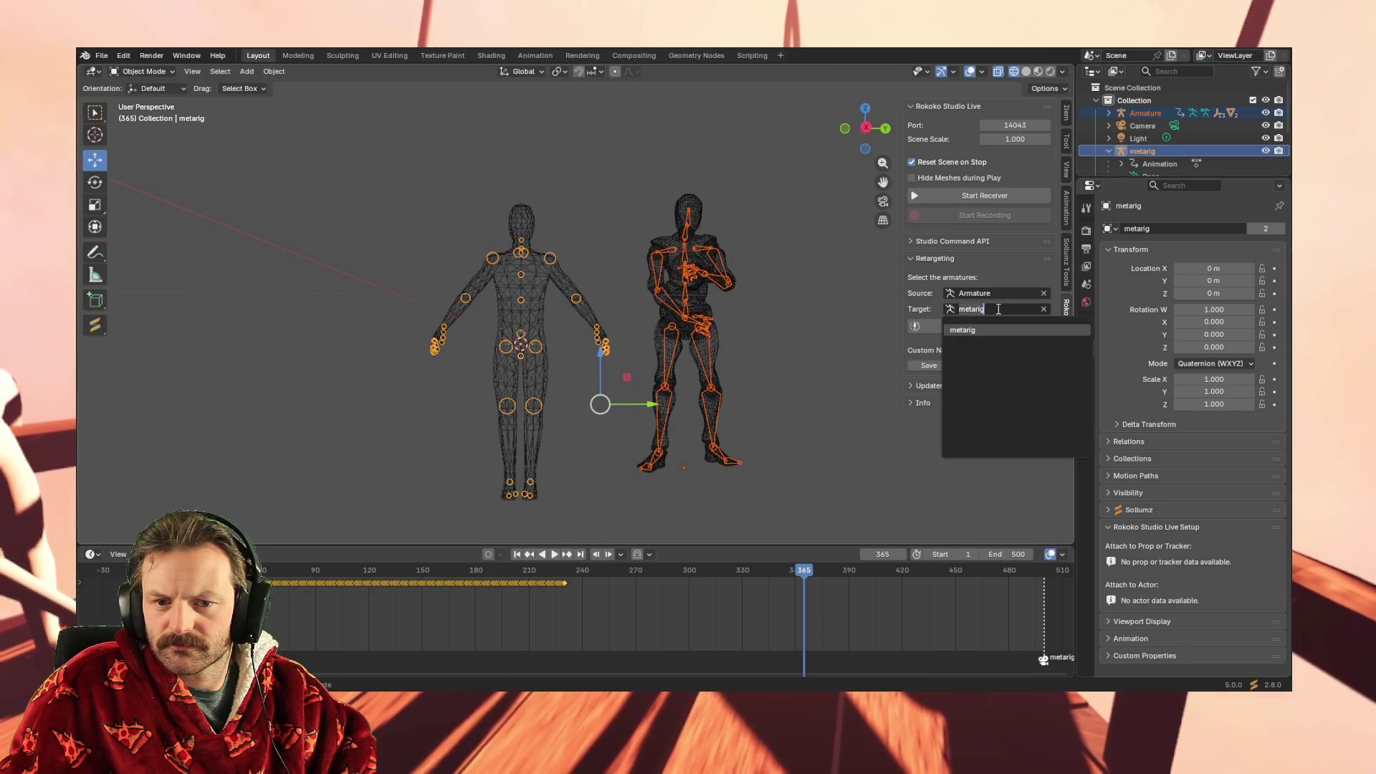
click(968, 330)
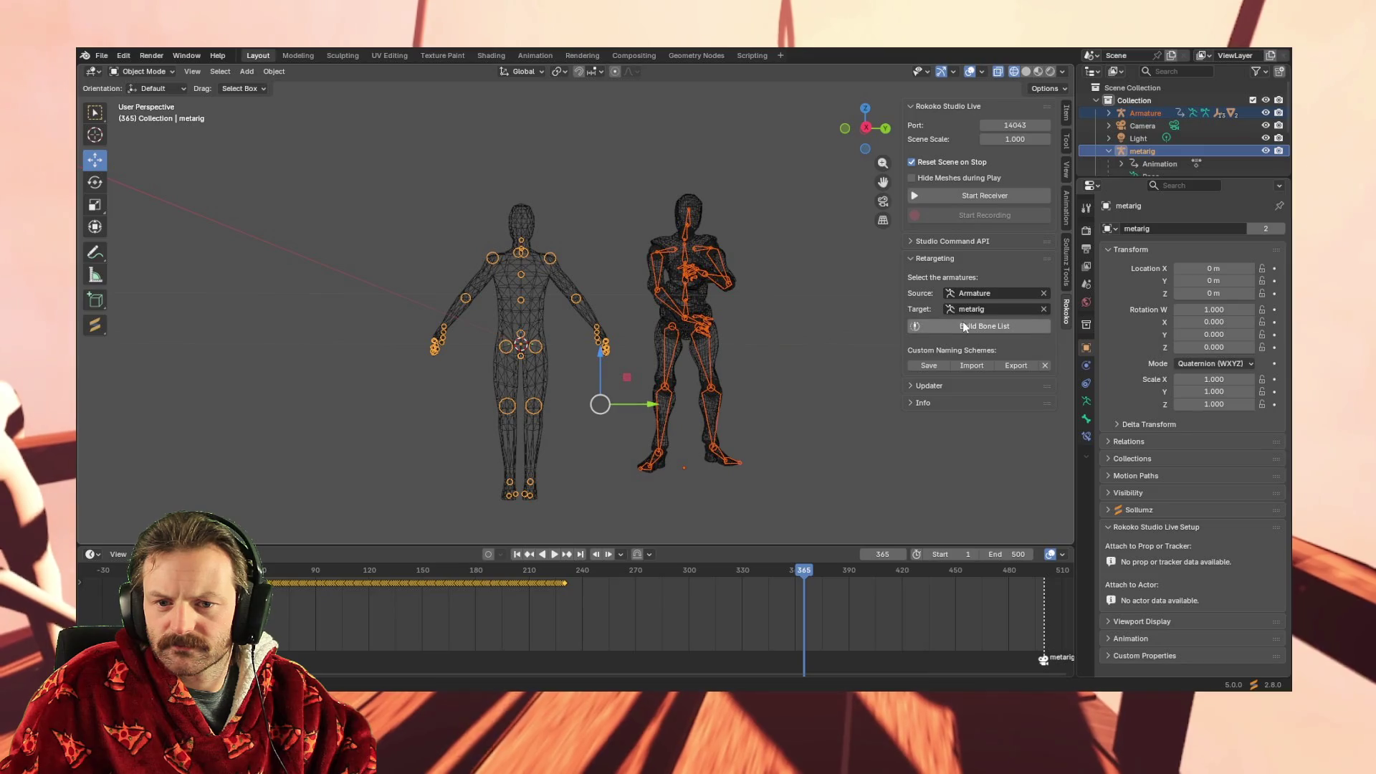
click(968, 326)
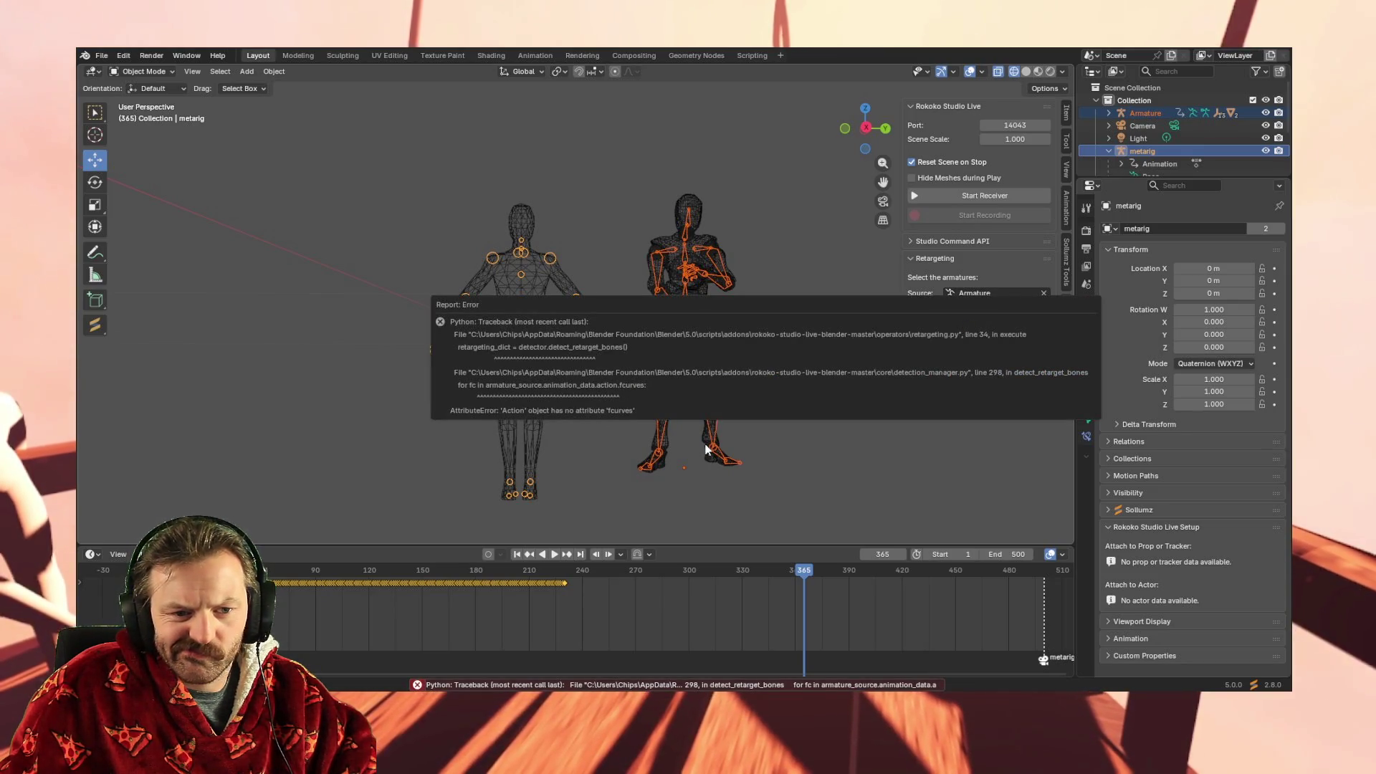
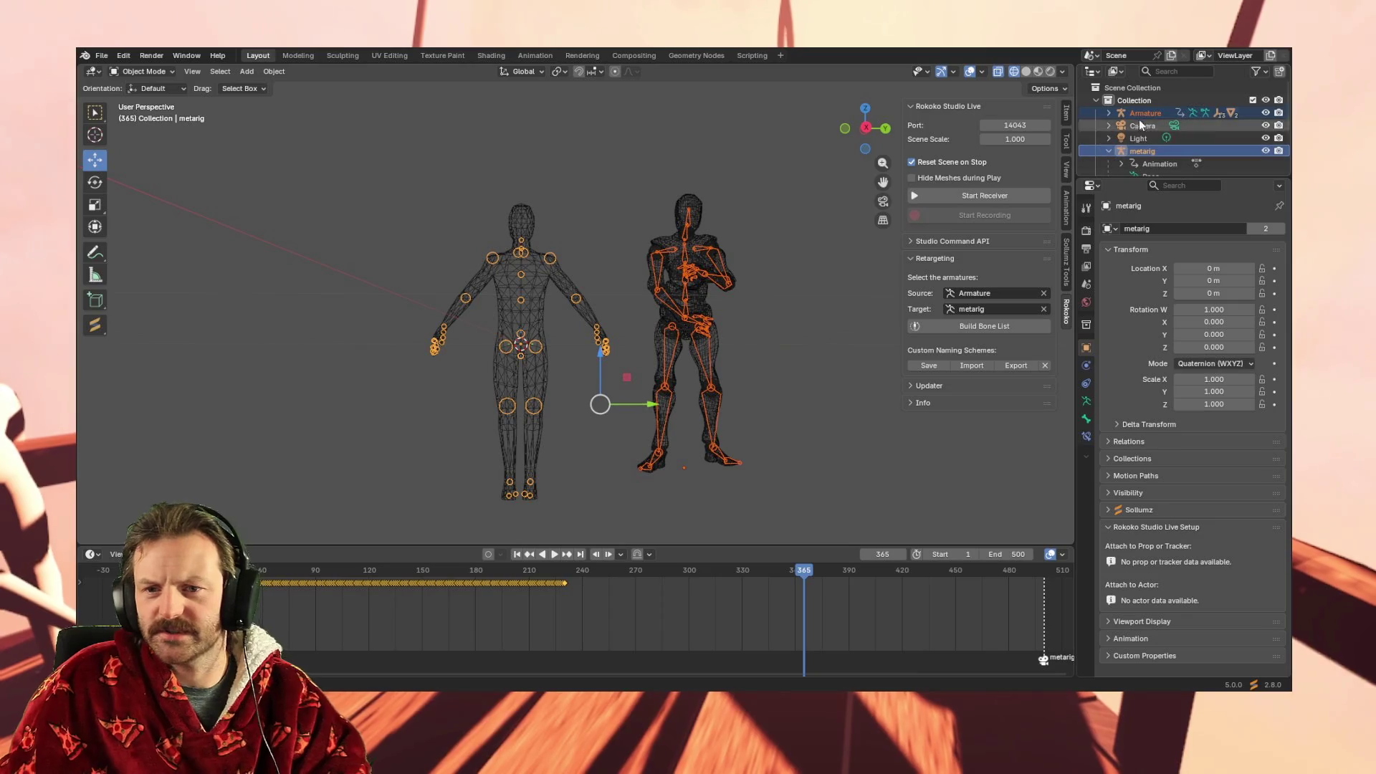
Select the metarig and expand its mesh's Modifiers and the Armature modifier in the Outliner
click(1143, 151)
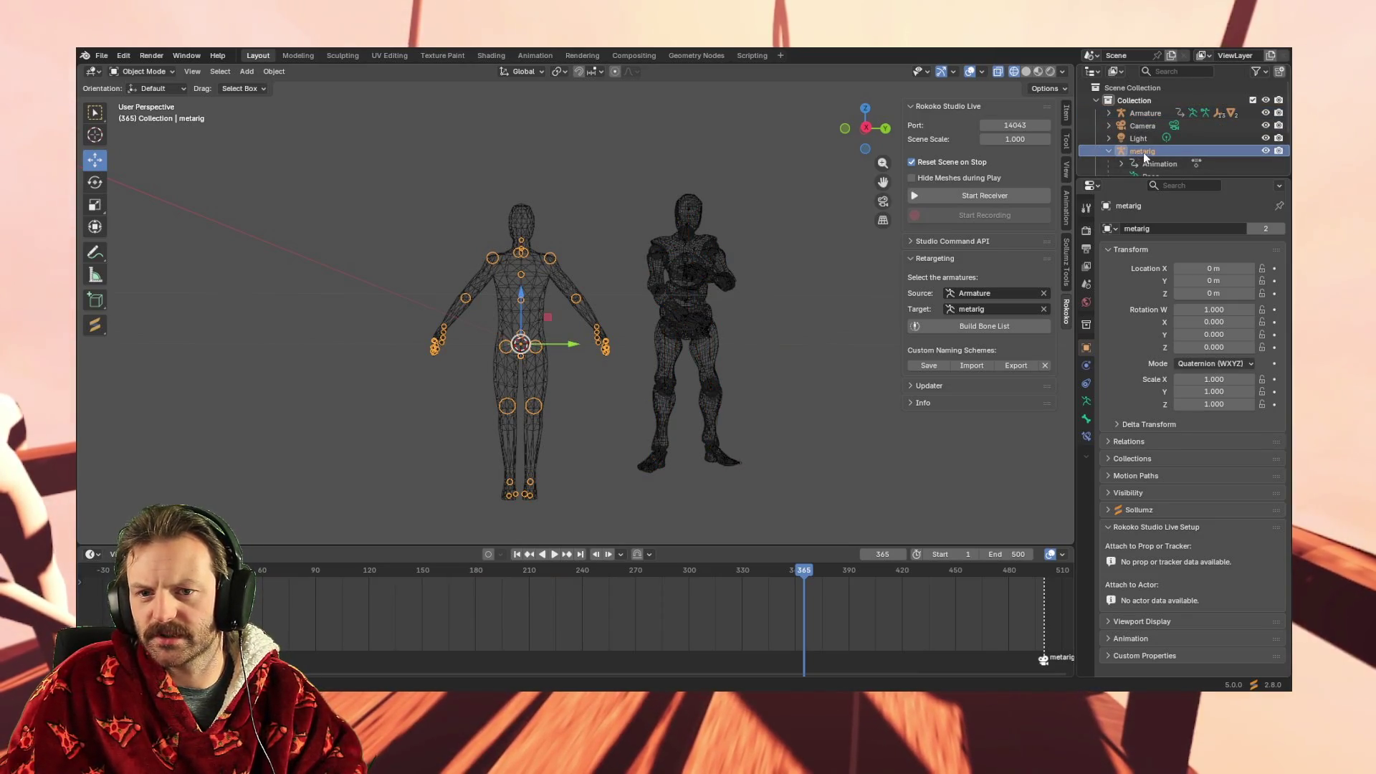
scroll(1132, 156, down, 3)
click(1121, 152)
scroll(1137, 156, down, 2)
click(1133, 149)
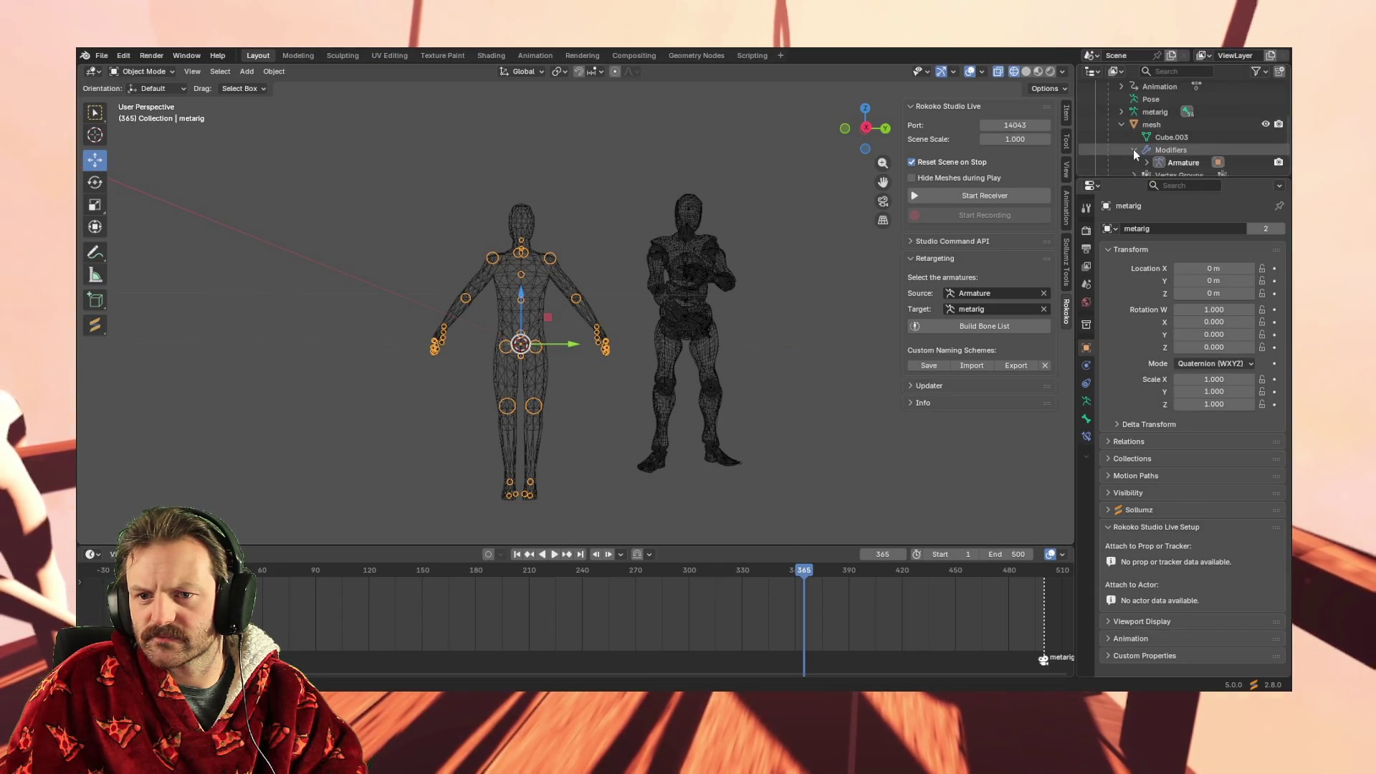
scroll(1138, 157, down, 2)
click(1145, 136)
scroll(1140, 140, down, 2)
Make the mesh active and expand its Vertex Groups list to inspect it
click(1154, 126)
click(1133, 138)
scroll(1139, 139, down, 4)
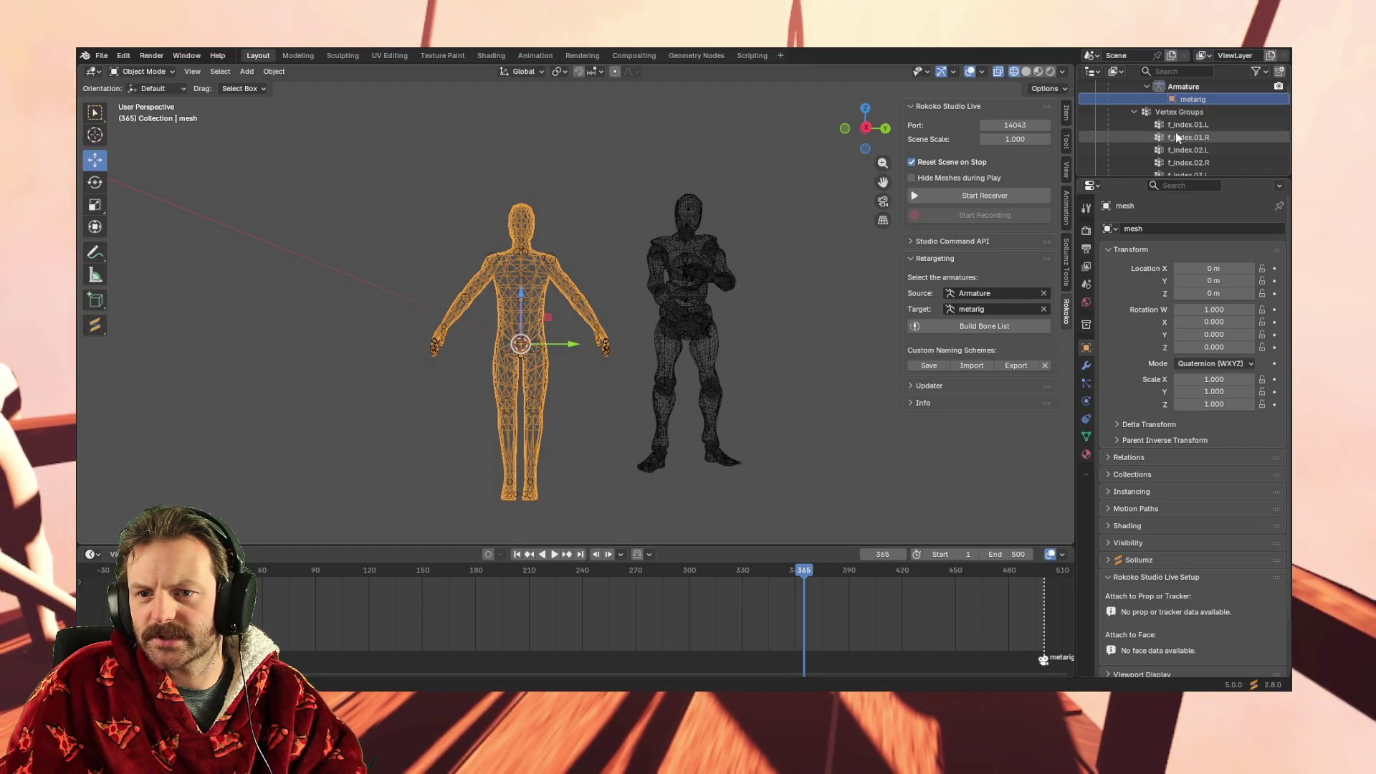
scroll(1176, 132, down, 5)
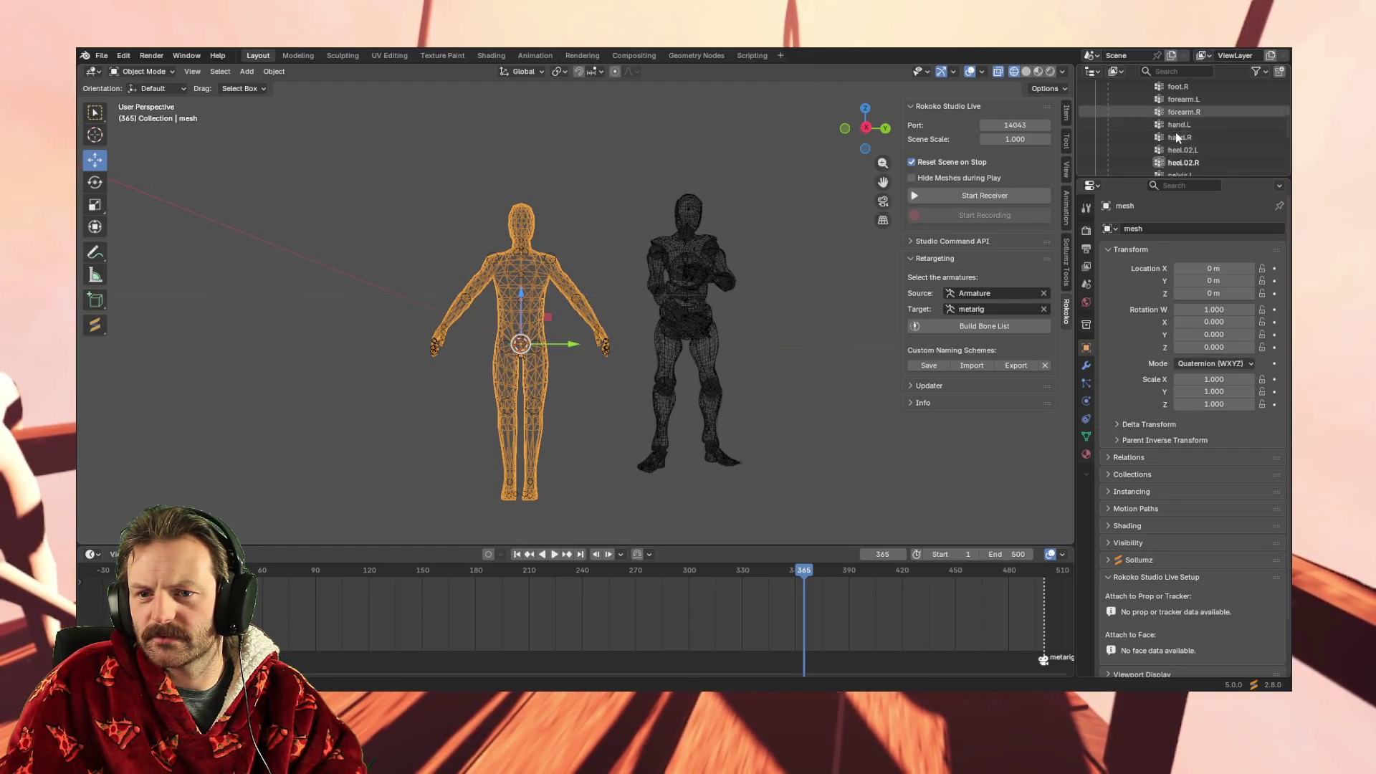
scroll(1218, 151, down, 3)
scroll(1225, 156, down, 5)
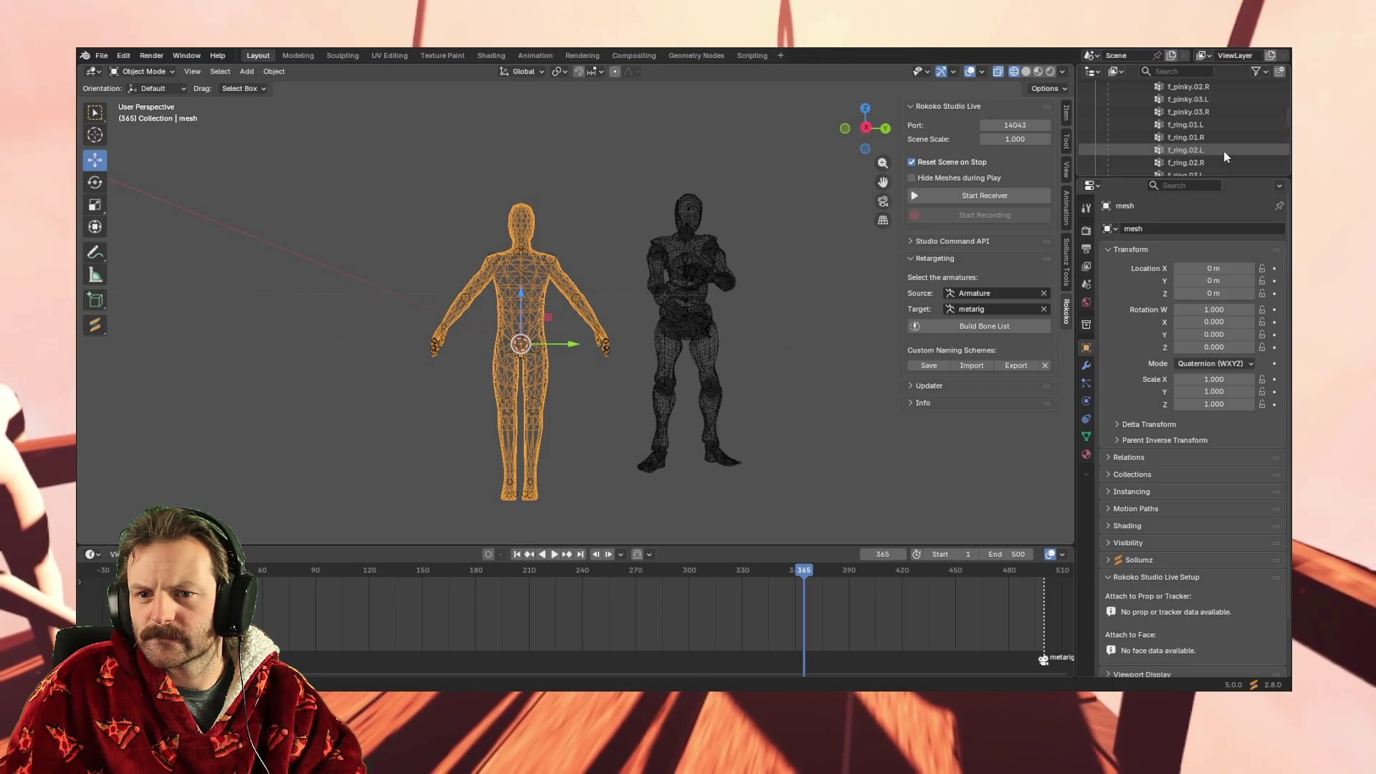
scroll(1225, 156, down, 5)
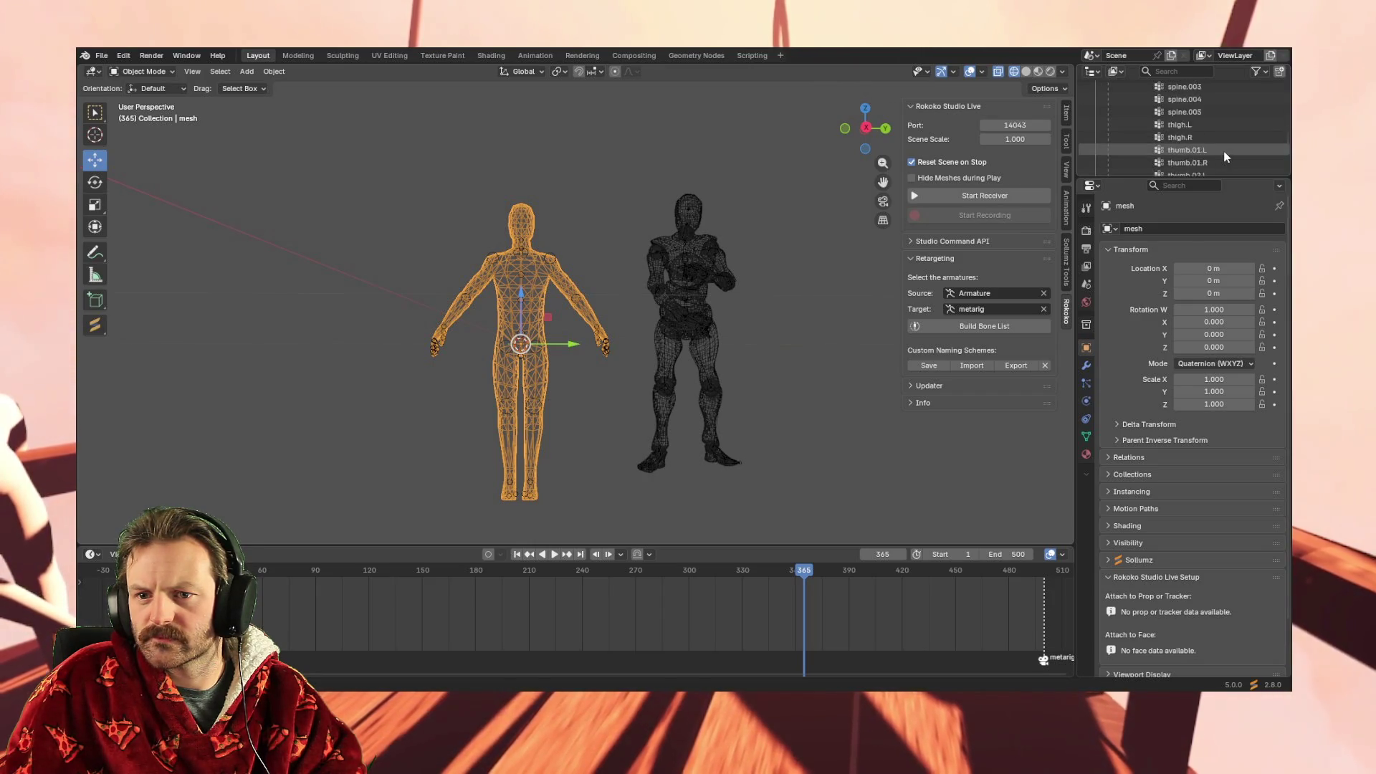
scroll(1167, 131, up, 15)
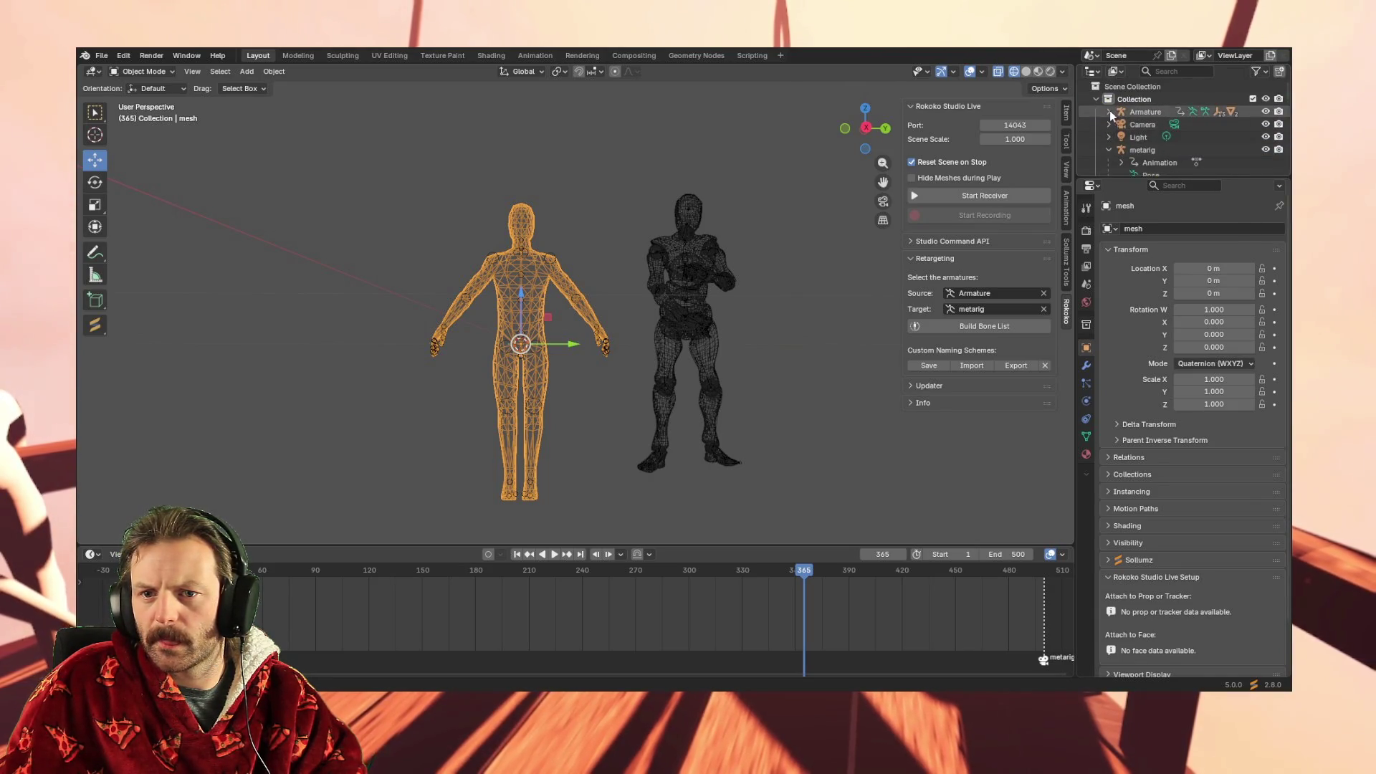
Expand the Armature and select the RightHandThumb4 and RightHandPinky4 end bones
click(1109, 112)
scroll(1122, 136, down, 2)
scroll(1140, 144, down, 10)
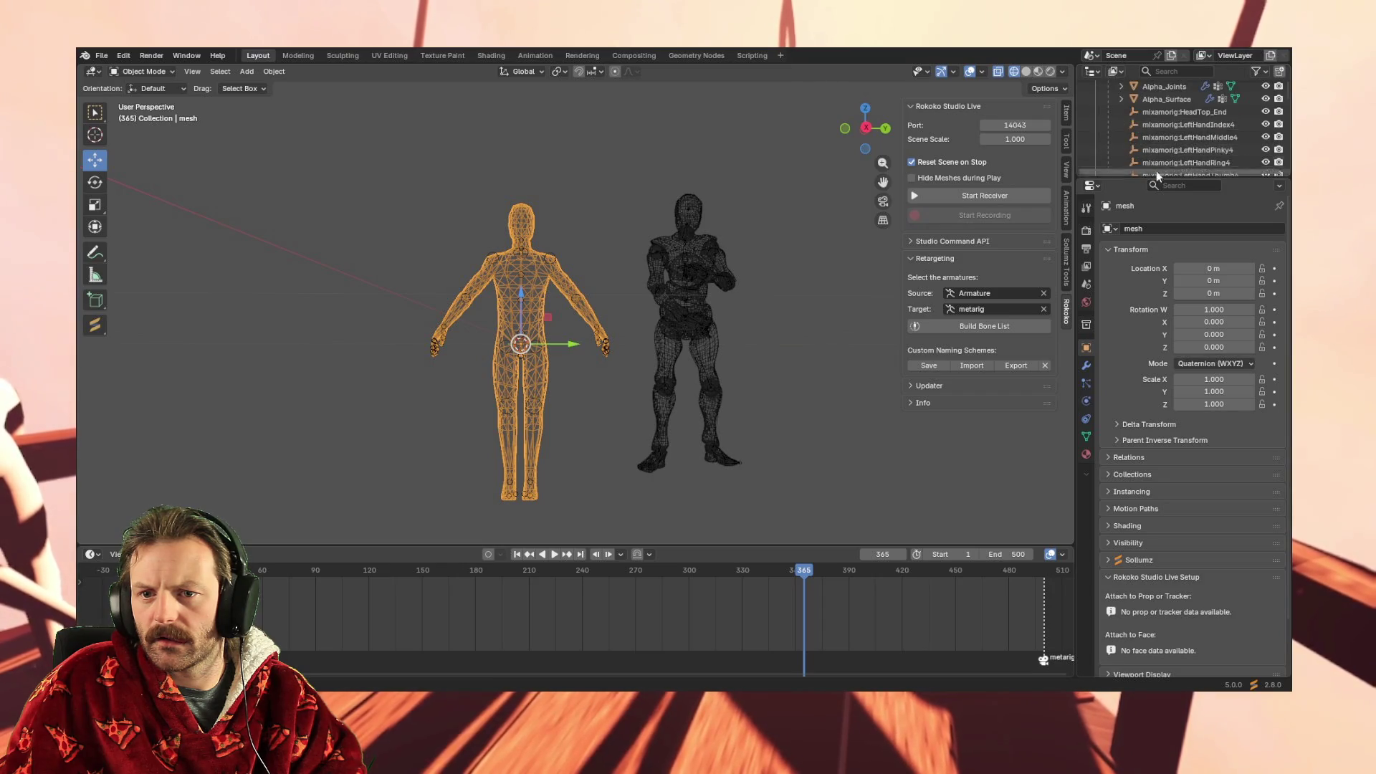
scroll(1155, 143, down, 3)
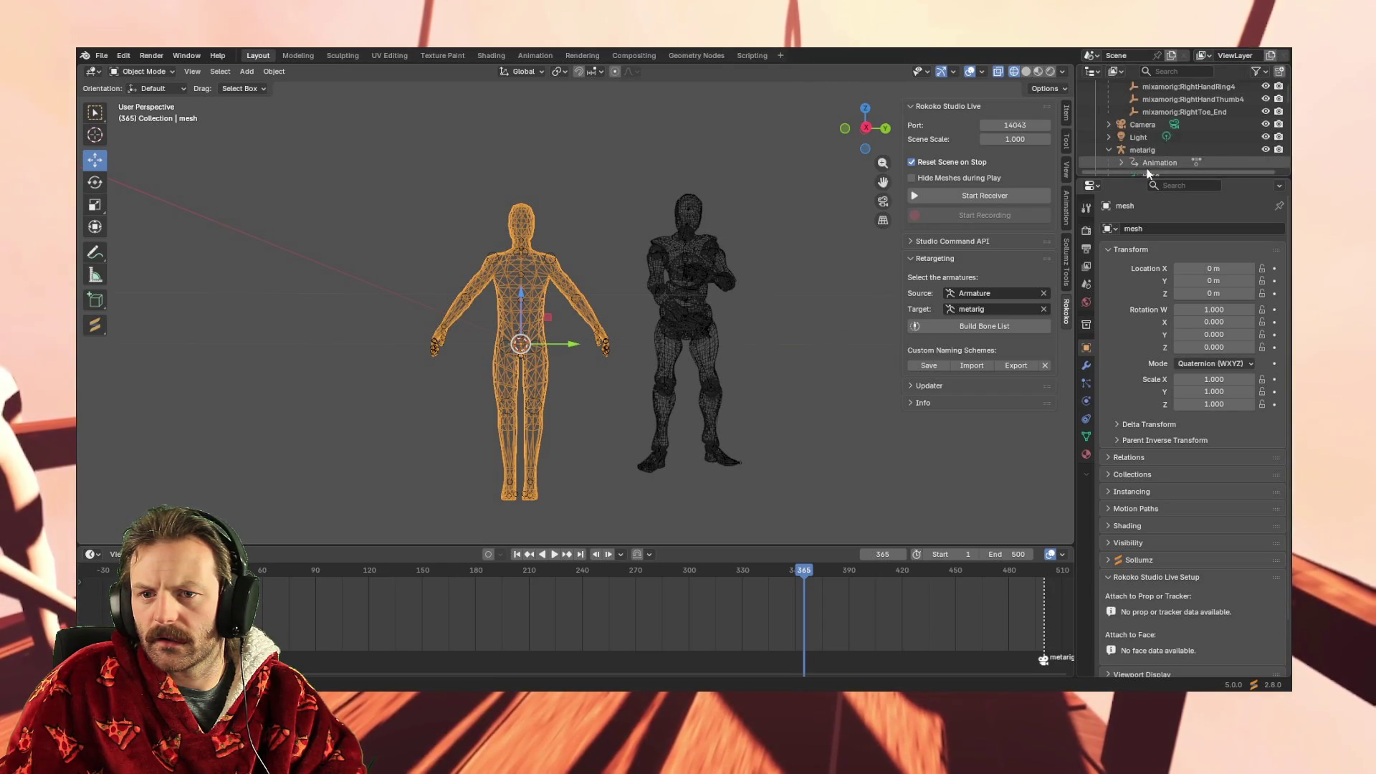
click(1148, 111)
scroll(1149, 99, down, 1)
scroll(1150, 100, up, 3)
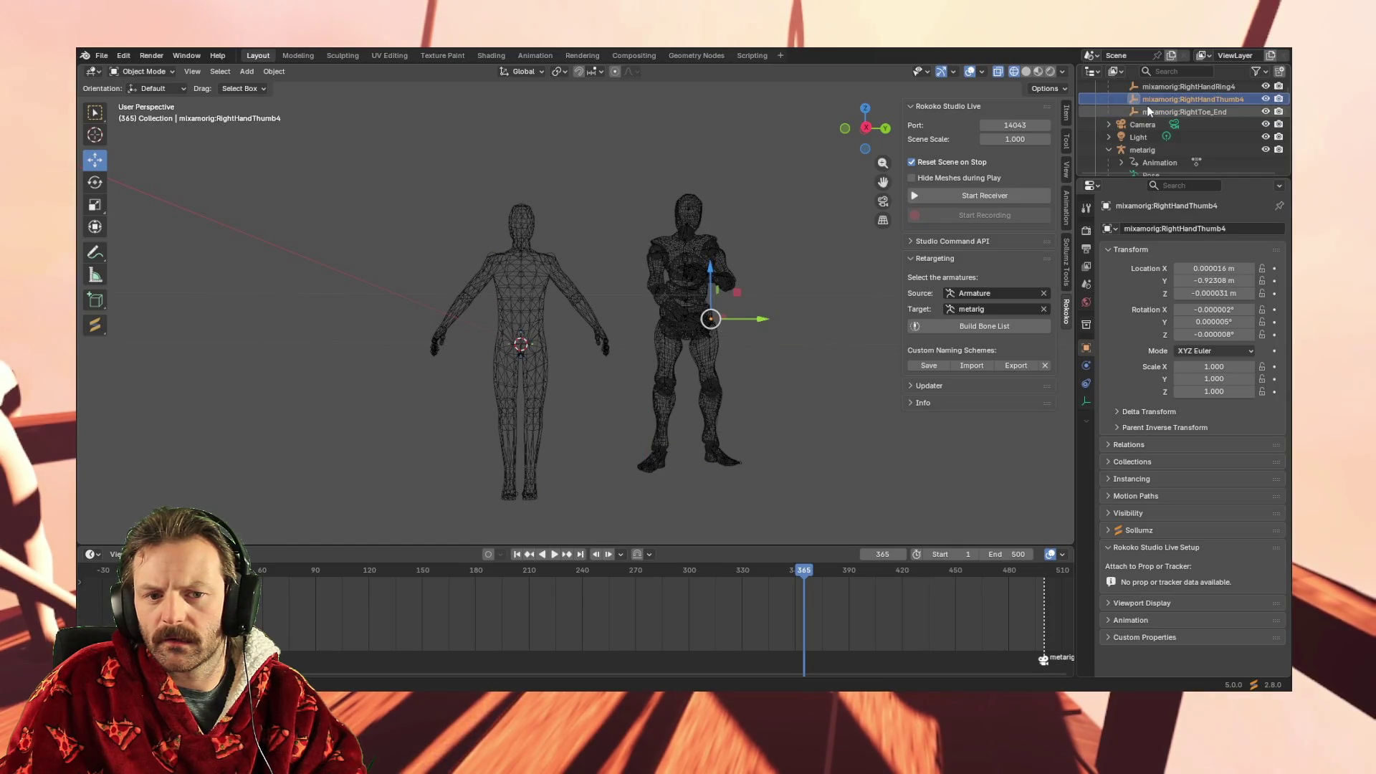
click(1150, 113)
Select the LeftHandMiddle4 and HeadTop_End bones, then search the Outliner for 'fe'
scroll(1157, 129, up, 5)
click(1166, 138)
click(1161, 113)
scroll(1163, 119, up, 3)
click(1167, 137)
click(1164, 112)
scroll(1161, 101, up, 2)
click(1167, 71)
text(fe)
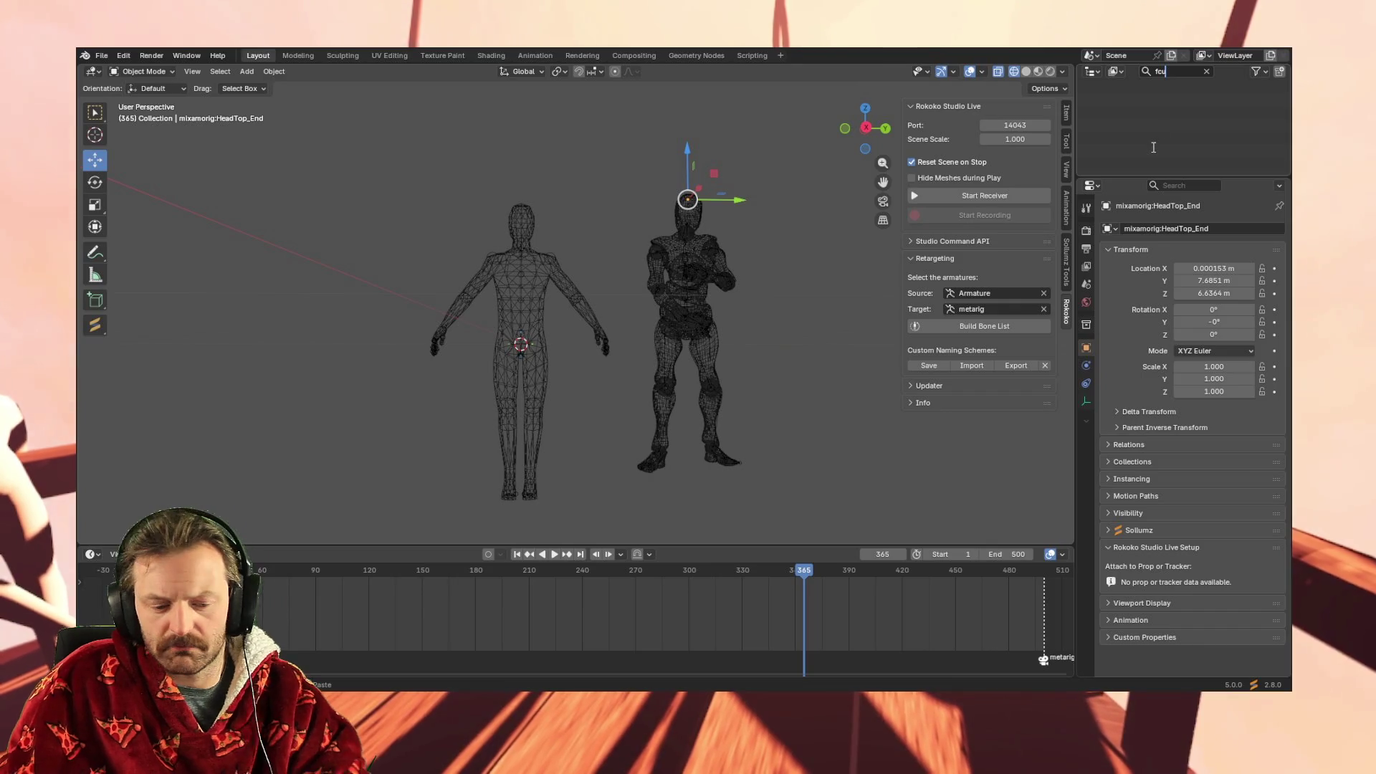
Clear the Outliner search filter and select the left wireframe body mesh in the viewport
key(BackSpace)
key(BackSpace)
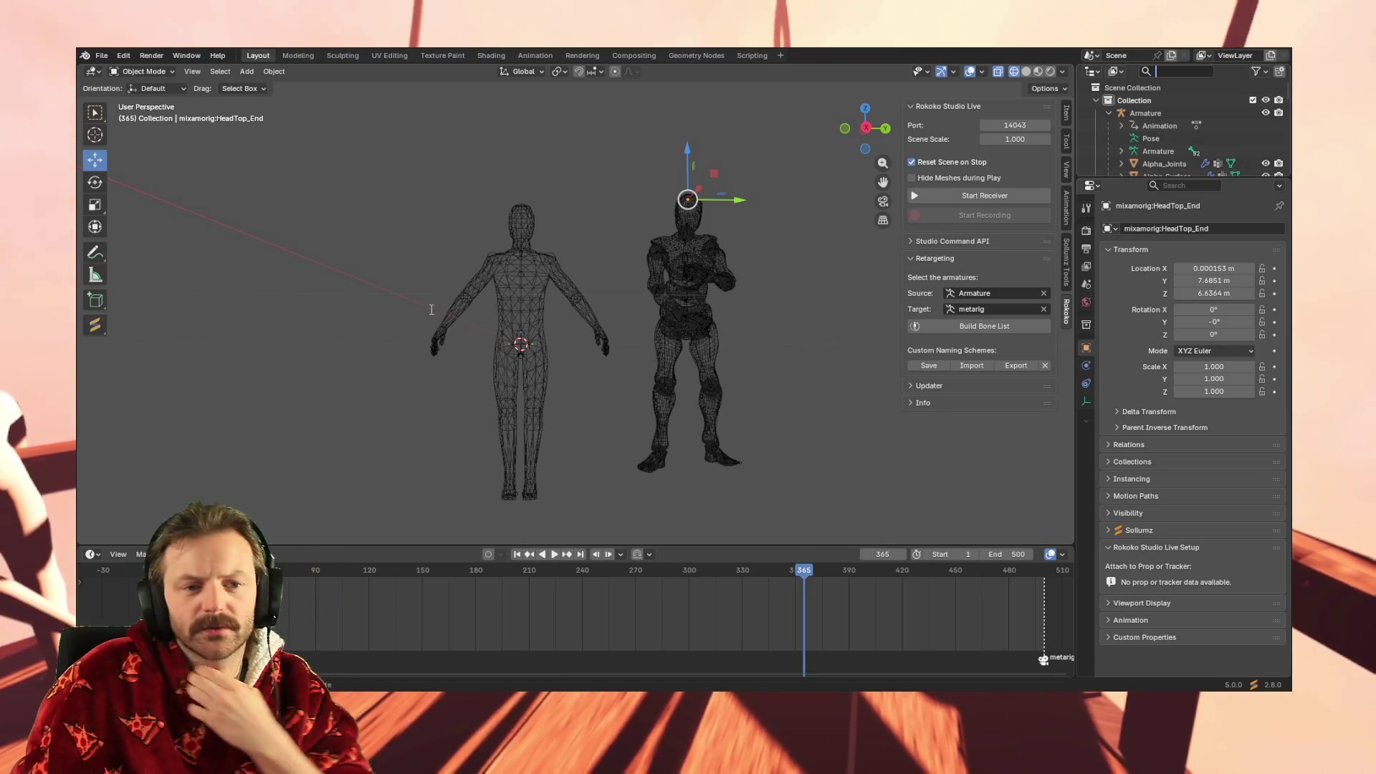
click(530, 276)
click(530, 273)
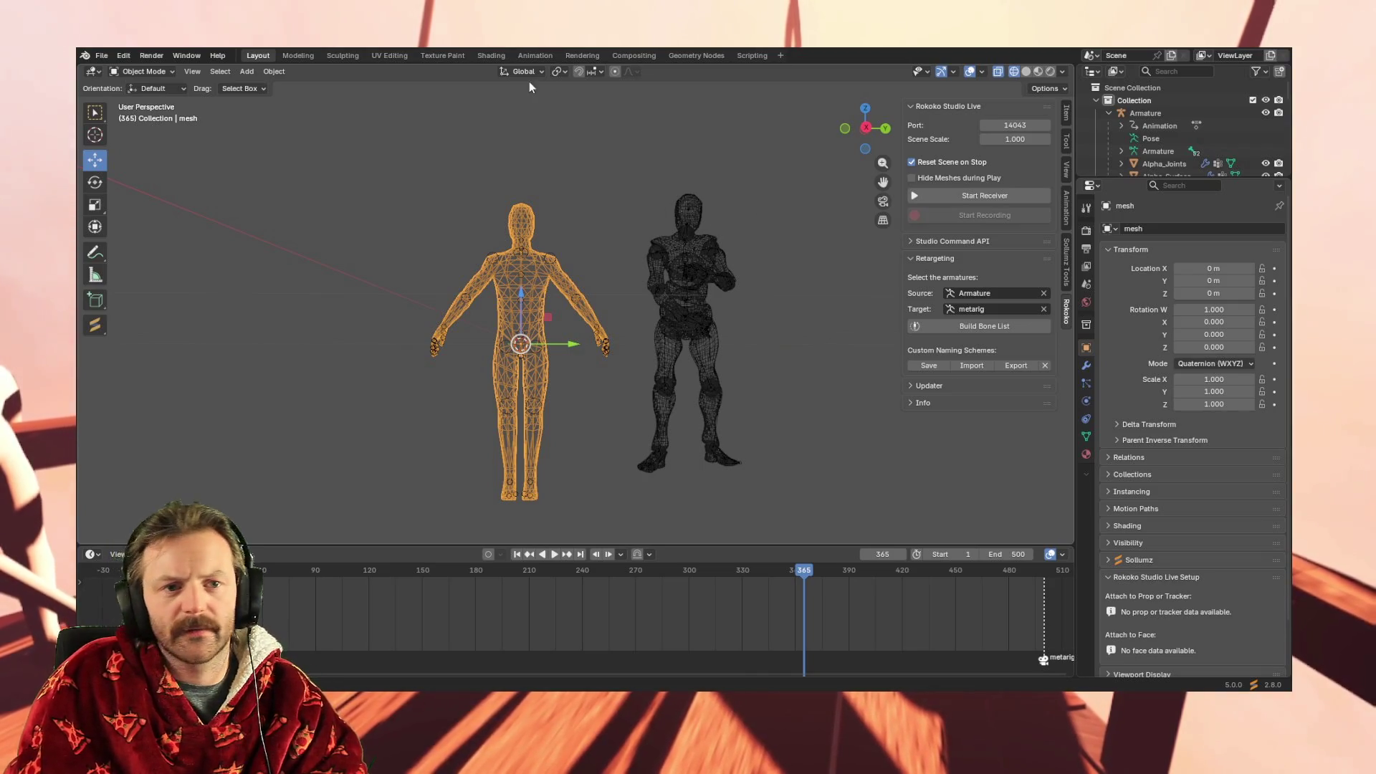
Switch to the Animation workspace and look through the viewport's Add menu
click(539, 55)
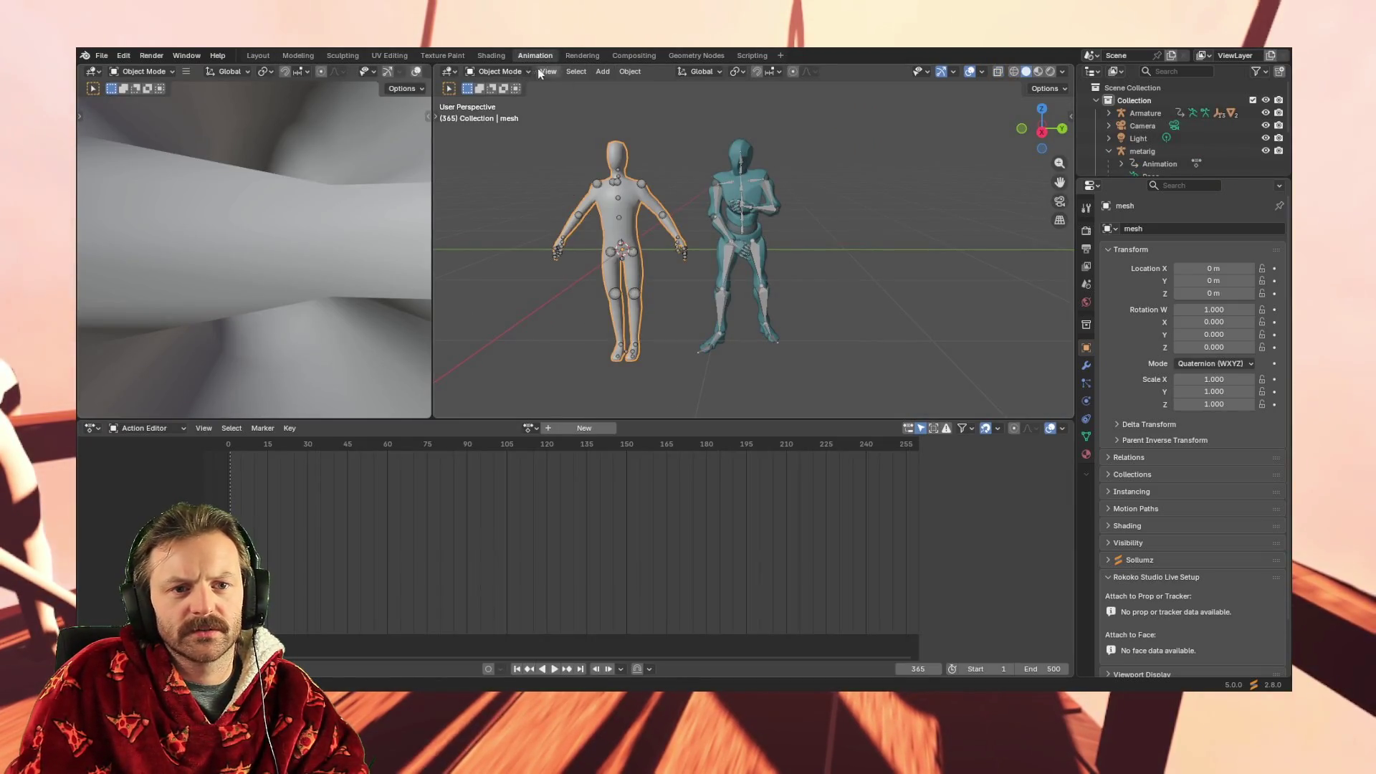
click(603, 72)
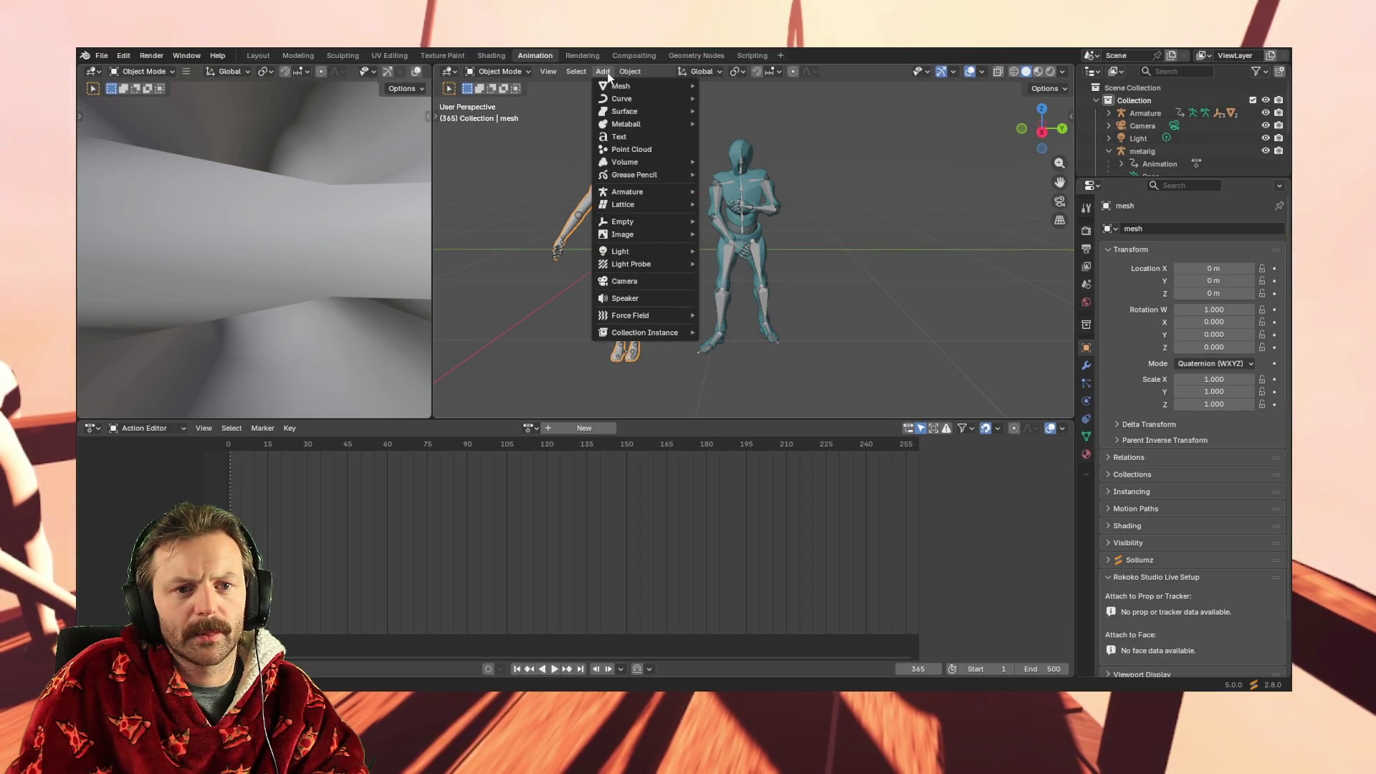
mouse_move(620, 102)
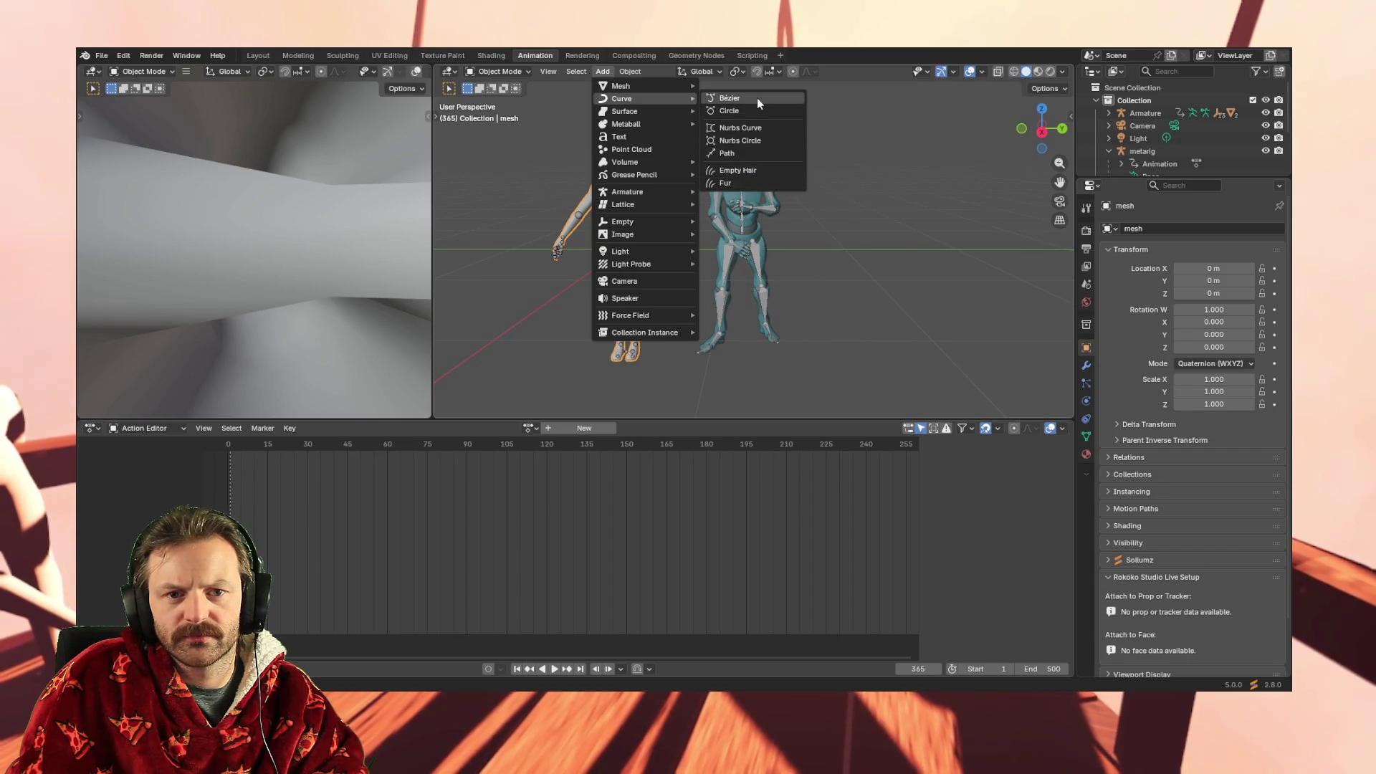
mouse_move(450, 71)
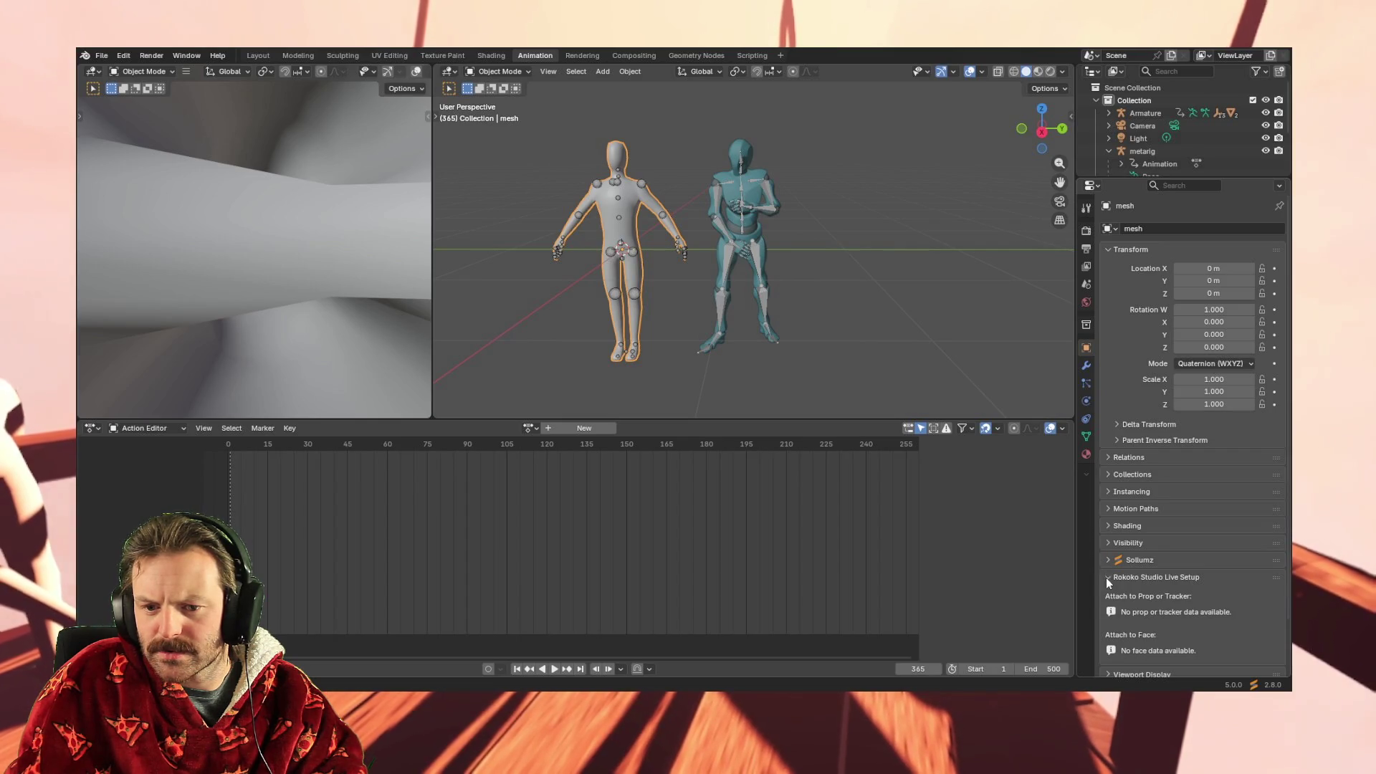
Collapse the Rokoko Studio Live Setup section and show the 3D view sidebar
scroll(1118, 582, down, 2)
click(1108, 519)
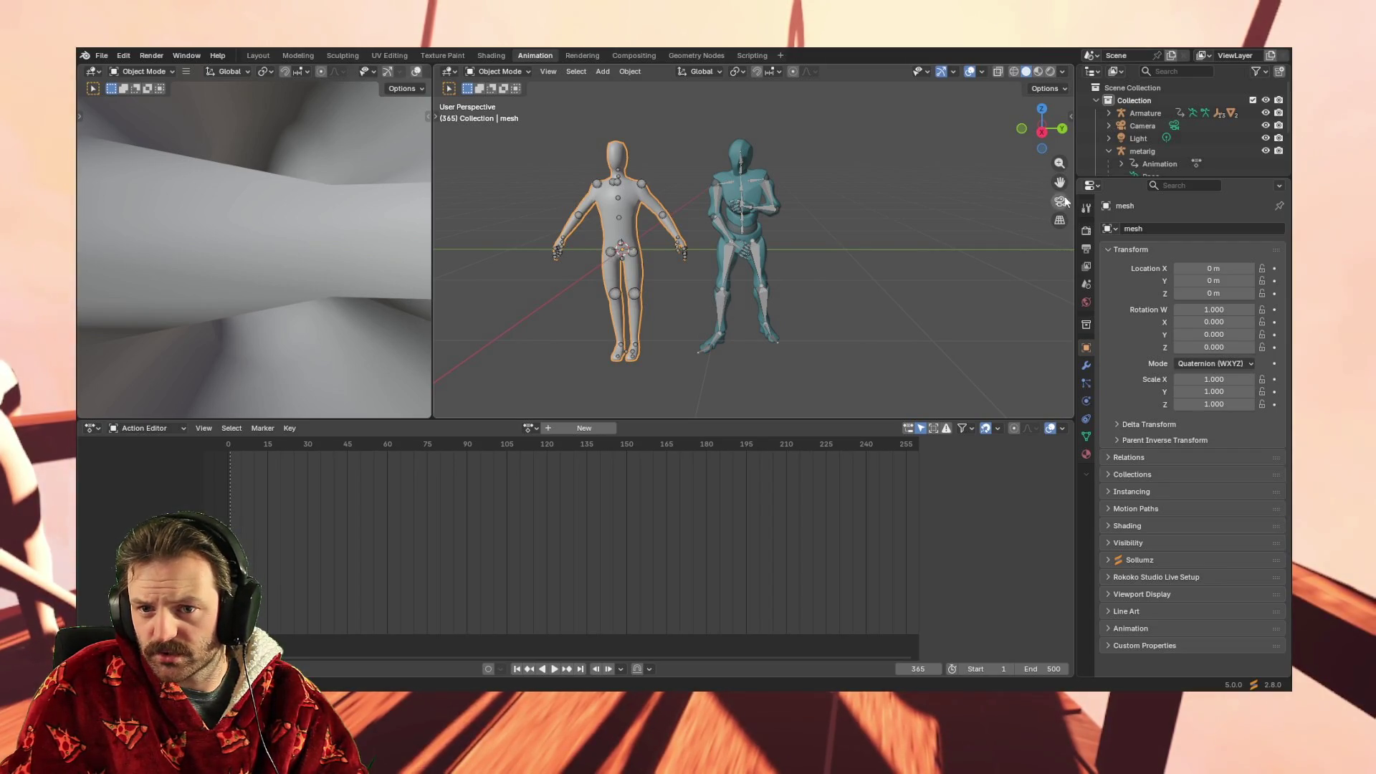
click(1070, 116)
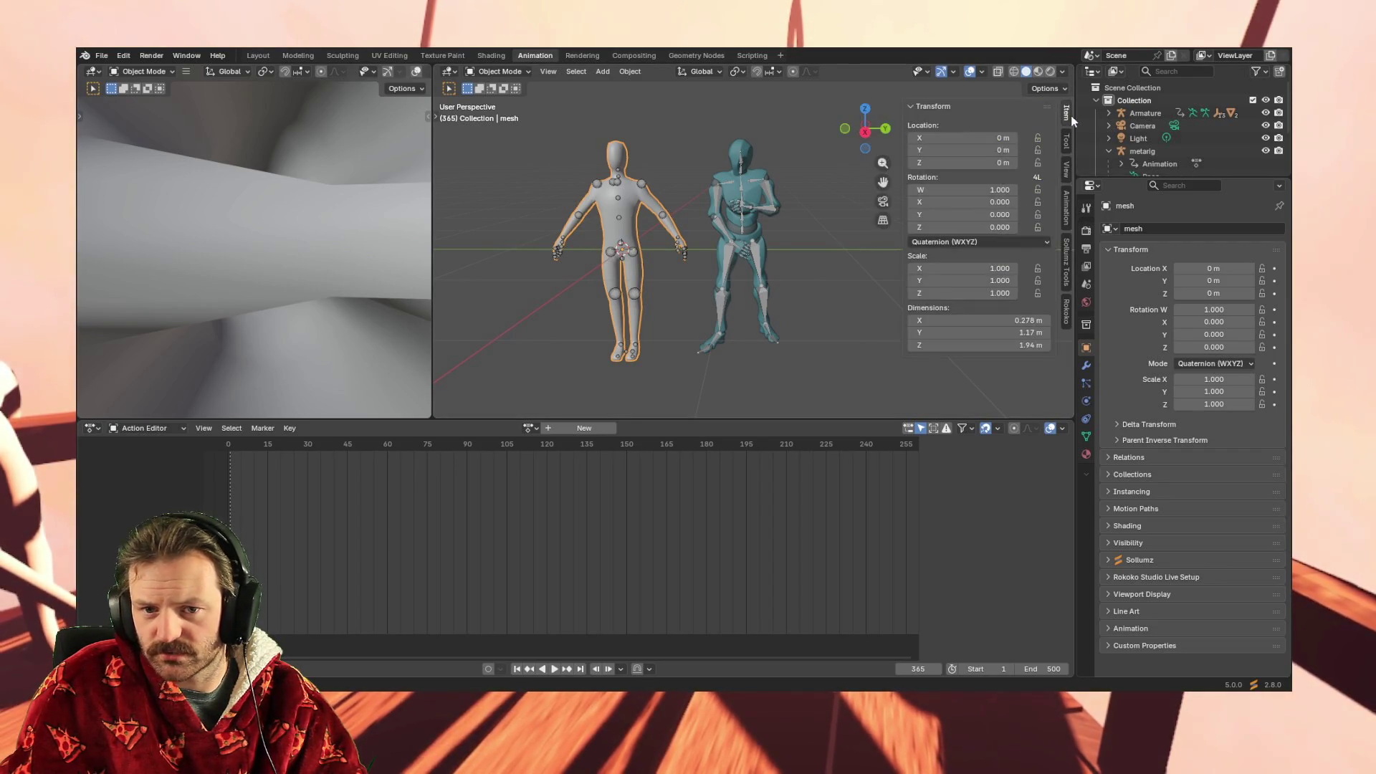
Show the Rokoko Studio Live tab in the viewport sidebar, then open the Add menu
click(1065, 295)
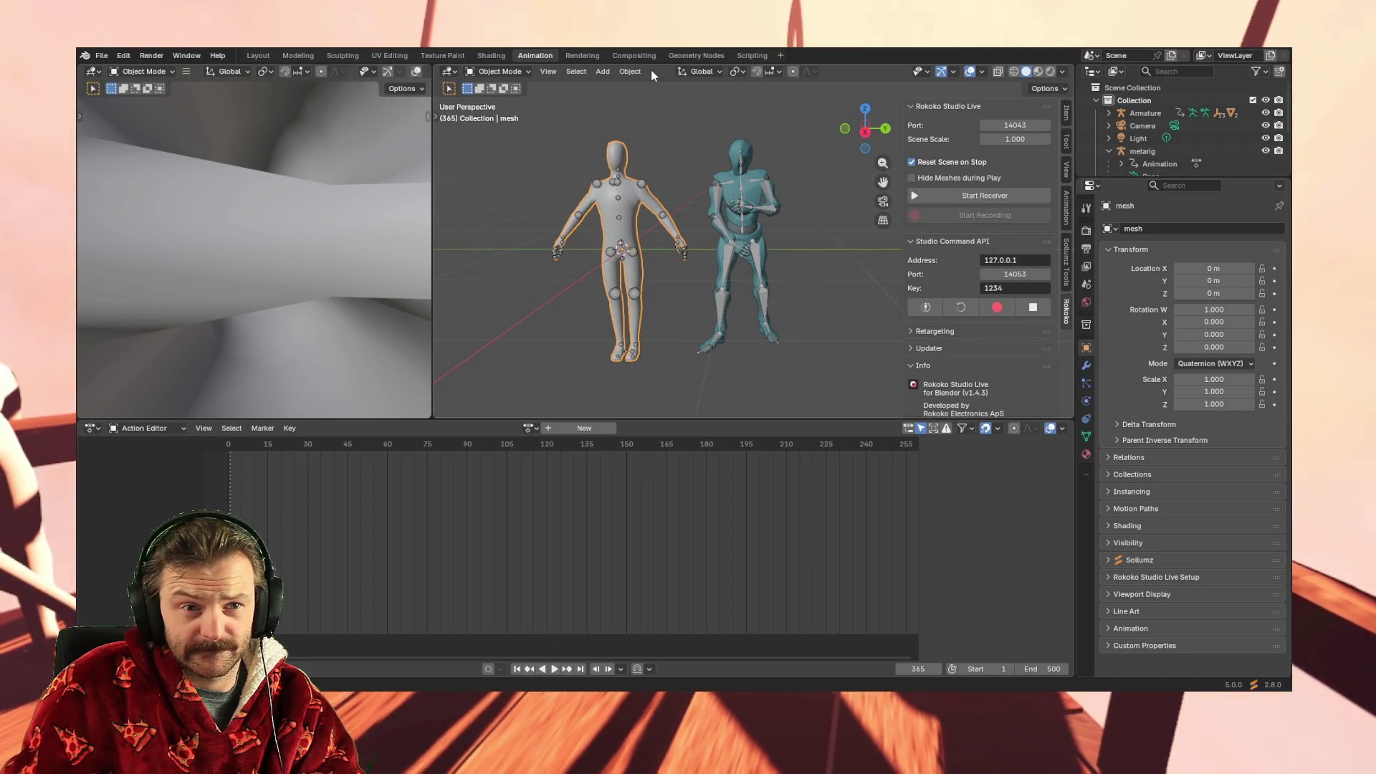
click(609, 73)
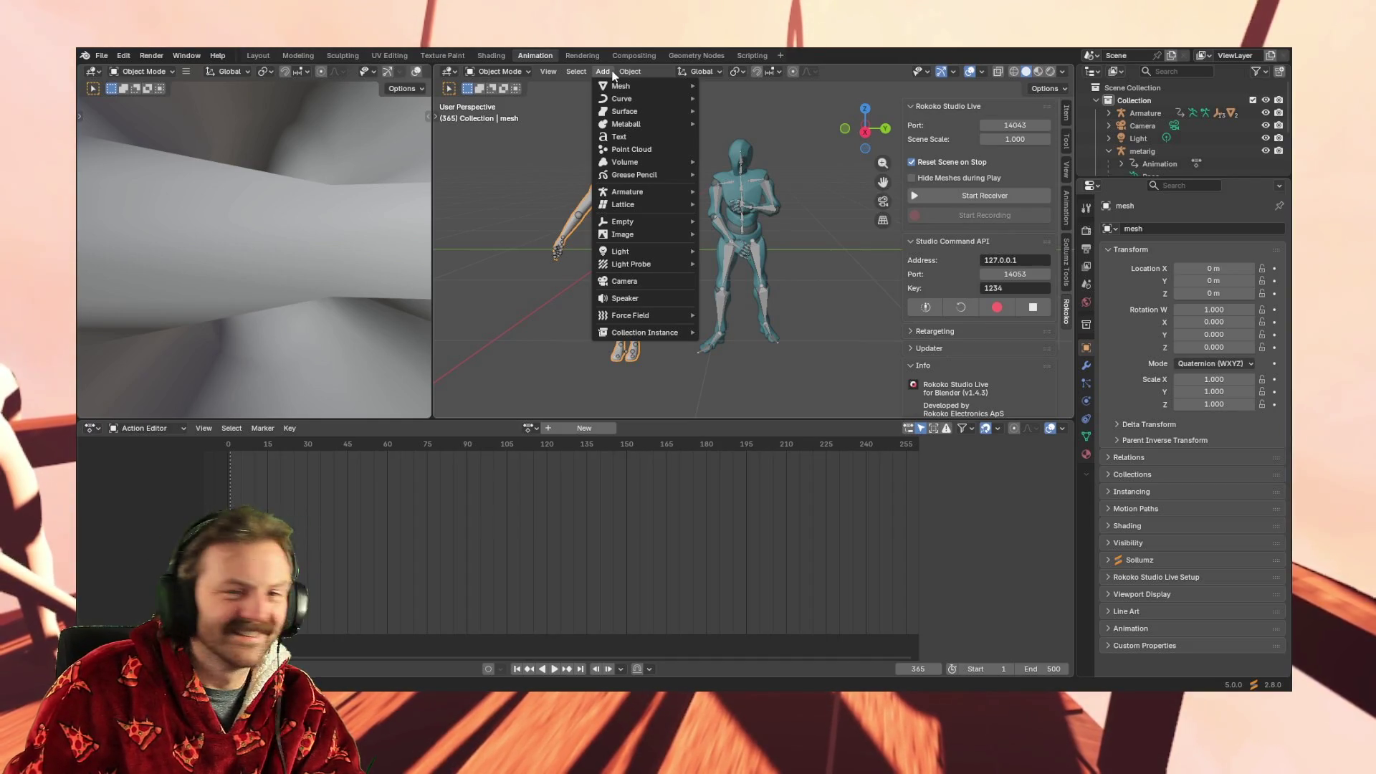
Browse the Add menu's Mesh, Rigify Meta-Rigs and Empty entries, then create a new action
mouse_move(623, 87)
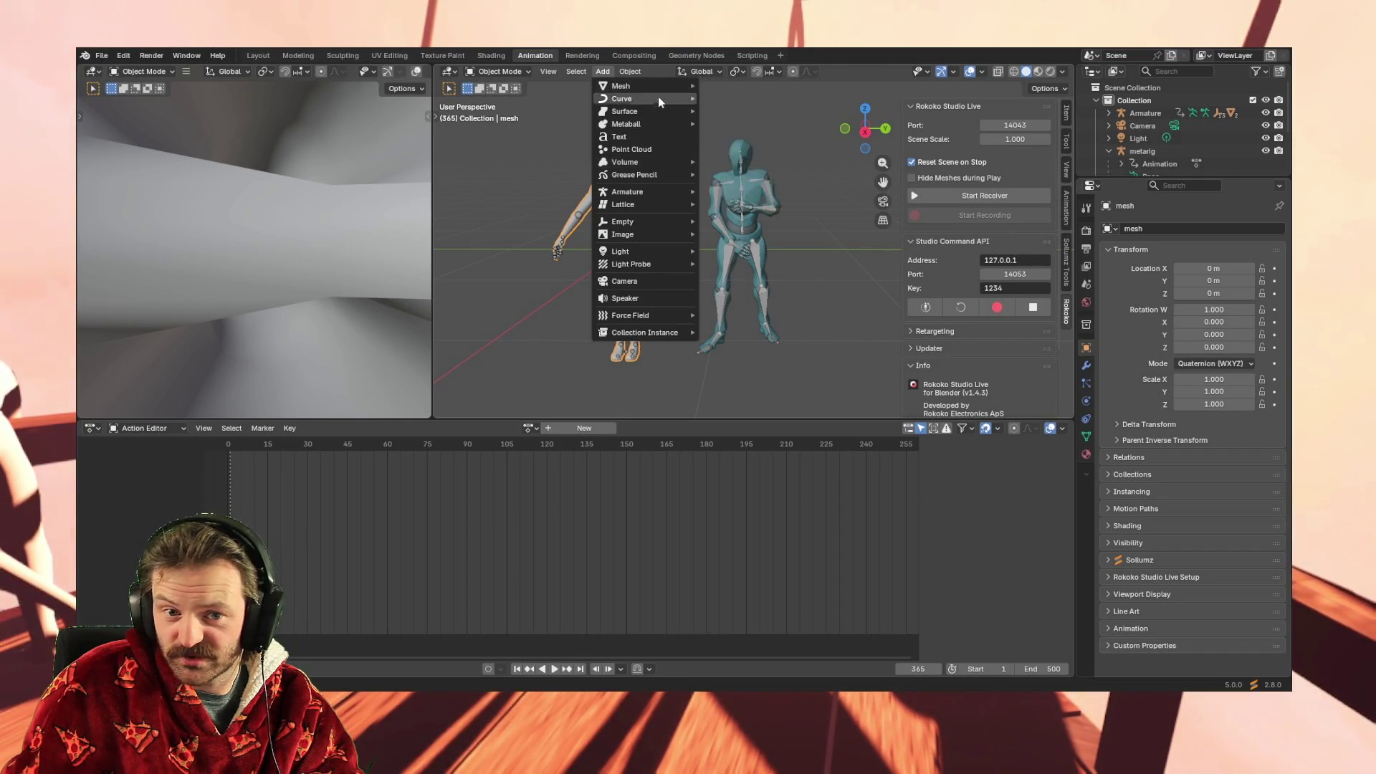
mouse_move(652, 193)
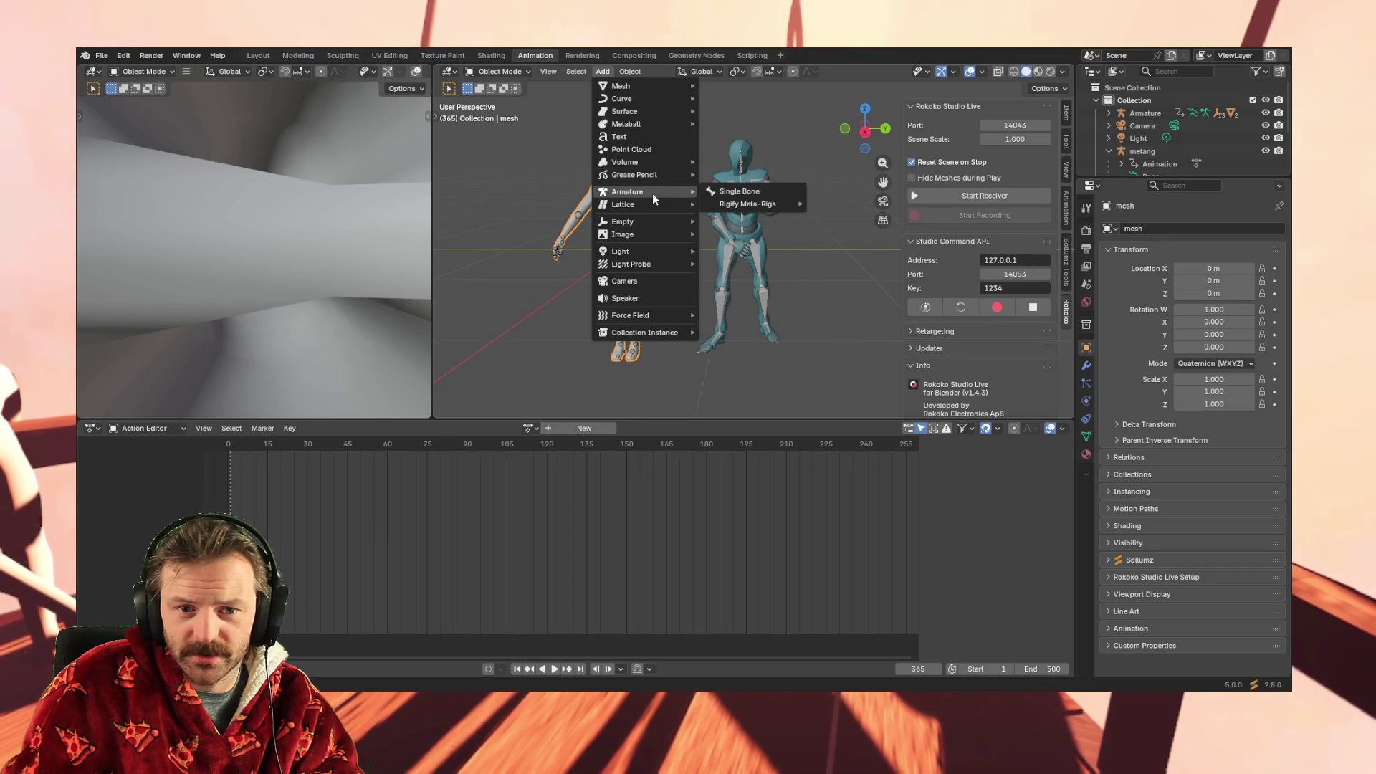
mouse_move(751, 205)
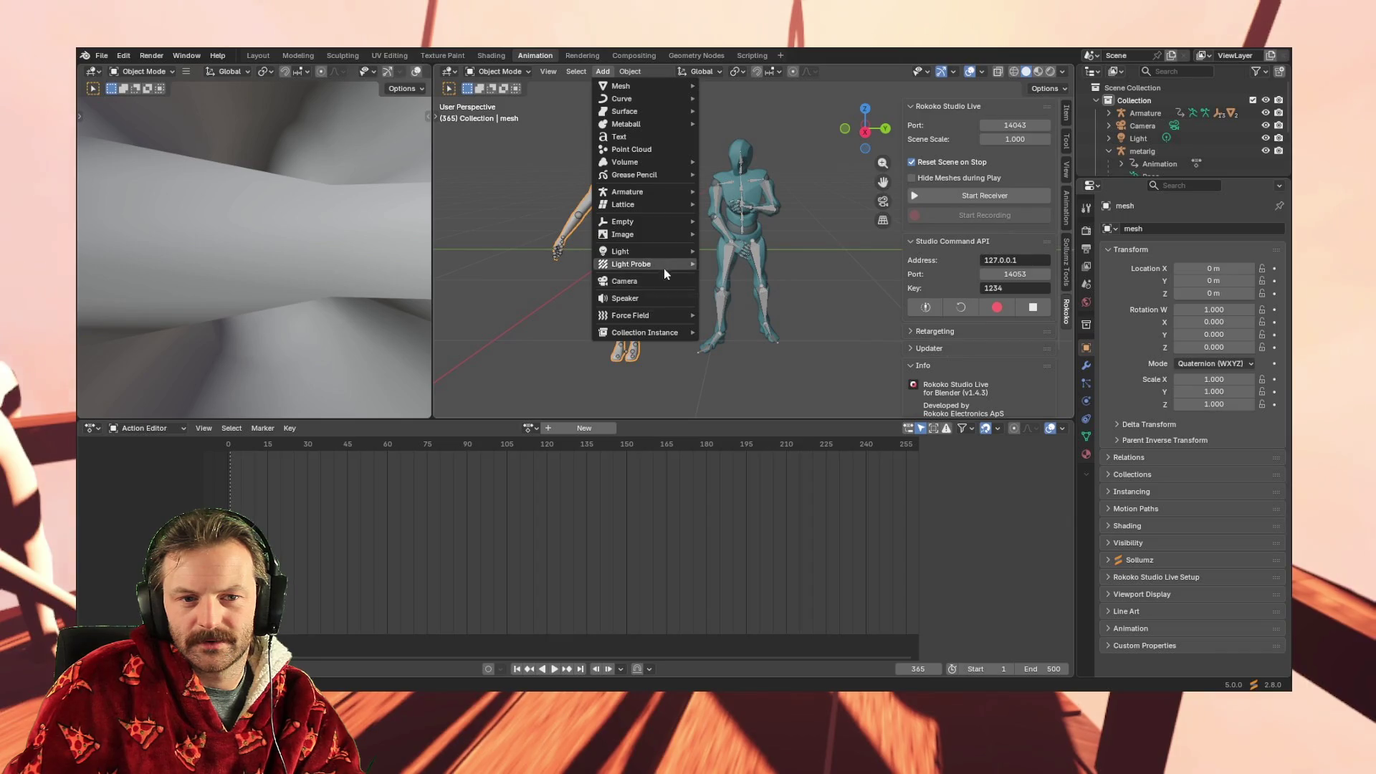
mouse_move(663, 229)
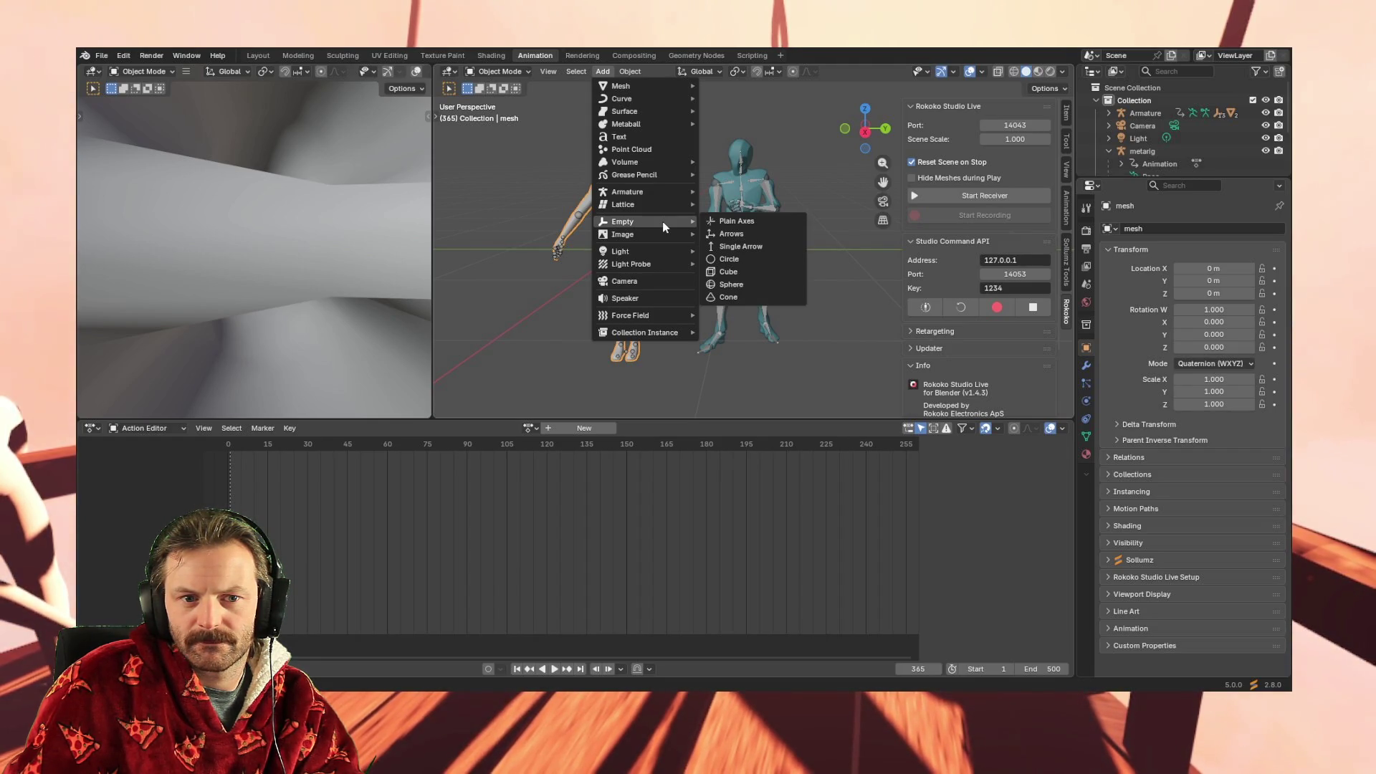
click(588, 428)
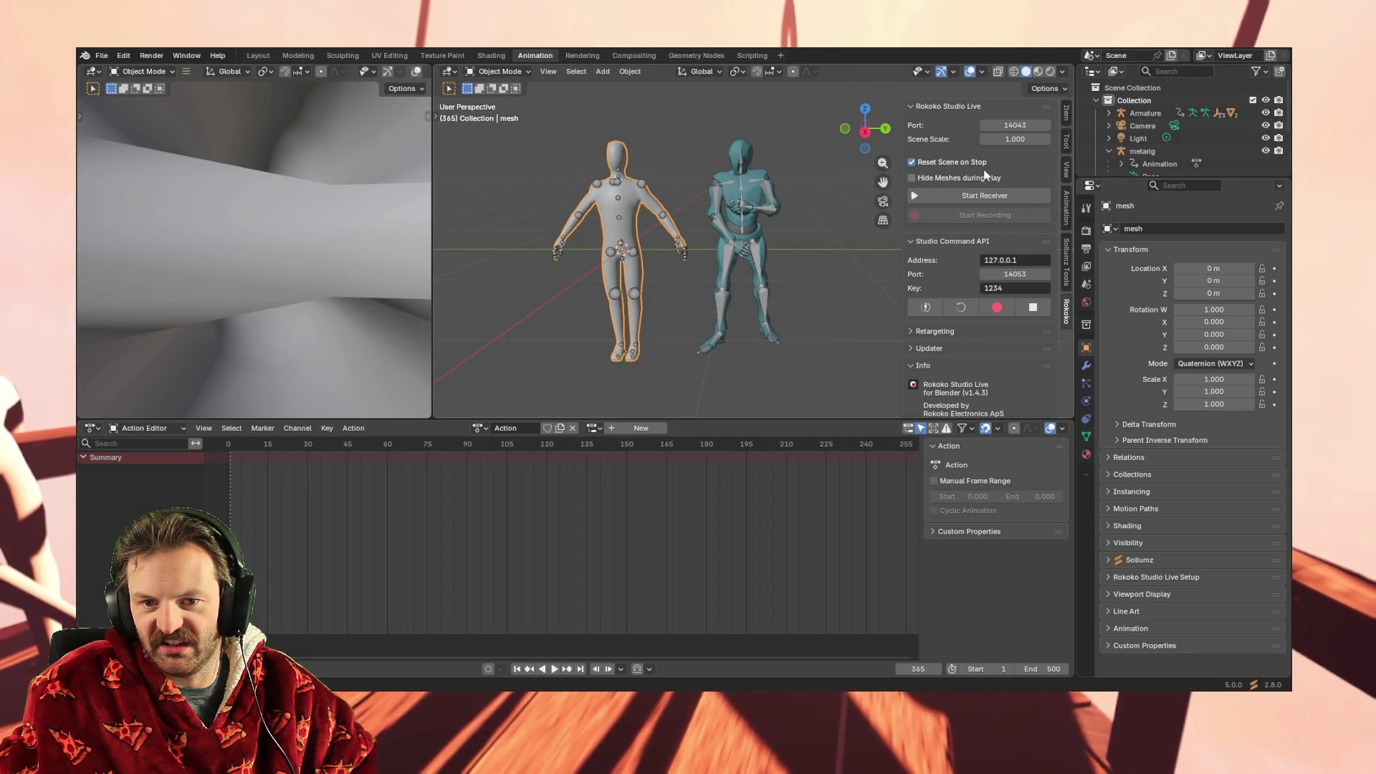
Expand Retargeting, run Build Bone List, and move the AttributeError report aside
click(914, 330)
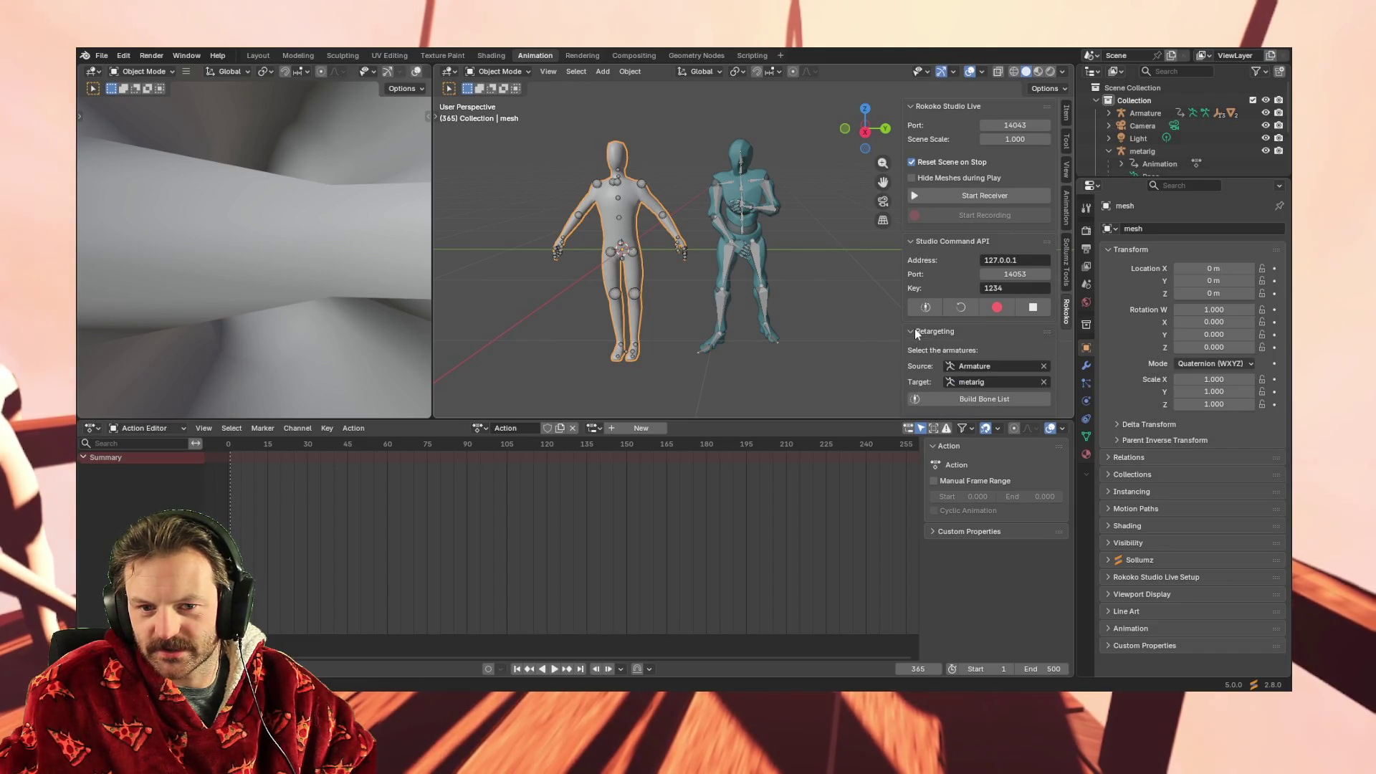
click(948, 399)
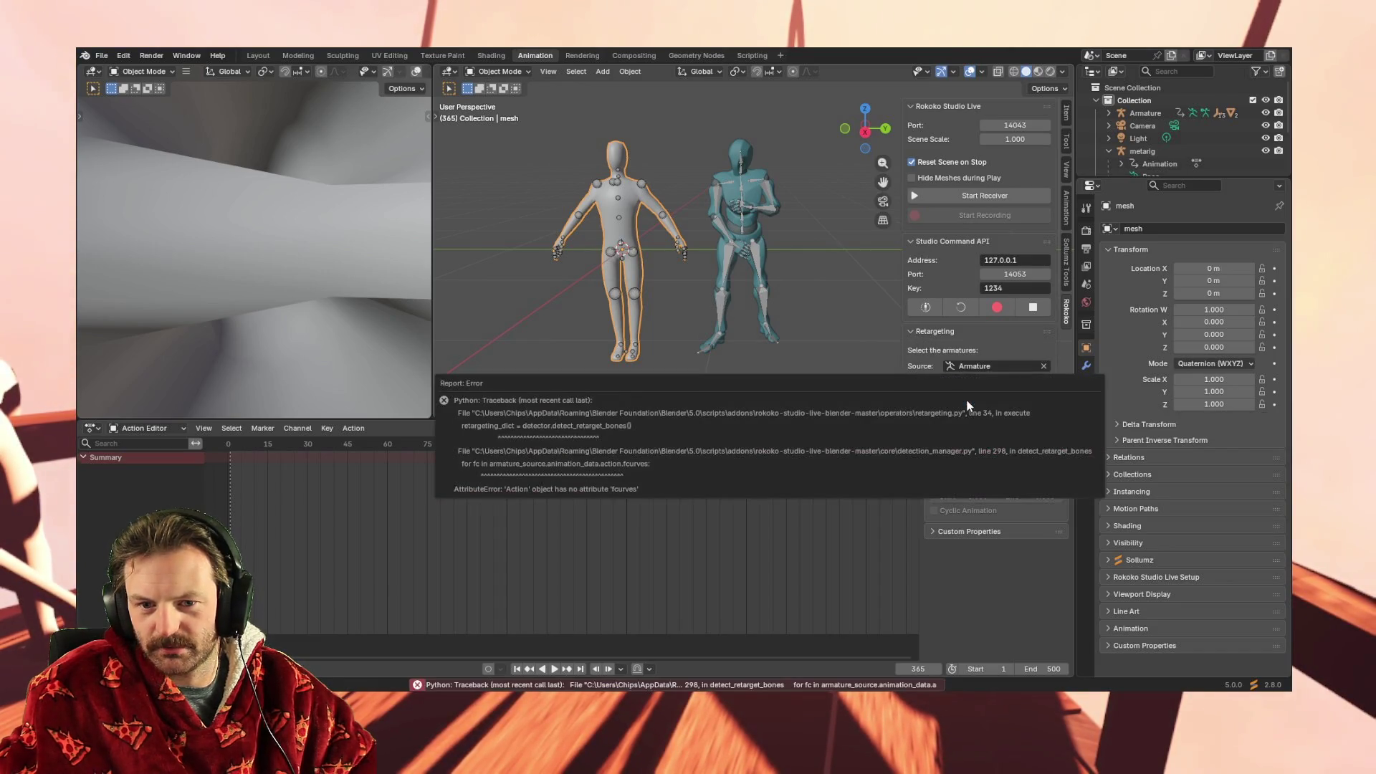
drag(768, 384, 678, 190)
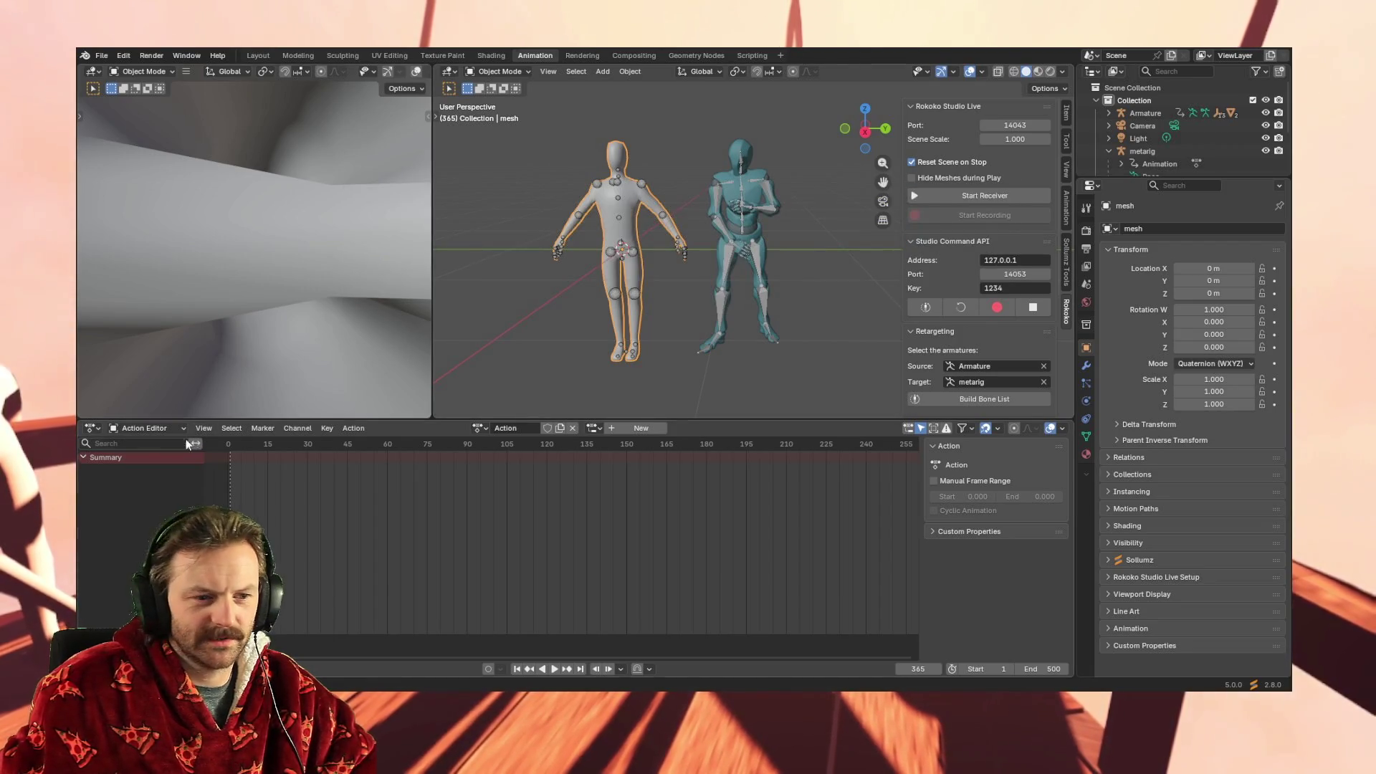
Collapse and re-expand the Summary row, checking its channel options in the Action Editor
click(83, 458)
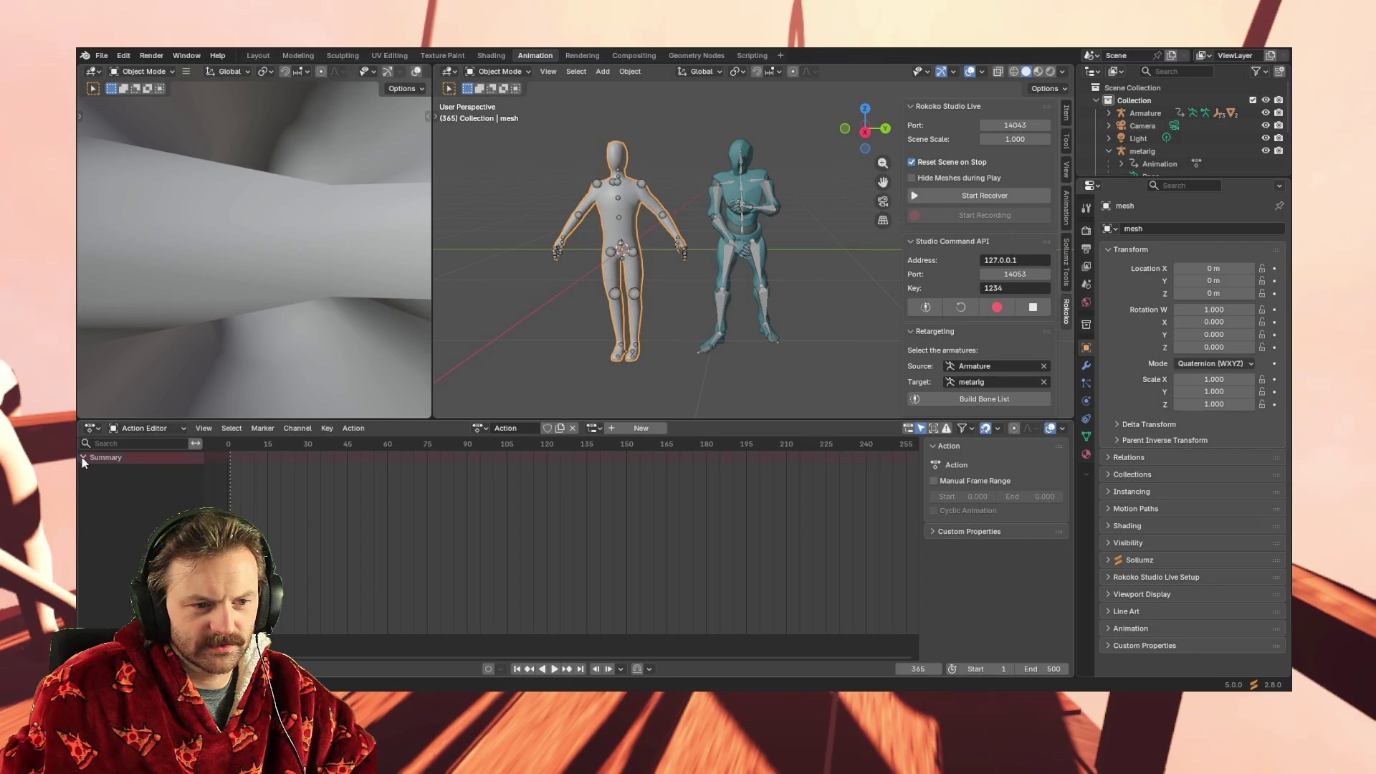
right_click(82, 457)
click(365, 492)
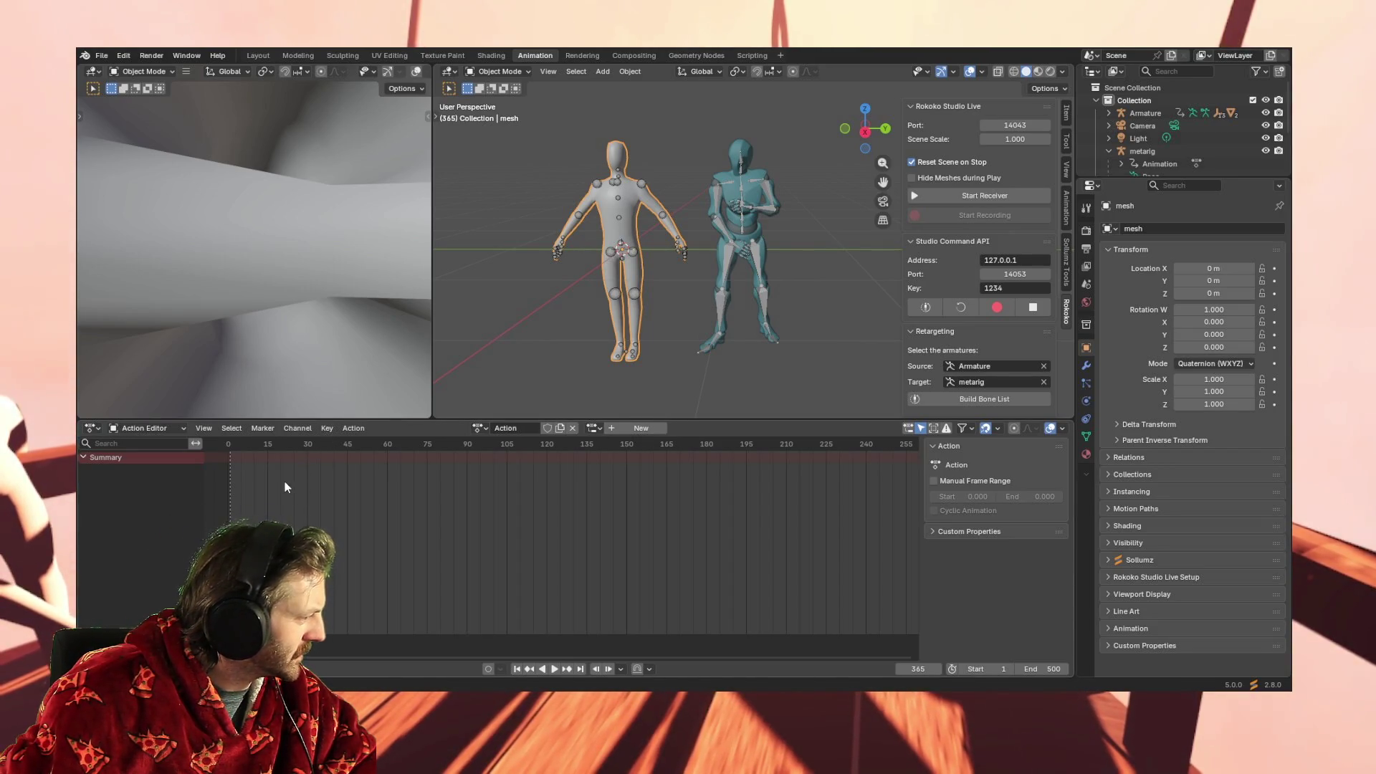
click(83, 457)
click(84, 458)
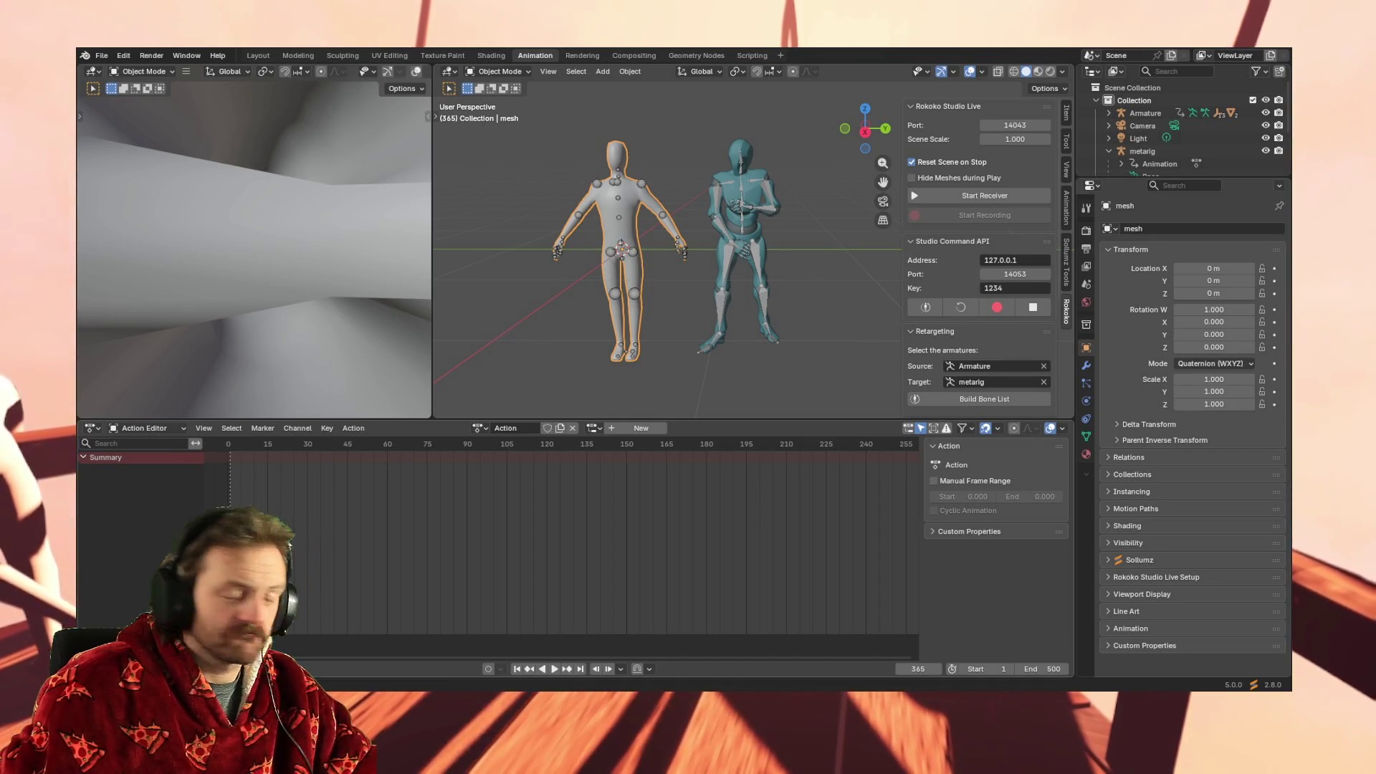
Create a new action slot for the mesh, select metarig, and retry Build Bone List
click(616, 430)
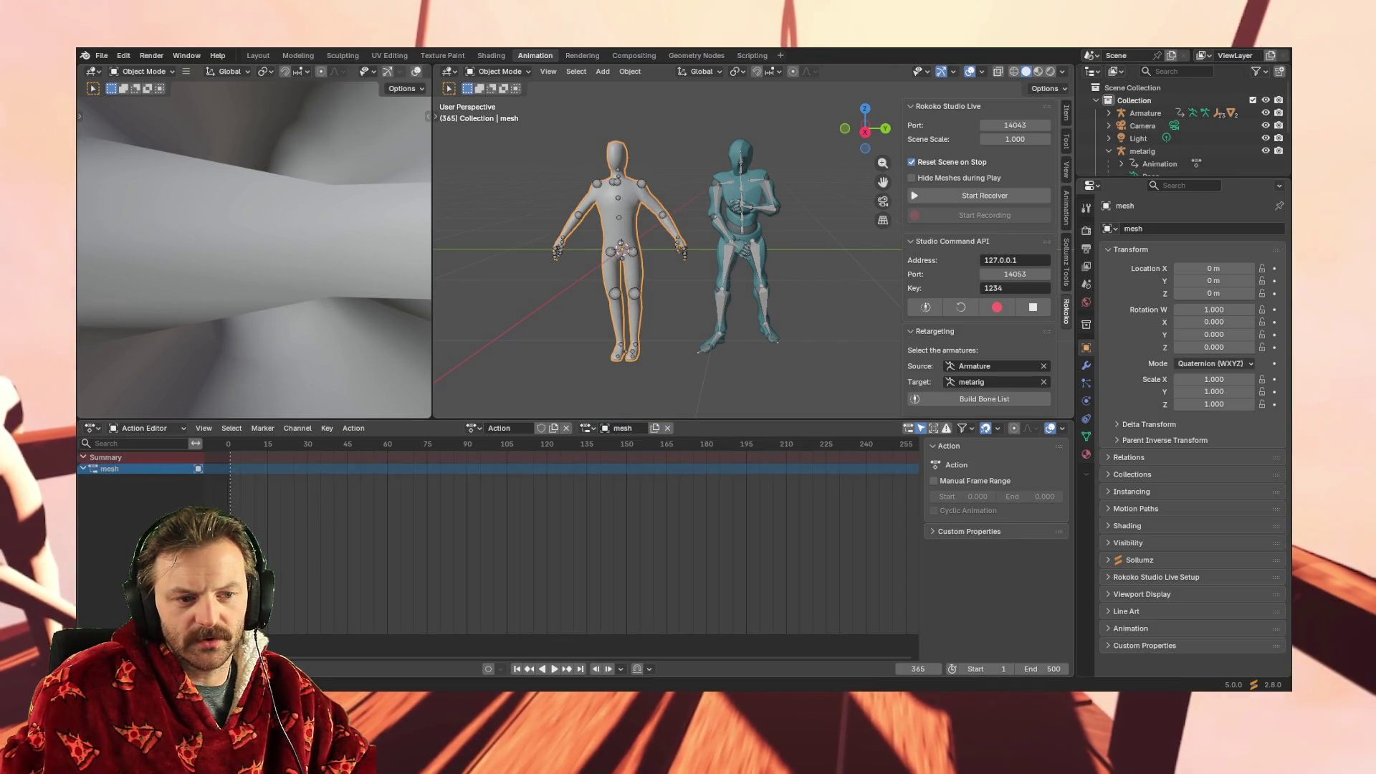
click(106, 470)
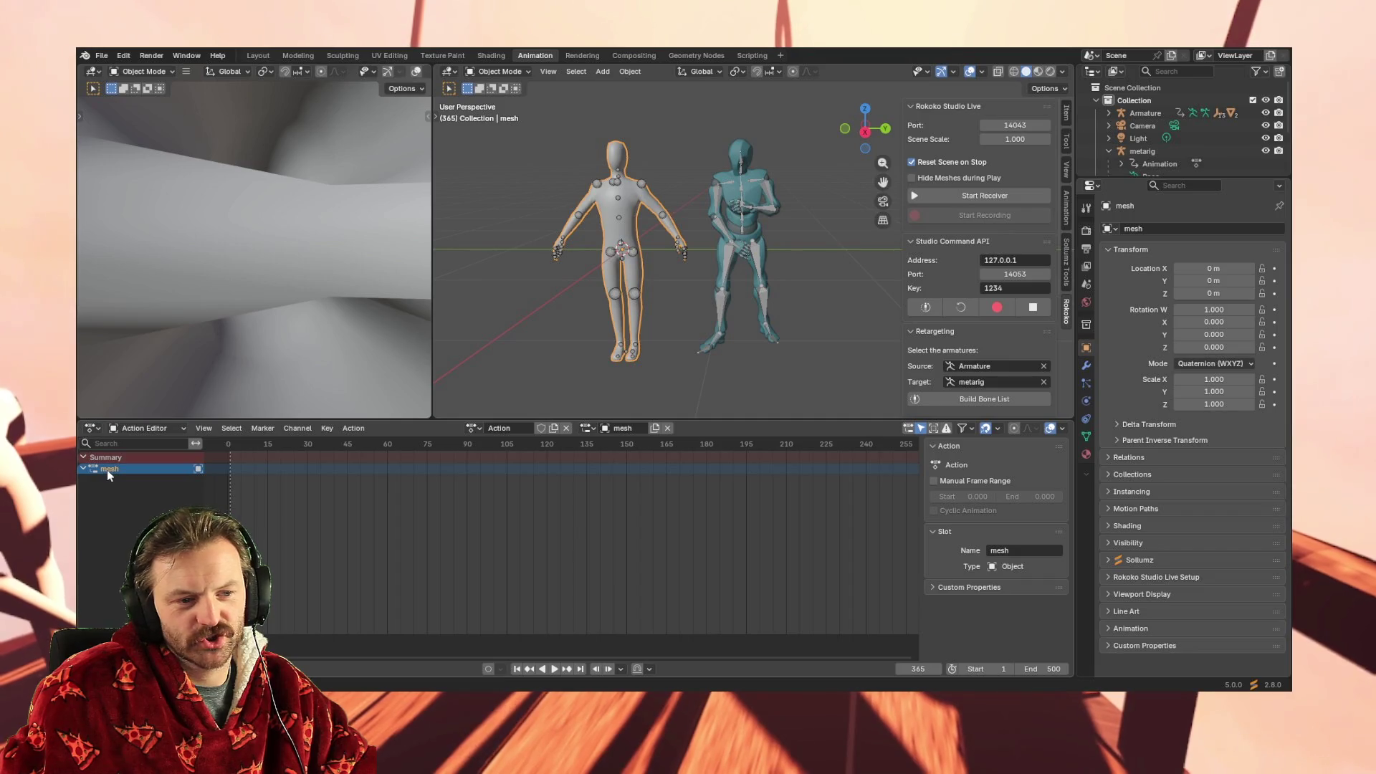
click(88, 470)
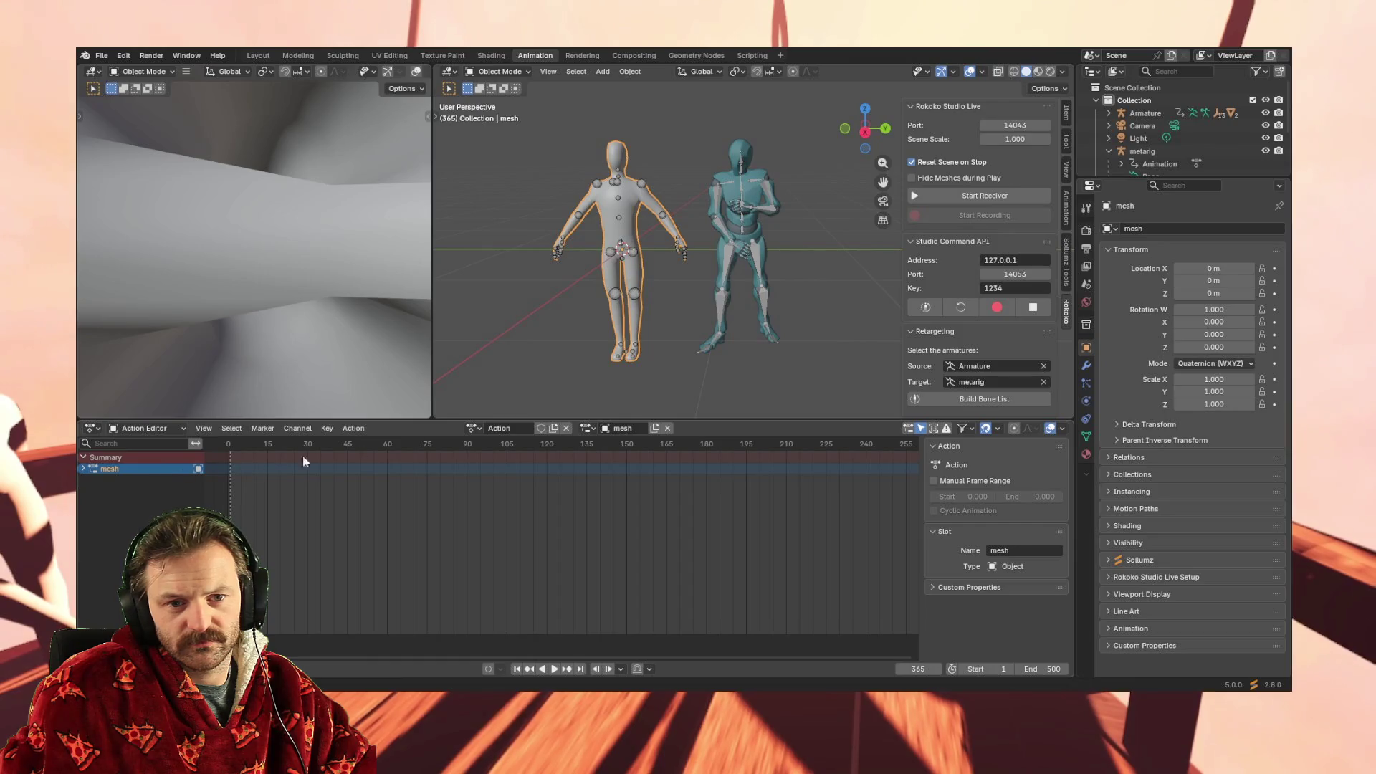
click(609, 250)
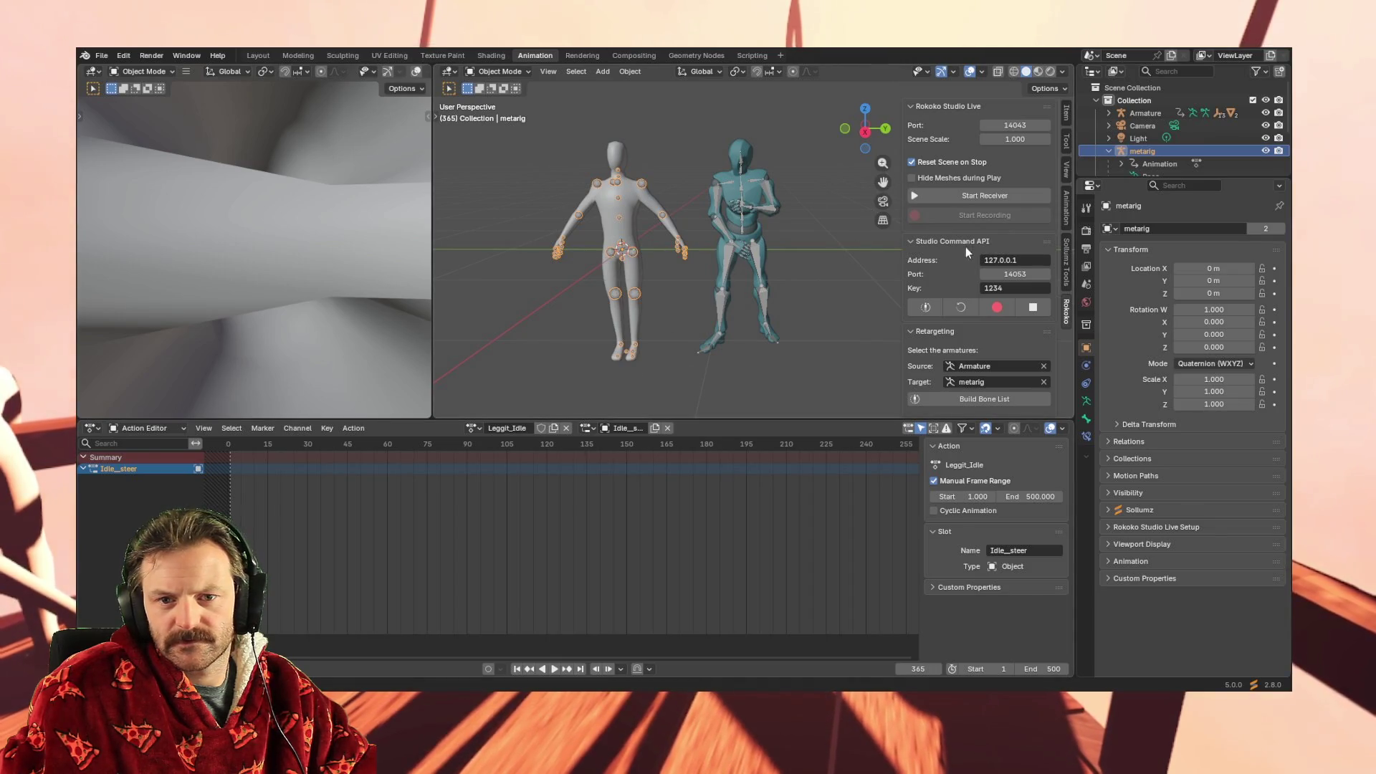
click(983, 400)
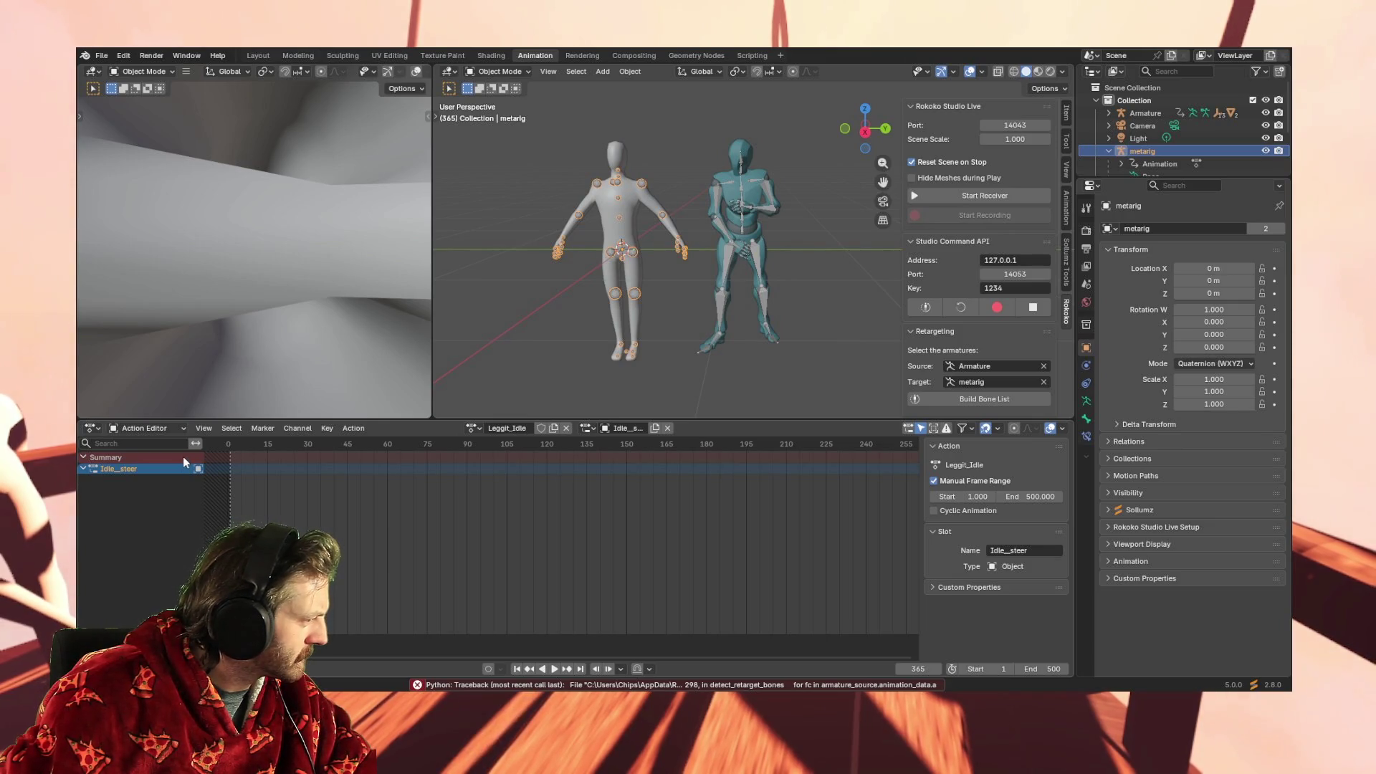
click(83, 469)
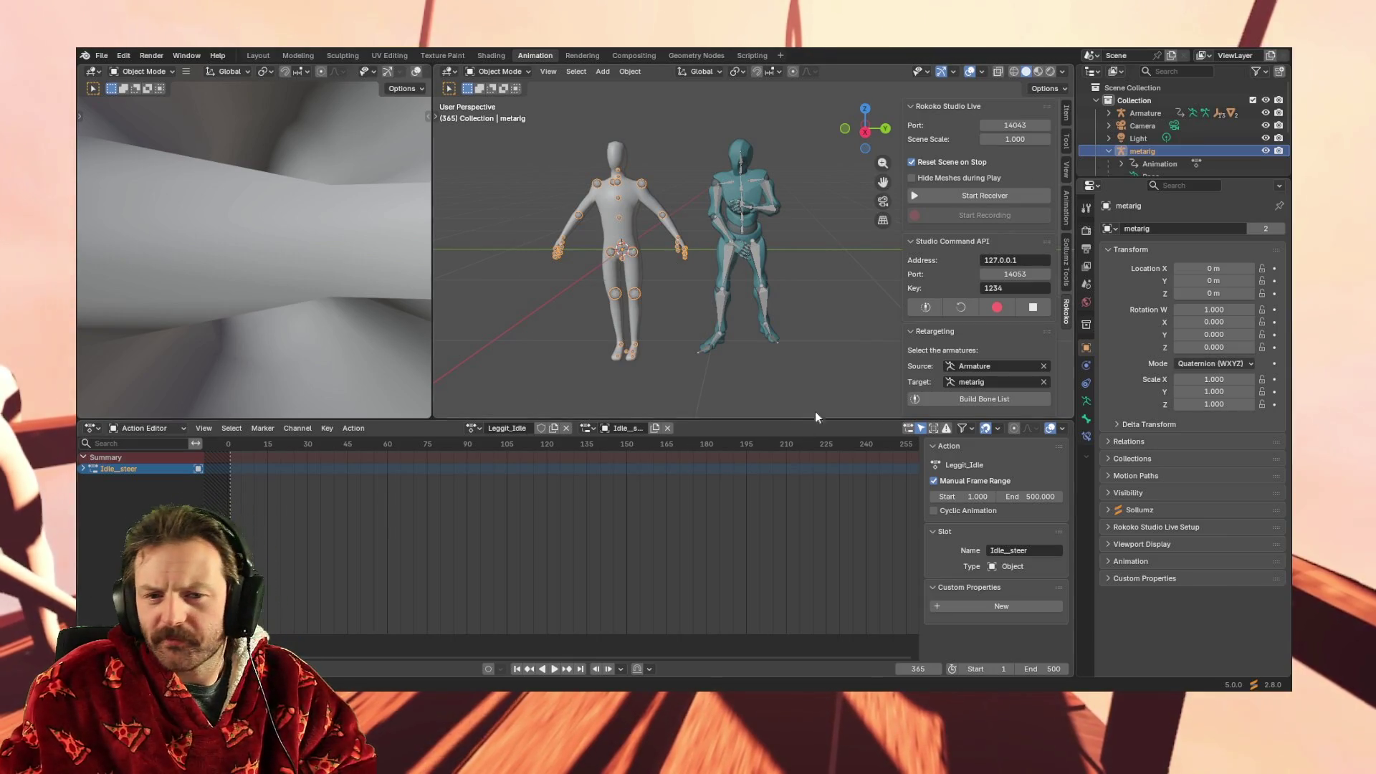
right_click(190, 471)
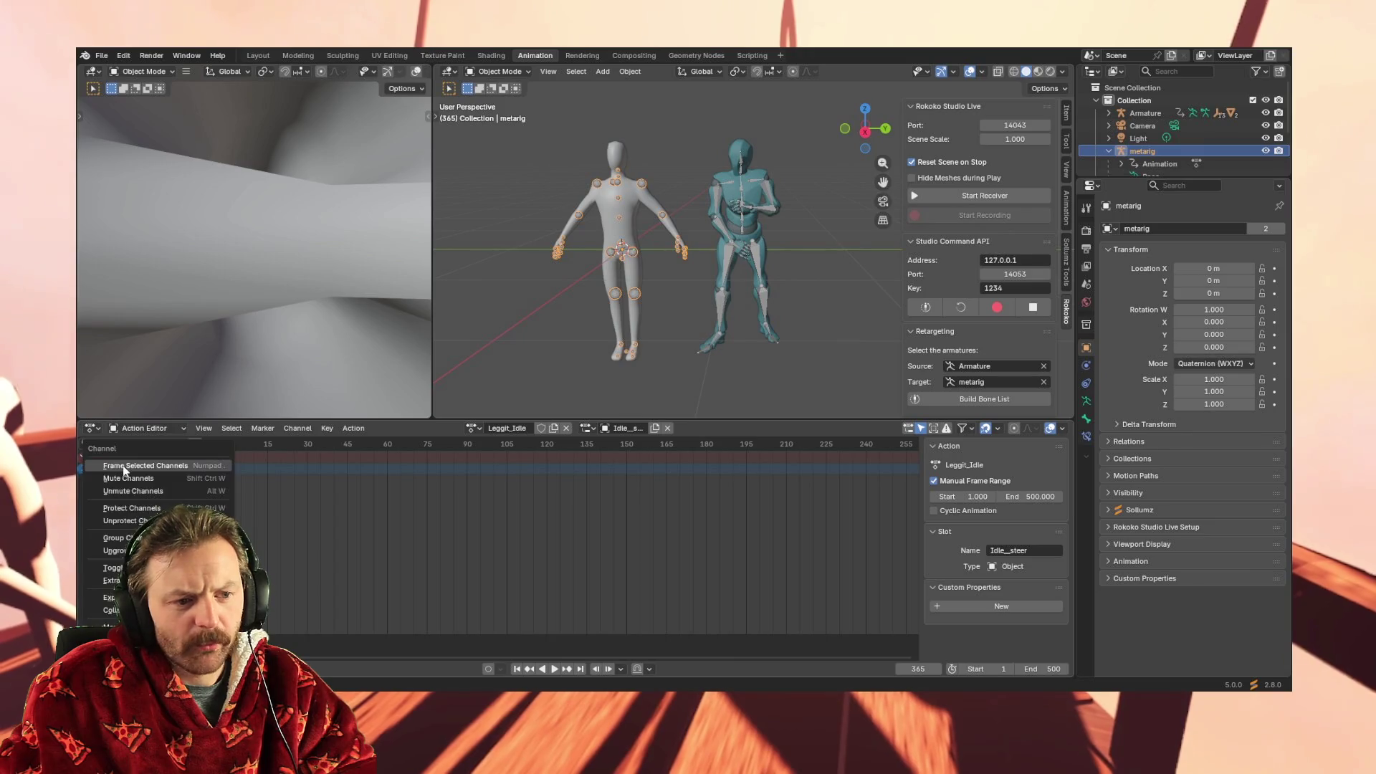
Delete all Idle_steer channels from Leggit_Idle, then check and dismiss the Action menu
click(130, 644)
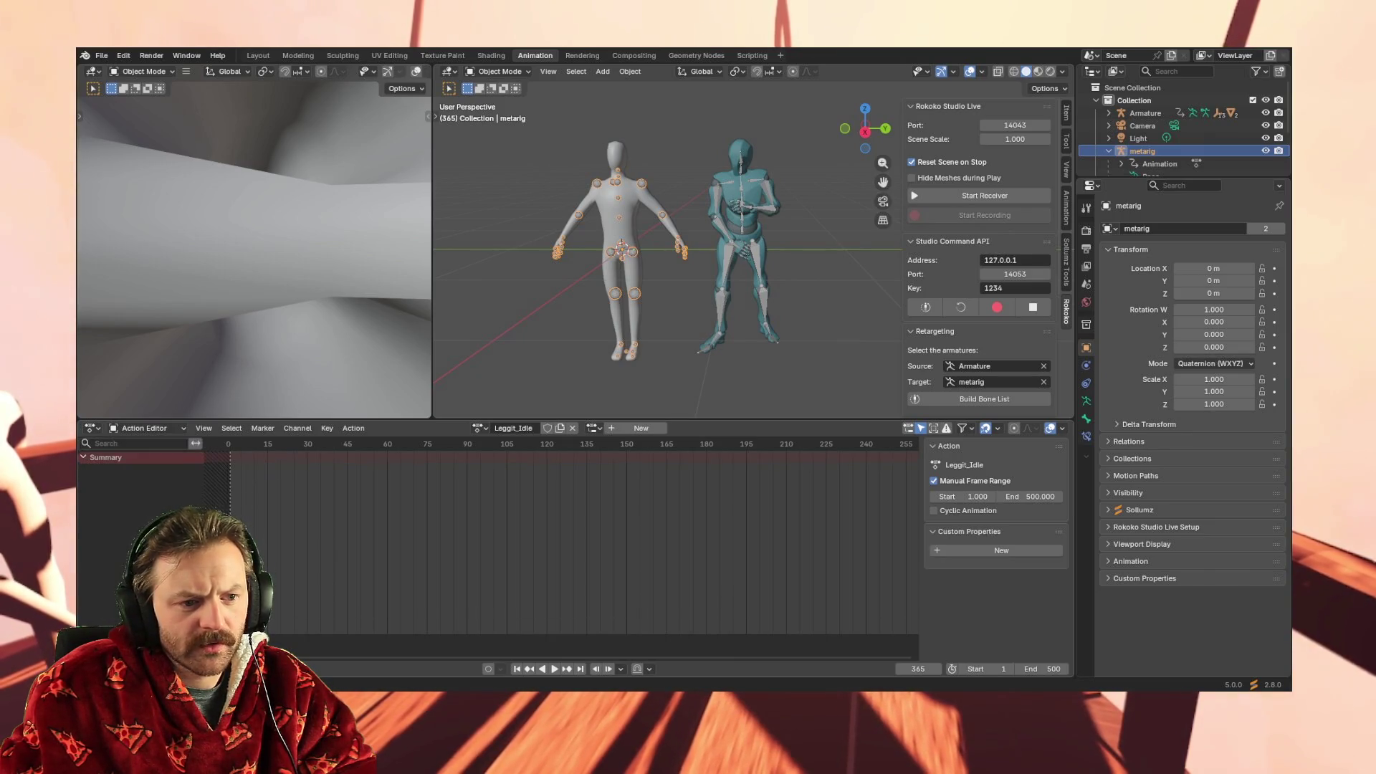
right_click(130, 458)
click(166, 464)
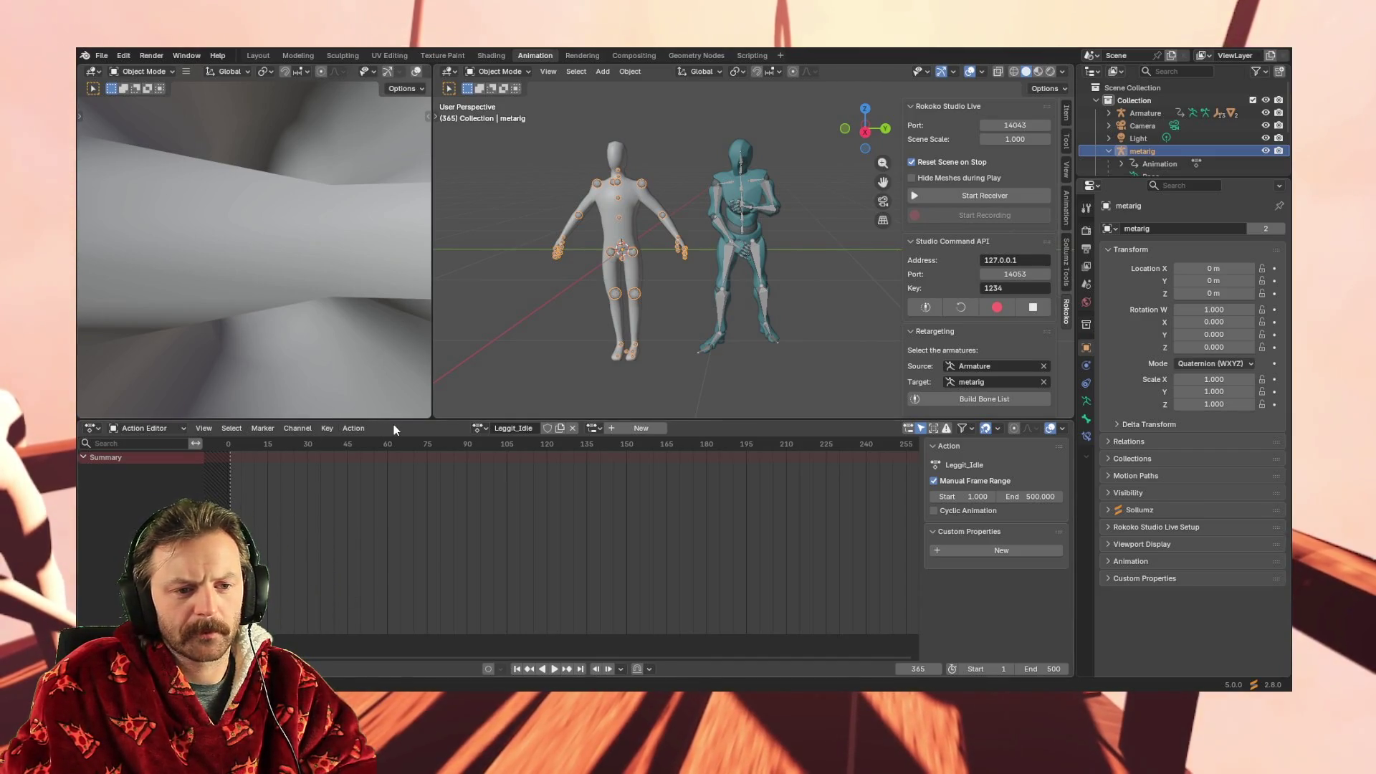
click(353, 428)
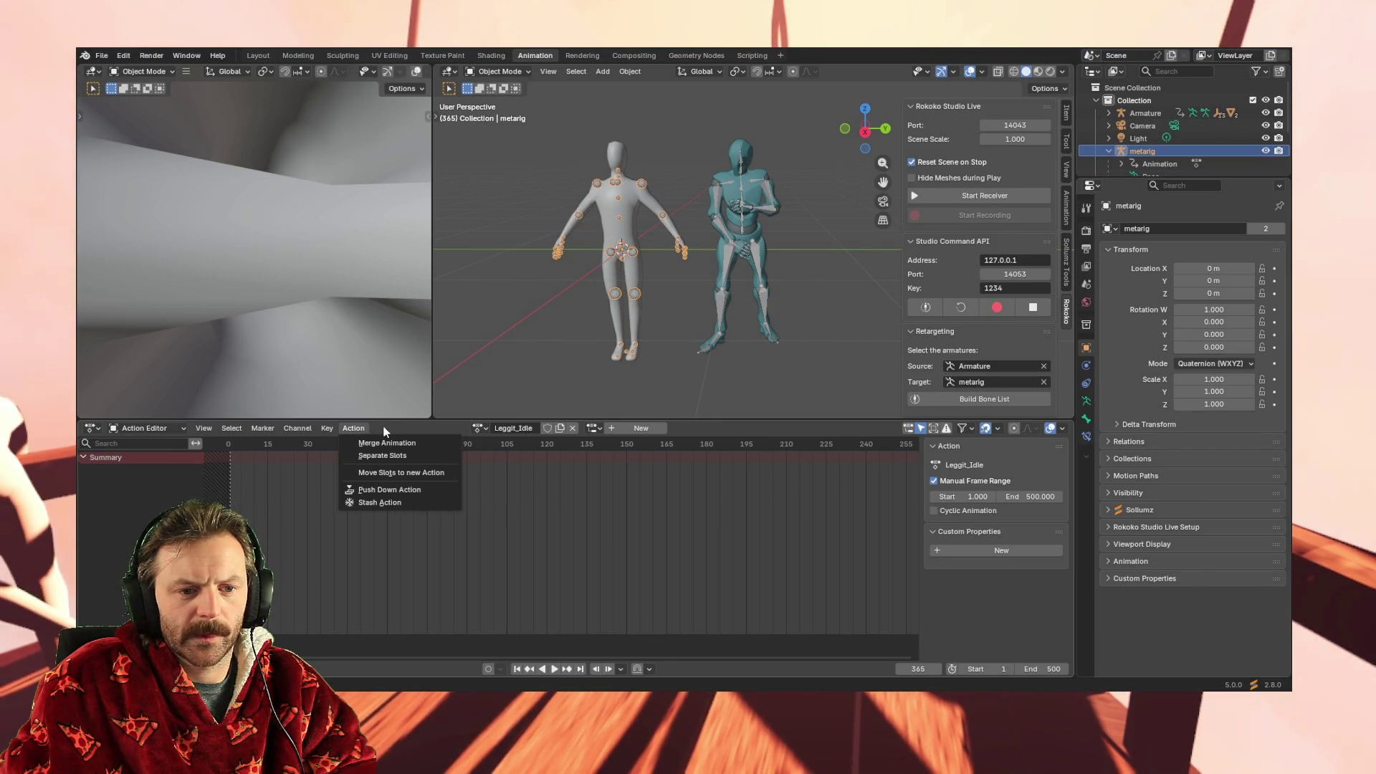
key(Escape)
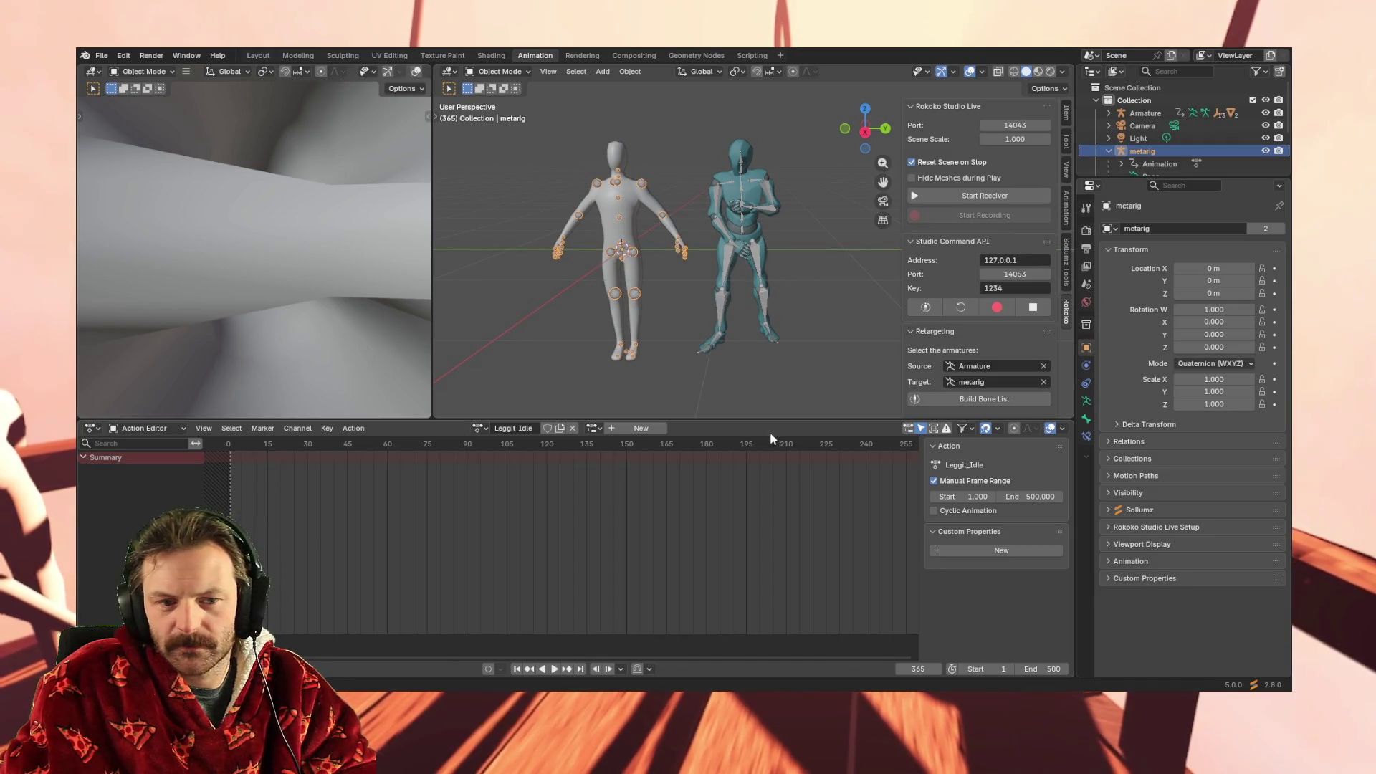
Change the animation editor from Dope Sheet to the Graph Editor
click(169, 429)
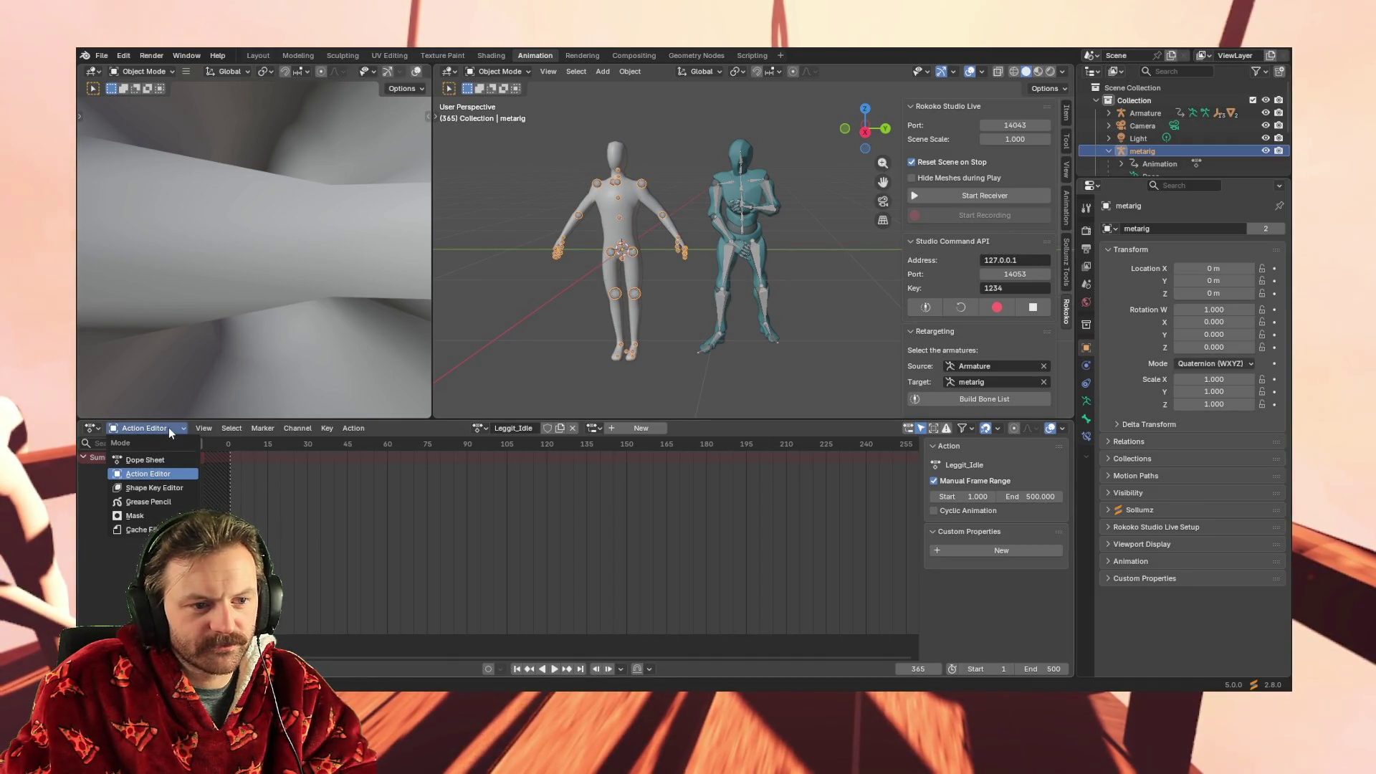
click(174, 426)
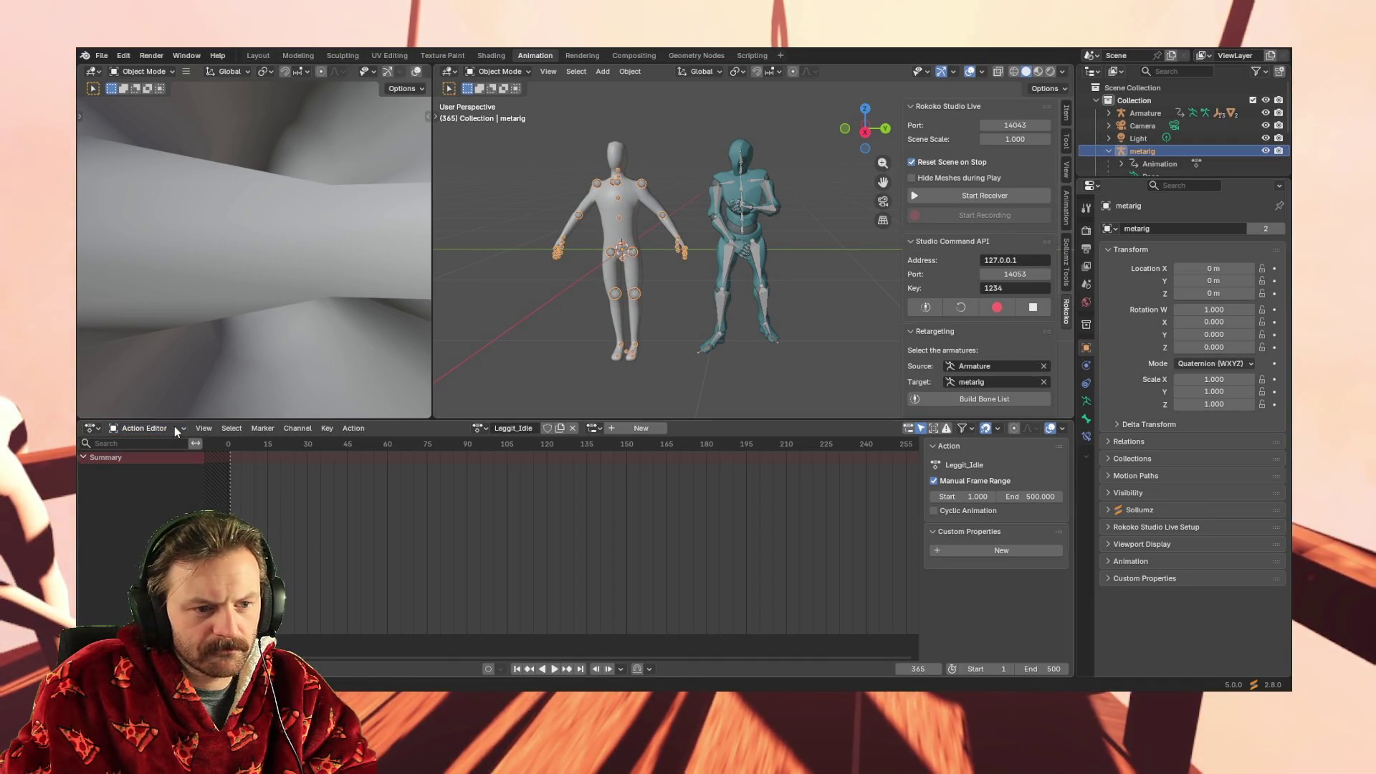
click(98, 429)
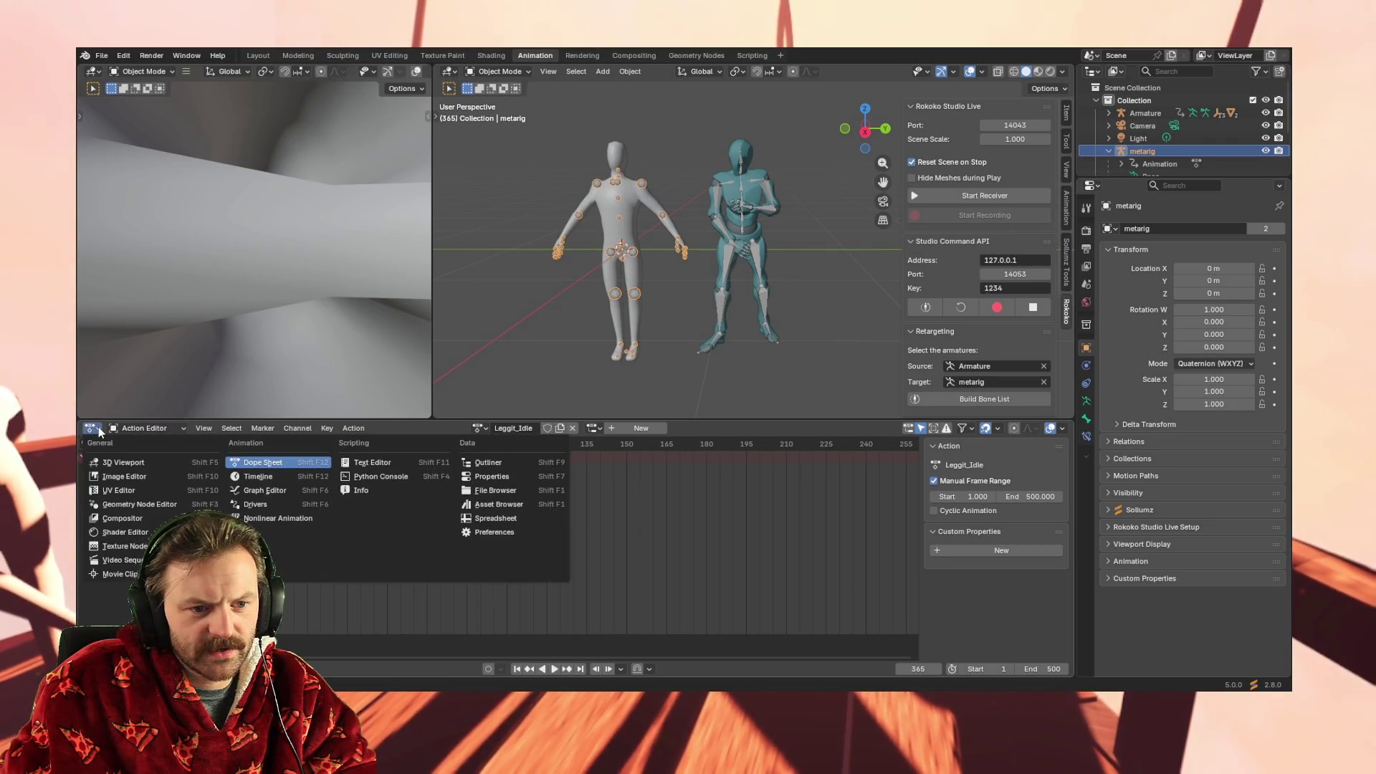
click(98, 429)
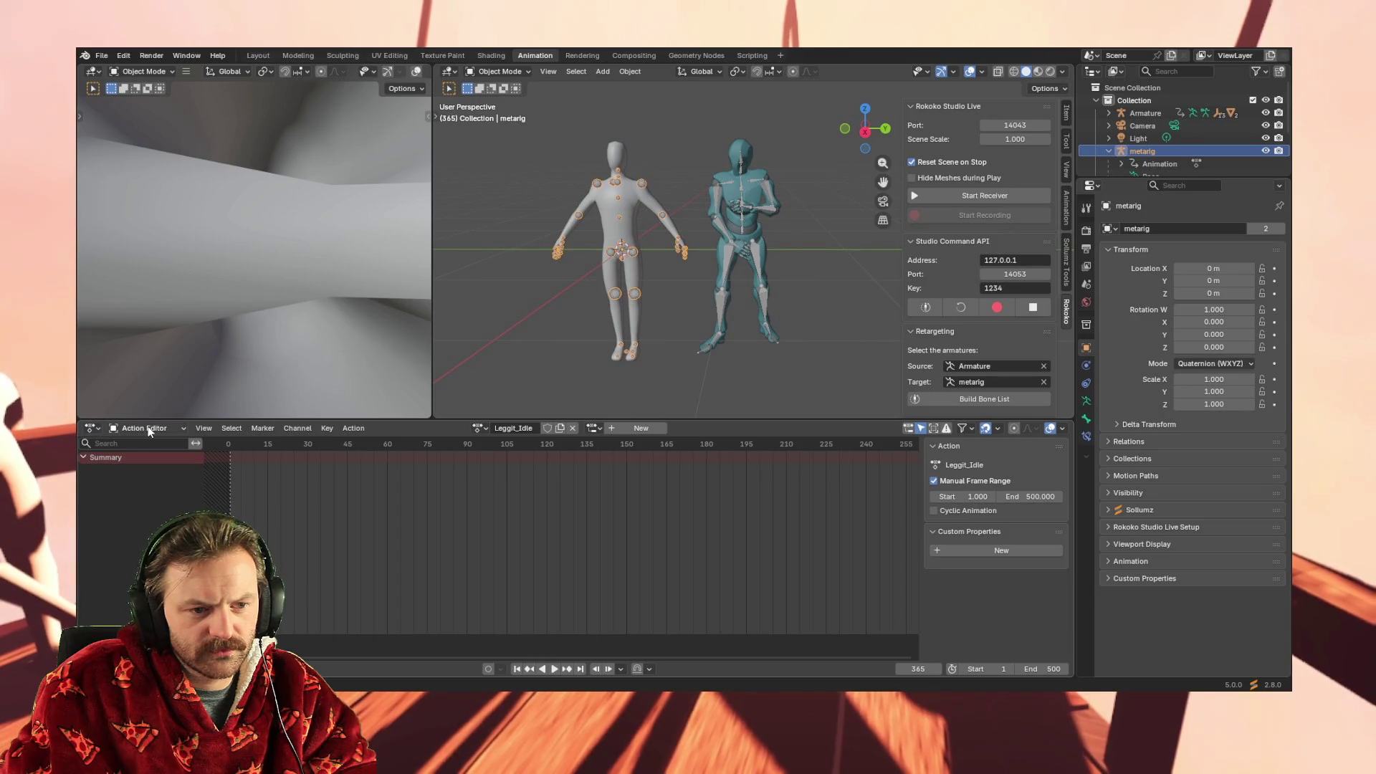
click(98, 430)
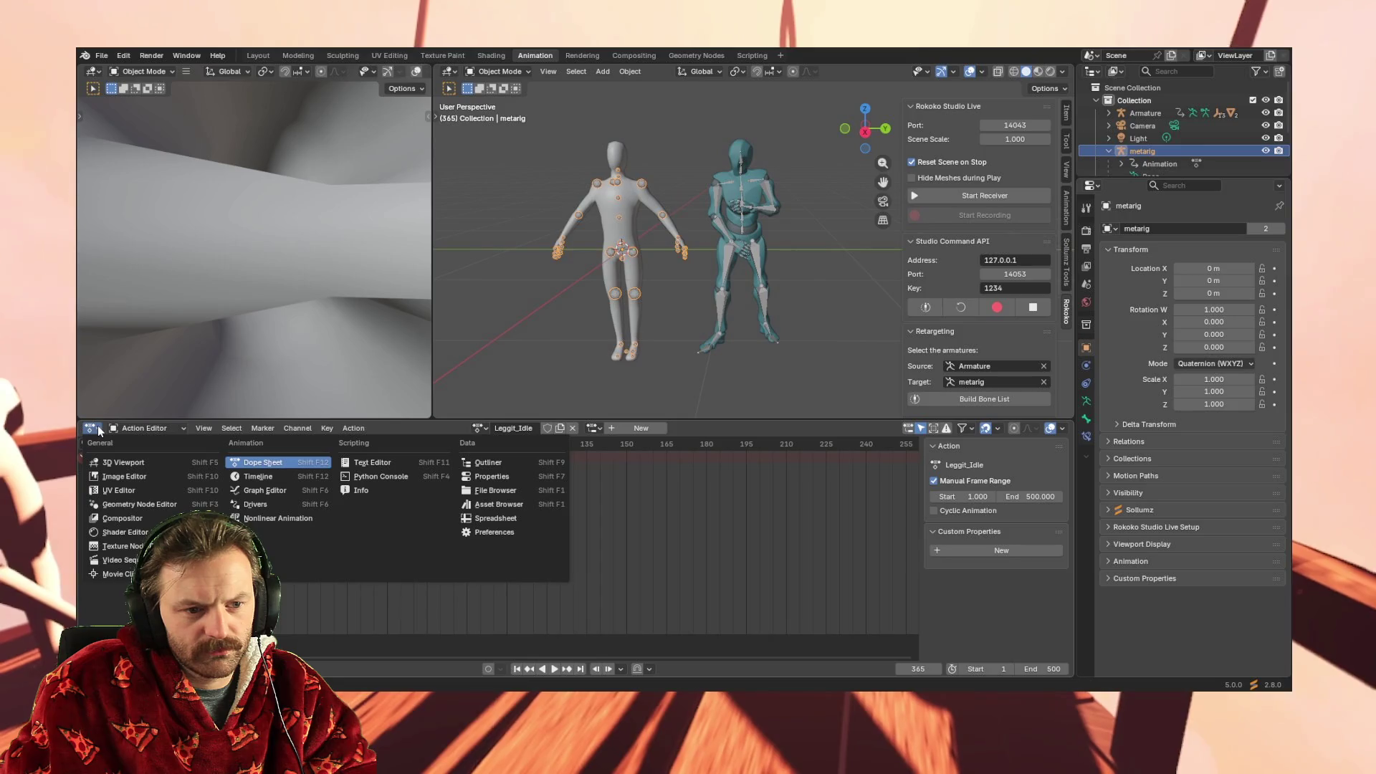
click(287, 490)
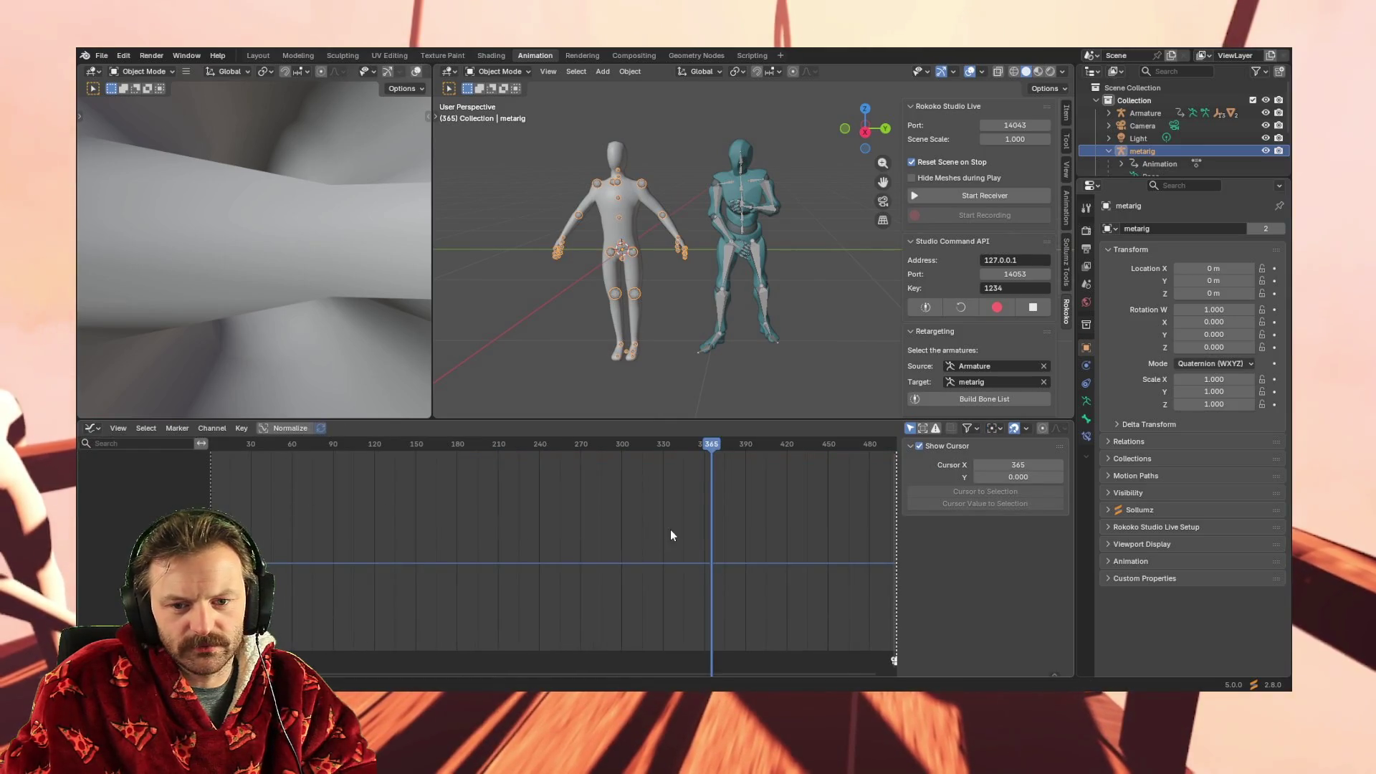
Frame all keys, collapse the metarig's Transform panel, and select the Mixamo Armature
key(Home)
scroll(574, 526, down, 6)
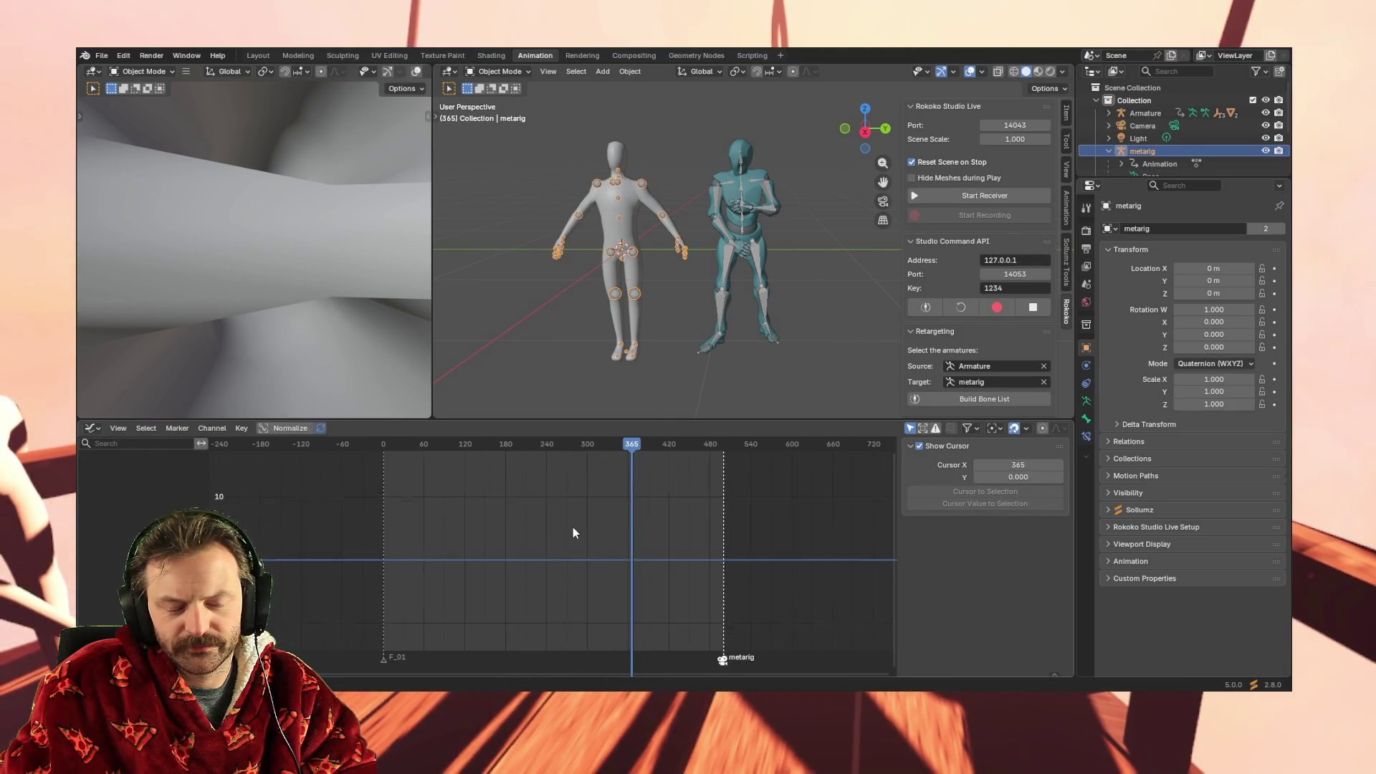
scroll(572, 527, up, 6)
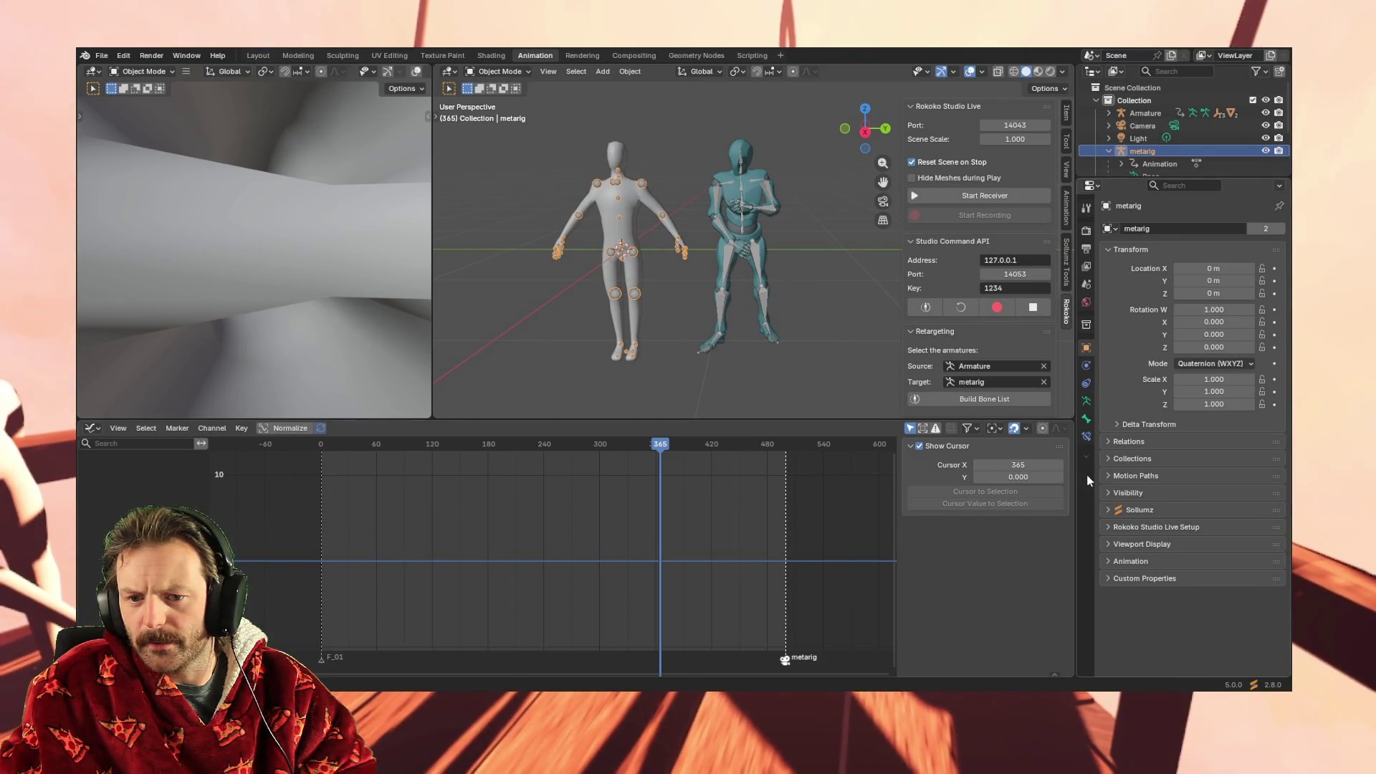
click(1108, 251)
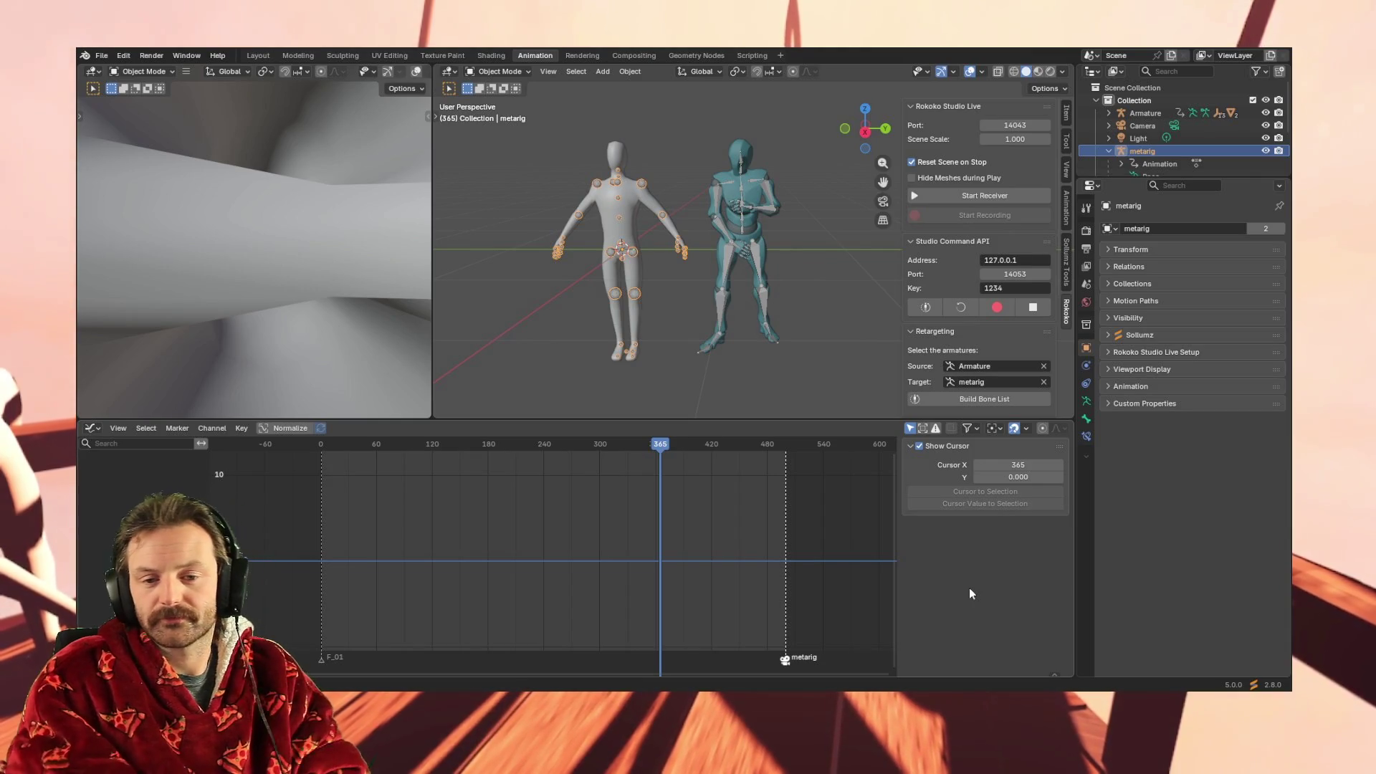
click(773, 207)
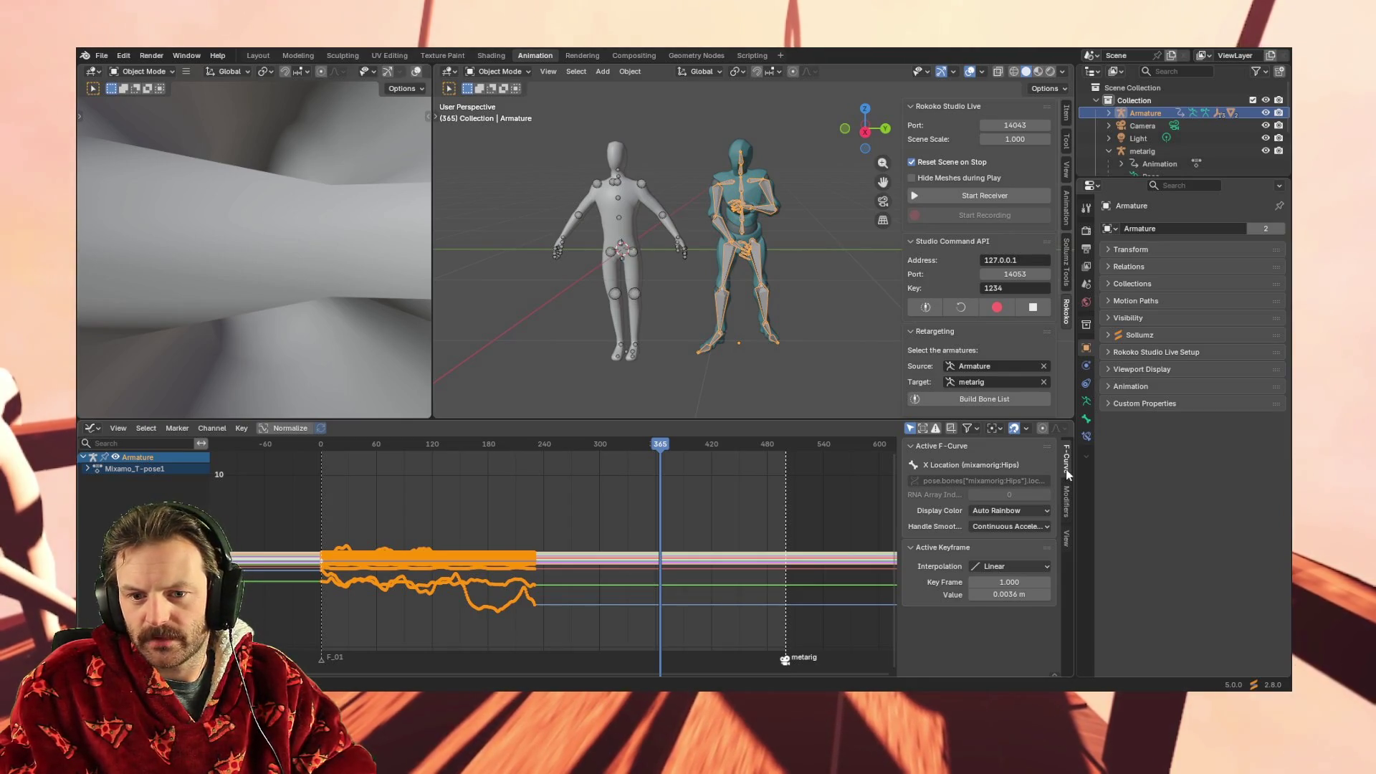
Toggle the Graph Editor sidebar and box-select Mixamo_T-pose1 channels in the list
key(n)
key(n)
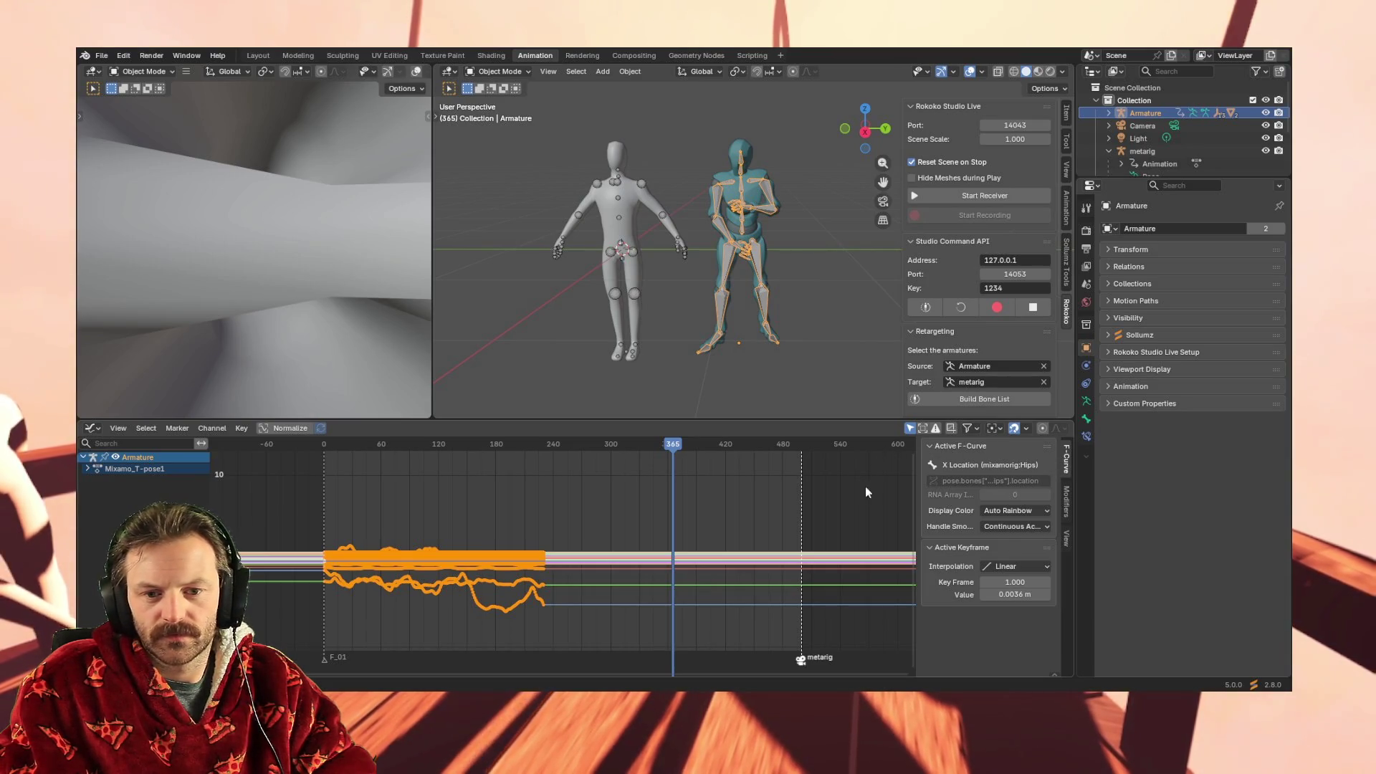
drag(101, 495, 128, 458)
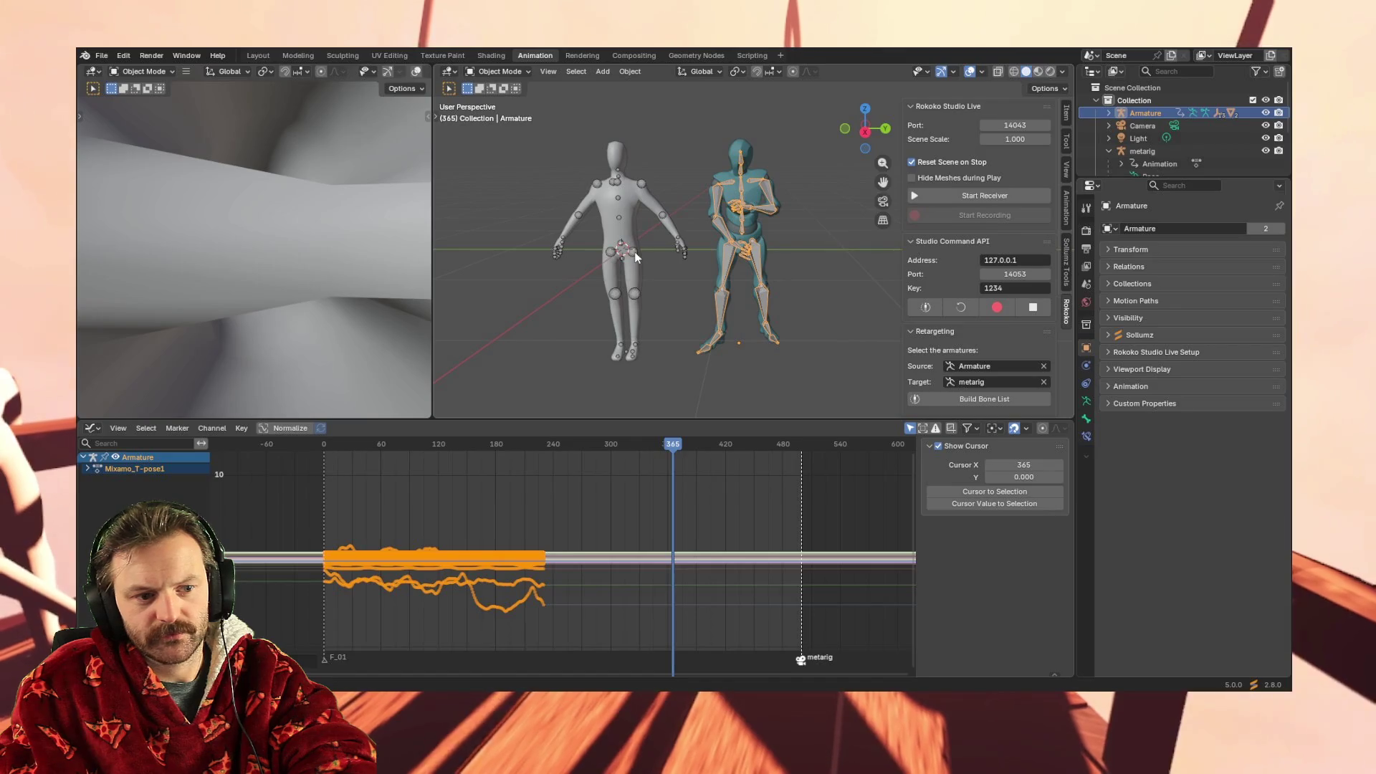
Switch the animation area back to the Action Editor and select the Armature channel
click(92, 429)
click(261, 463)
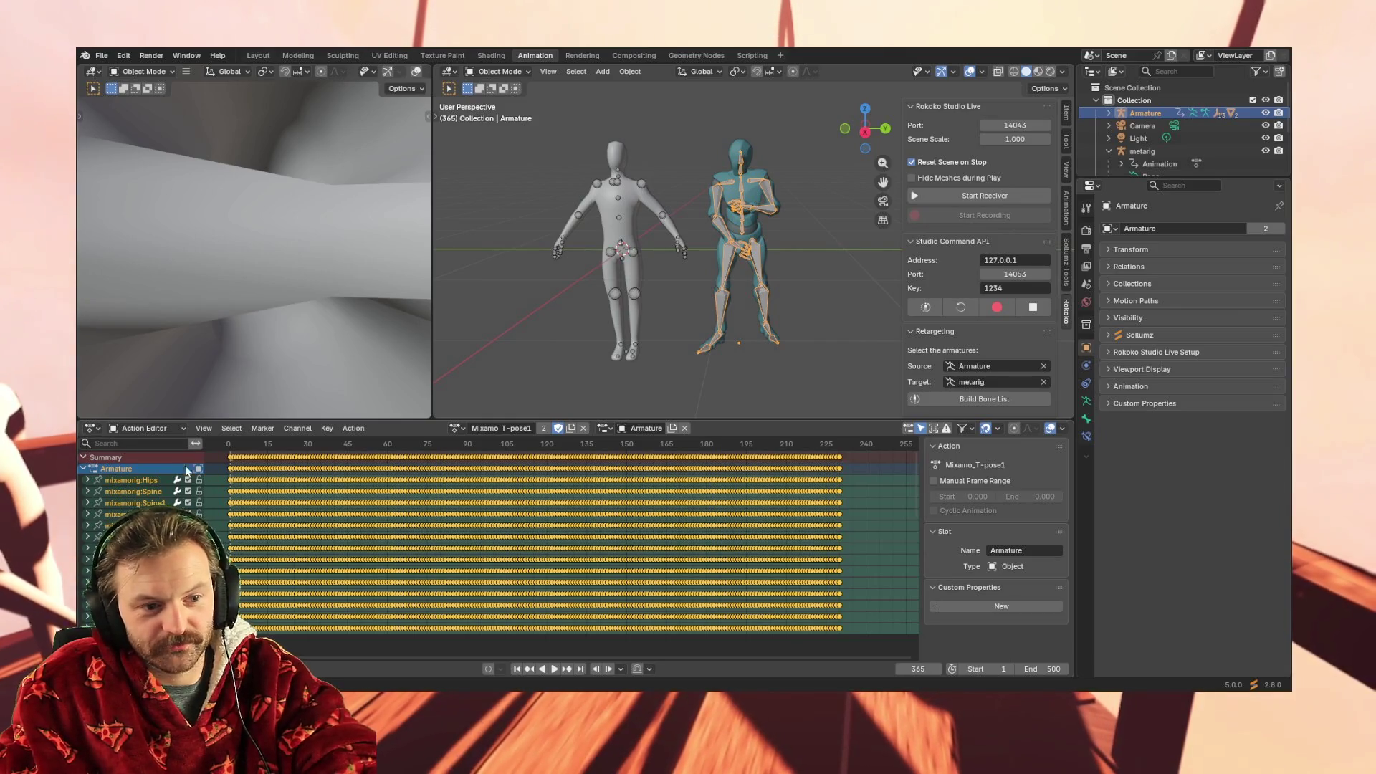
click(144, 472)
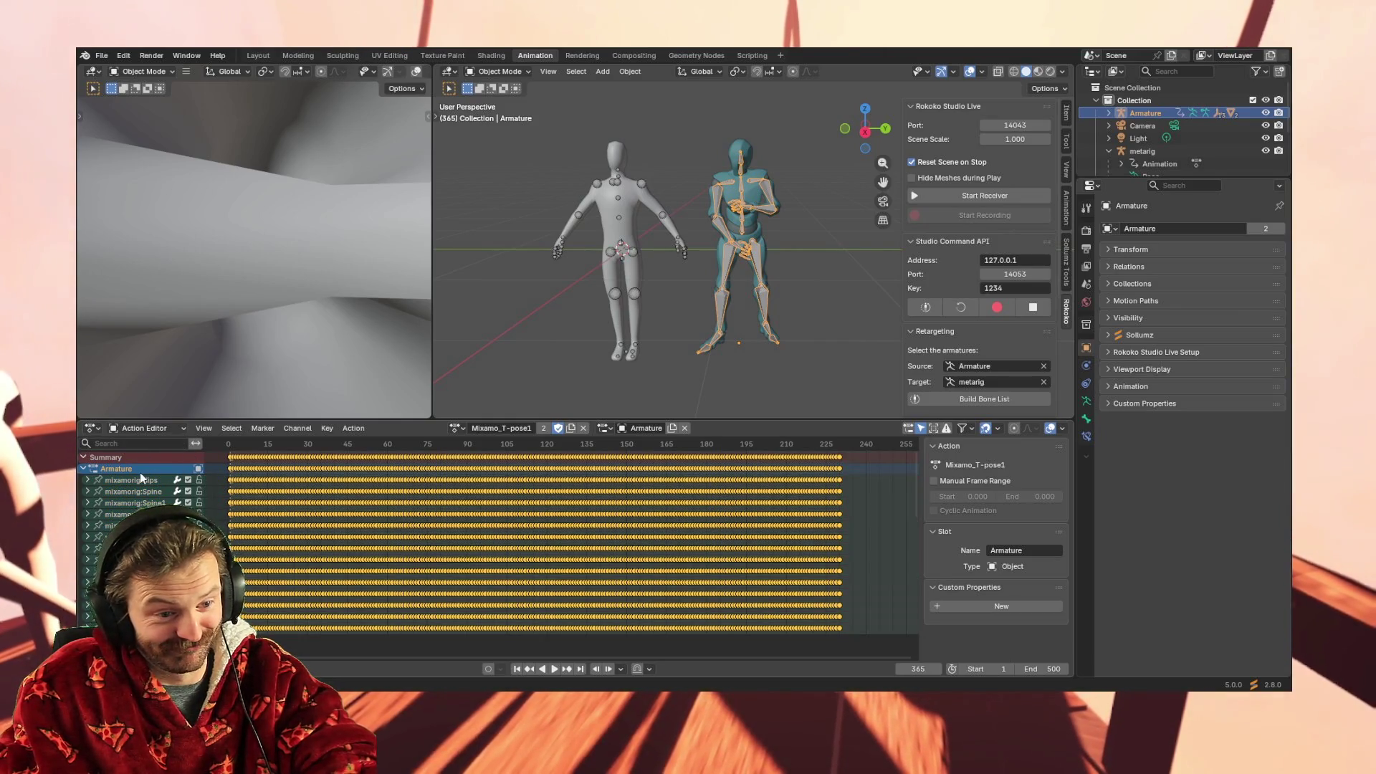
click(135, 497)
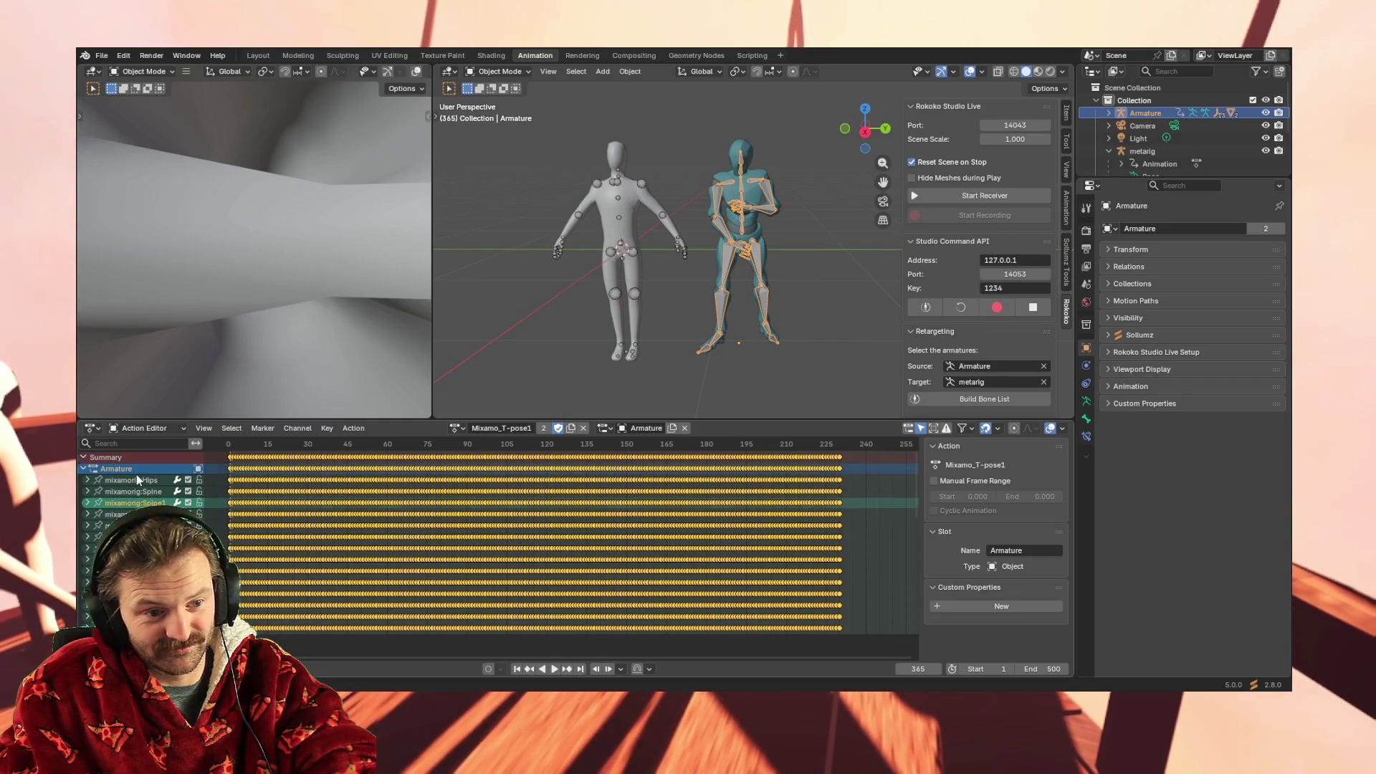
click(136, 481)
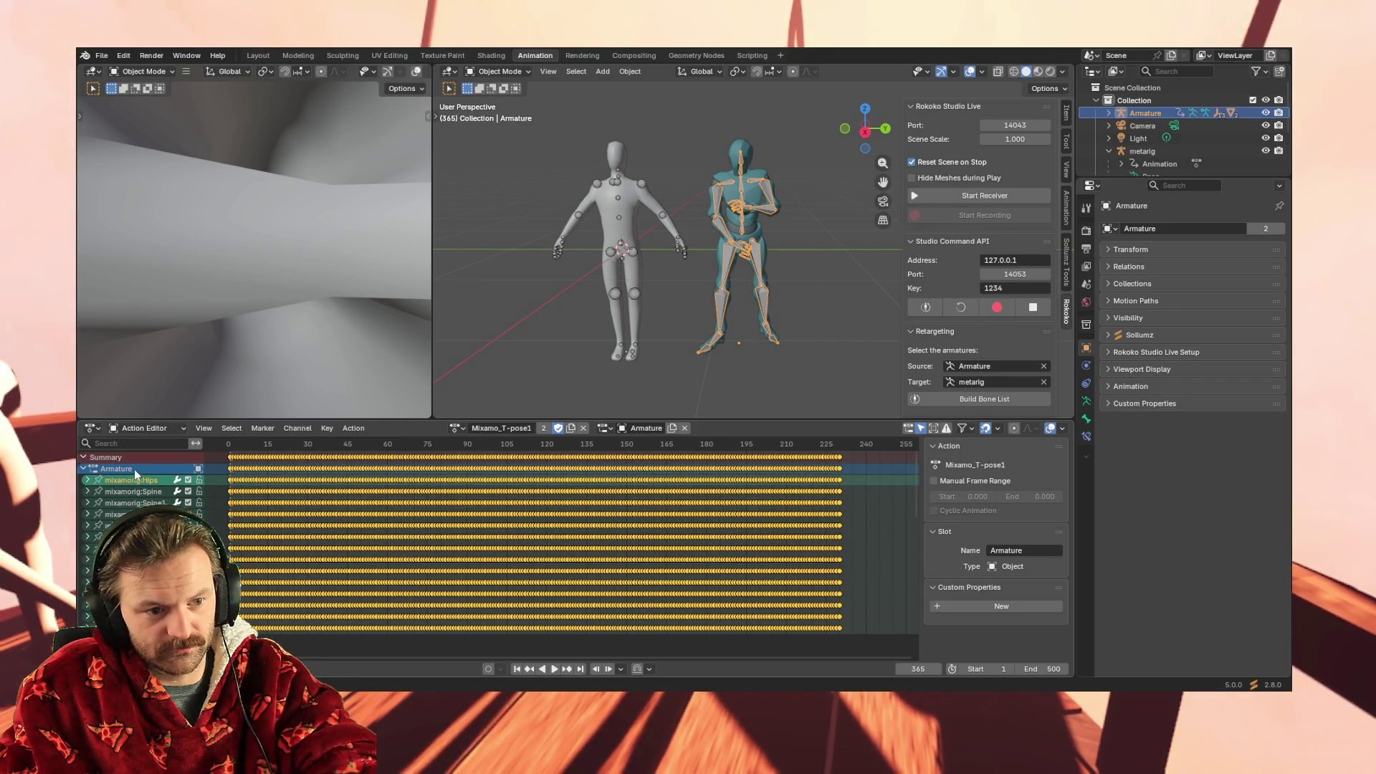
click(135, 469)
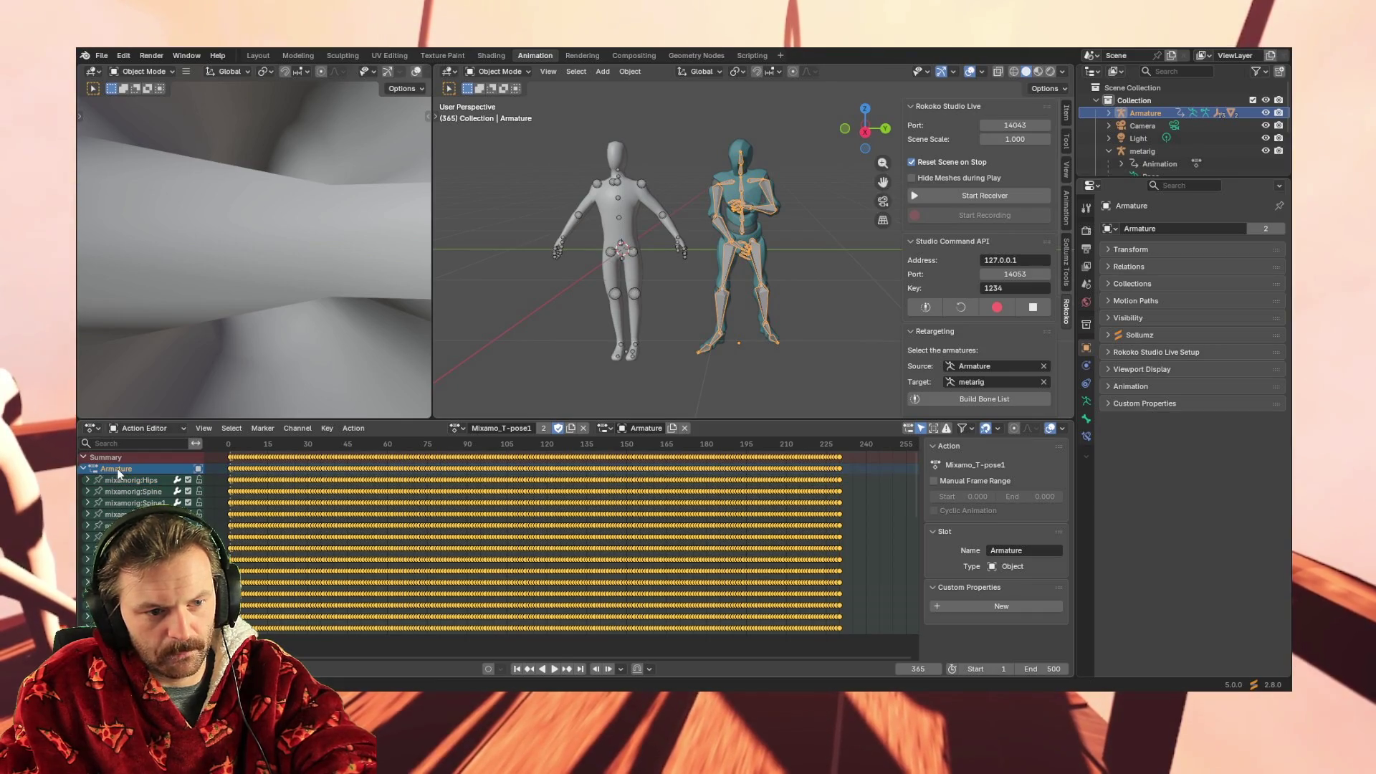
Select all of the Armature's Mixamo bone channels, then make the metarig the active object
scroll(126, 497, down, 10)
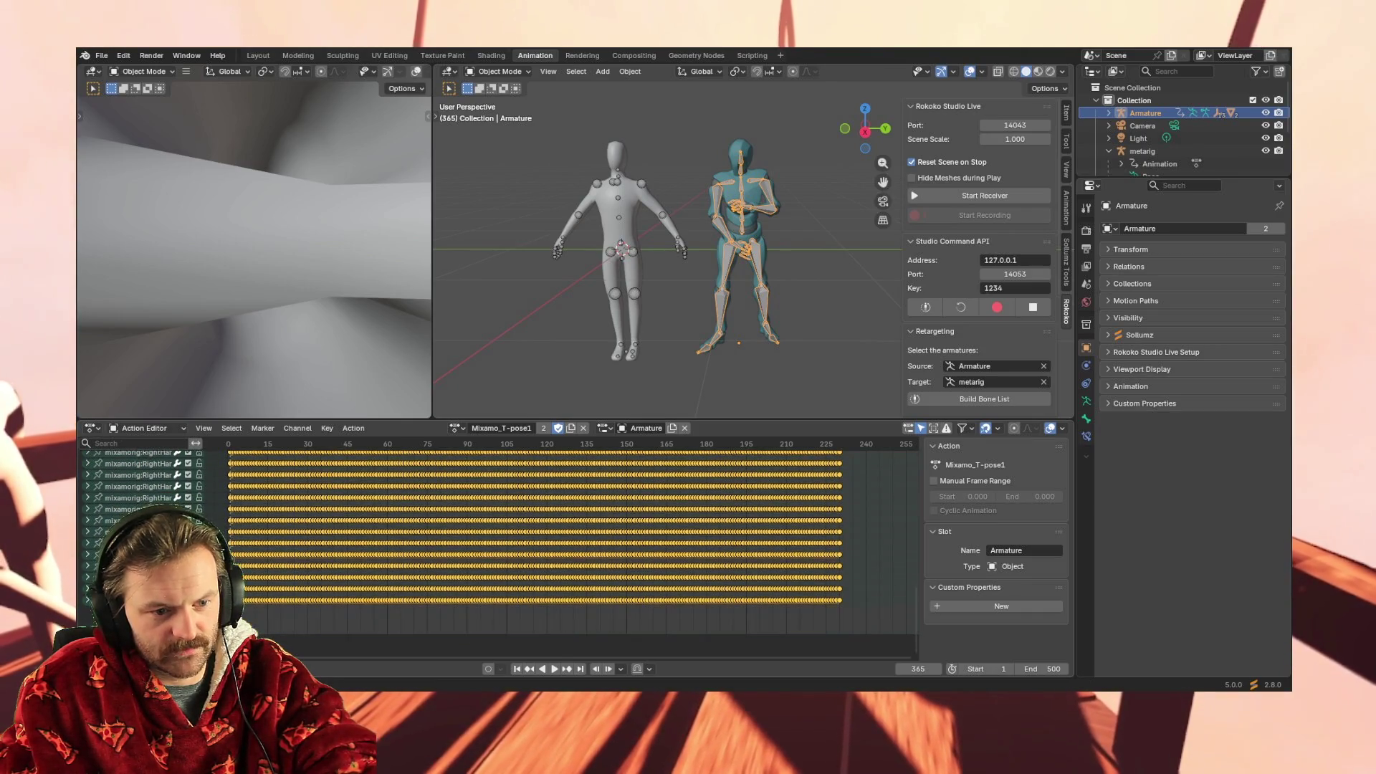
click(136, 600)
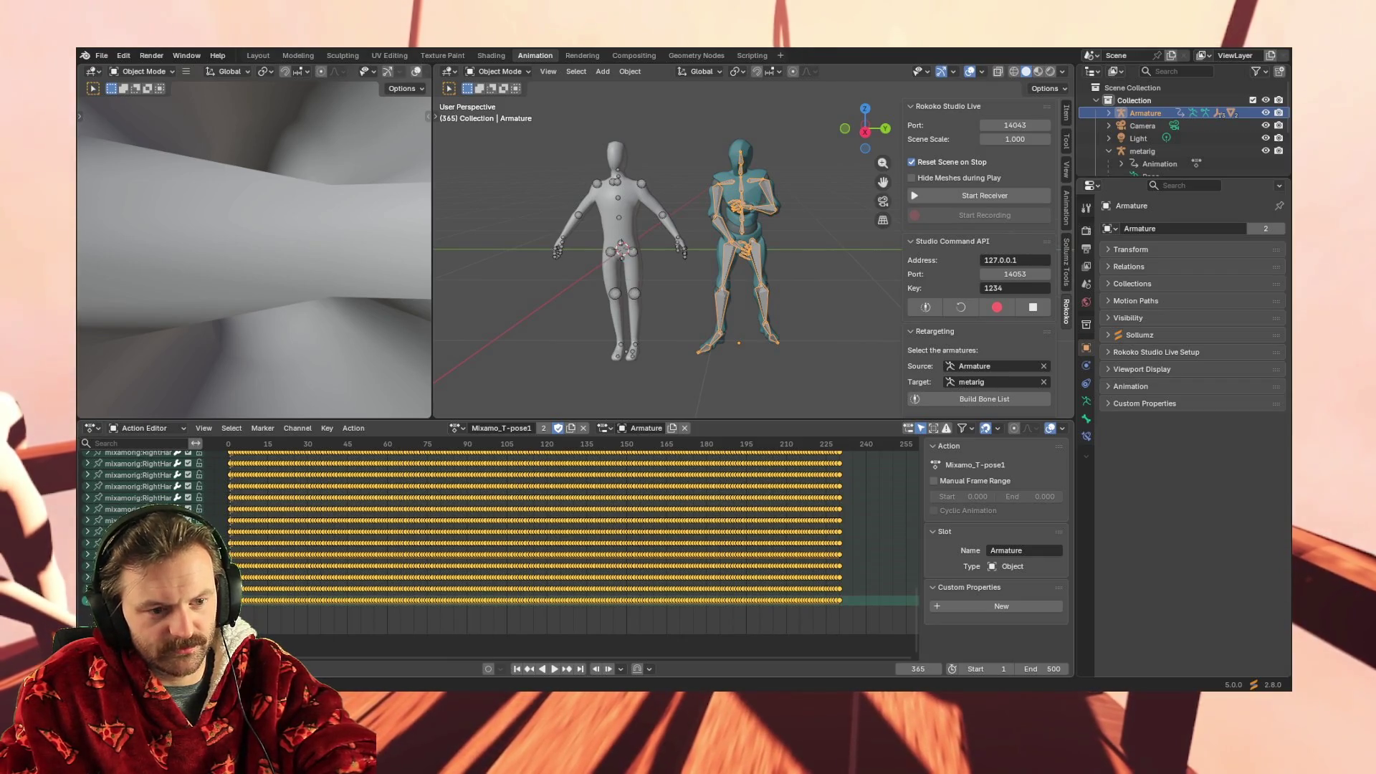
shift+click(136, 566)
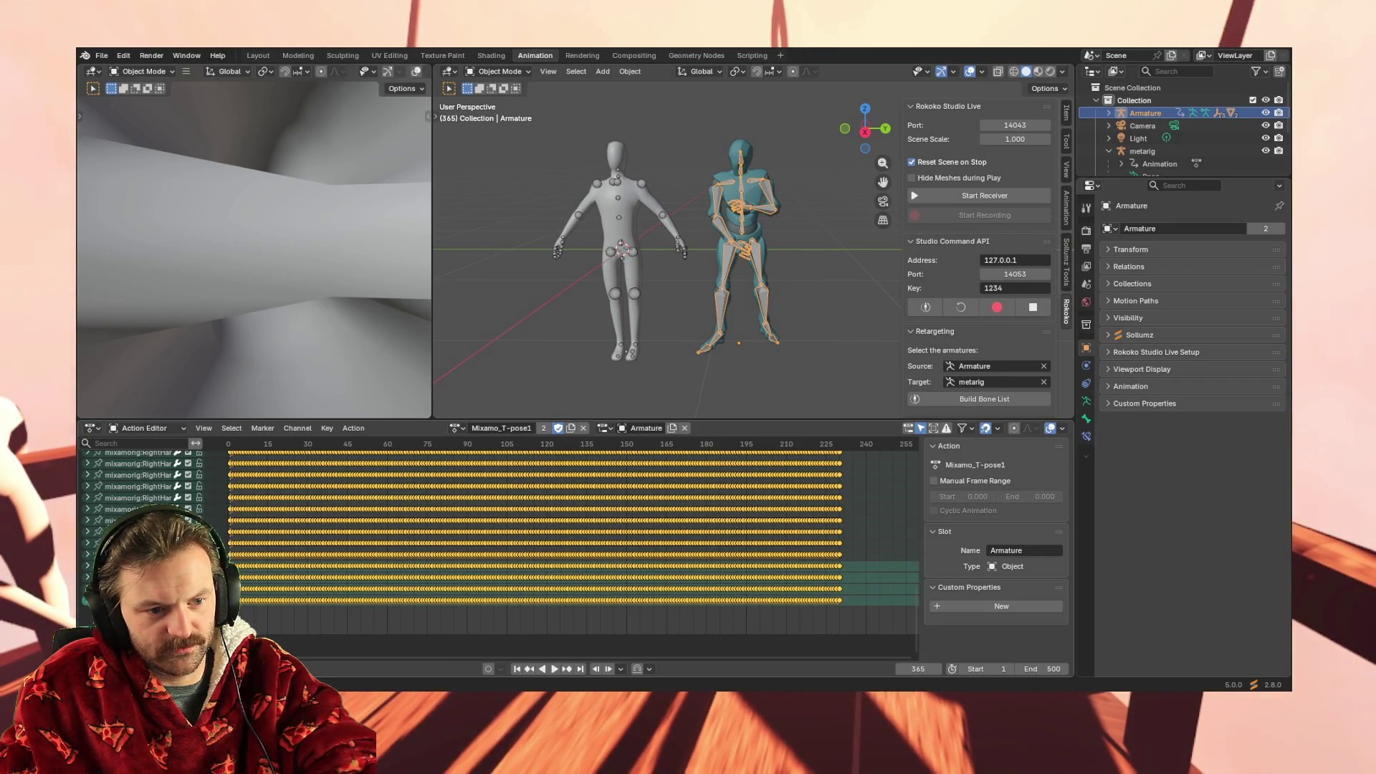
click(136, 601)
scroll(135, 480, up, 15)
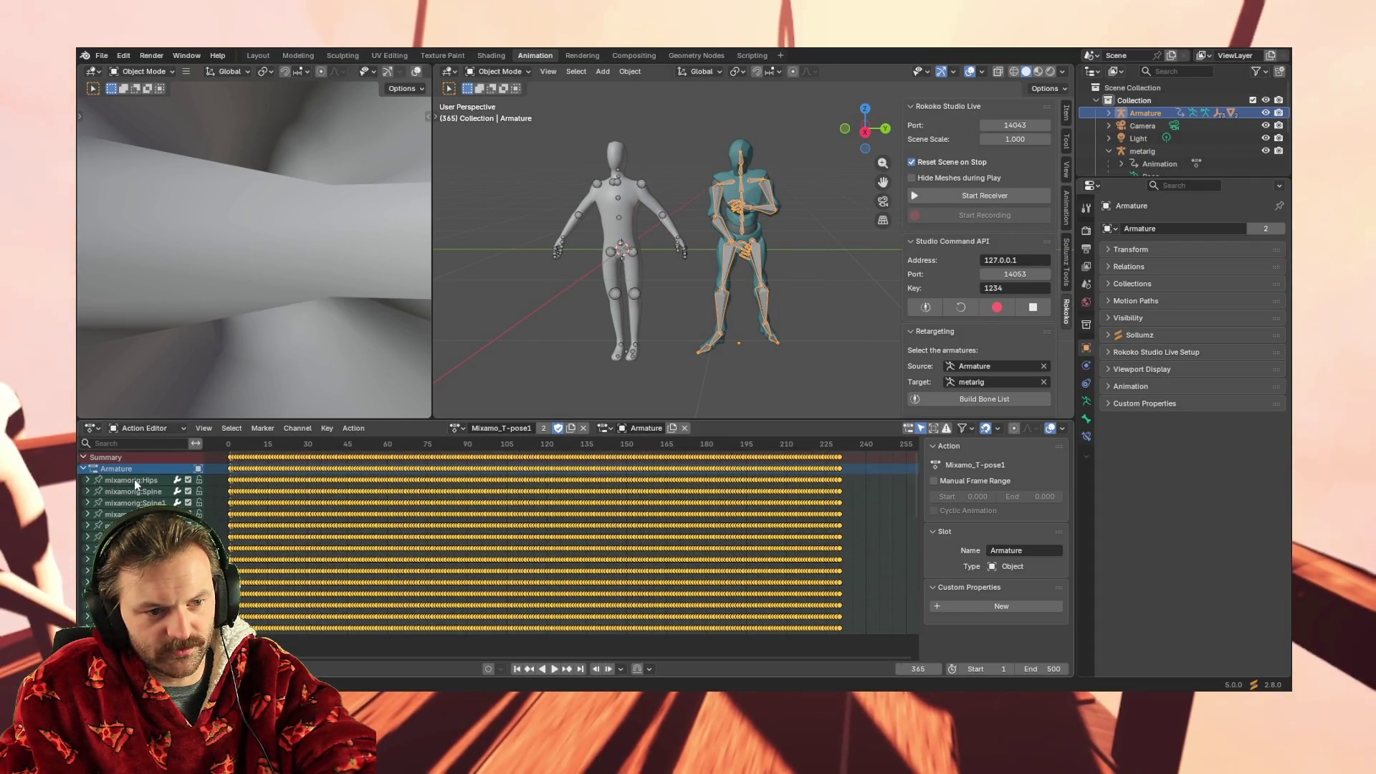
shift+click(135, 480)
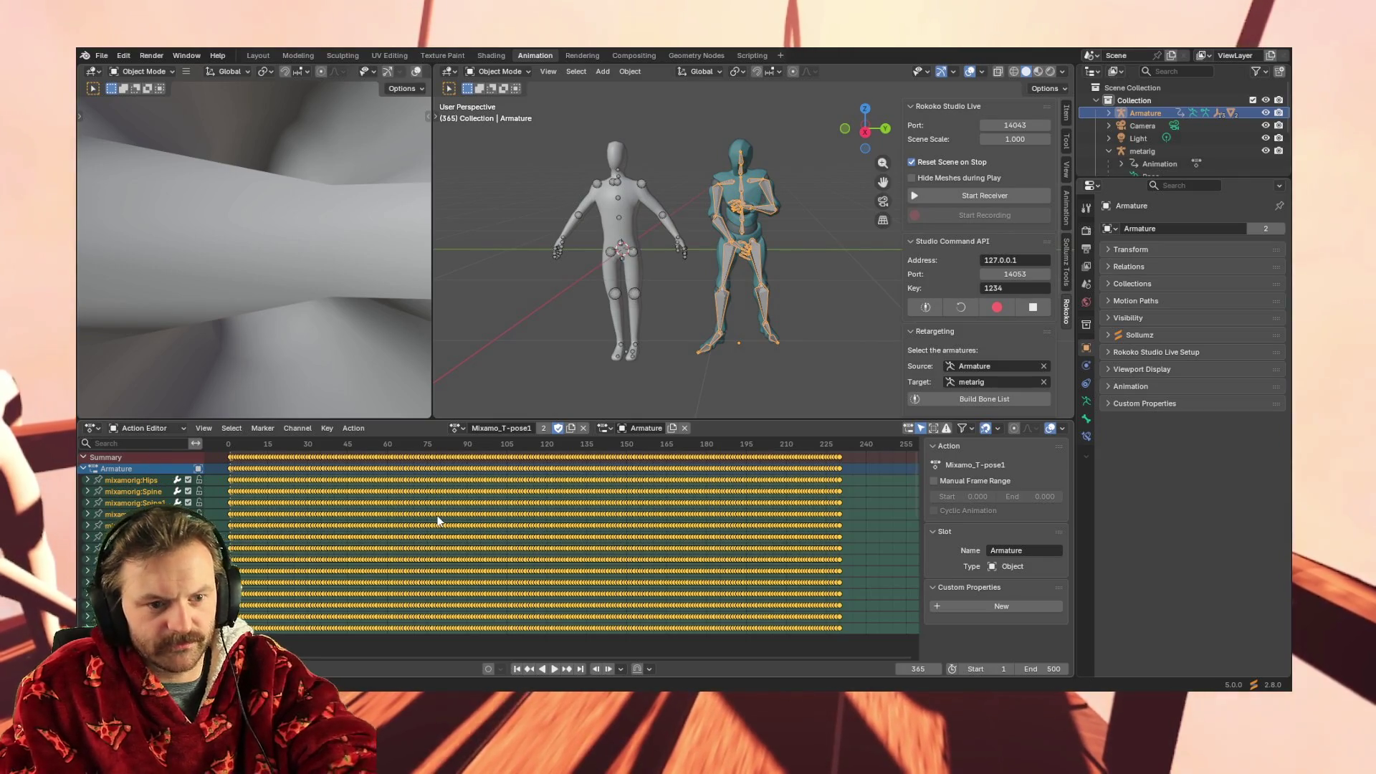
click(636, 260)
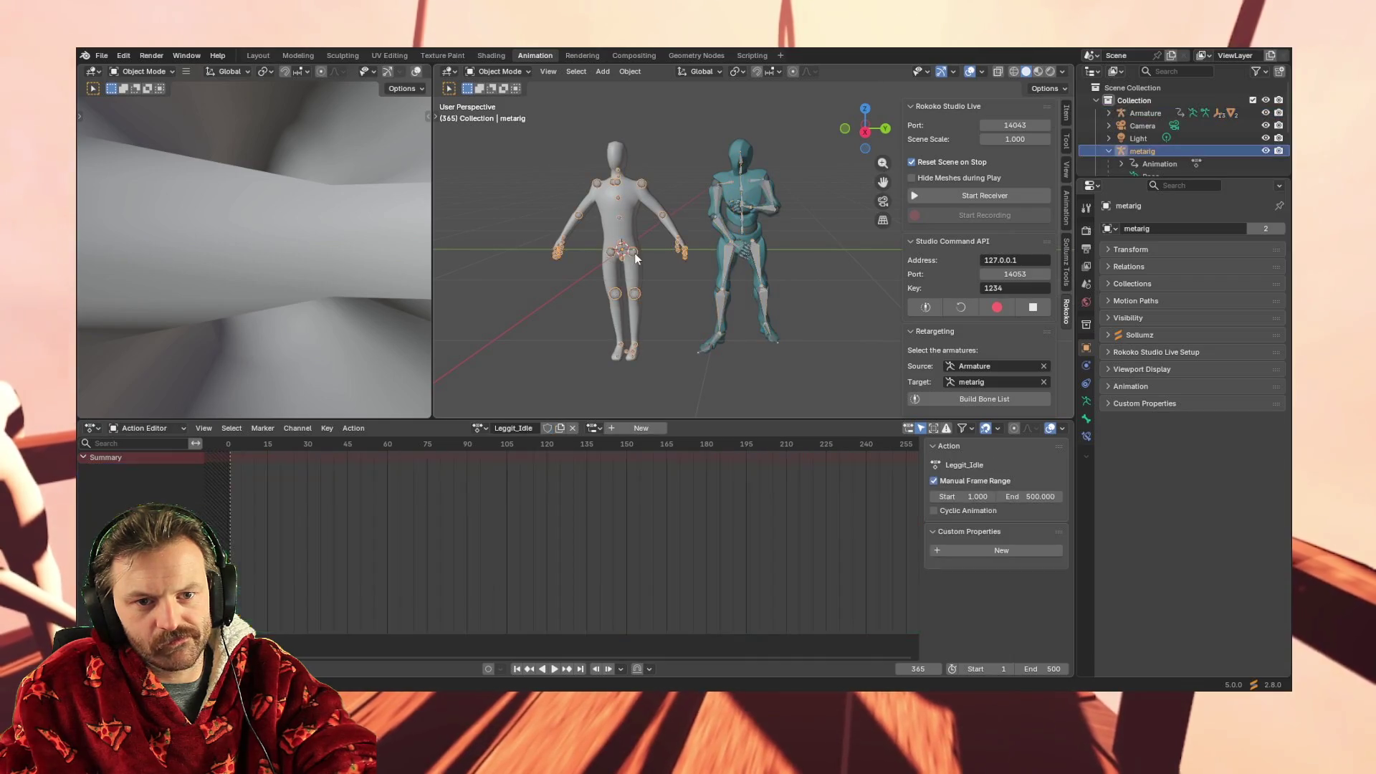
key(ctrl+v)
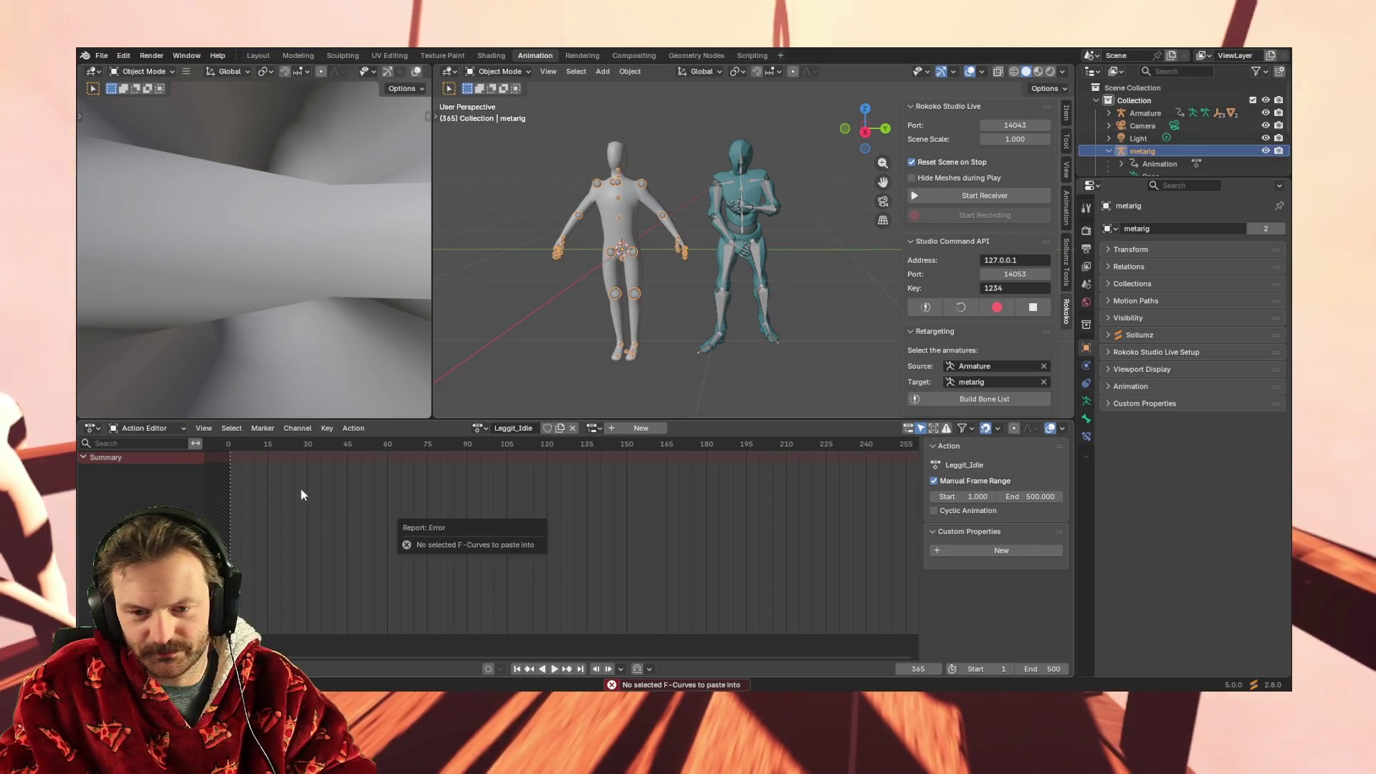
click(934, 445)
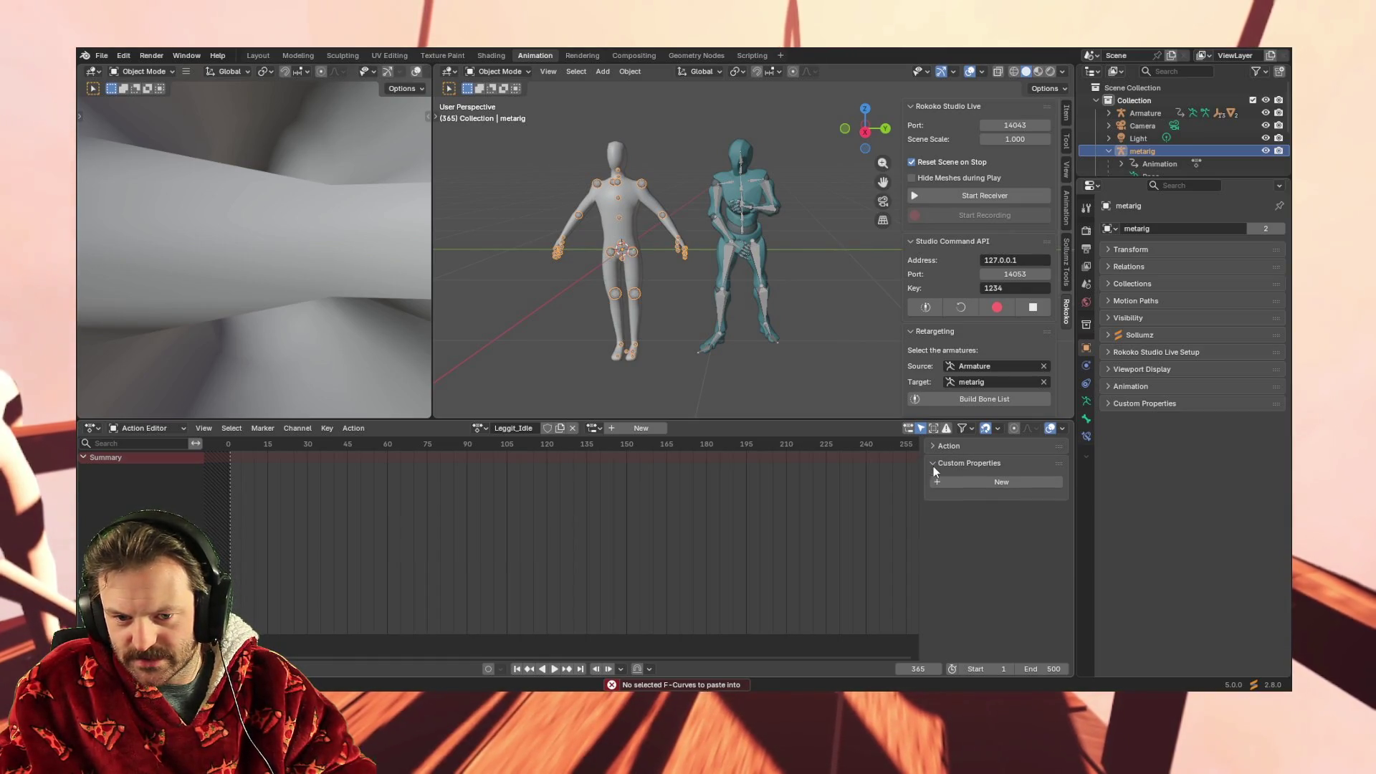
click(978, 480)
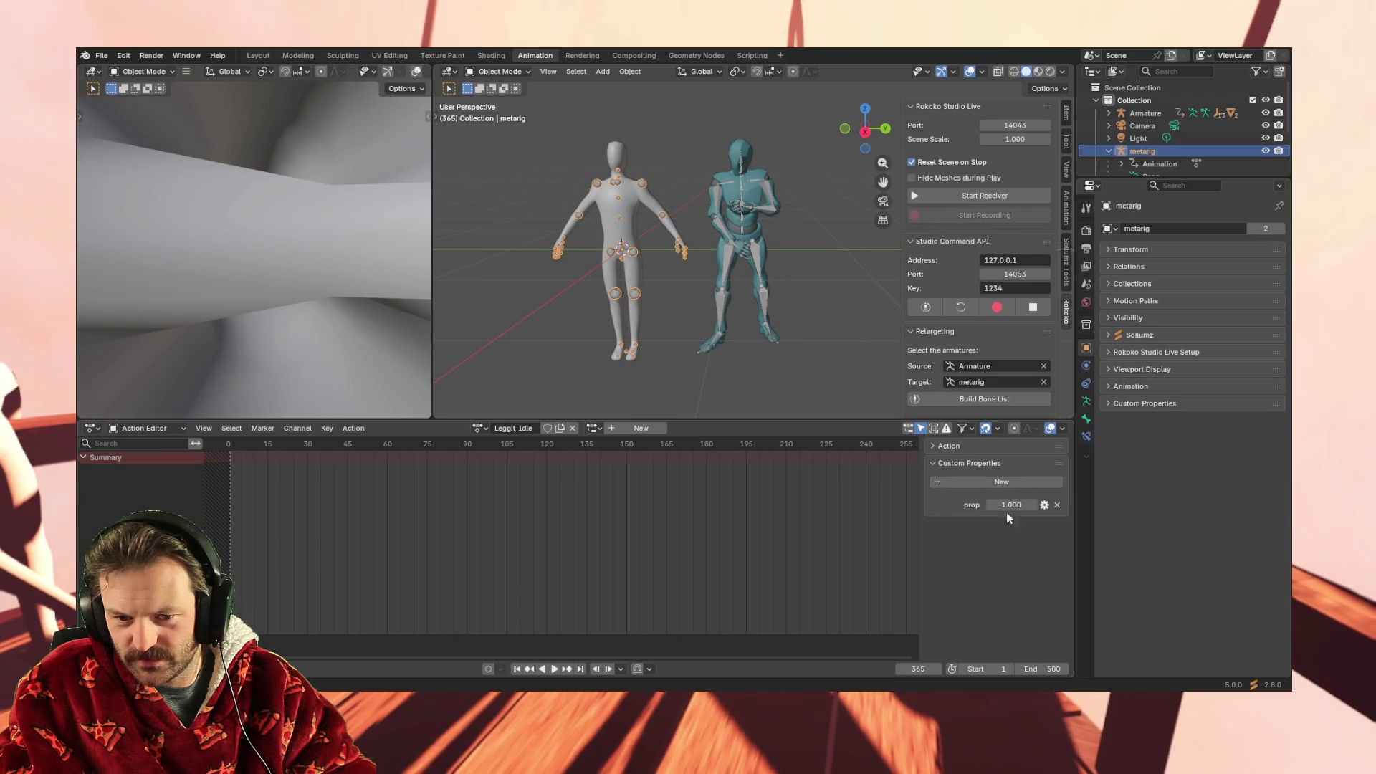
click(1058, 504)
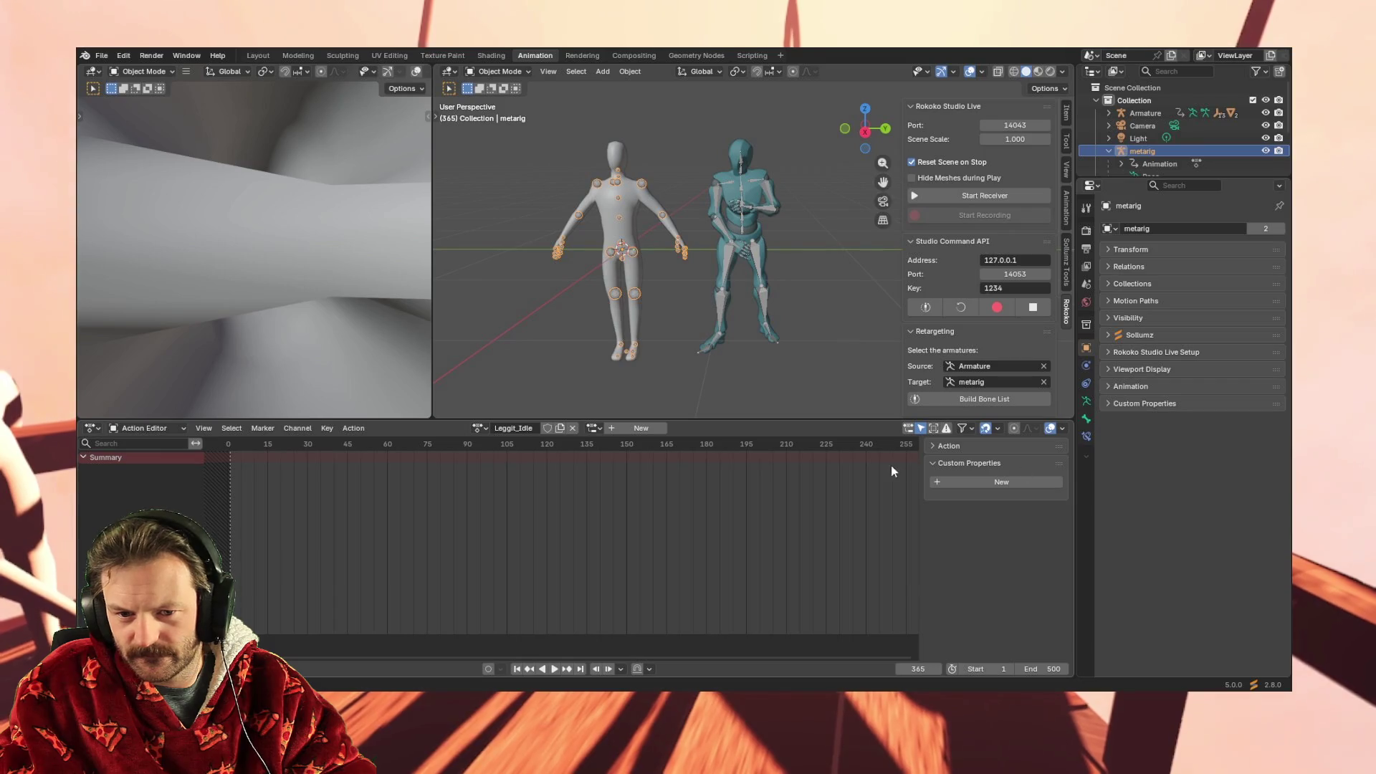
click(931, 445)
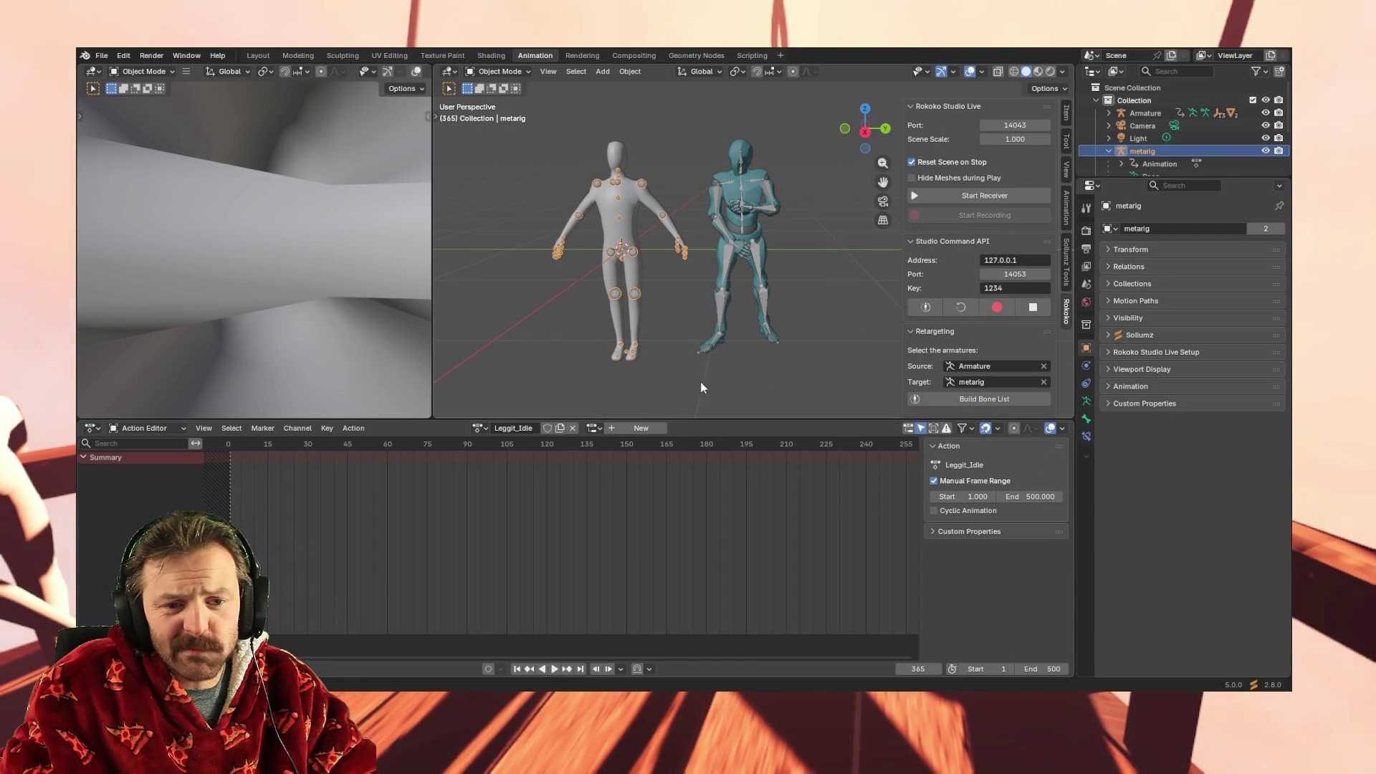
click(631, 428)
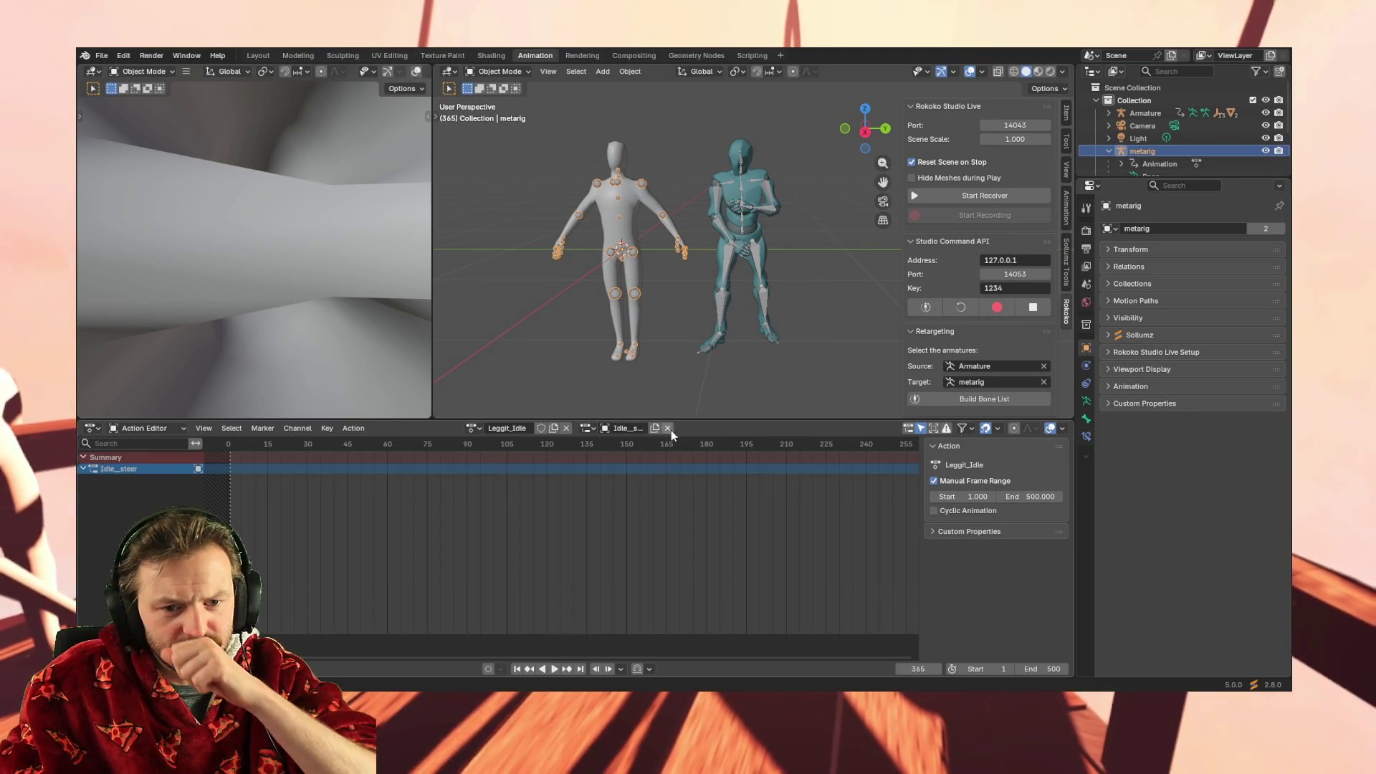
Review the Leggit_Idle slot list, select the Idle_steer channel, and open its channel options
click(584, 428)
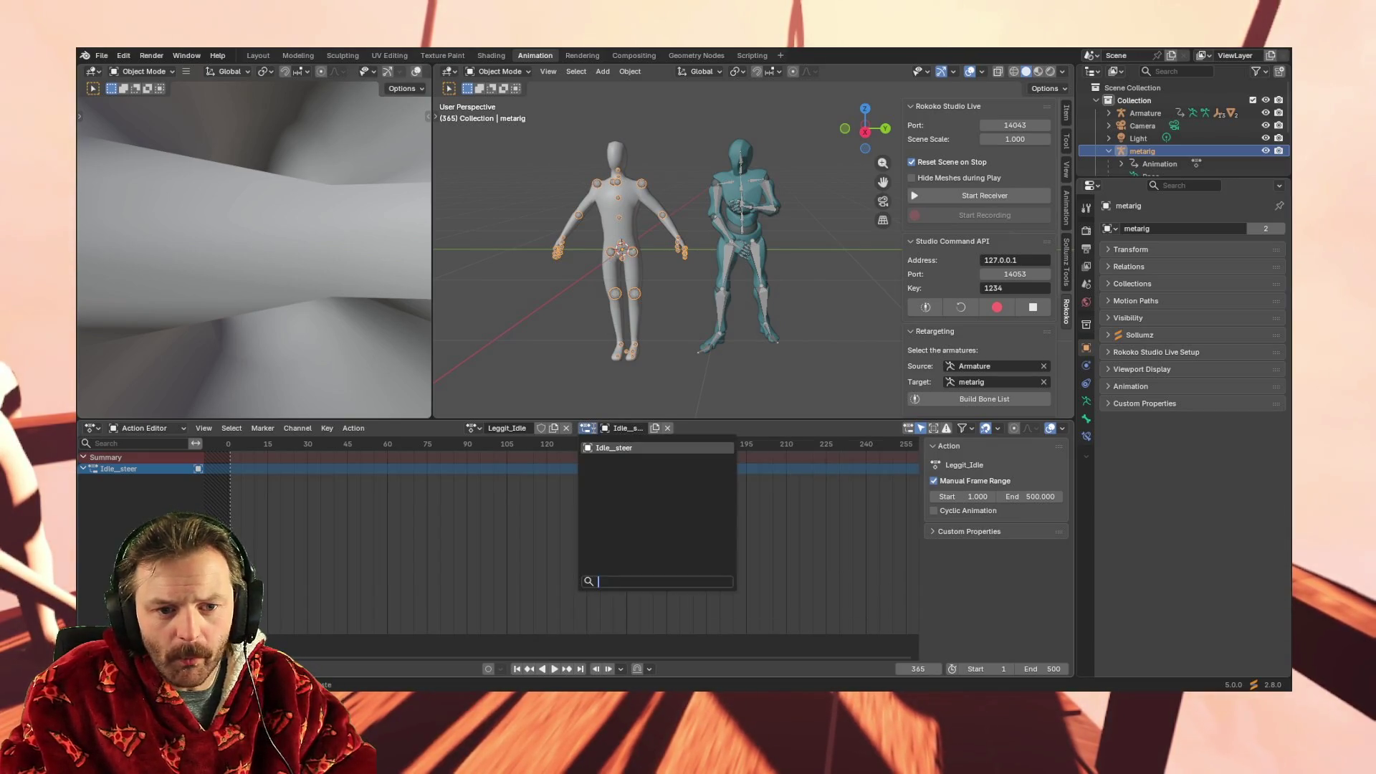
key(Escape)
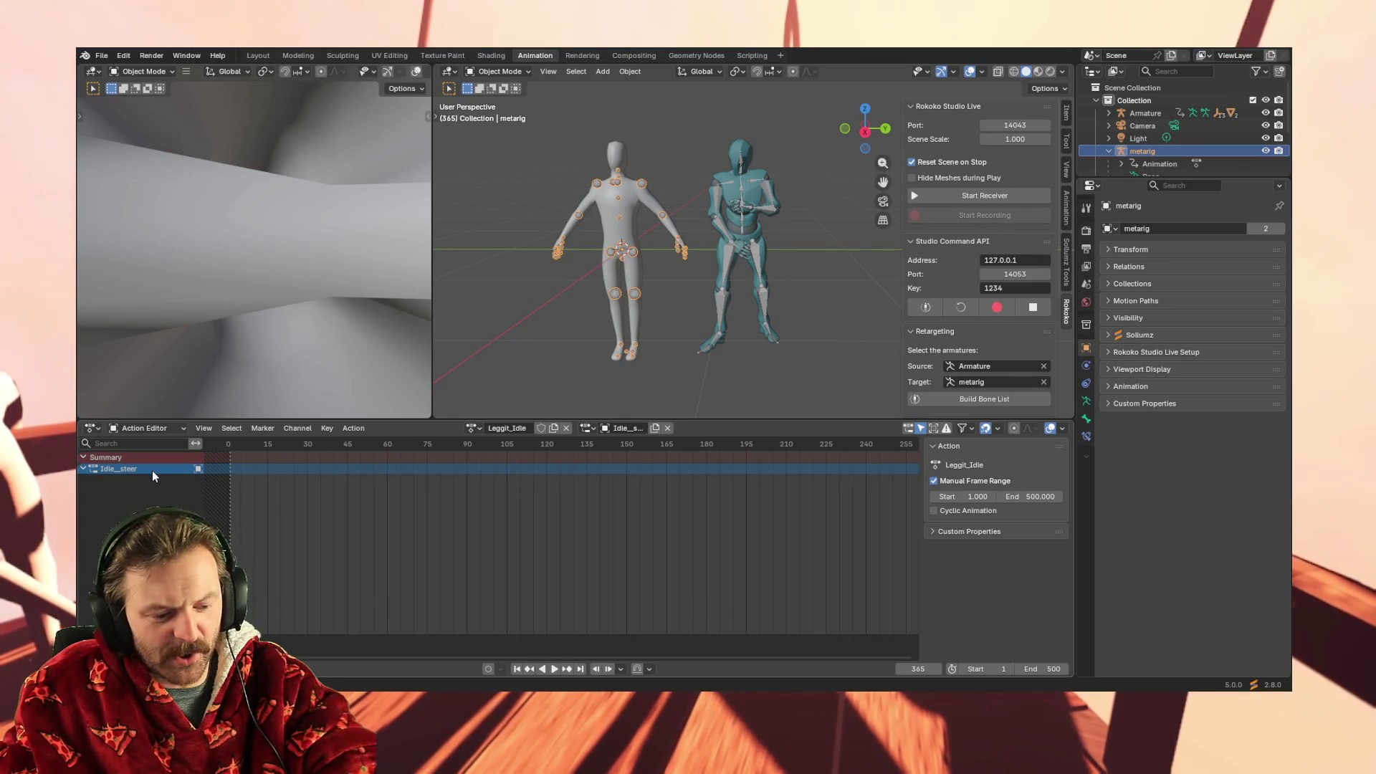
click(178, 469)
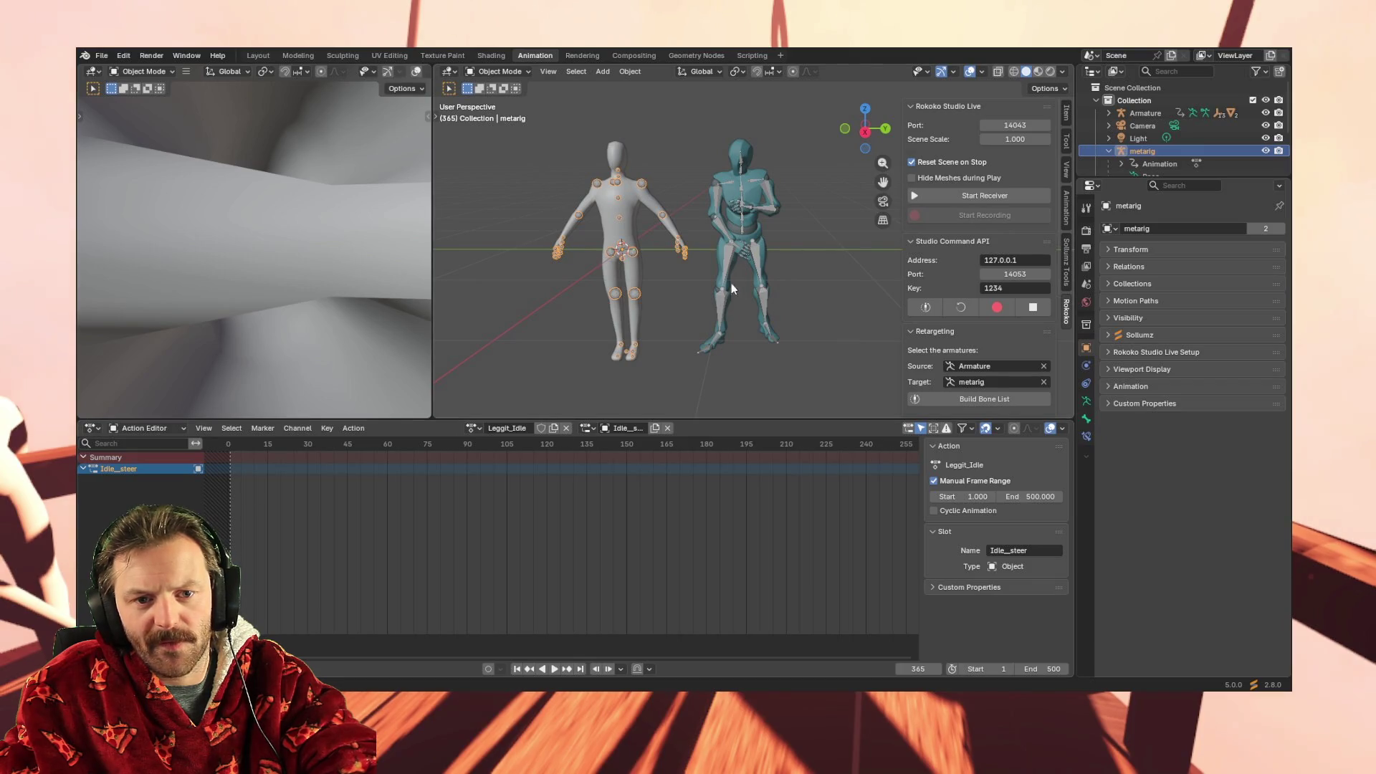
click(723, 306)
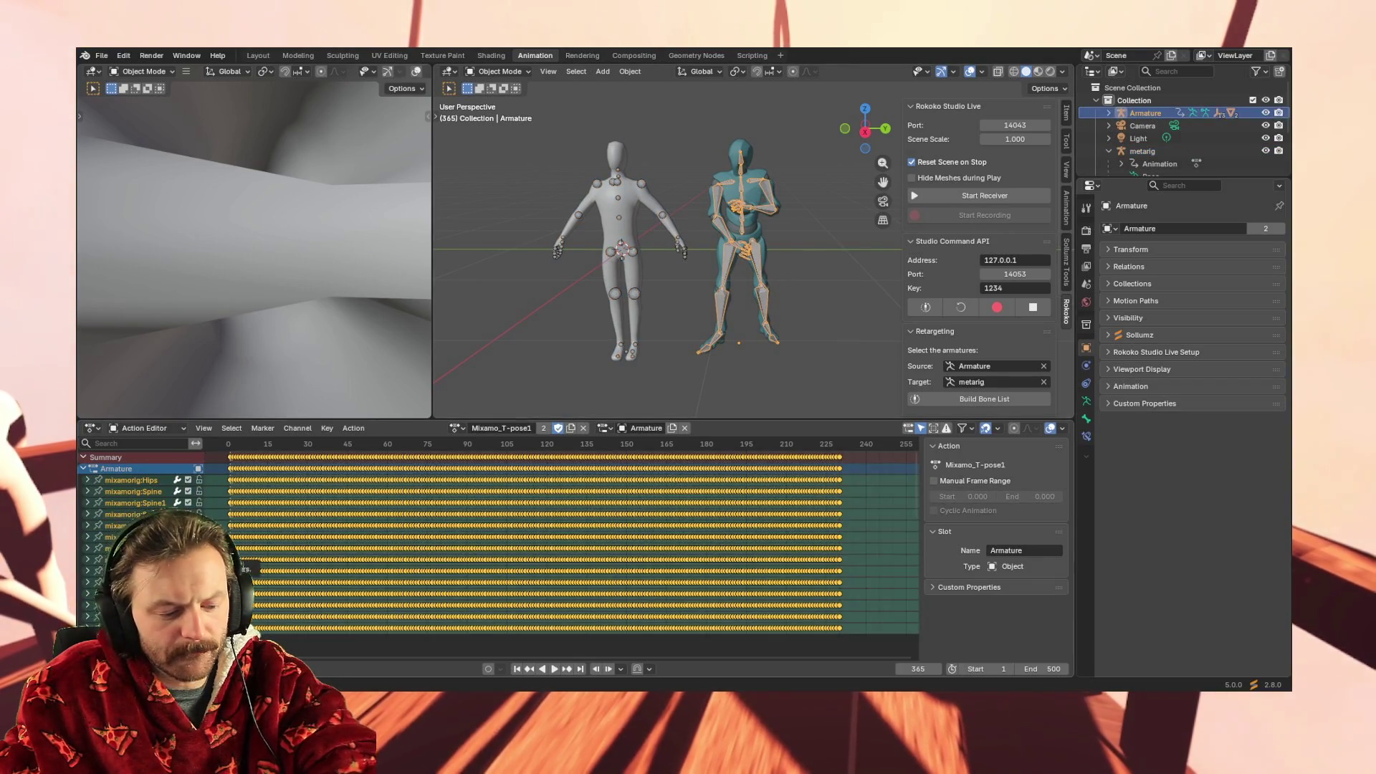
click(632, 290)
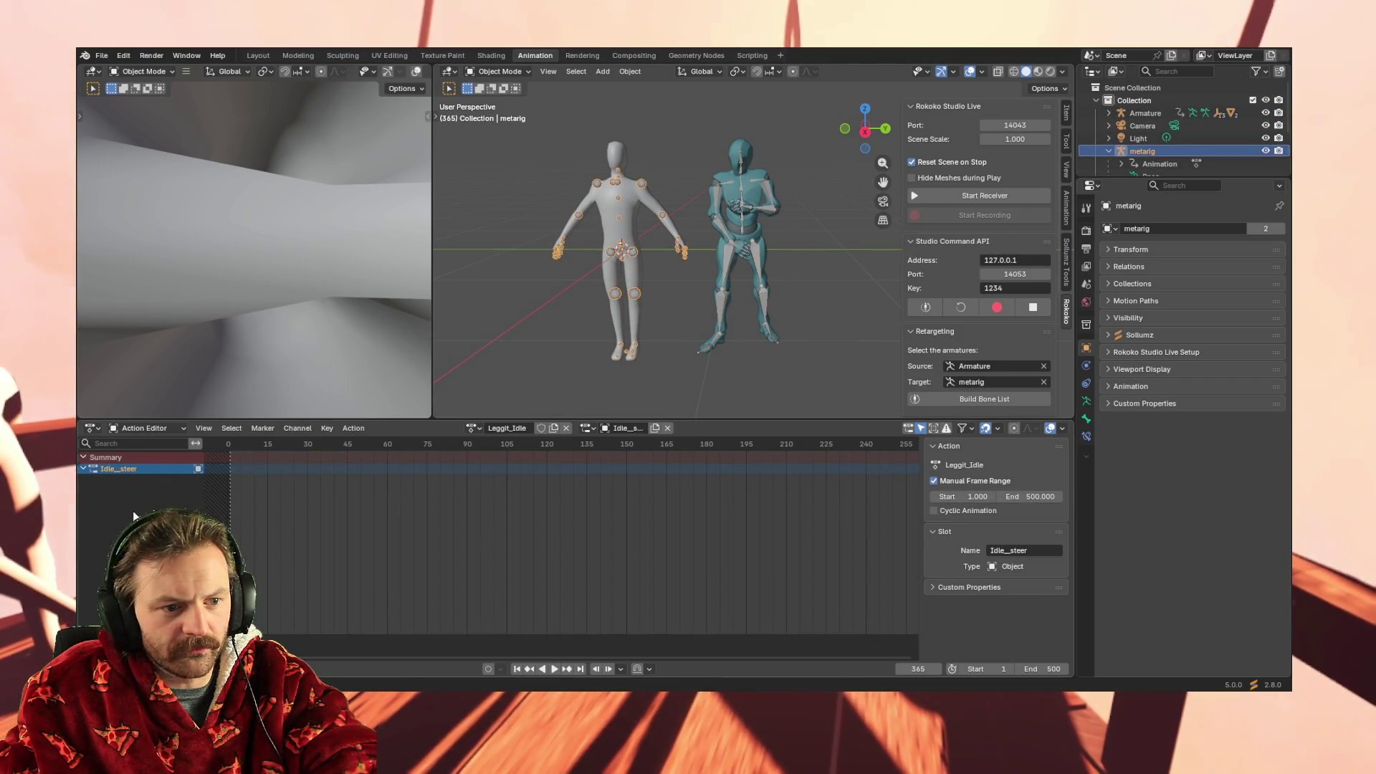
right_click(150, 469)
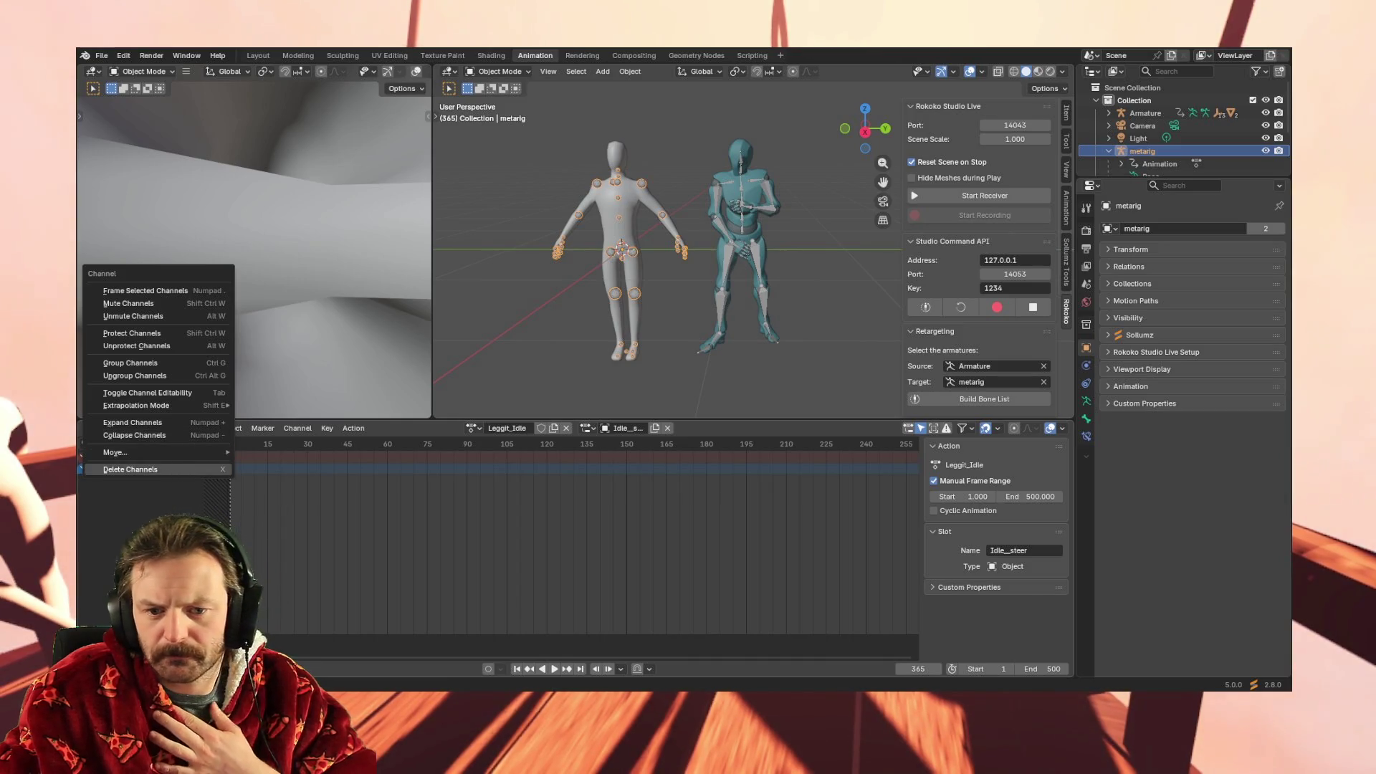
click(152, 470)
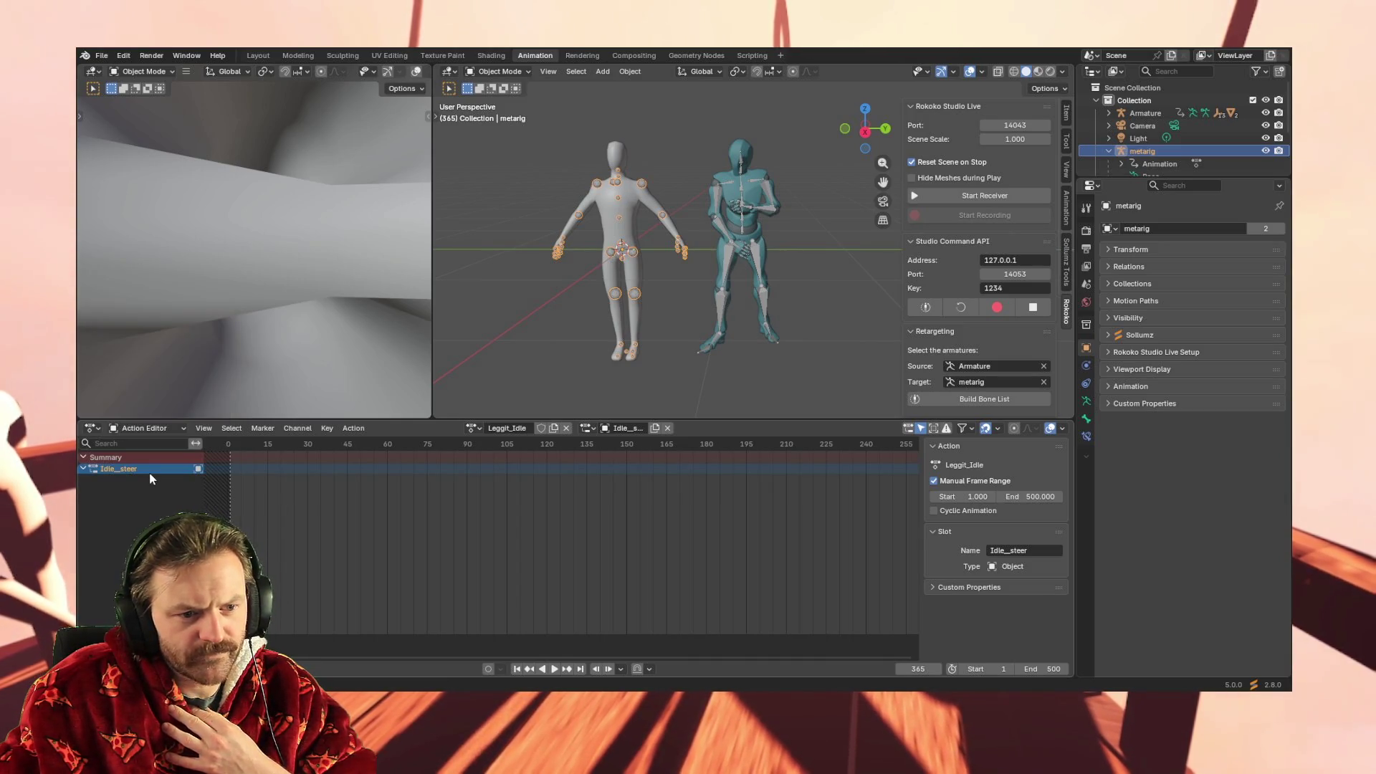
right_click(144, 492)
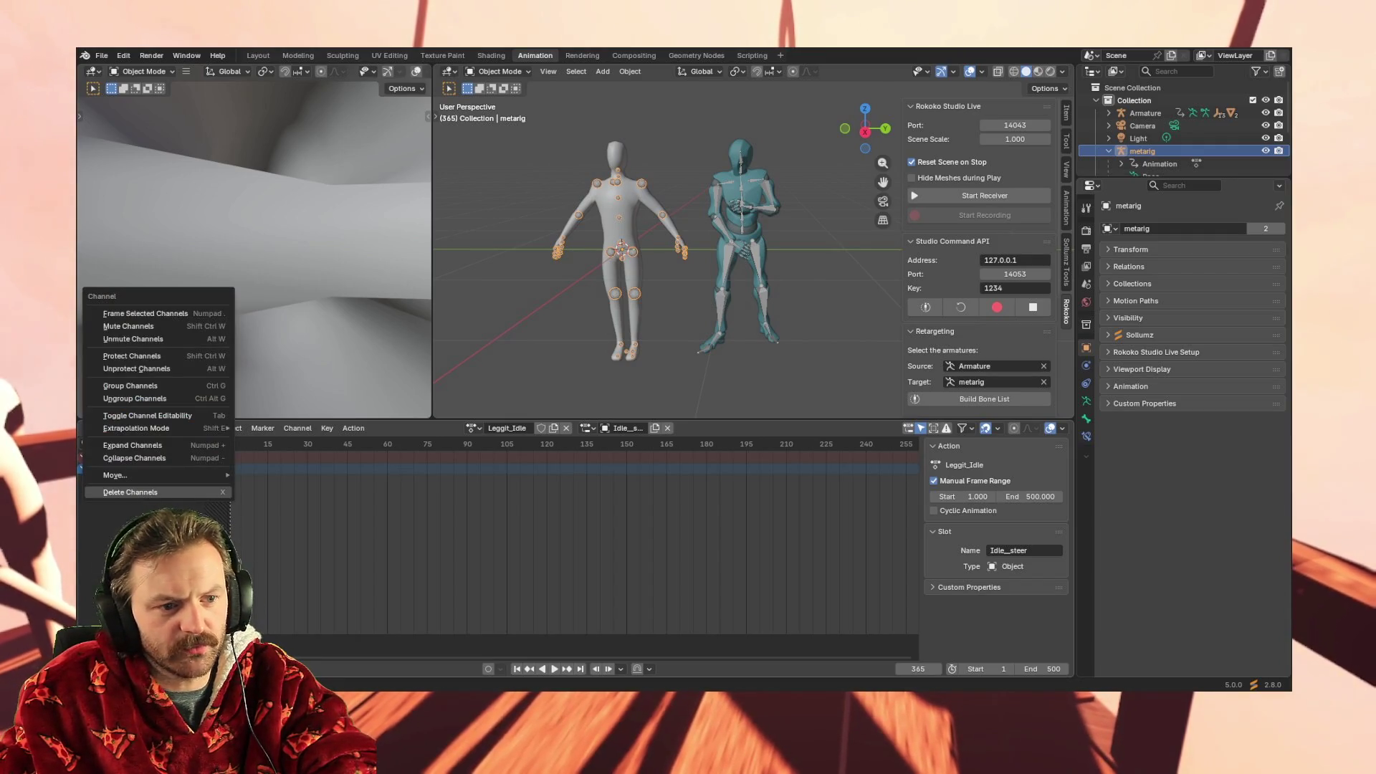
click(127, 494)
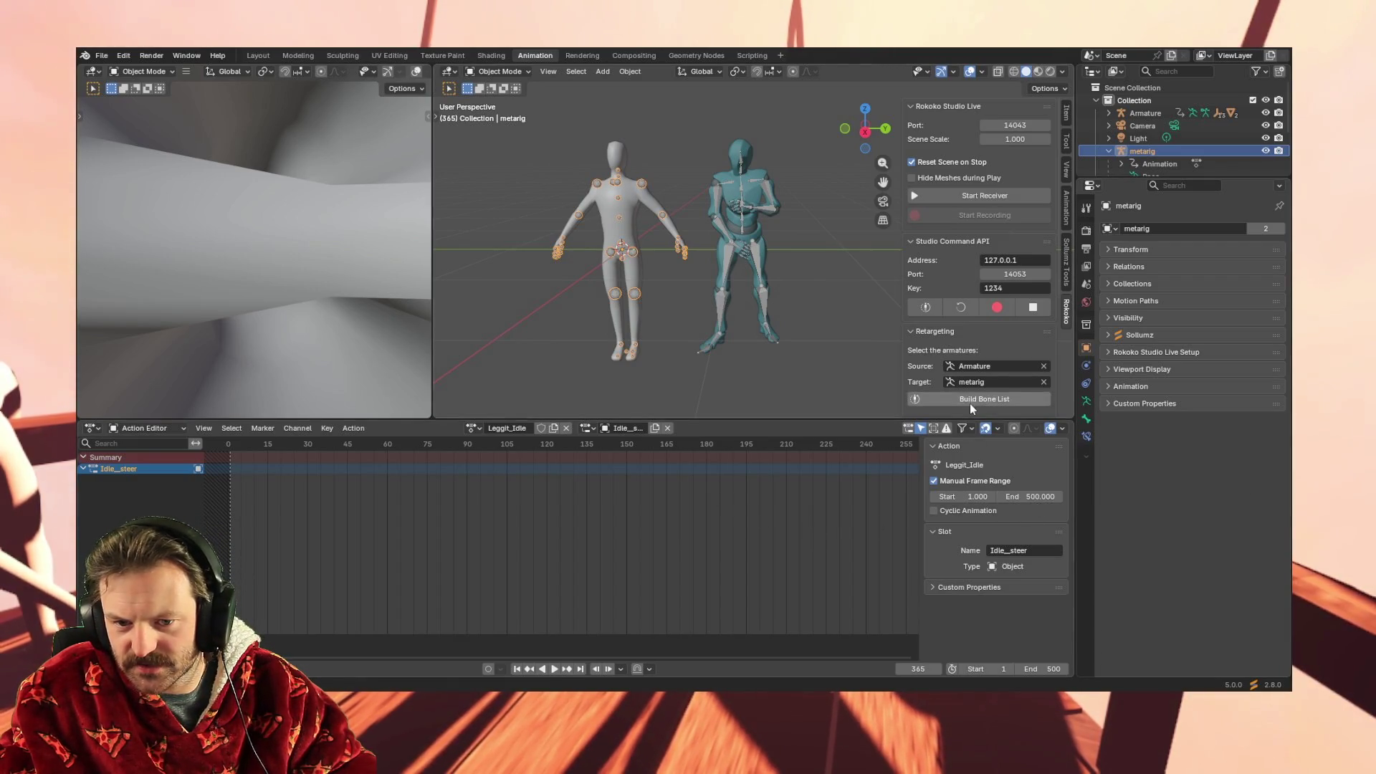
click(586, 428)
click(589, 429)
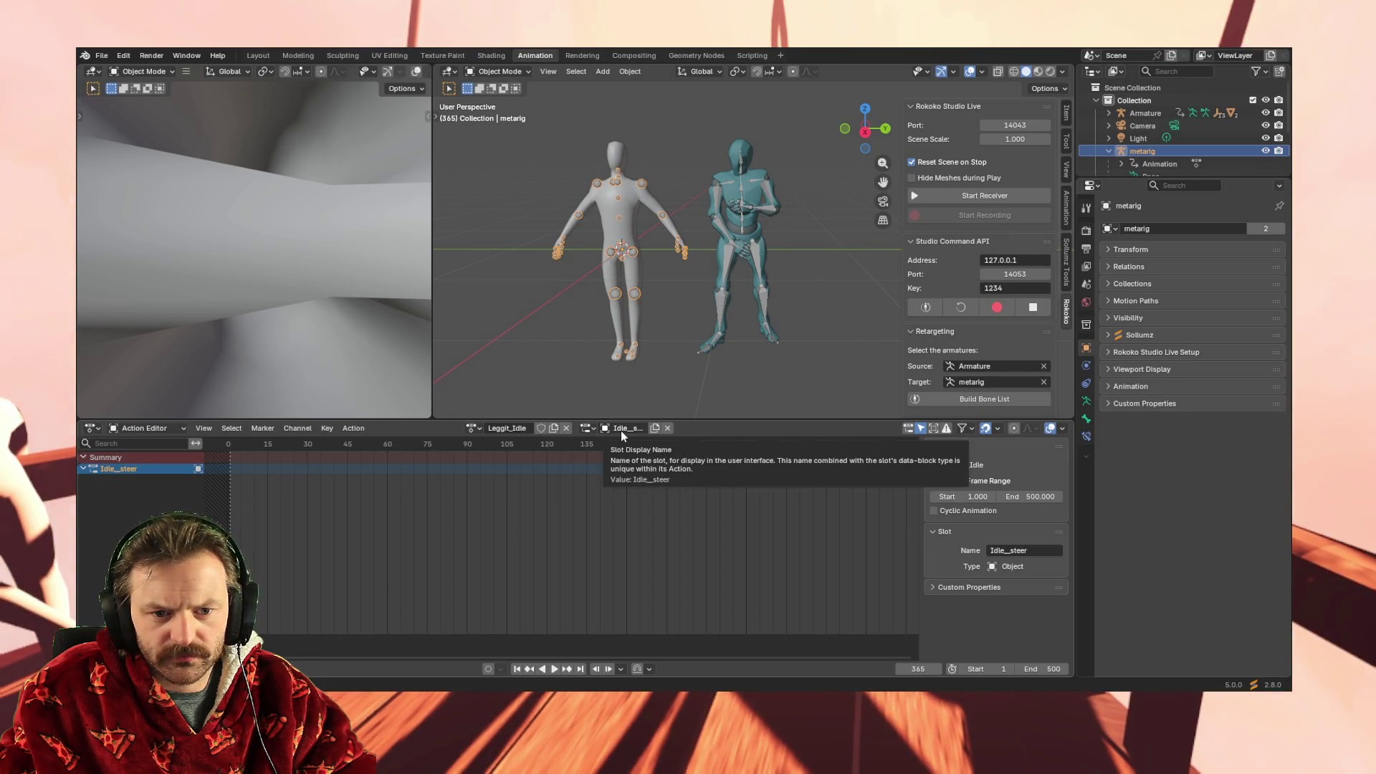
click(622, 428)
key(Escape)
click(165, 428)
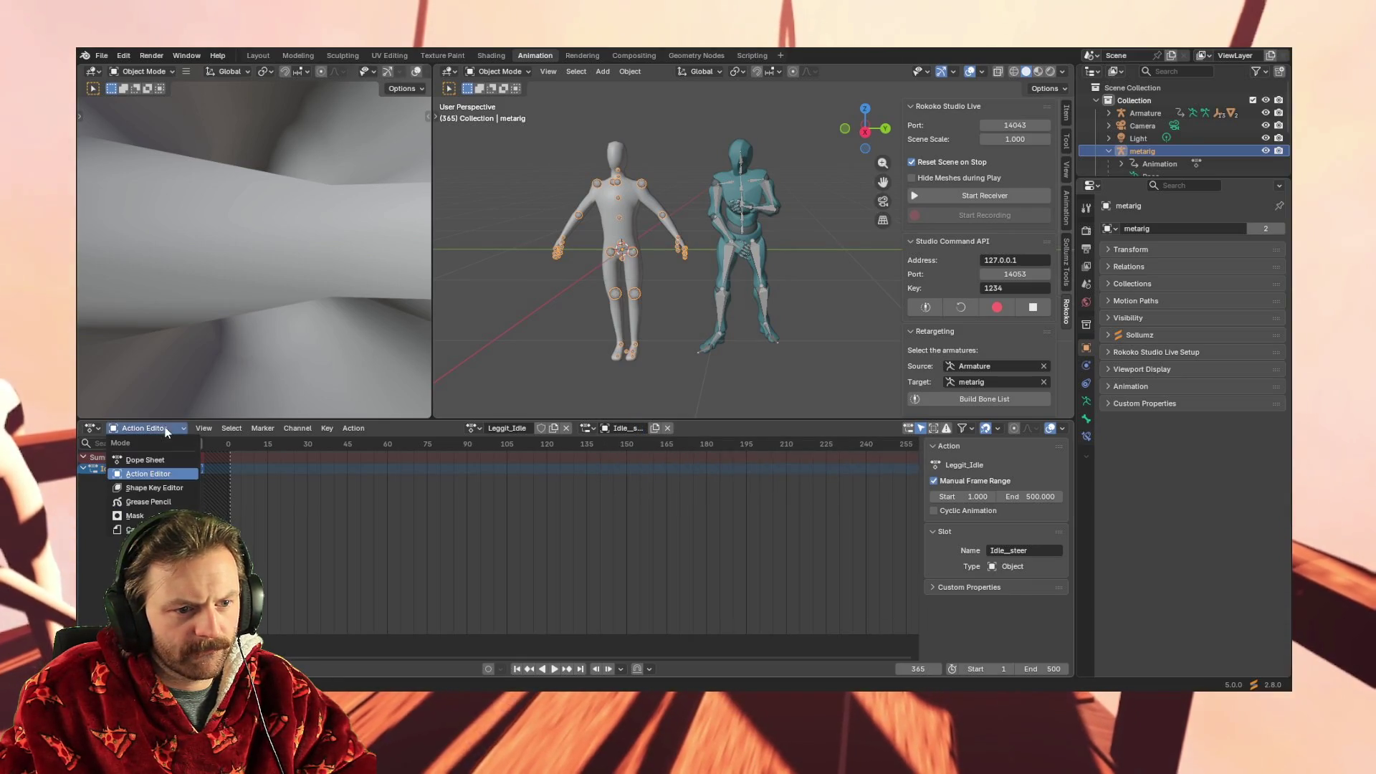
Change the editor mode dropdown from Action Editor to Dope Sheet
click(162, 461)
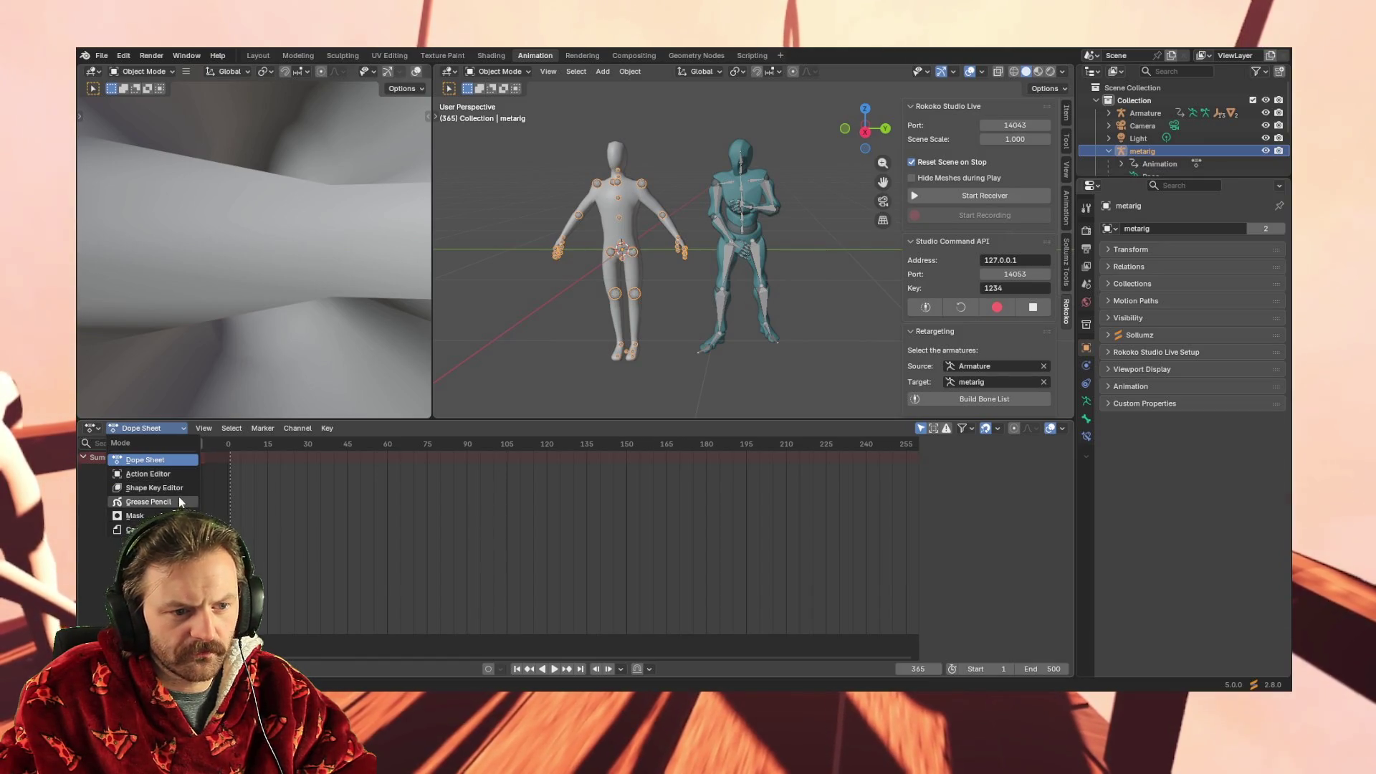
click(166, 473)
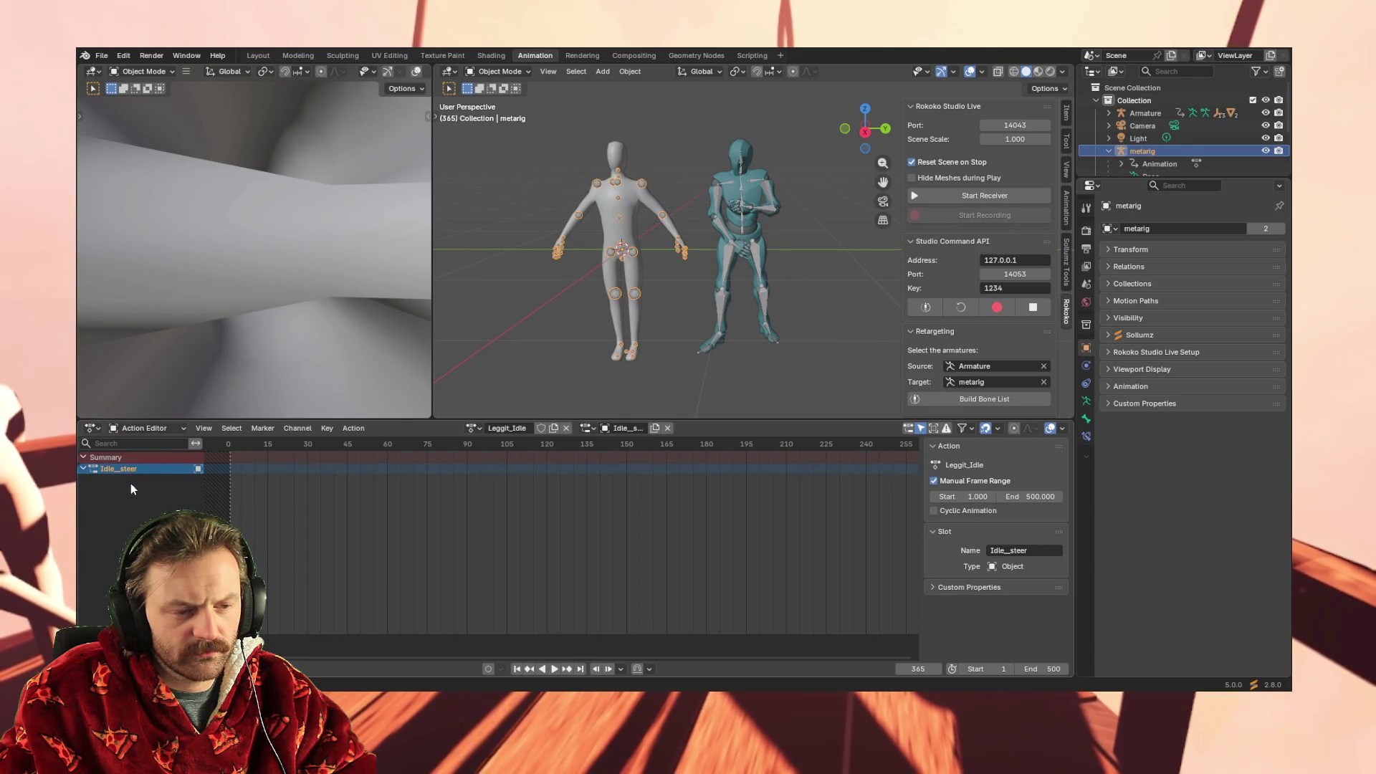
click(92, 430)
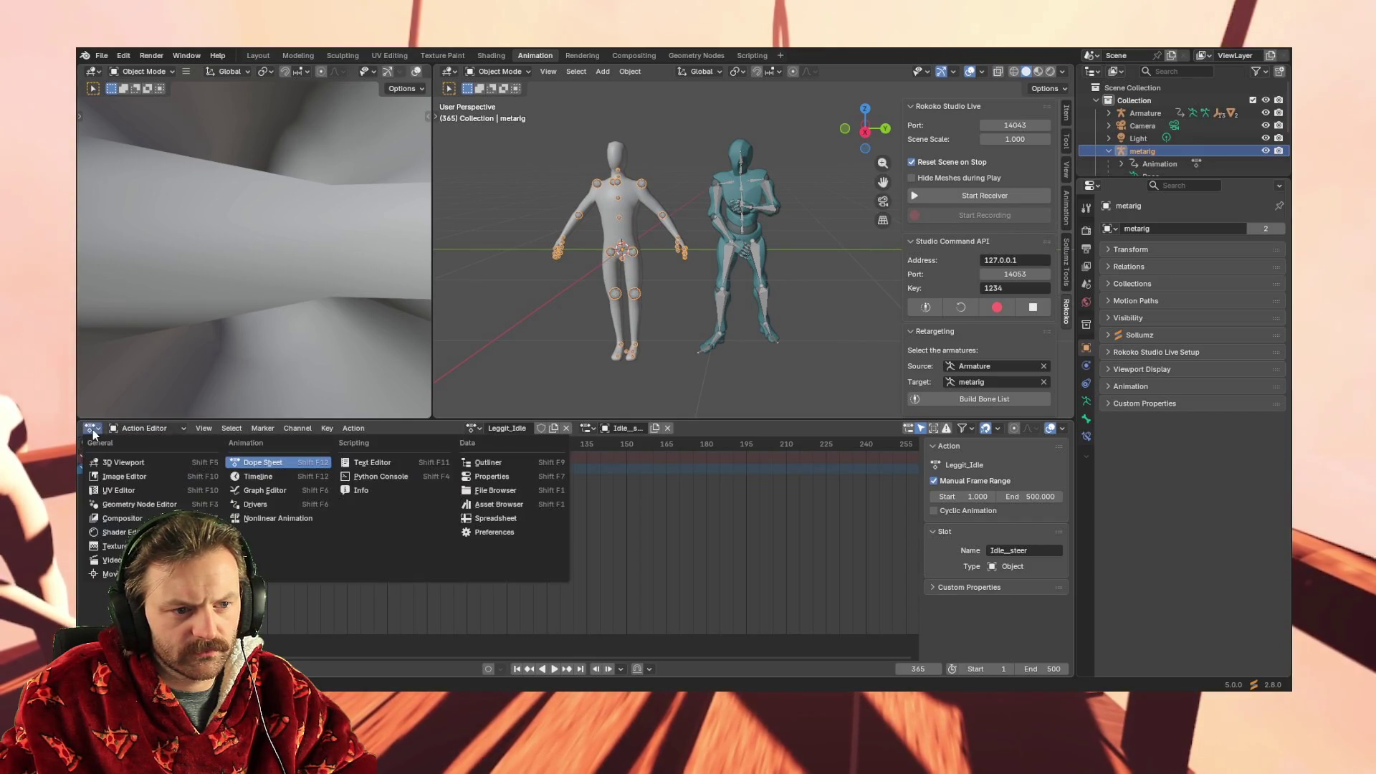
key(Escape)
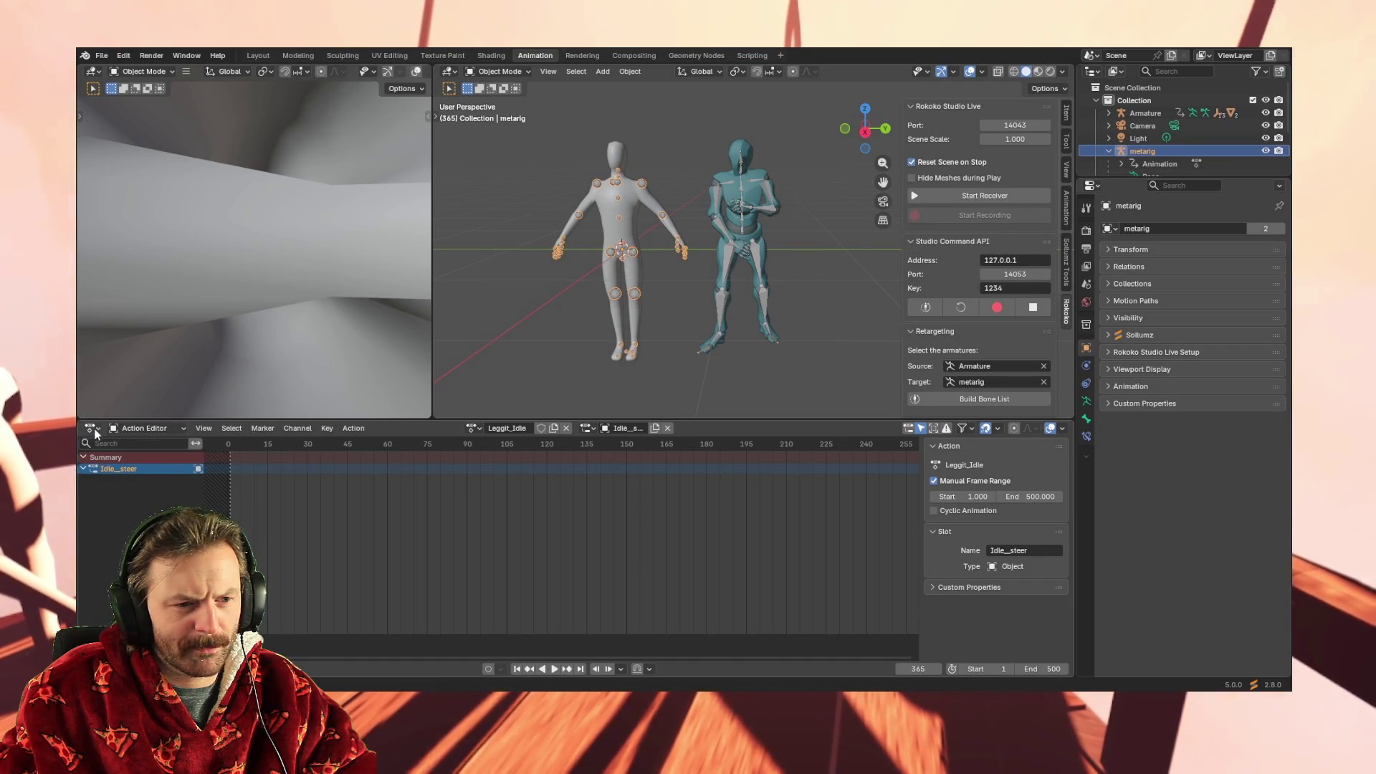
click(135, 429)
click(135, 457)
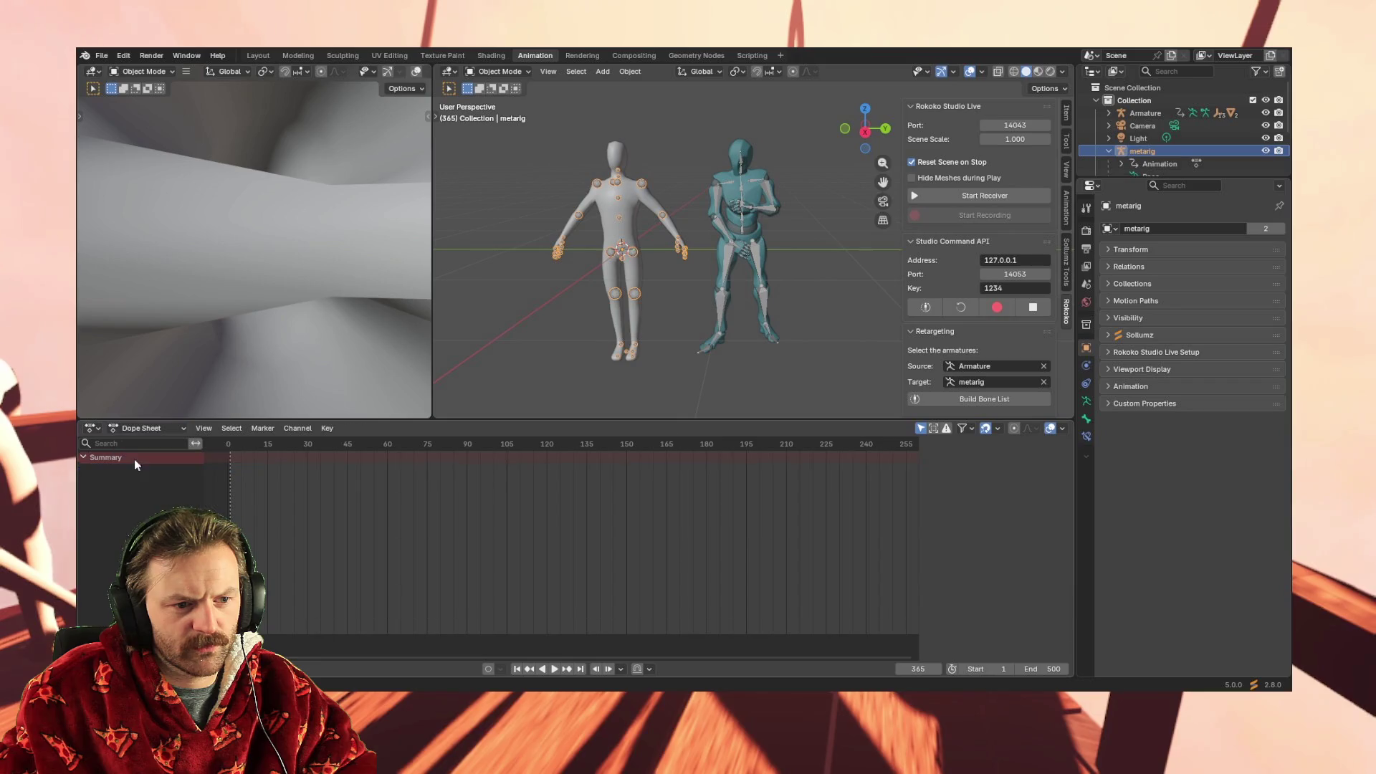
Show the Armature's keyframes in the Dope Sheet and expand Mixamo_T-pose1 into bone channels
click(729, 268)
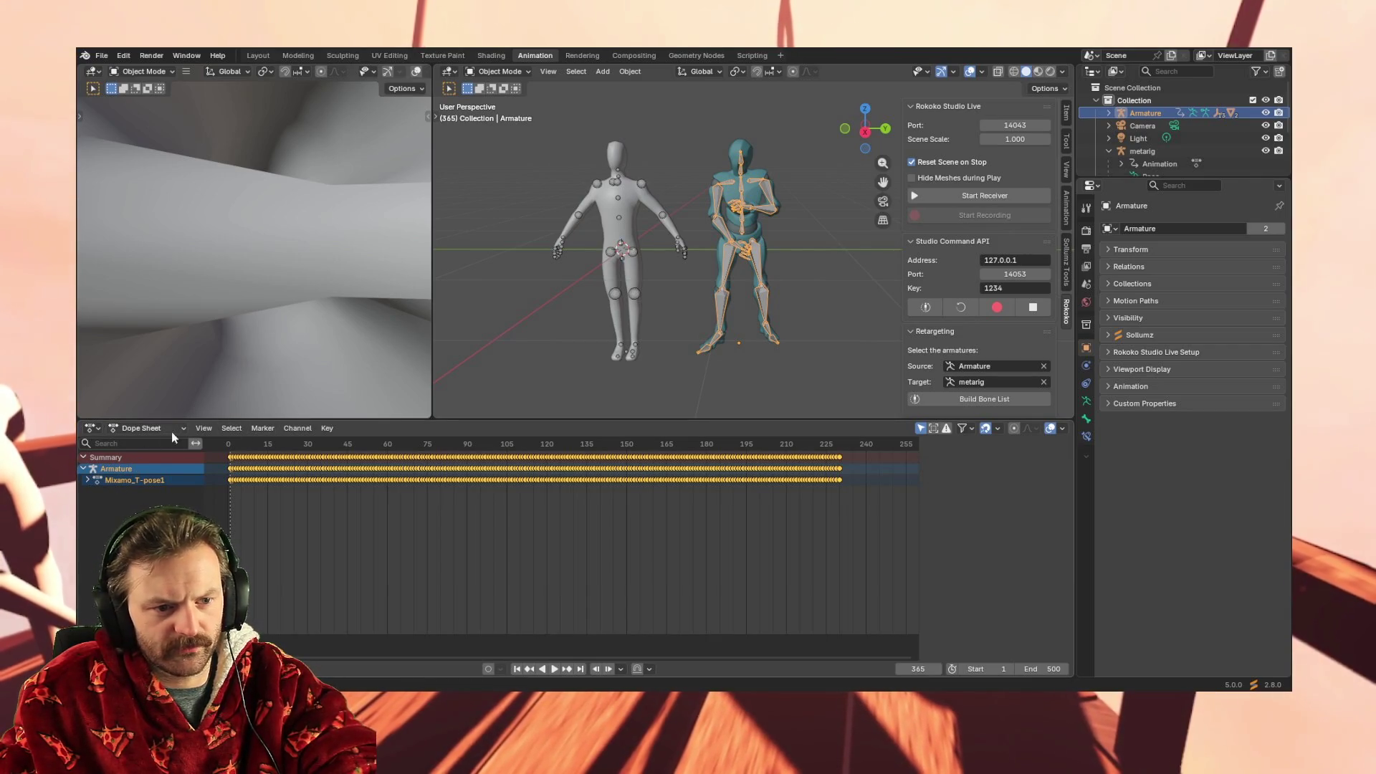
click(631, 252)
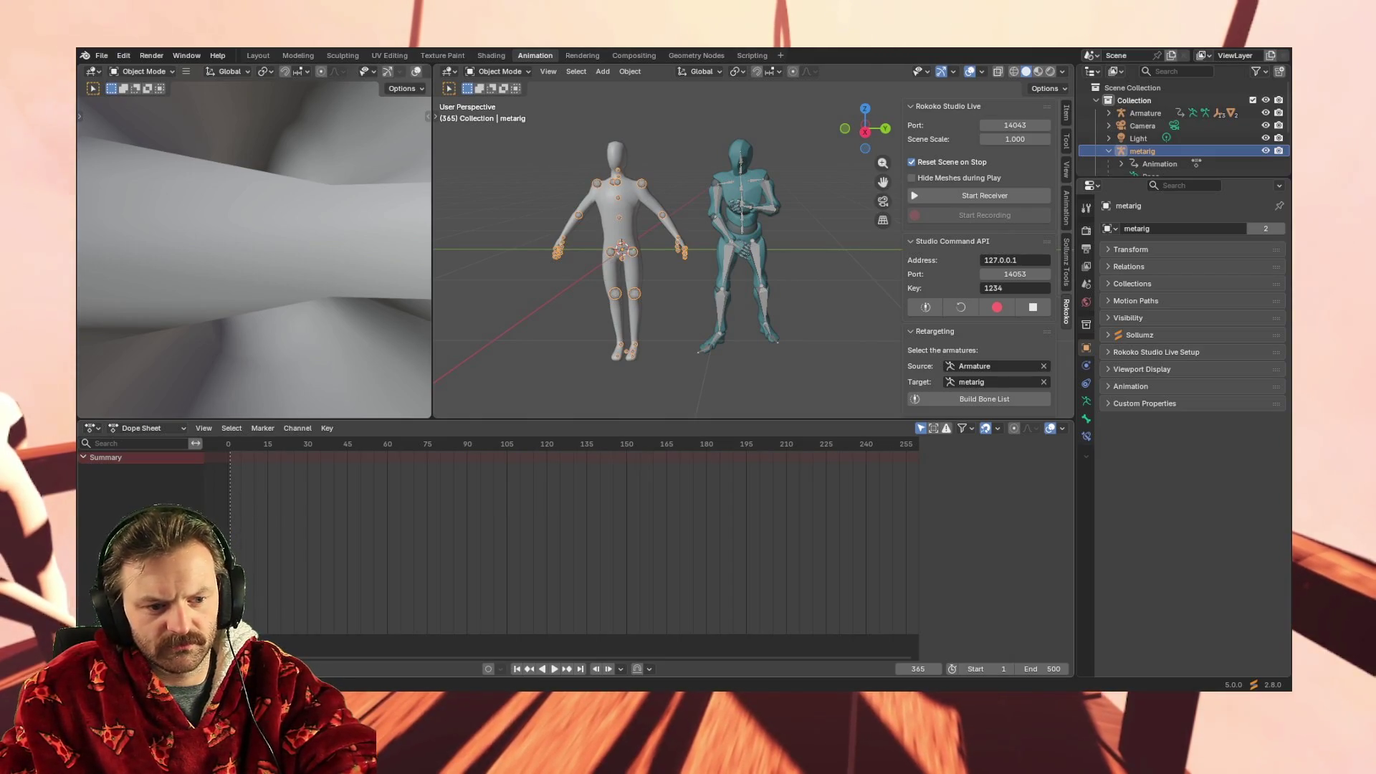
click(729, 260)
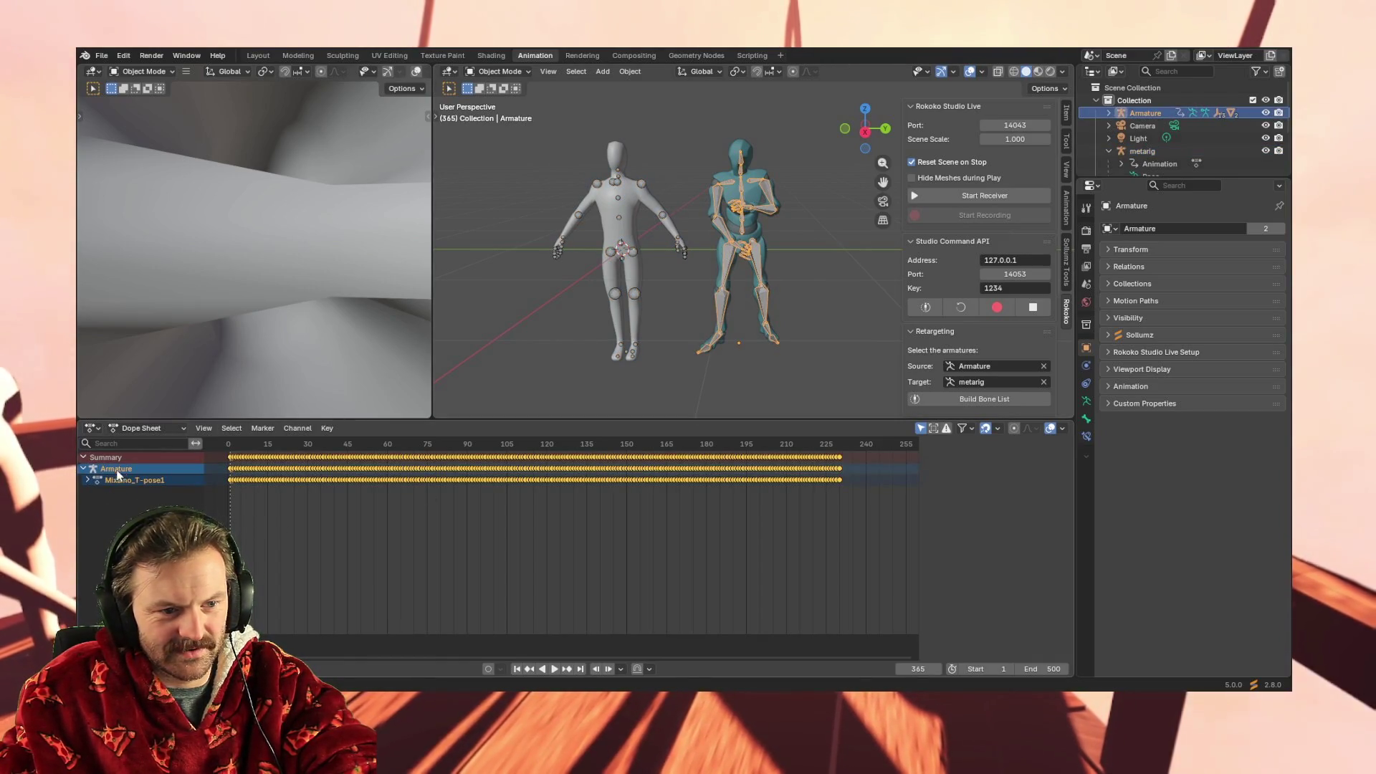
click(88, 479)
Select all the Armature's animation channels with A, then make the metarig active
scroll(108, 502, down, 15)
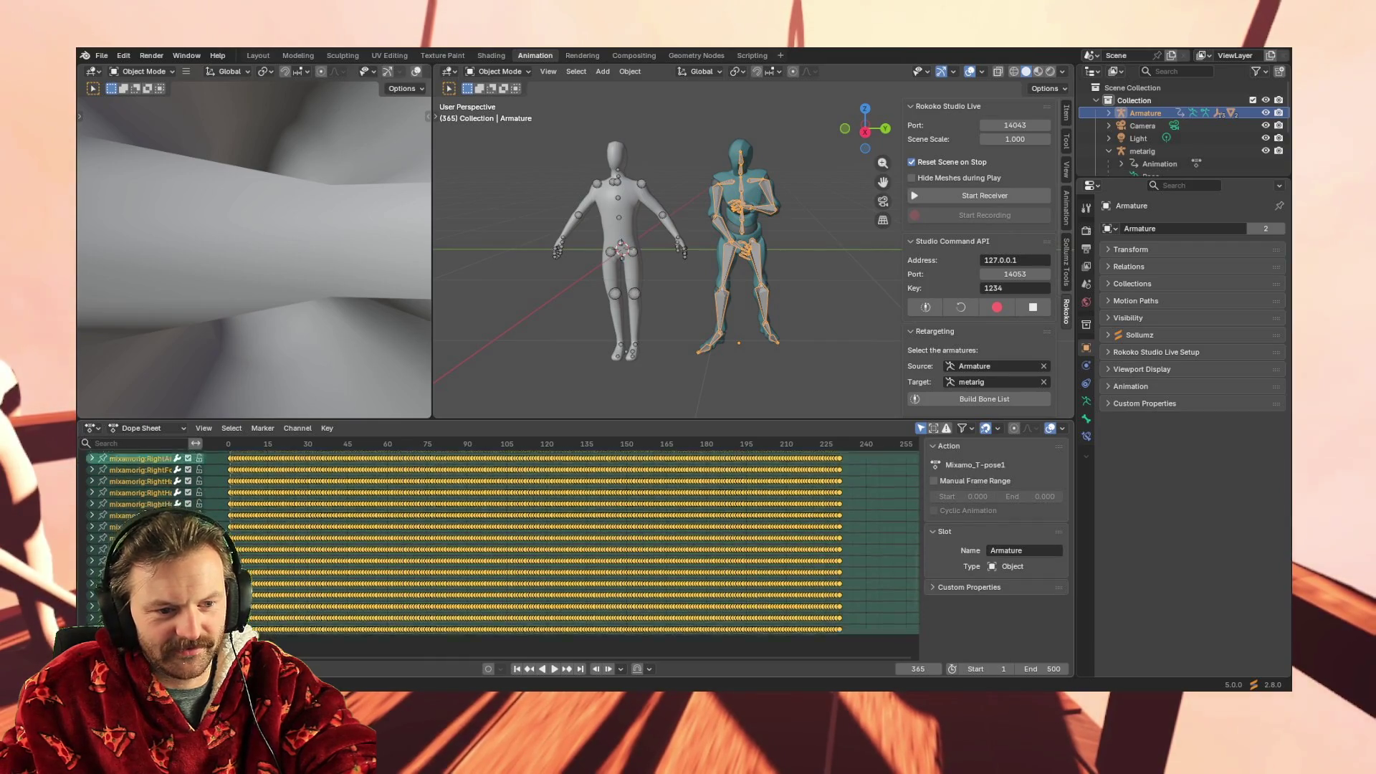
scroll(151, 480, up, 15)
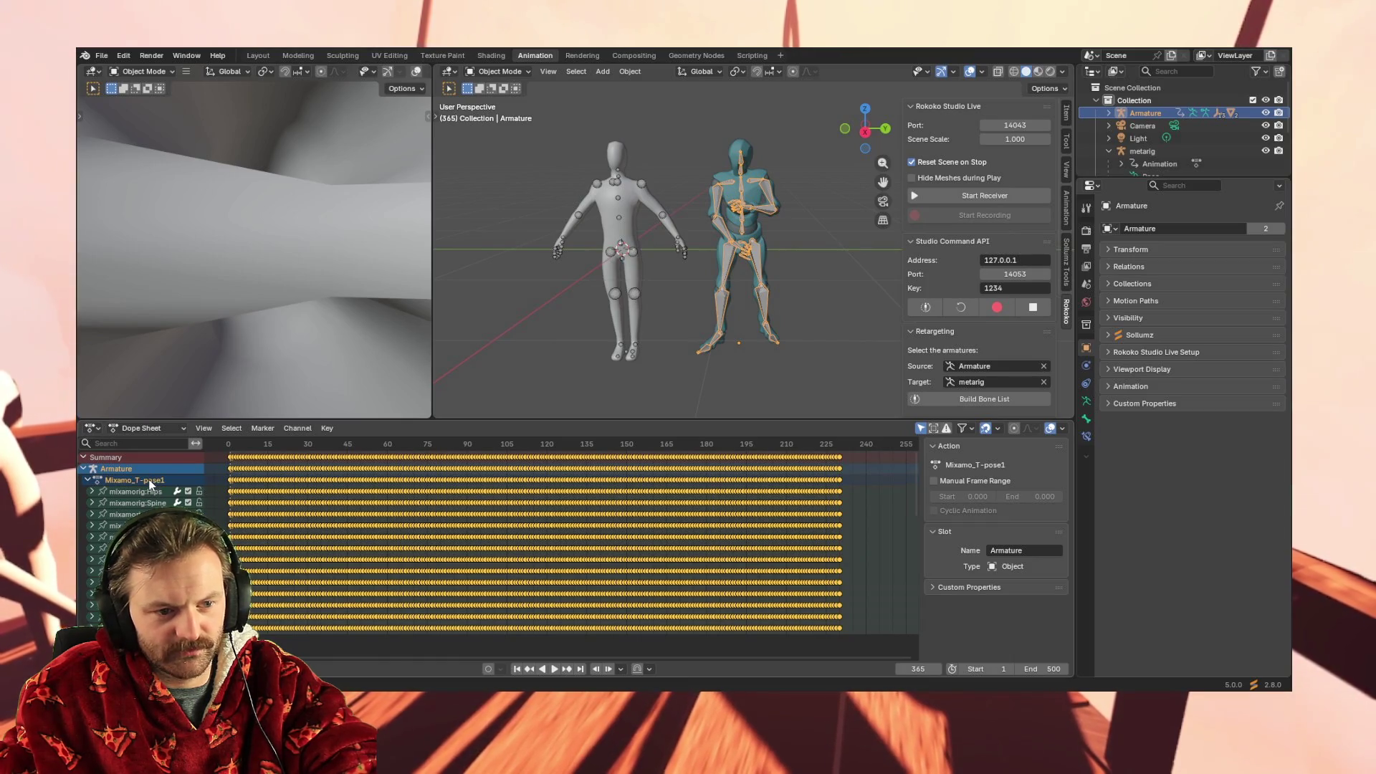
scroll(148, 500, down, 8)
scroll(147, 500, down, 5)
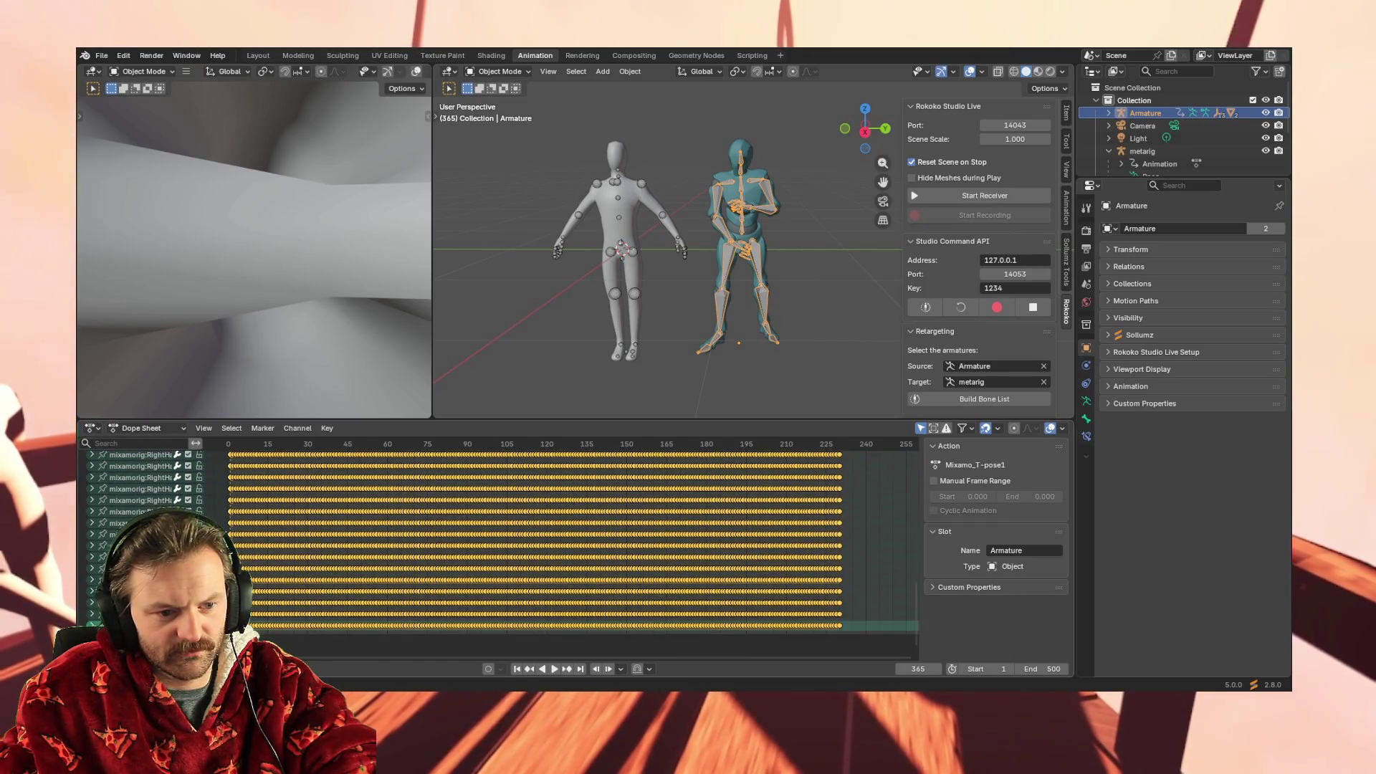
scroll(148, 501, up, 13)
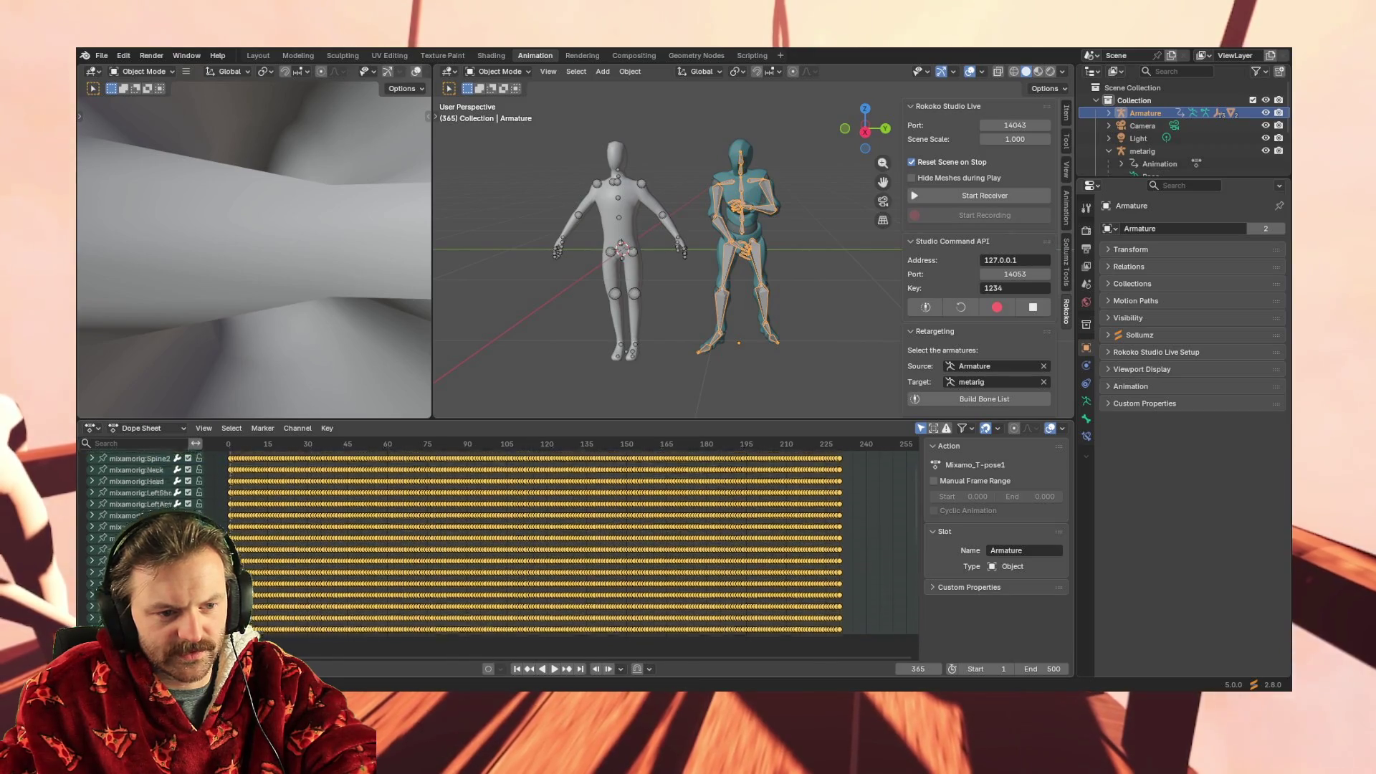
key(a)
scroll(149, 493, down, 13)
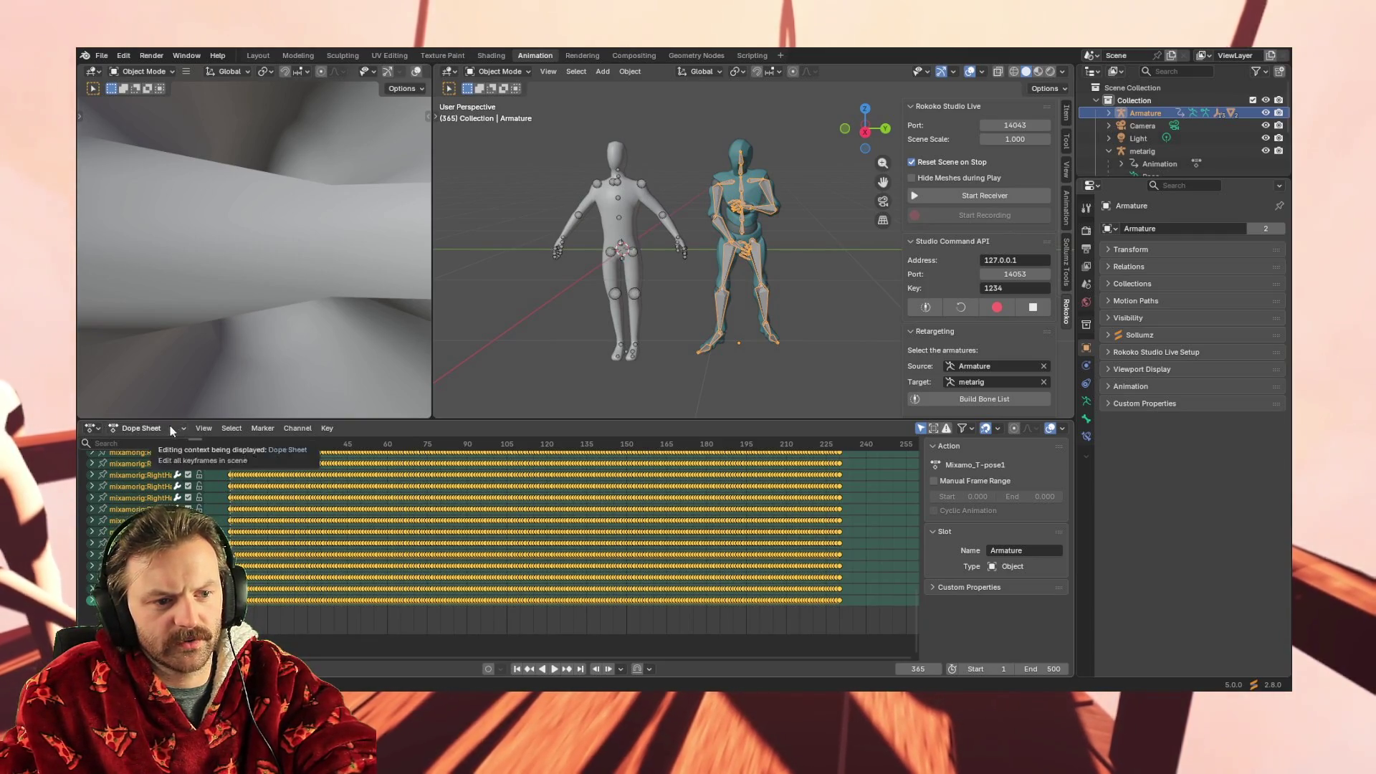
click(633, 252)
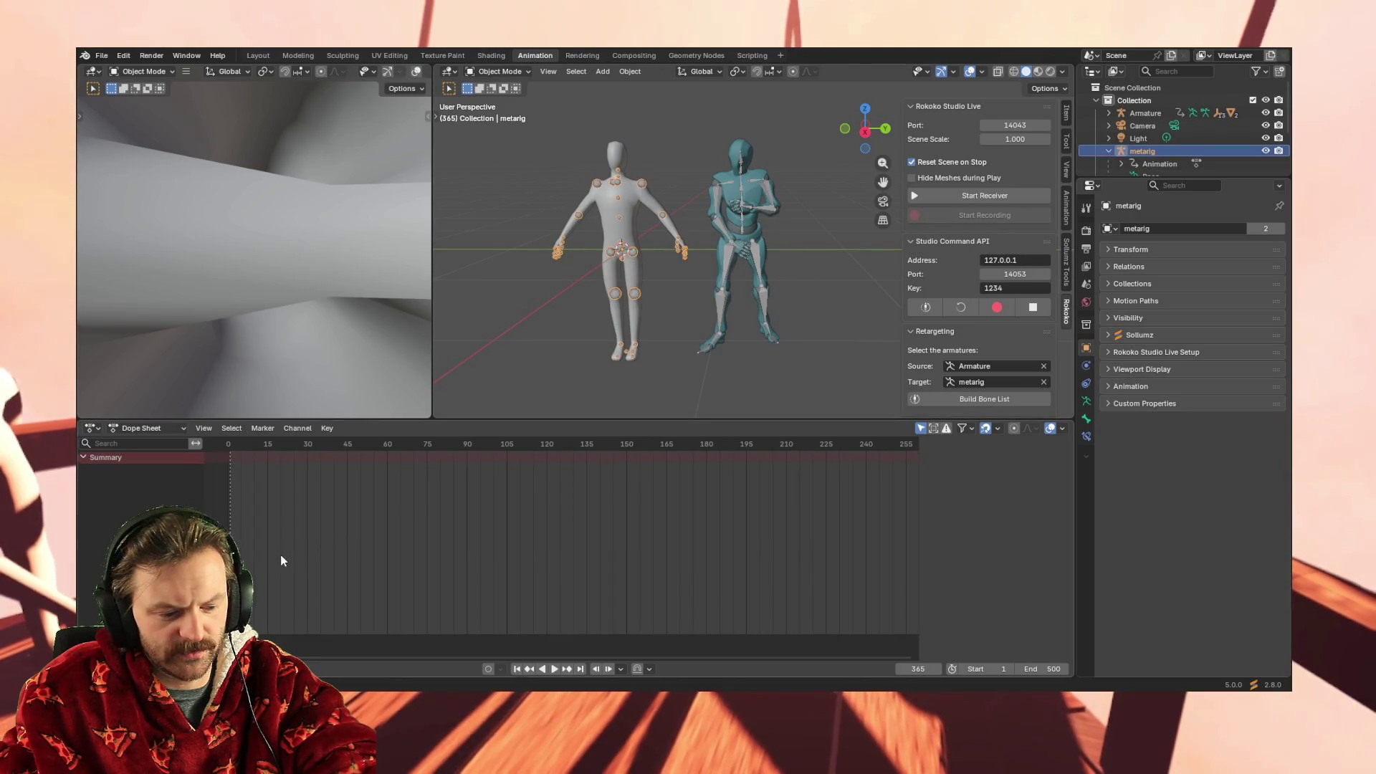
key(ctrl+v)
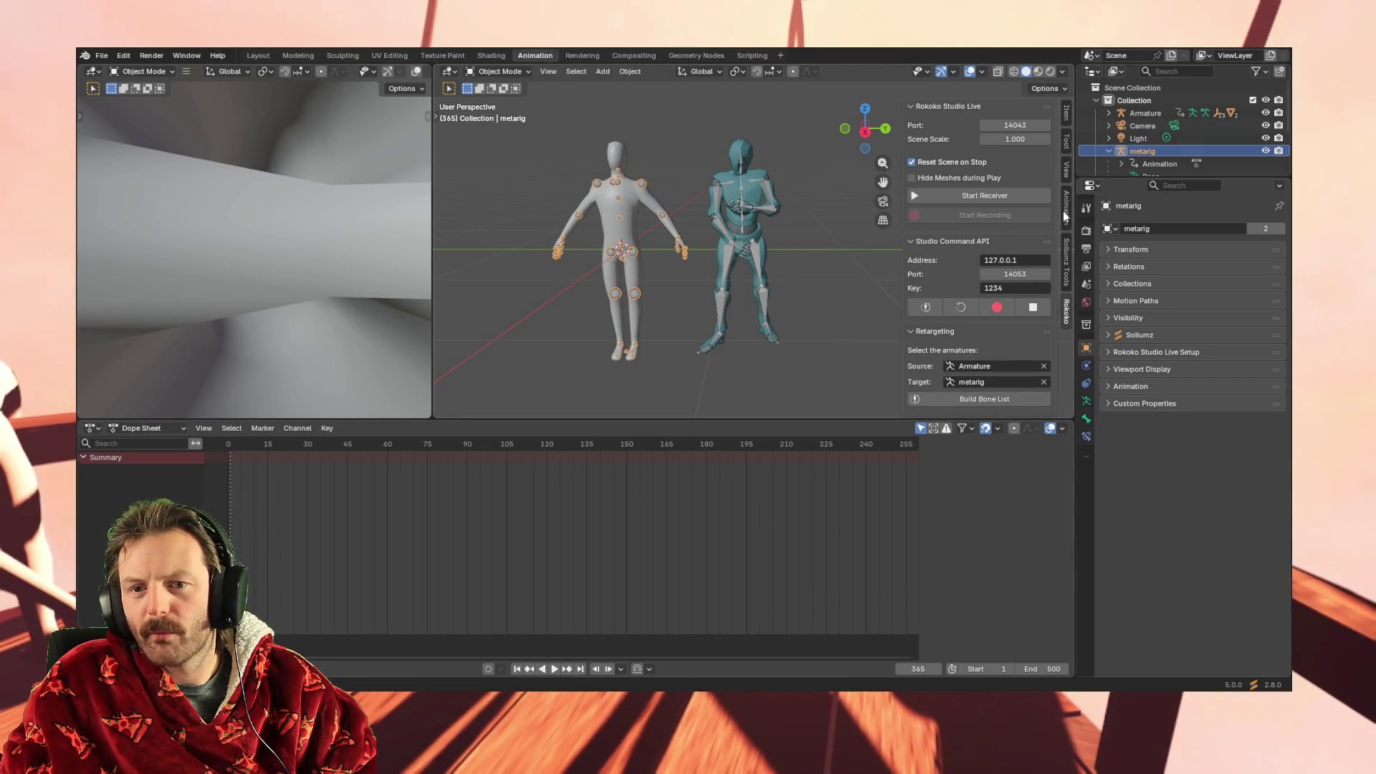
Browse the sidebar's Item, View and other tabs, ending back on the Rokoko retargeting panel
click(1068, 141)
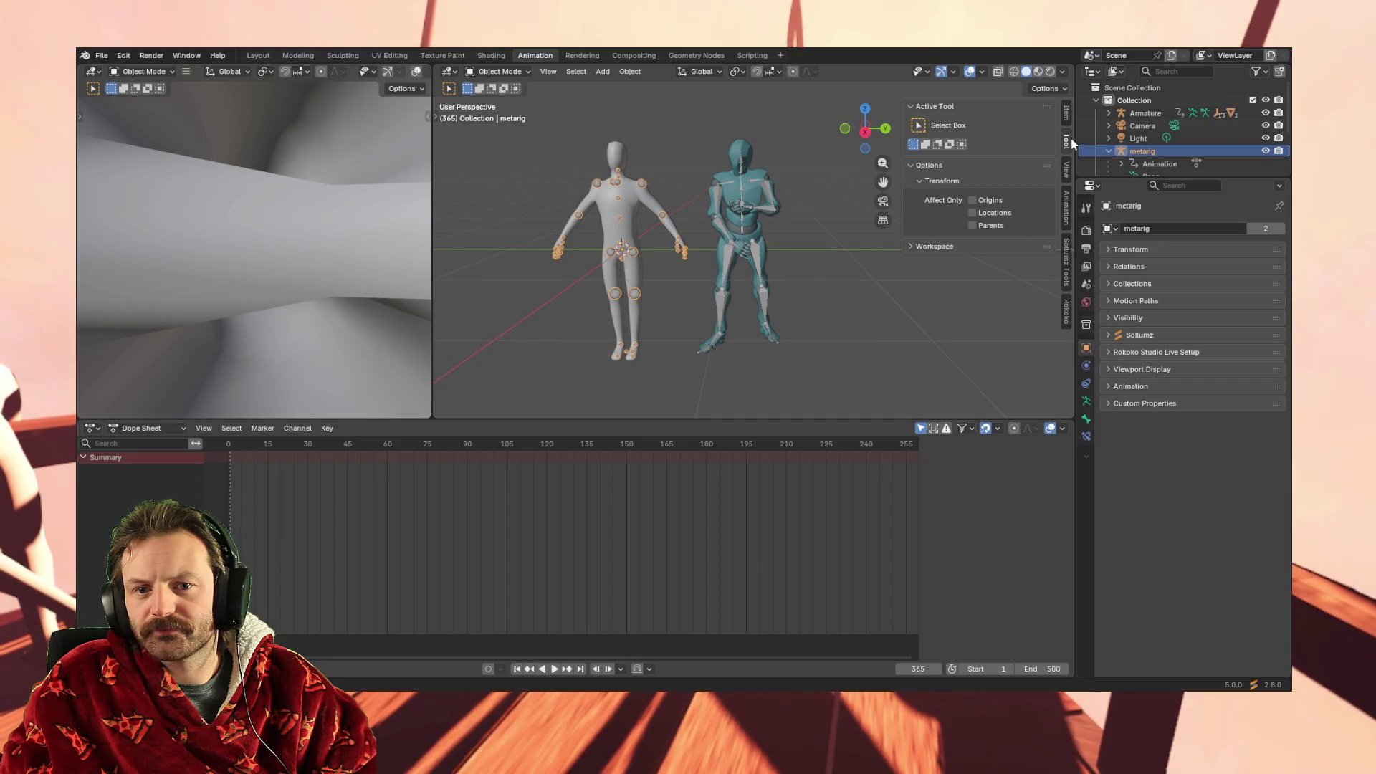
click(1066, 111)
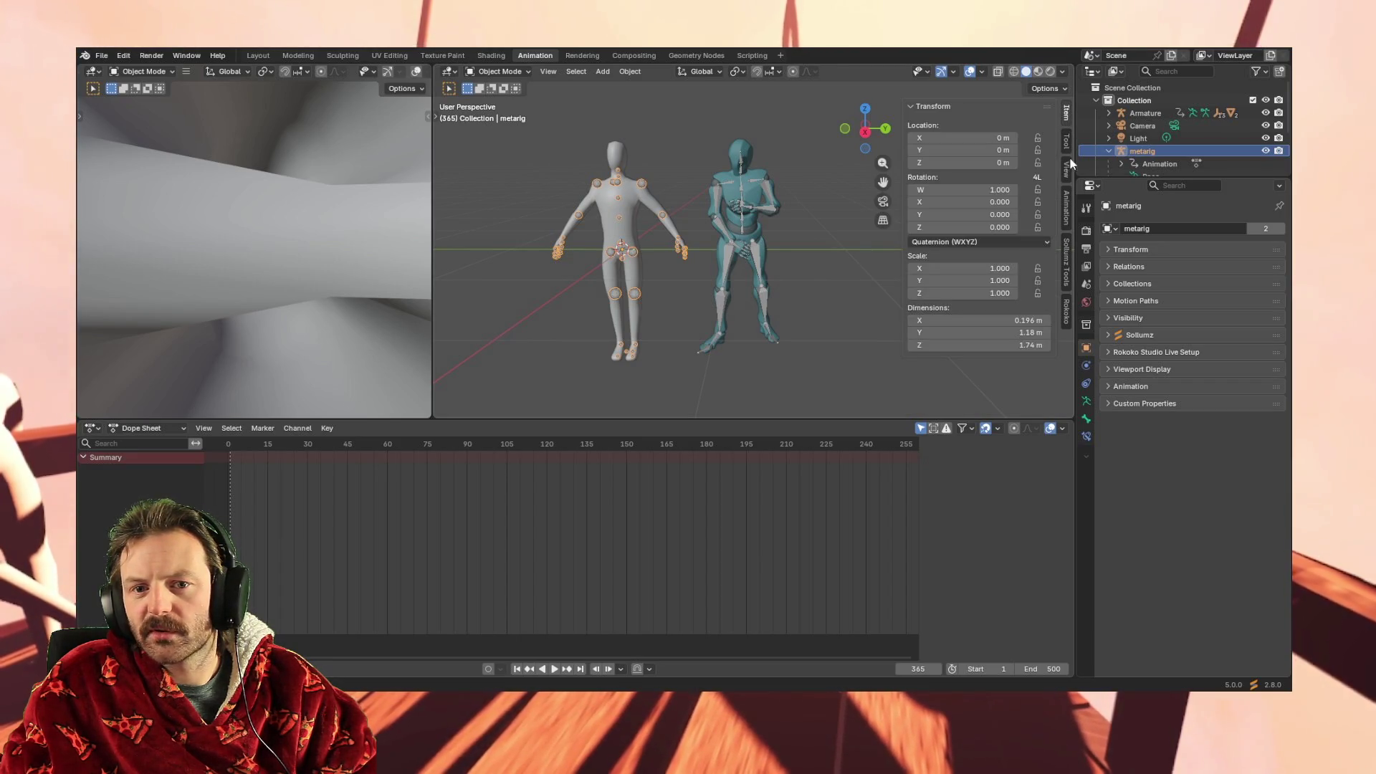
click(1068, 170)
click(1068, 201)
click(1068, 251)
click(1067, 316)
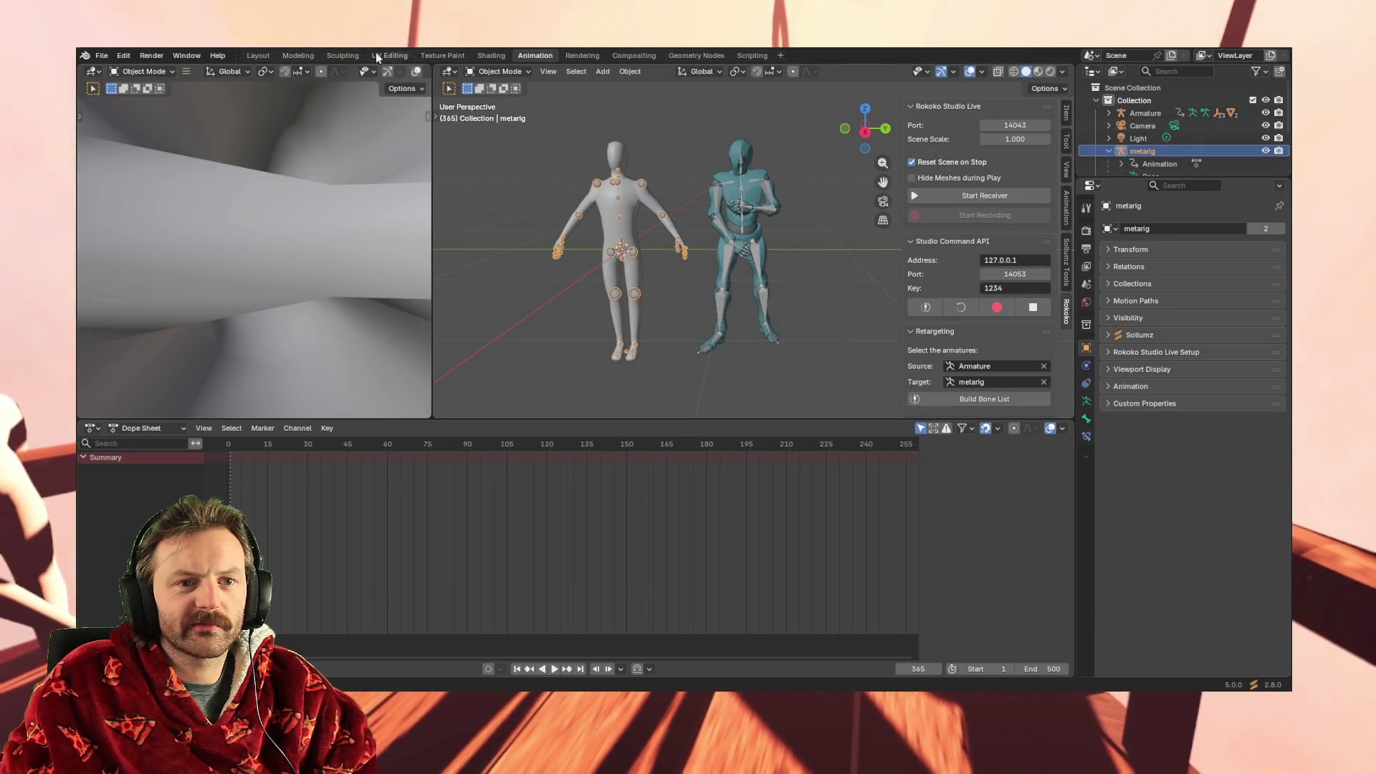
Look through the Render menu, then open the metarig's Dope Sheet channel options
click(151, 56)
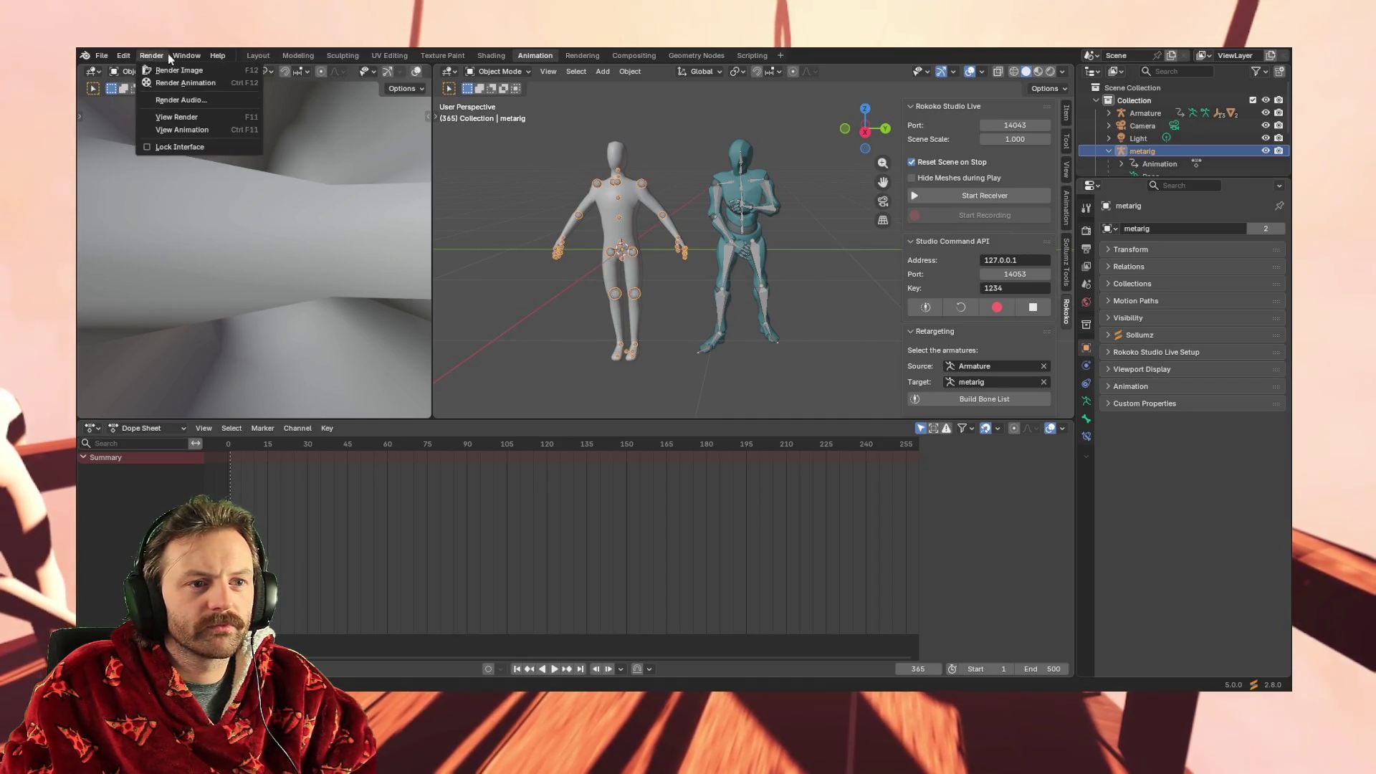
mouse_move(192, 60)
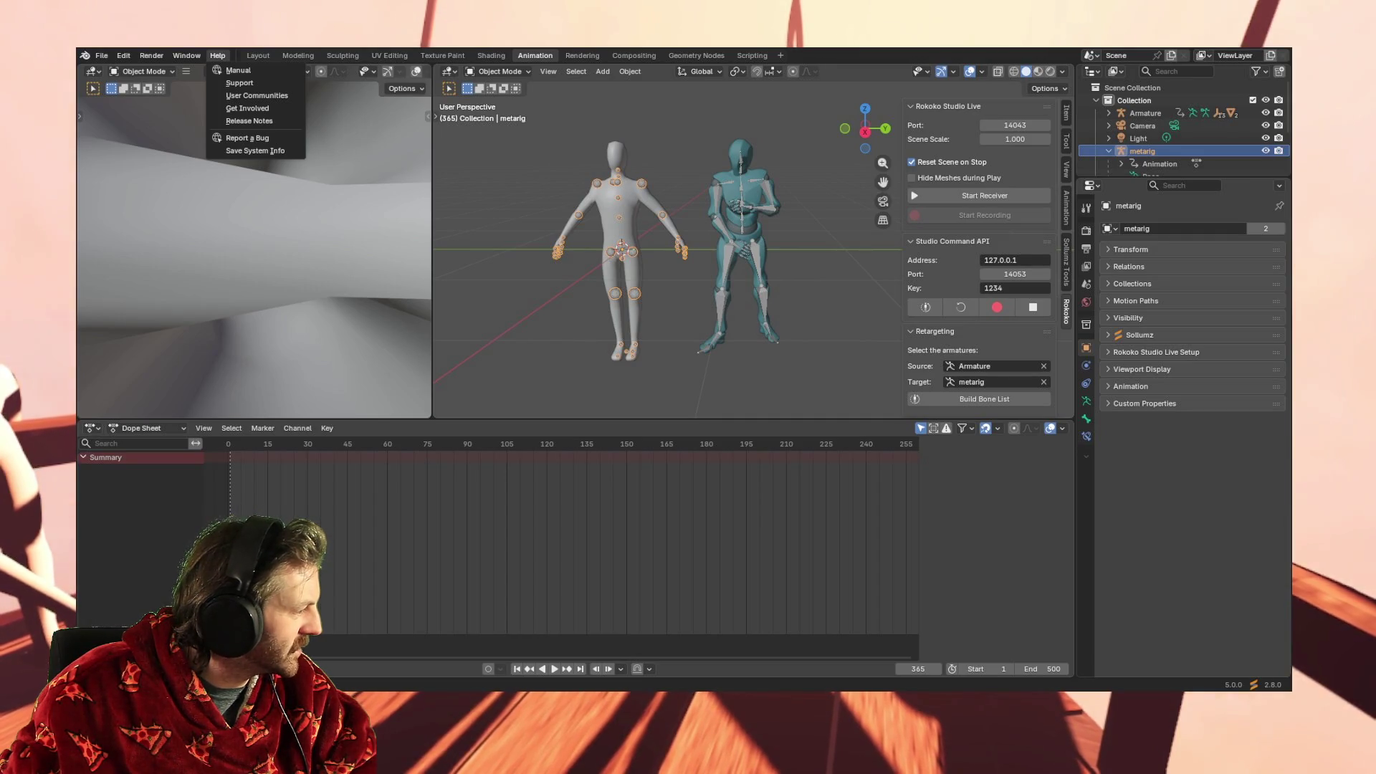
right_click(143, 457)
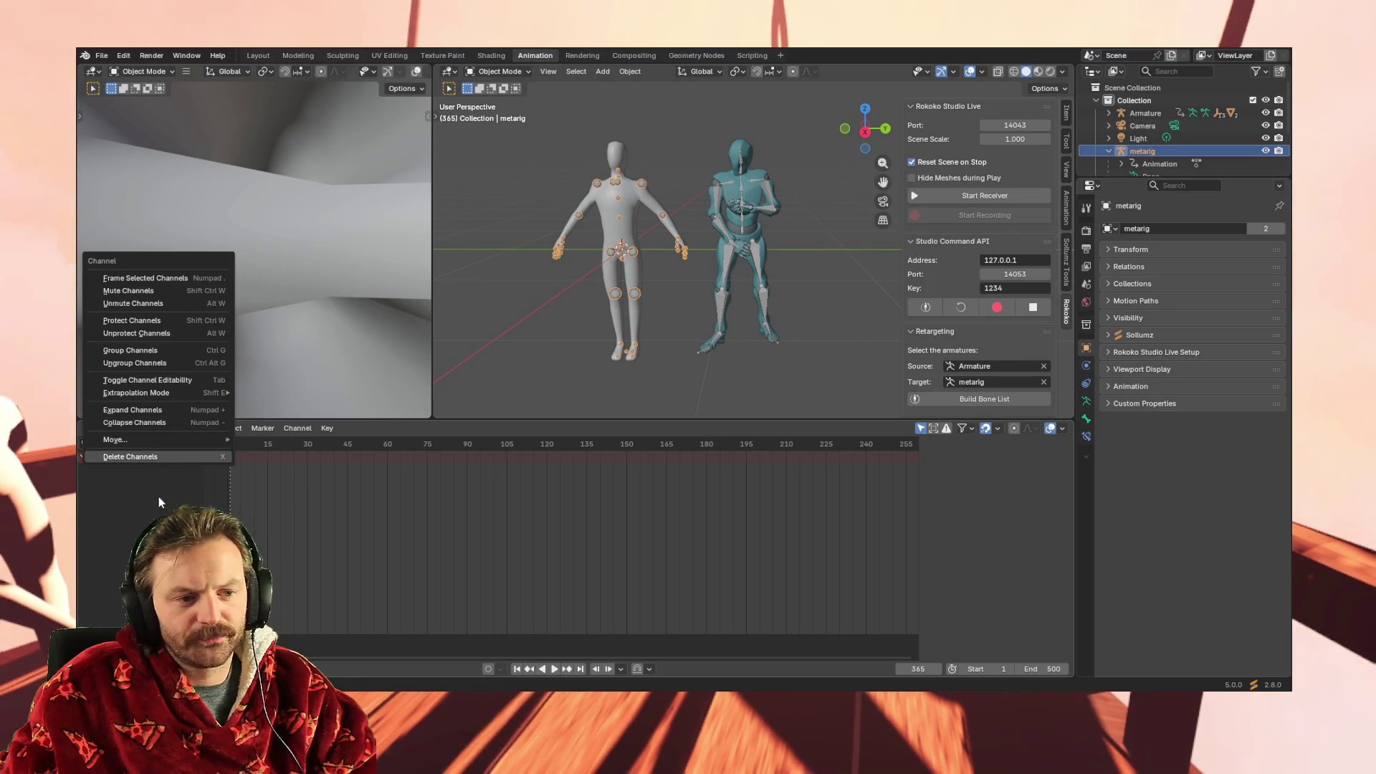
Insert keyframes on all channels in the Dope Sheet
mouse_move(167, 446)
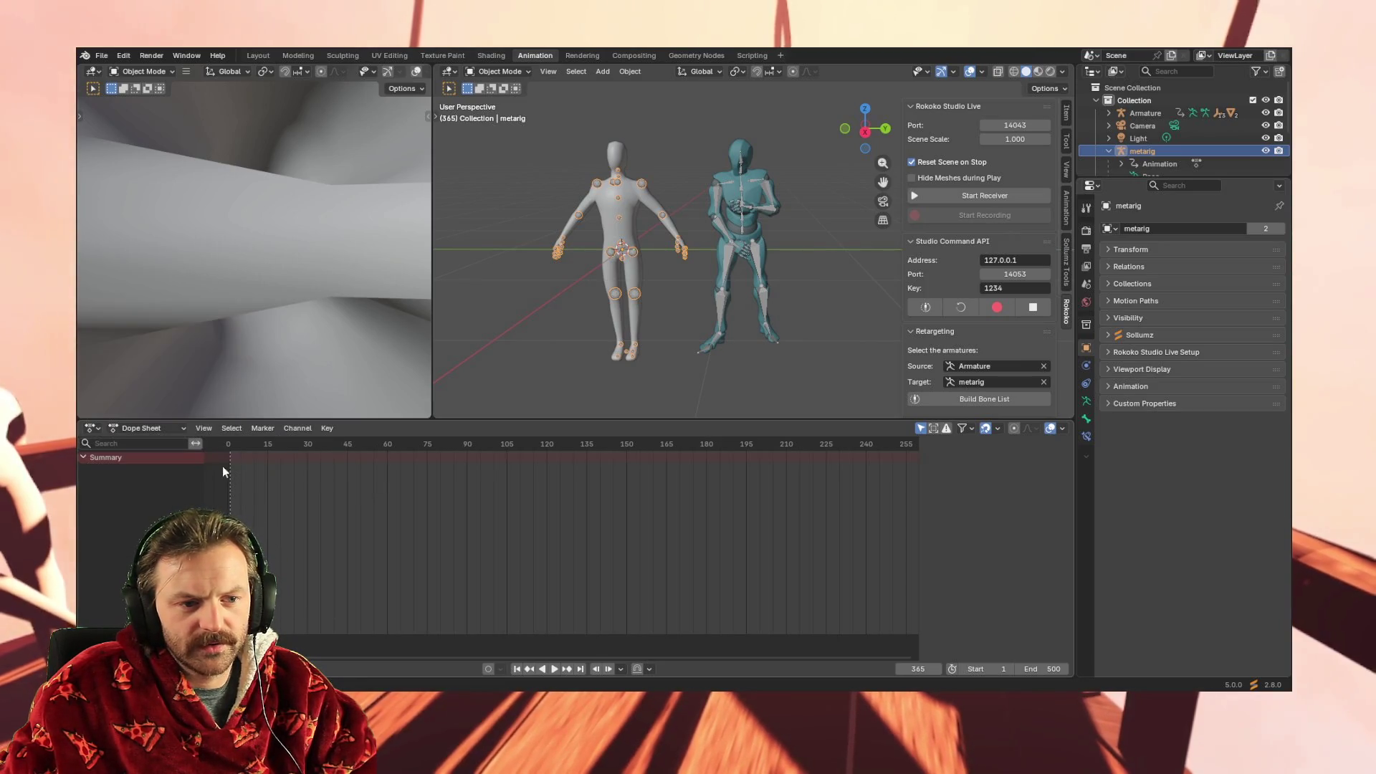
key(i)
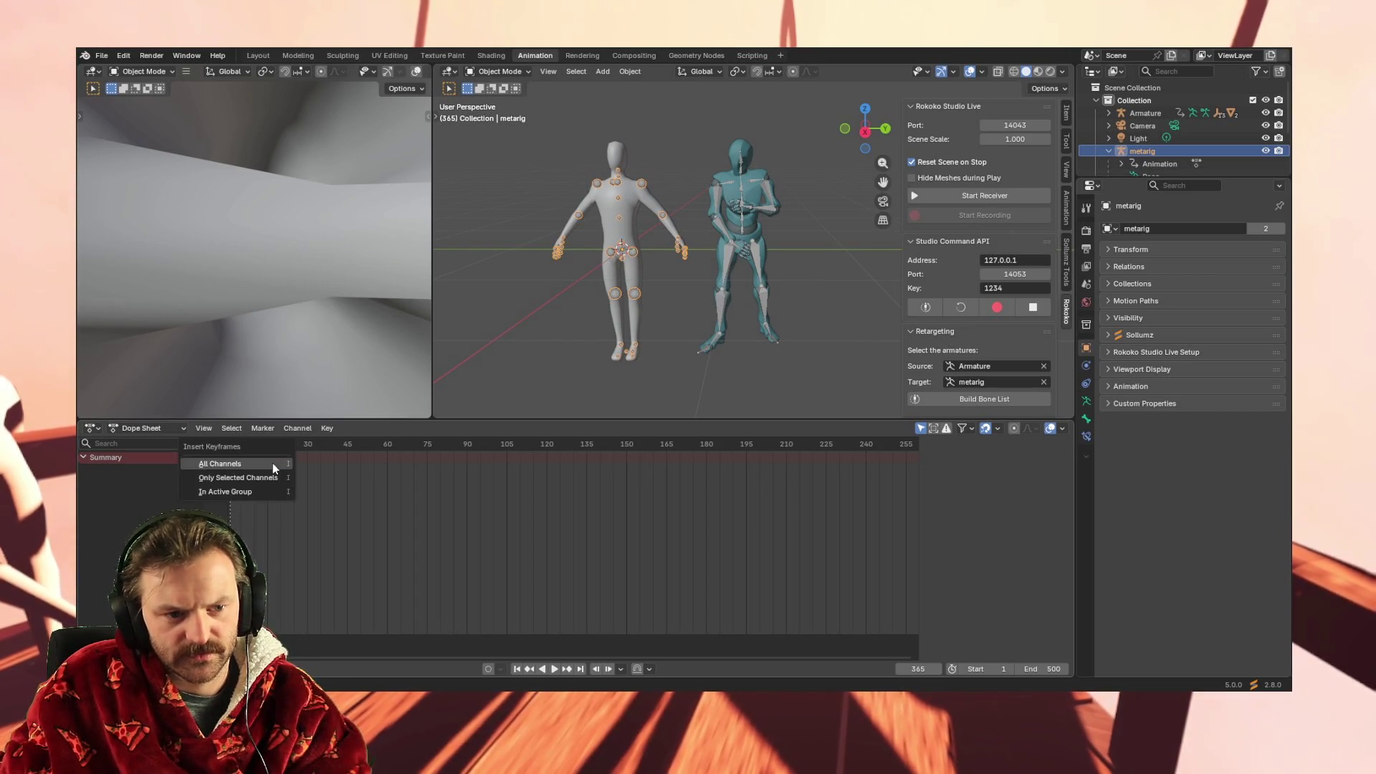
click(272, 463)
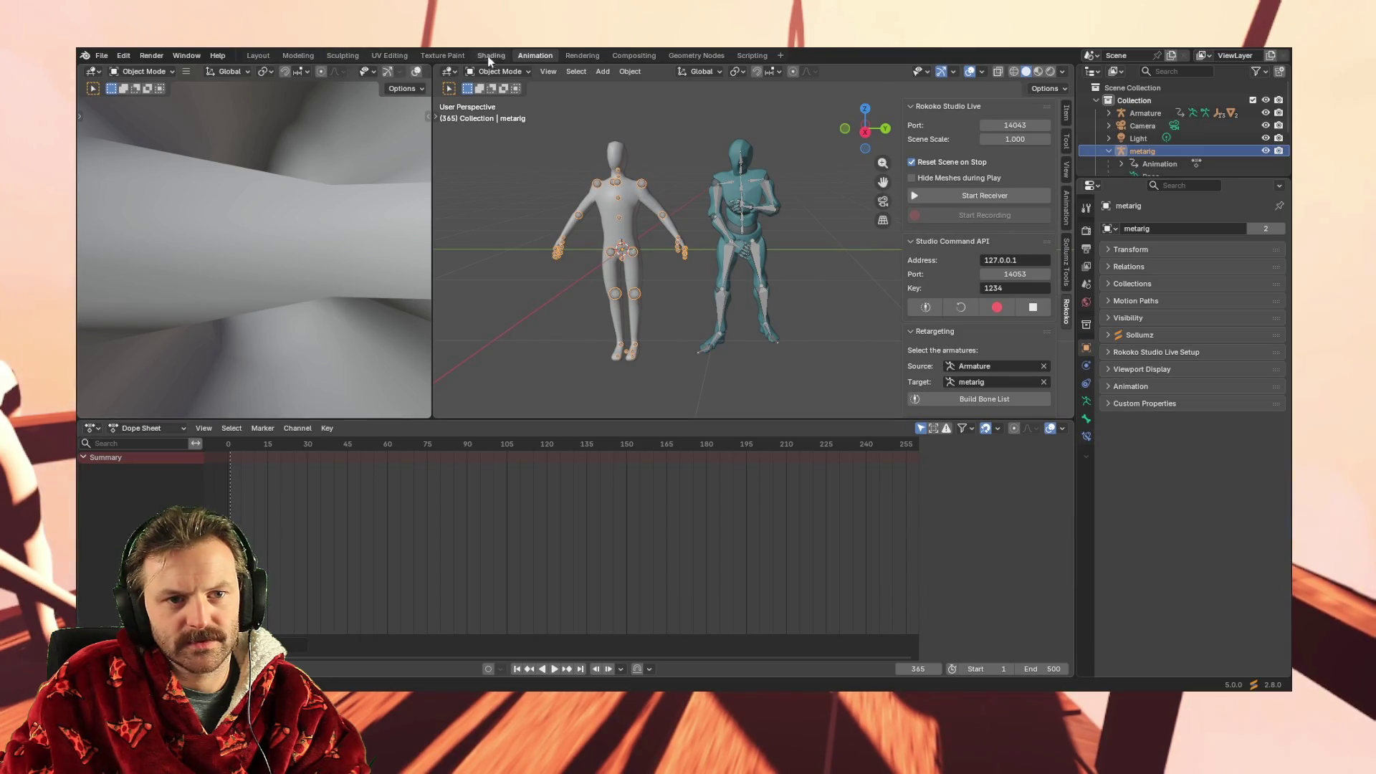
Insert a keyframe on the metarig via Object > Animation > Insert Keyframe
click(629, 72)
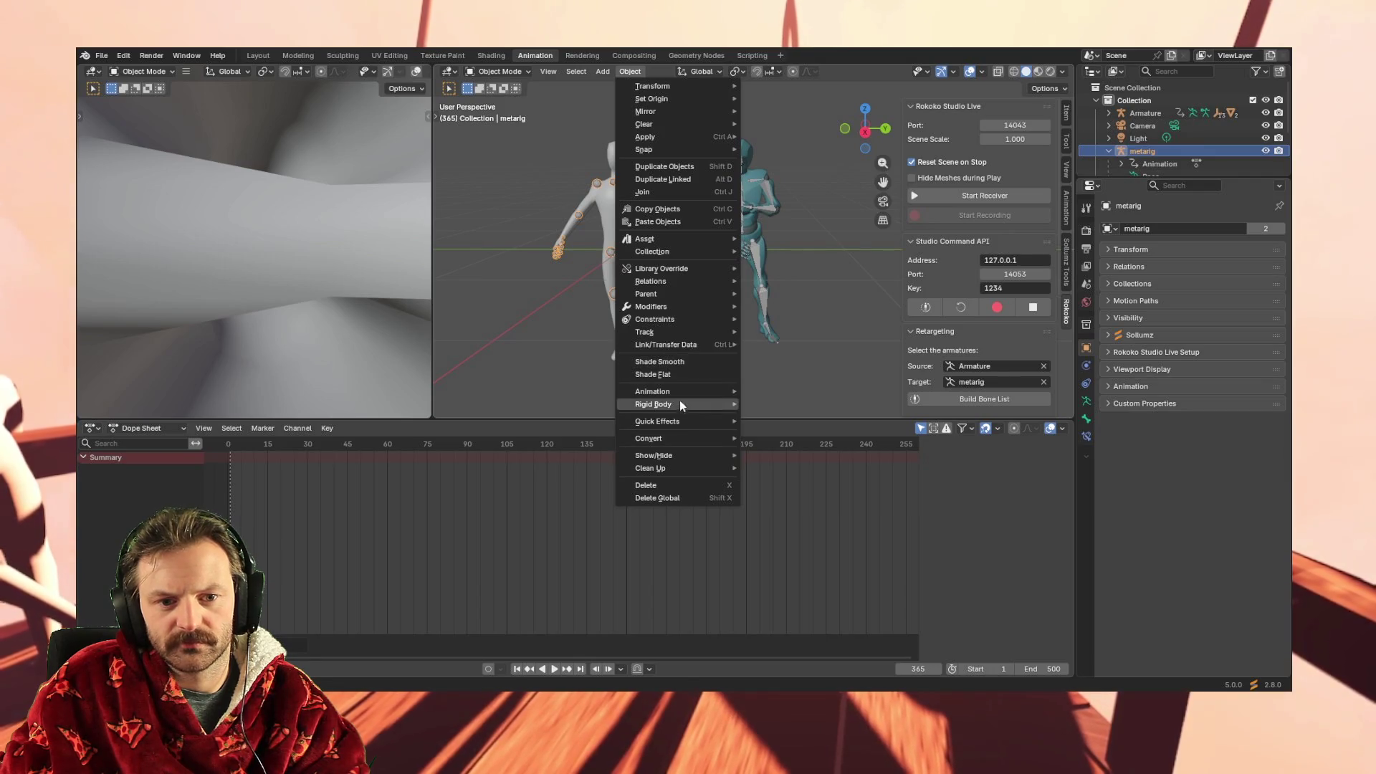
mouse_move(681, 393)
click(802, 393)
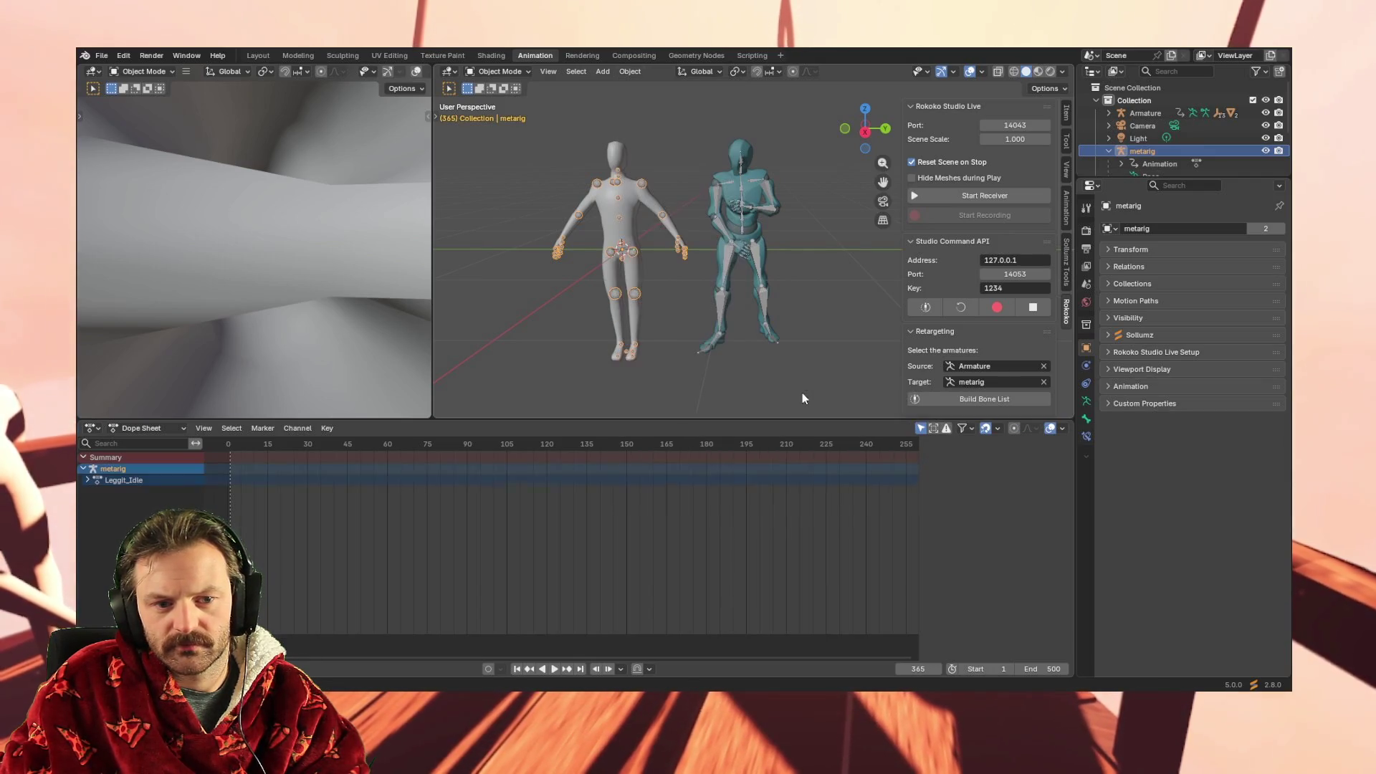
Key only the selected Leggit_Idle channel, then select the Armature to show its Mixamo_T-pose1 keyframes
click(145, 479)
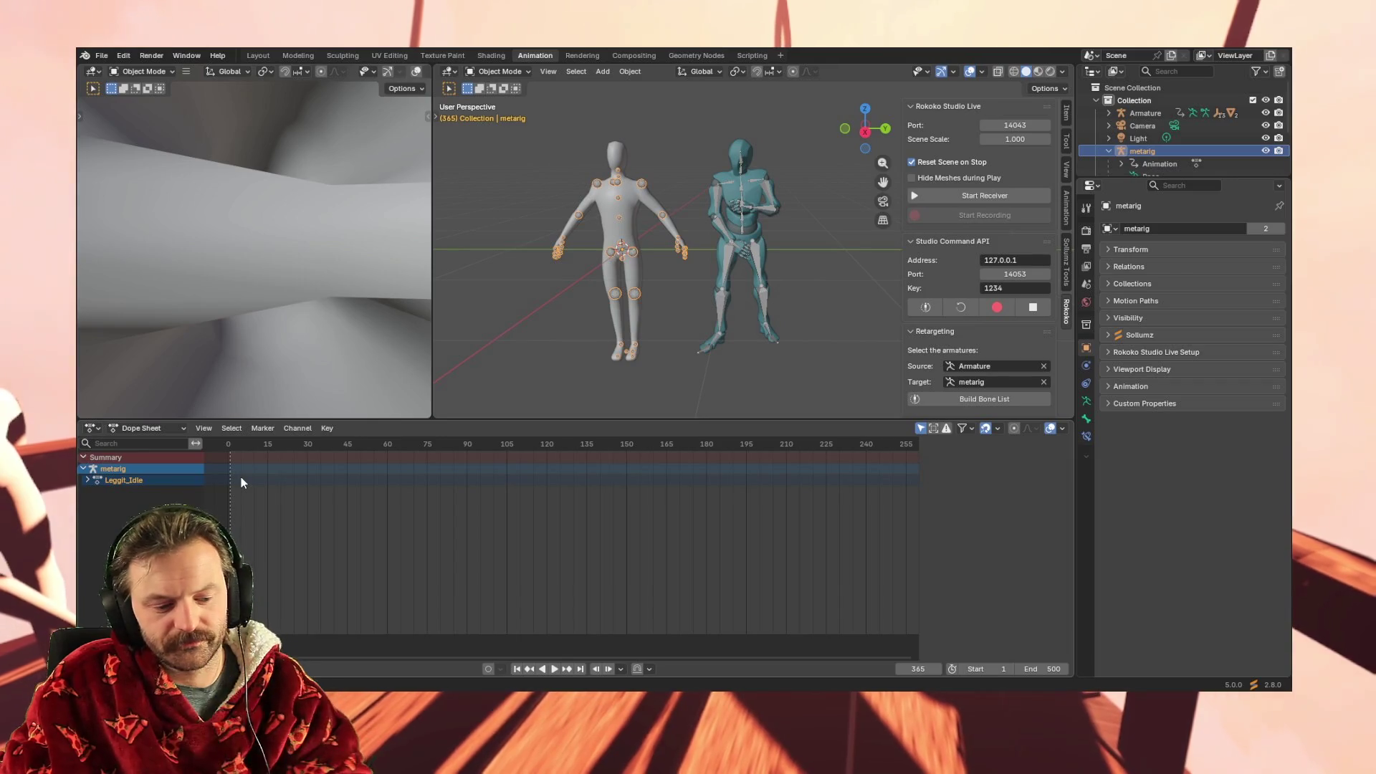
key(i)
click(209, 492)
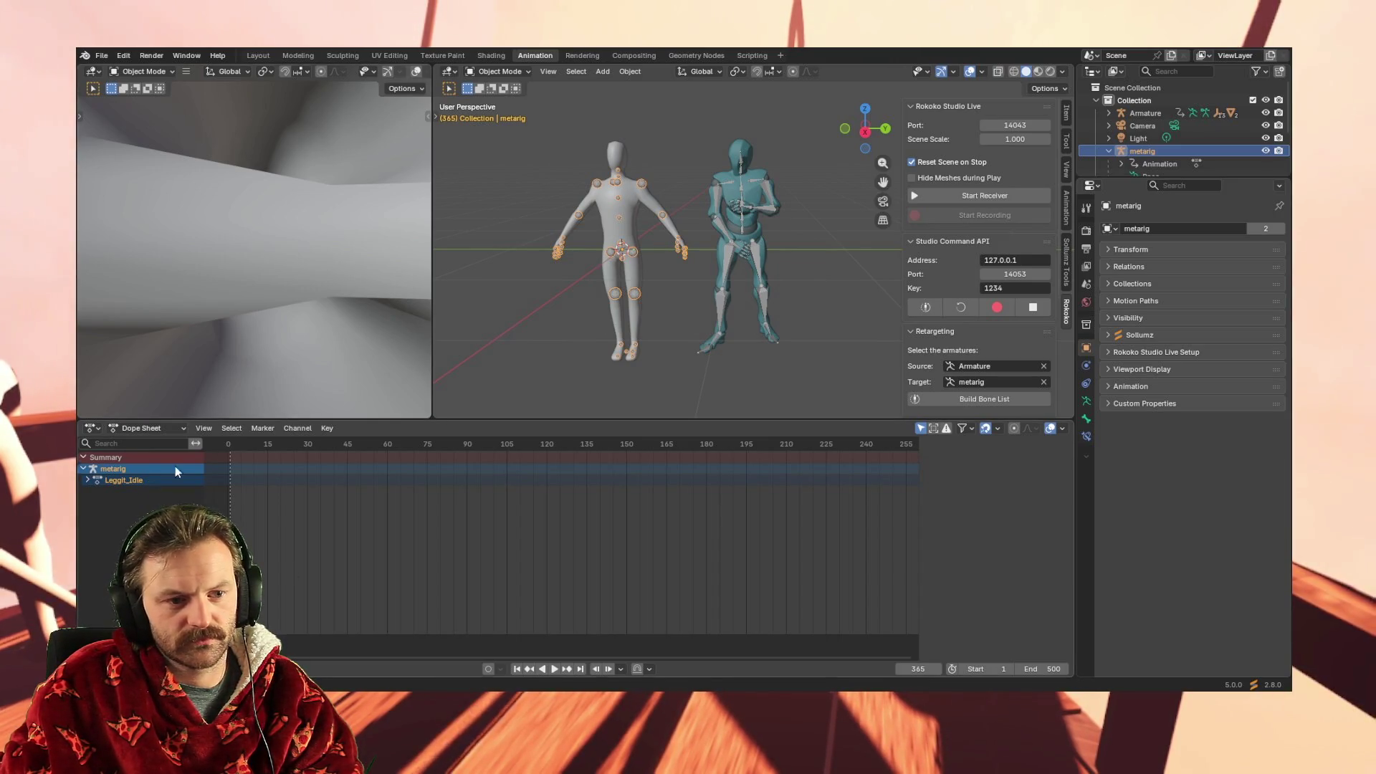
click(768, 191)
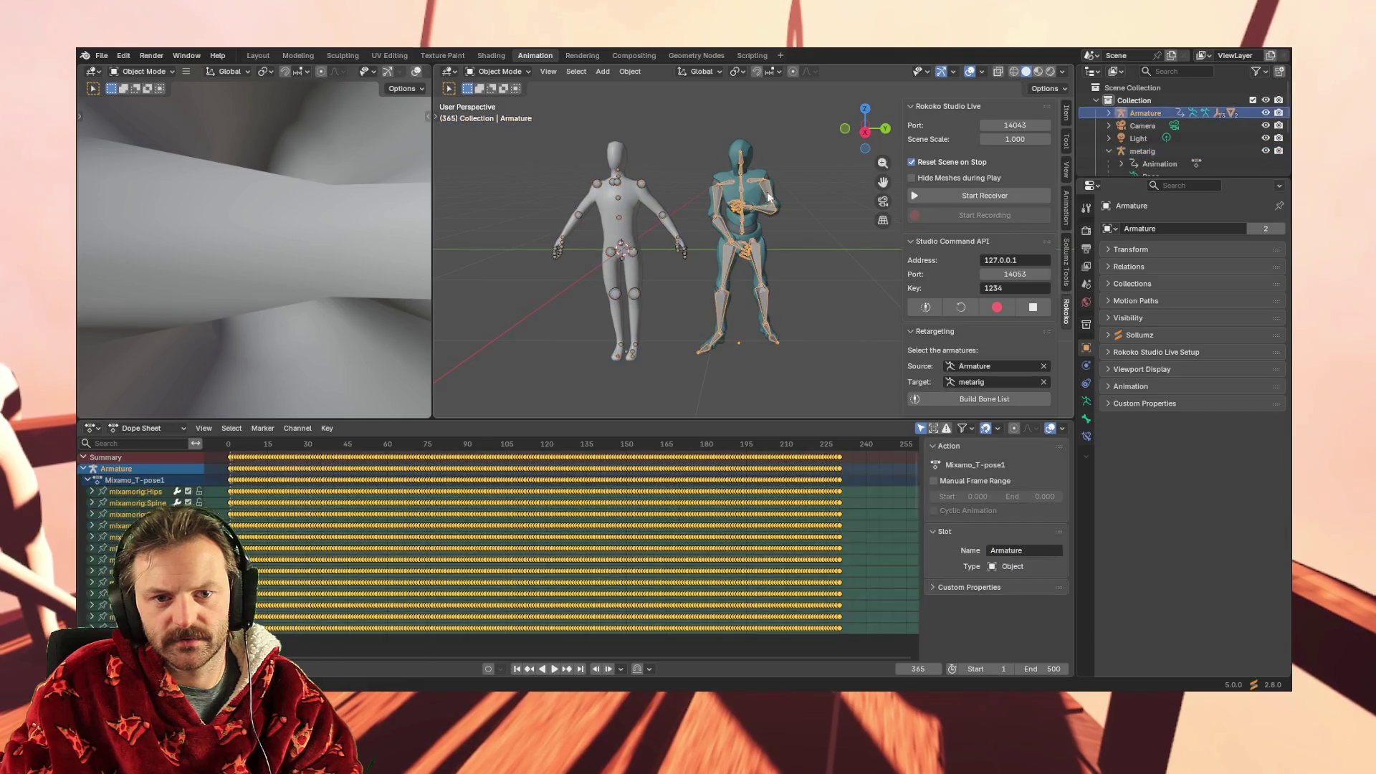
click(133, 493)
scroll(132, 538, down, 10)
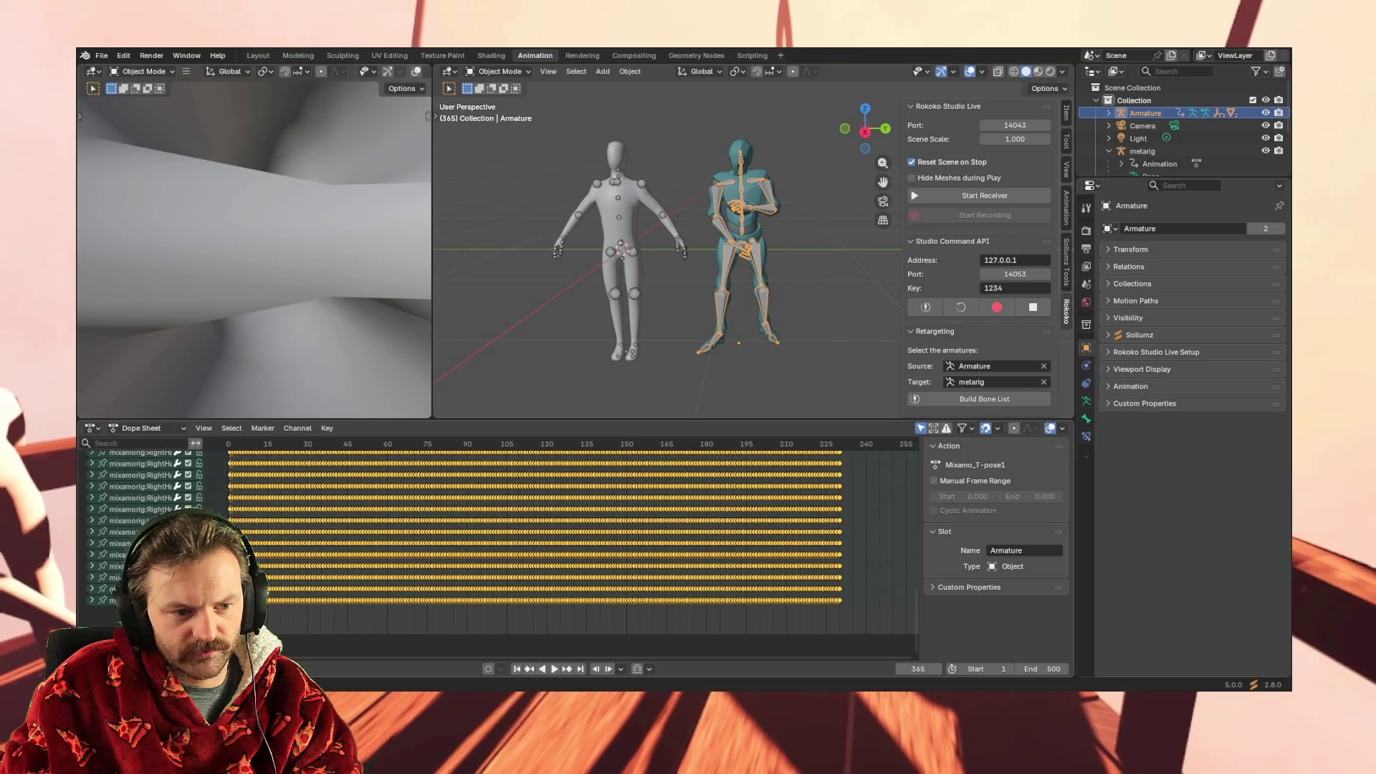
key(a)
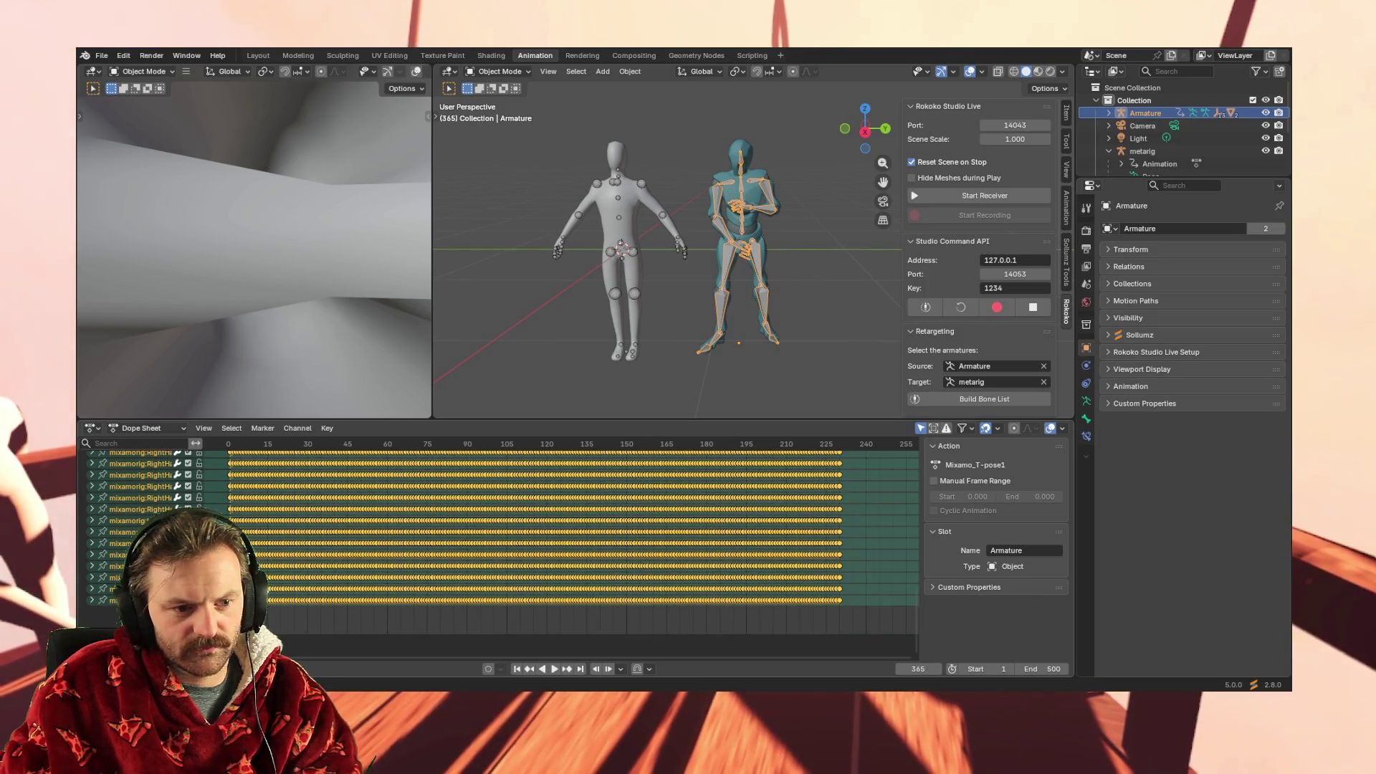
scroll(132, 537, up, 10)
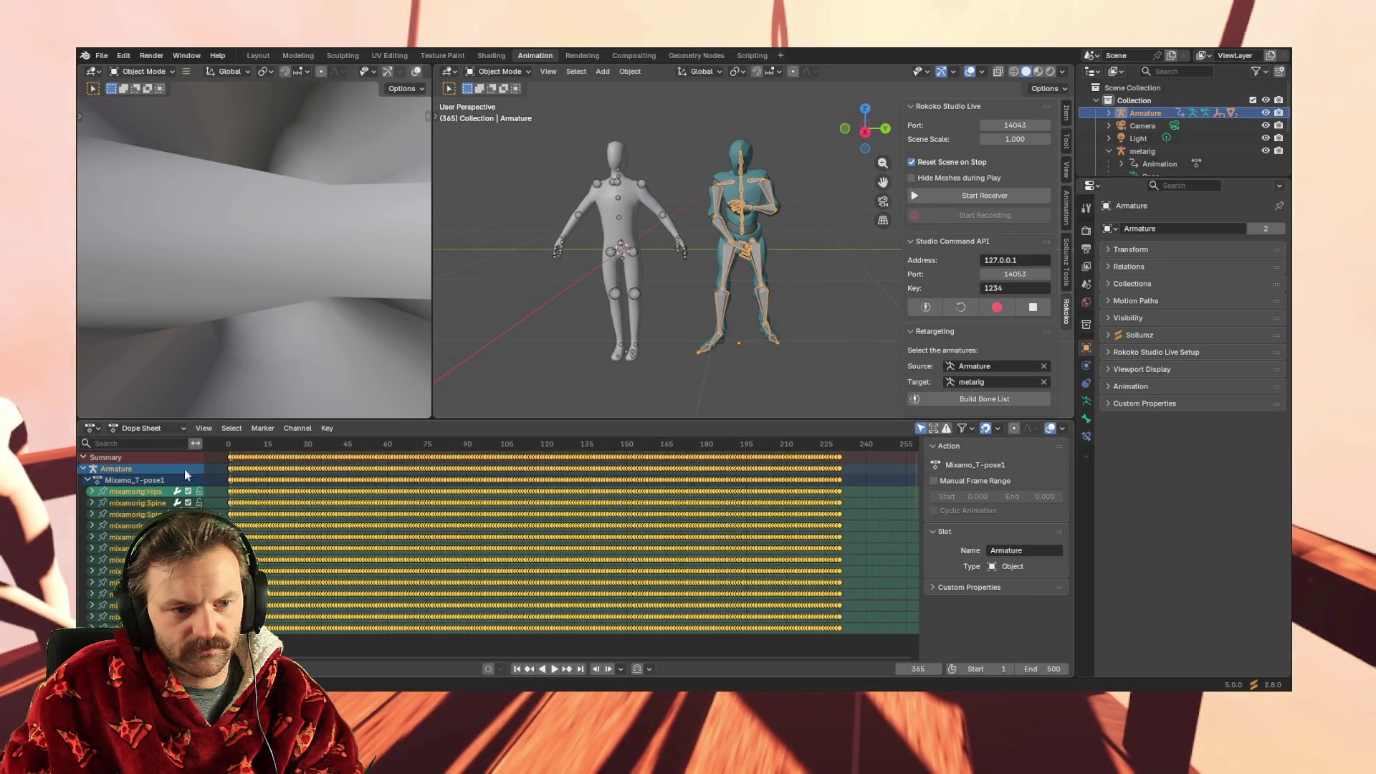
click(630, 251)
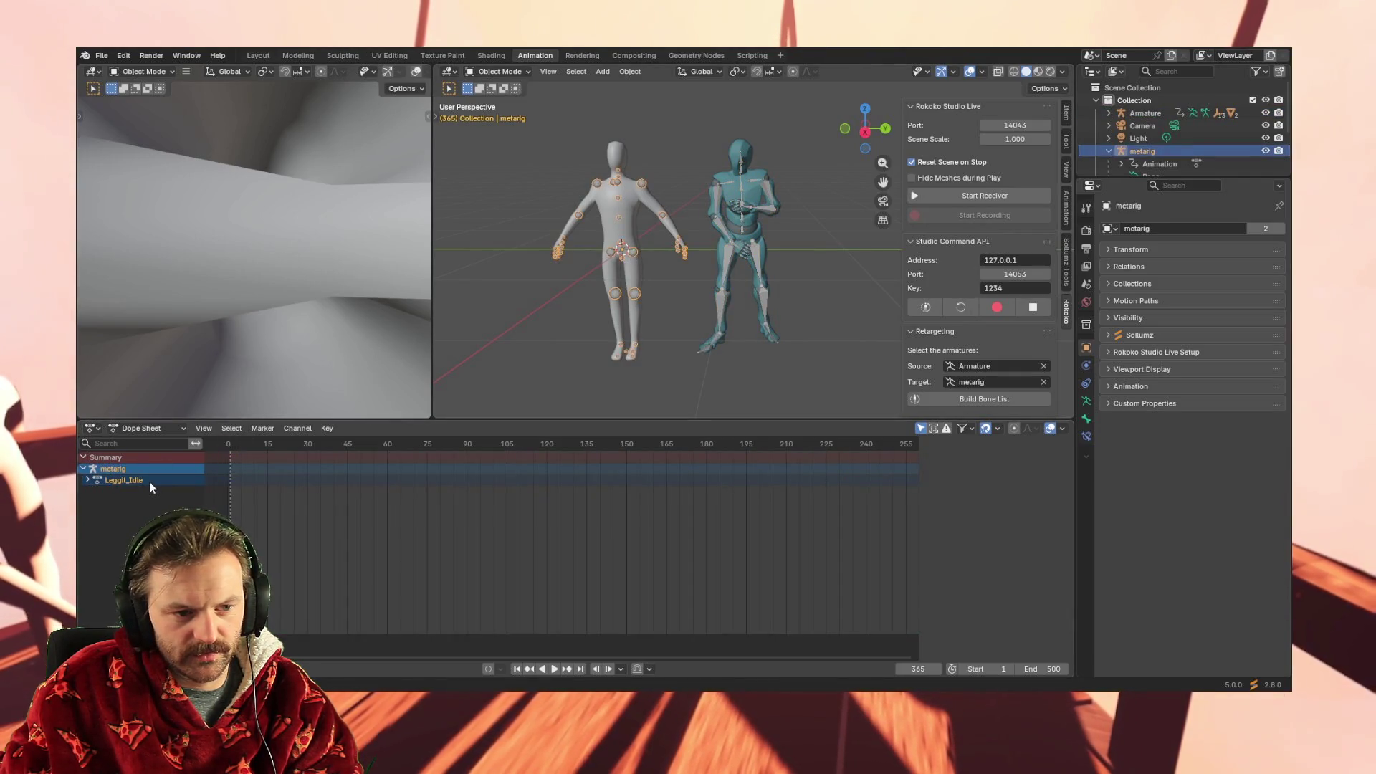
click(87, 480)
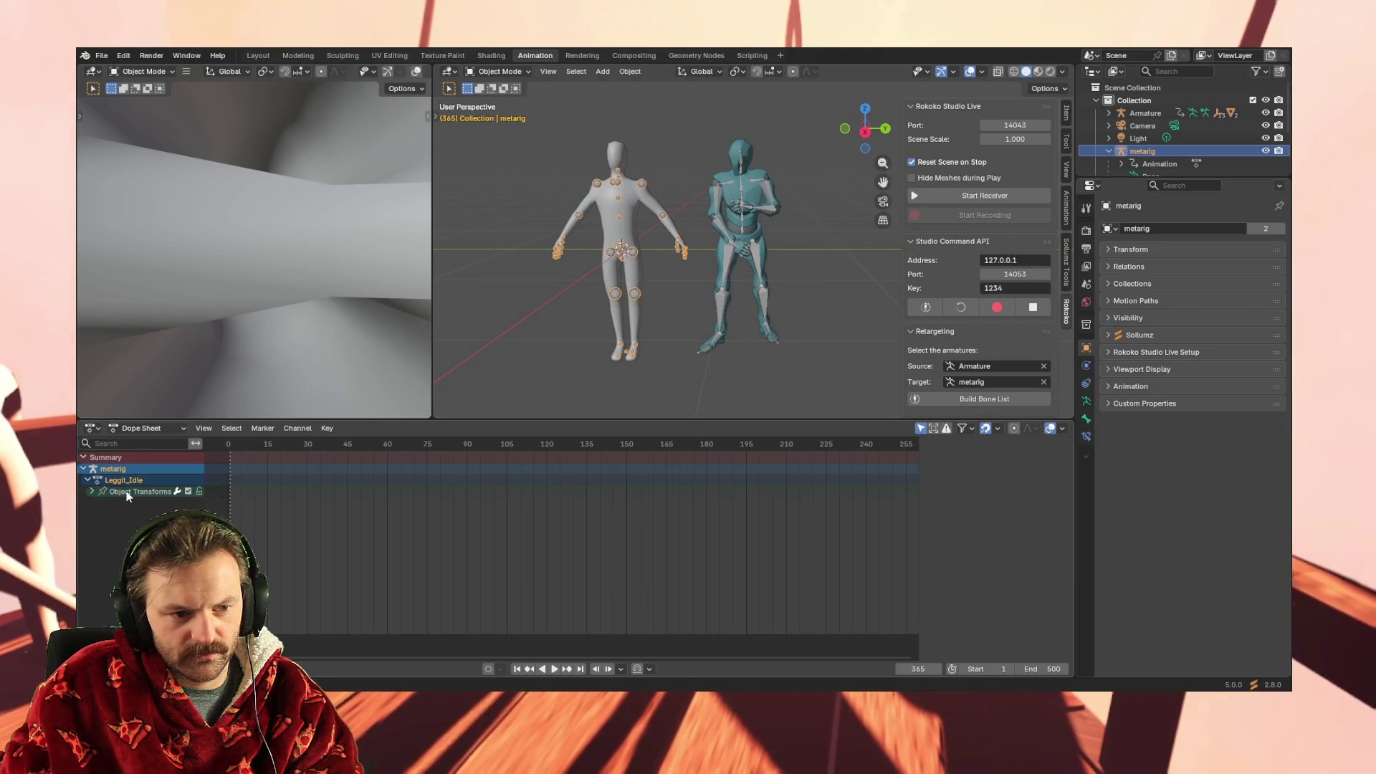
click(130, 493)
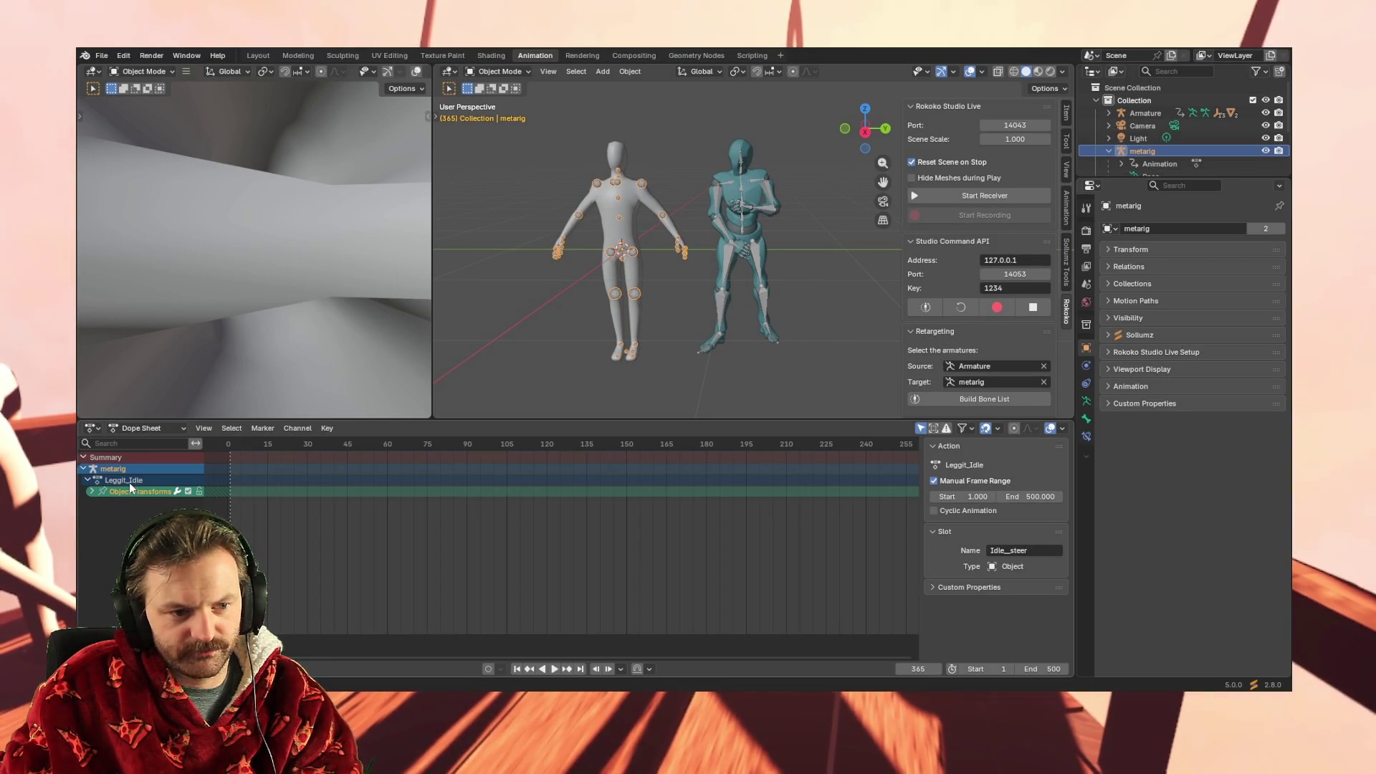
click(129, 483)
click(91, 492)
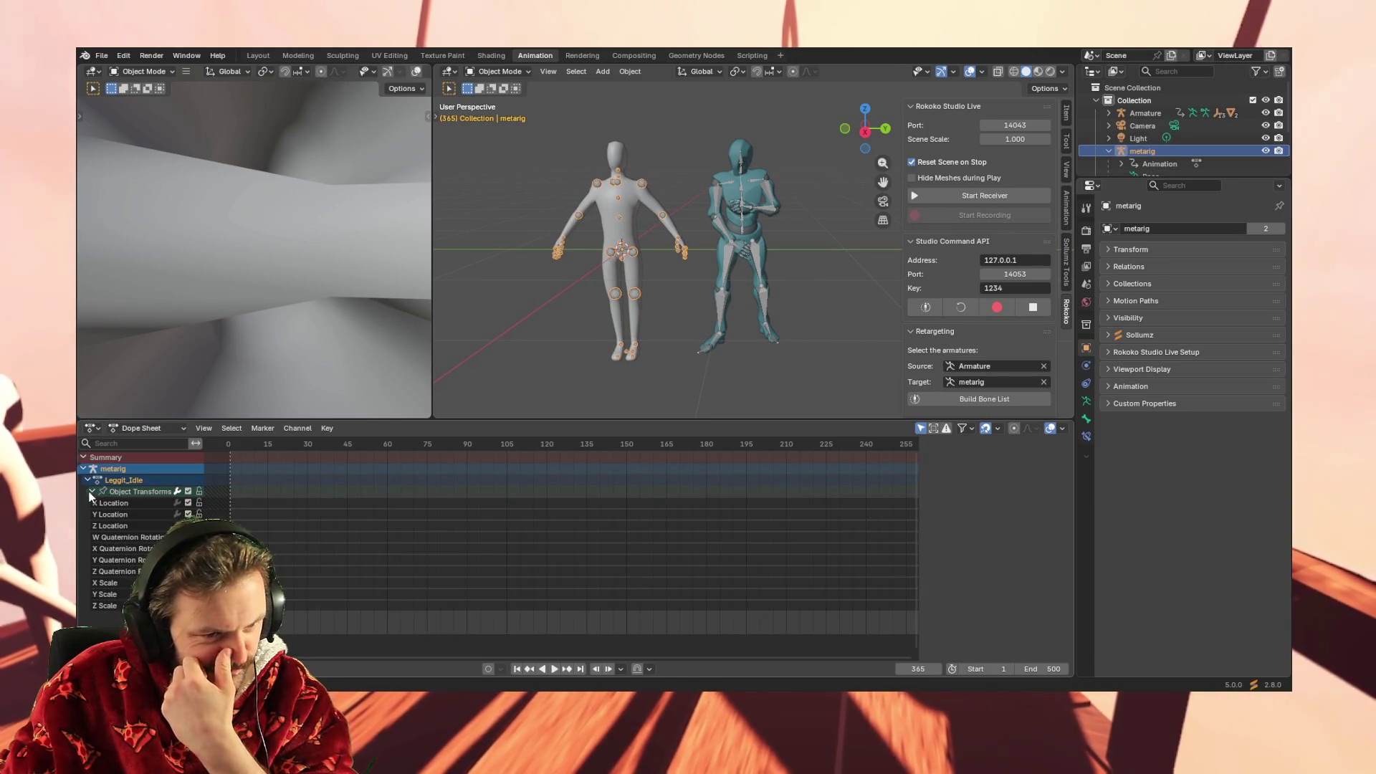
click(135, 492)
click(91, 492)
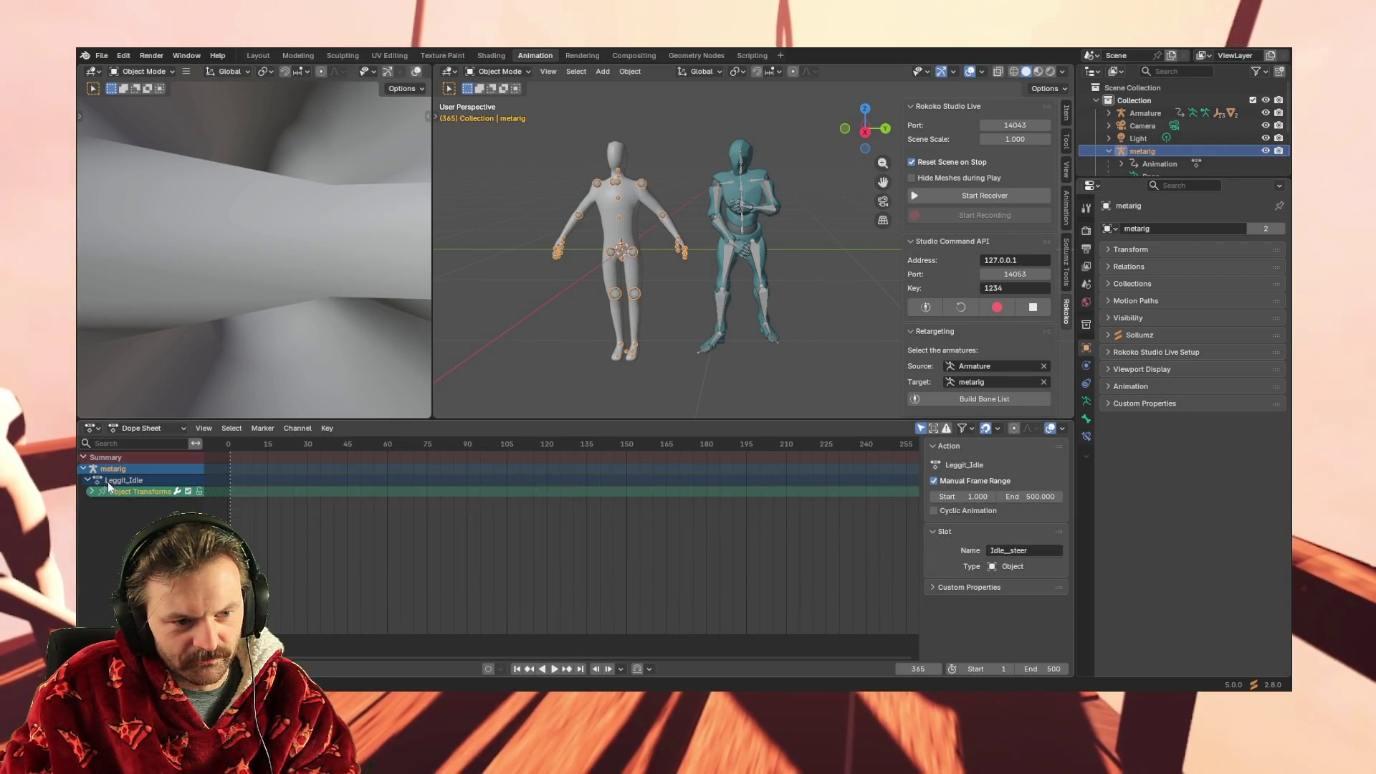
click(118, 479)
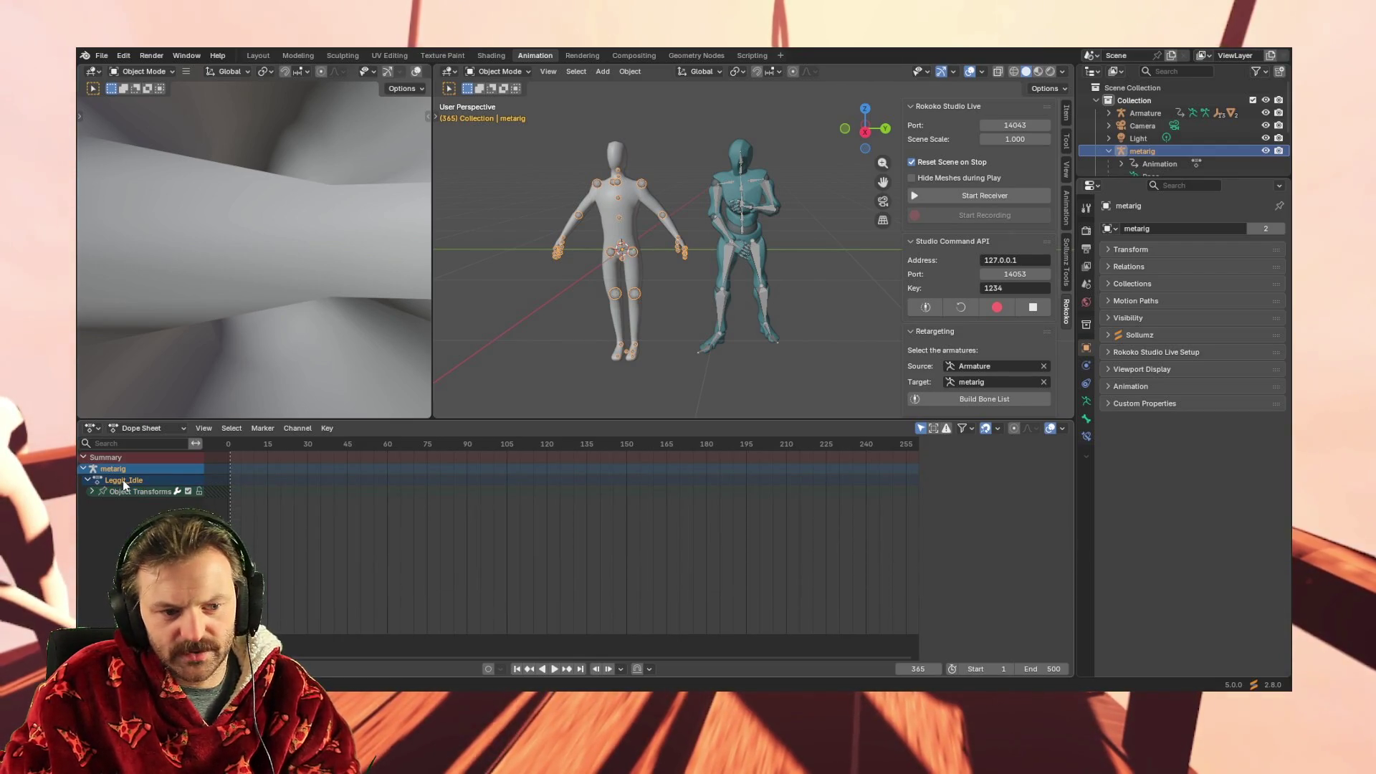
right_click(145, 483)
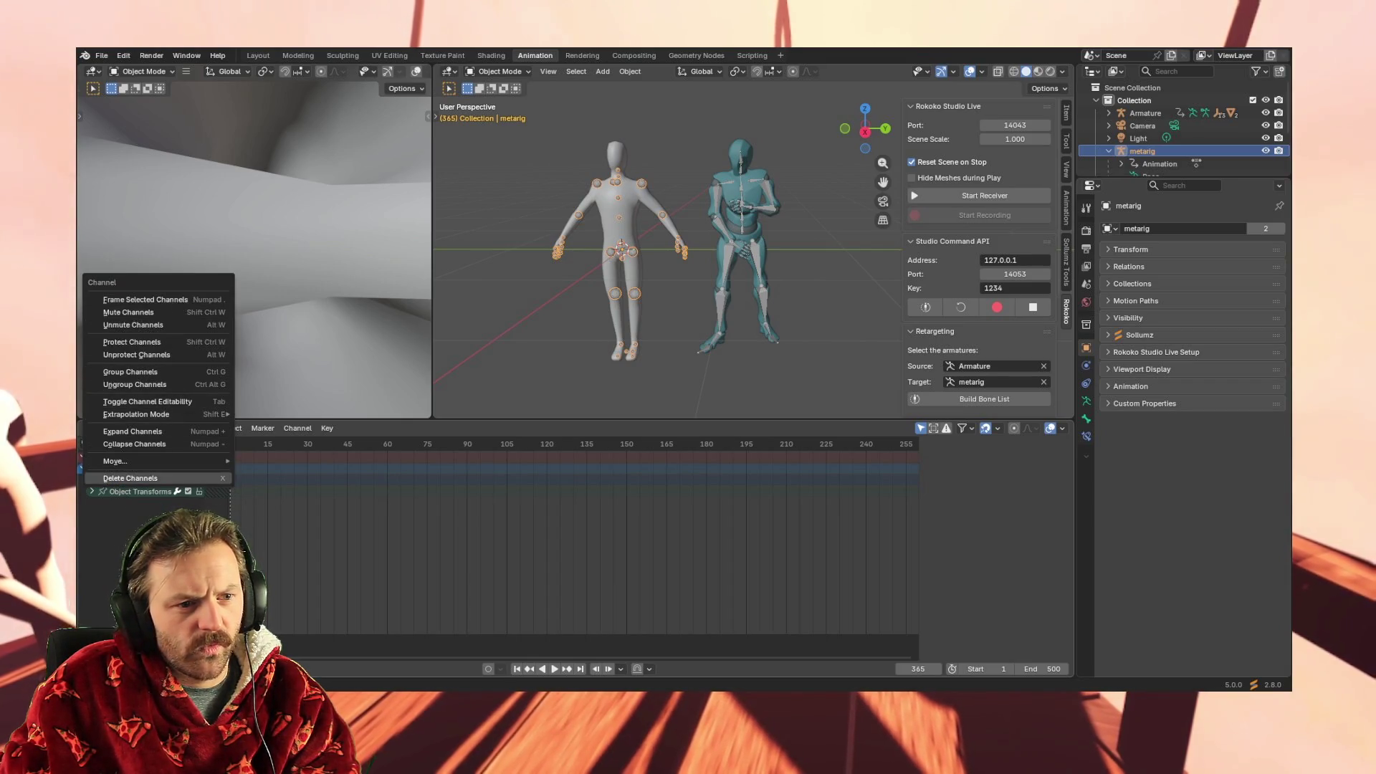
click(238, 496)
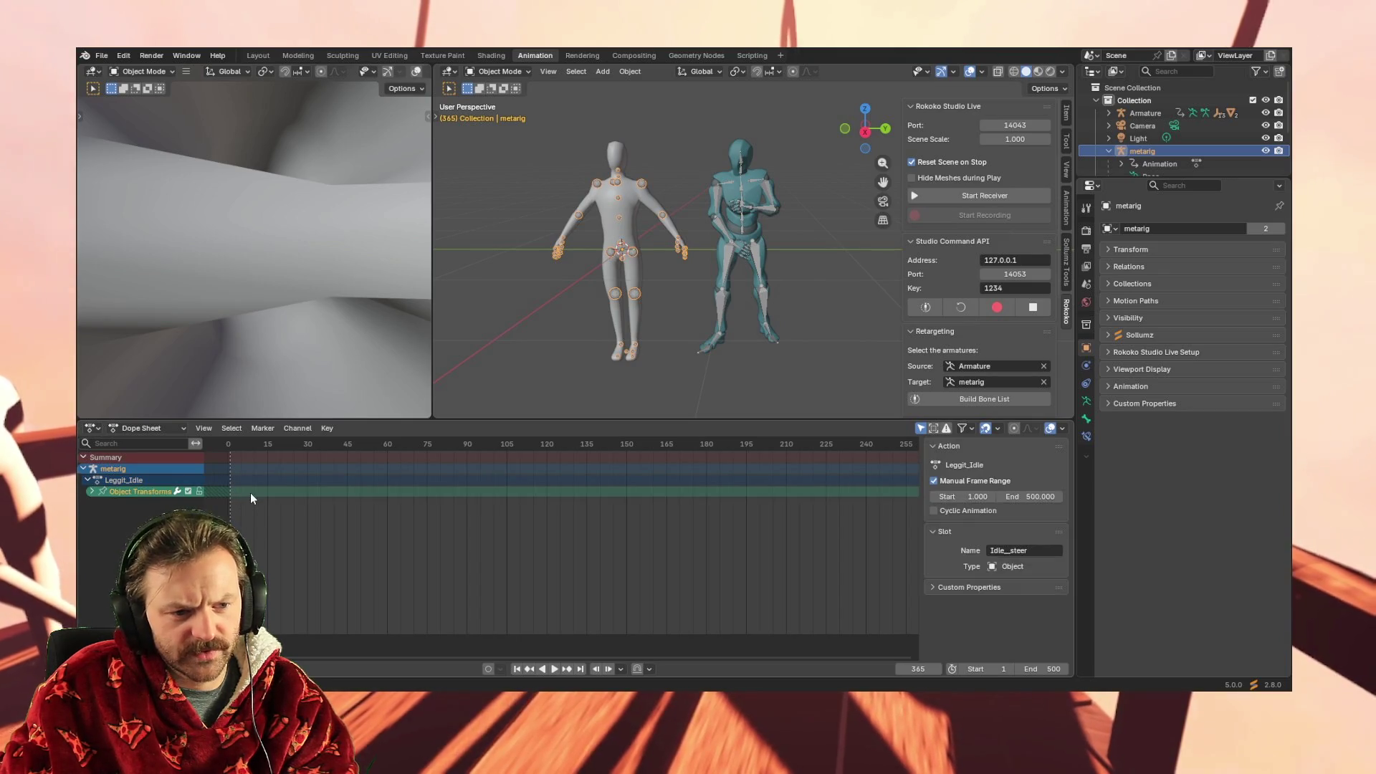
Play back the animation around both rigs, then set the playhead back to frame 1
middle_drag(571, 402, 538, 406)
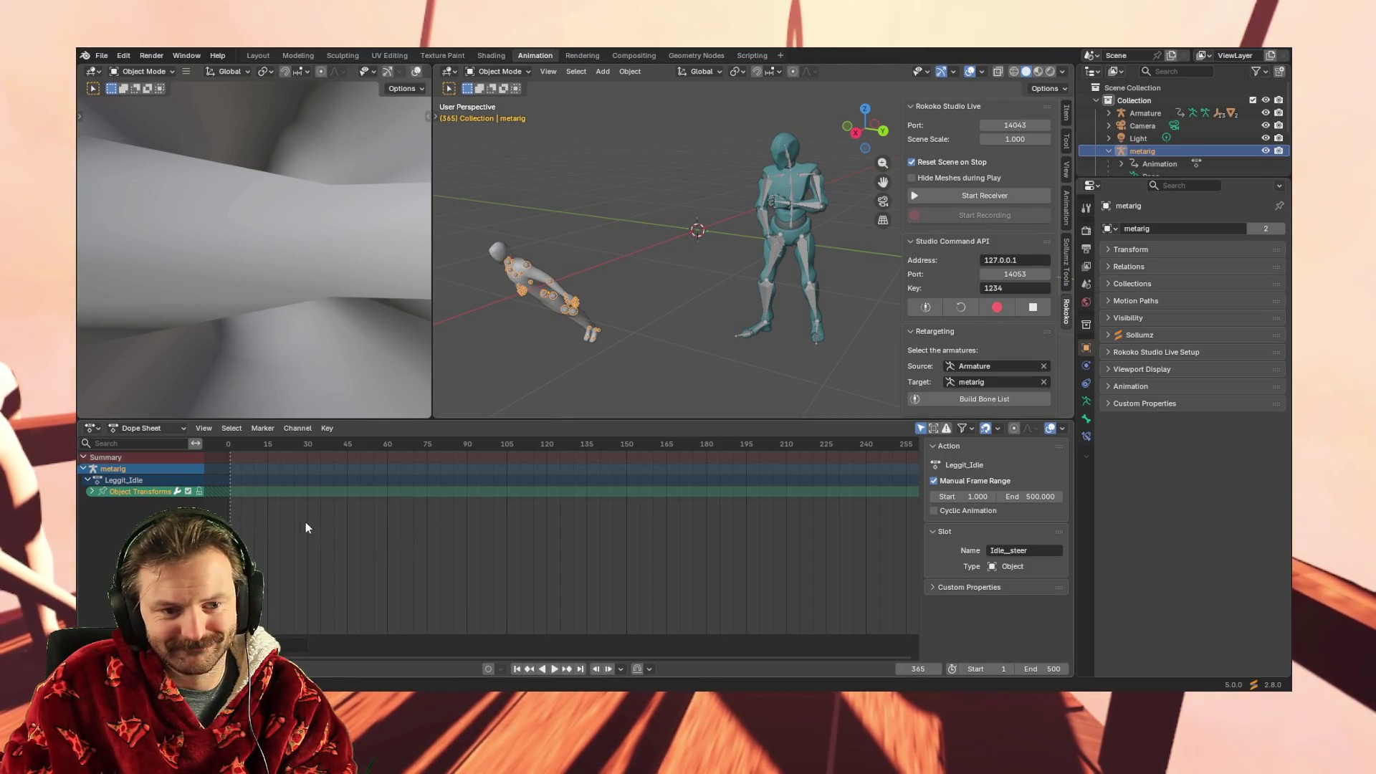
click(276, 519)
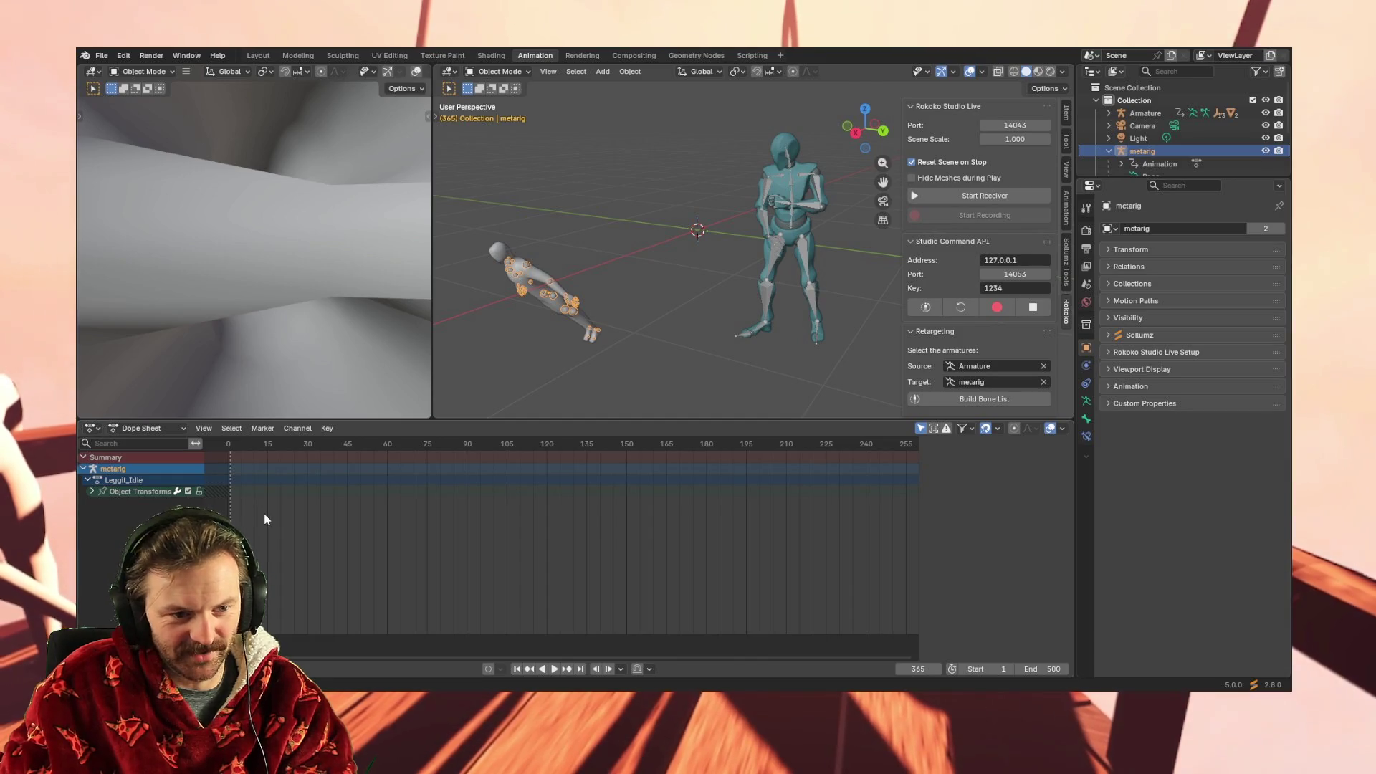
key(space)
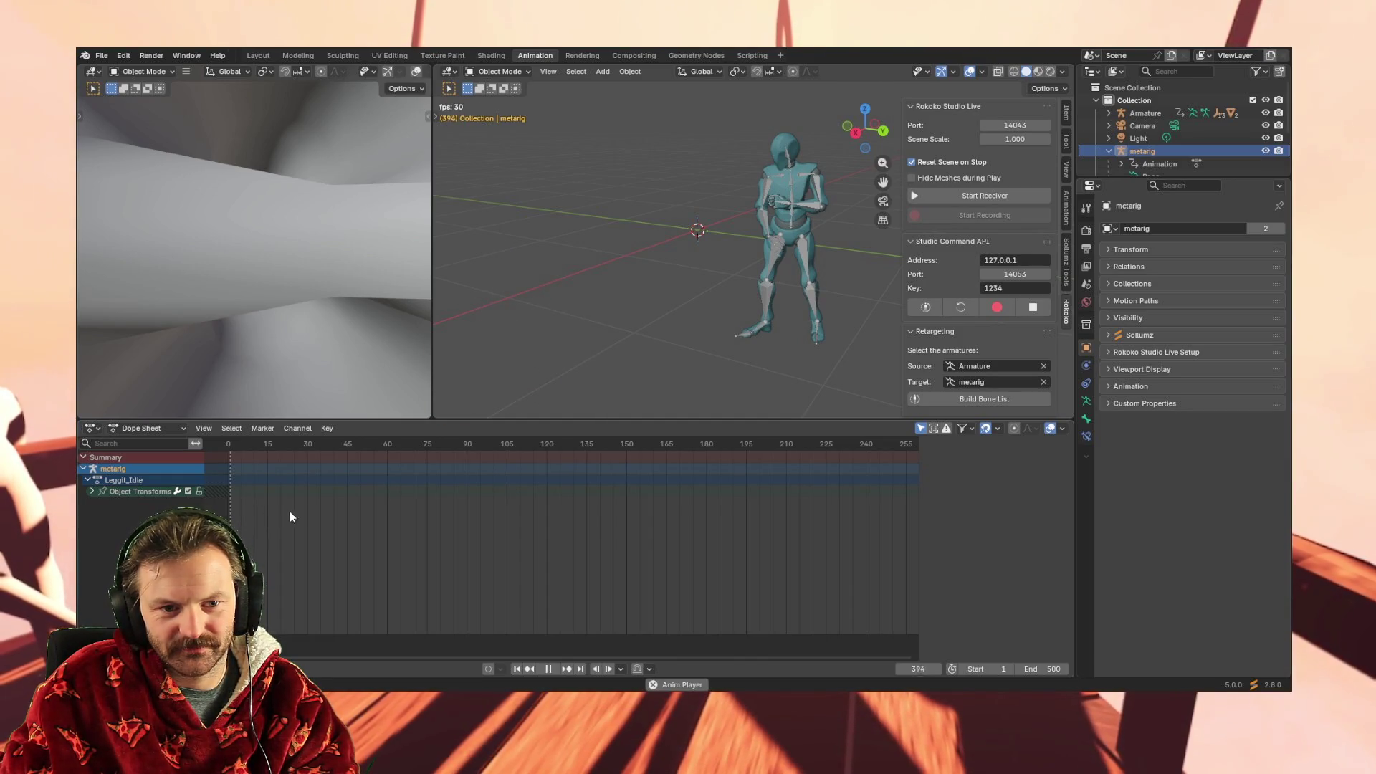
key(space)
mouse_move(545, 373)
middle_down()
mouse_move(583, 389)
mouse_move(565, 384)
middle_up()
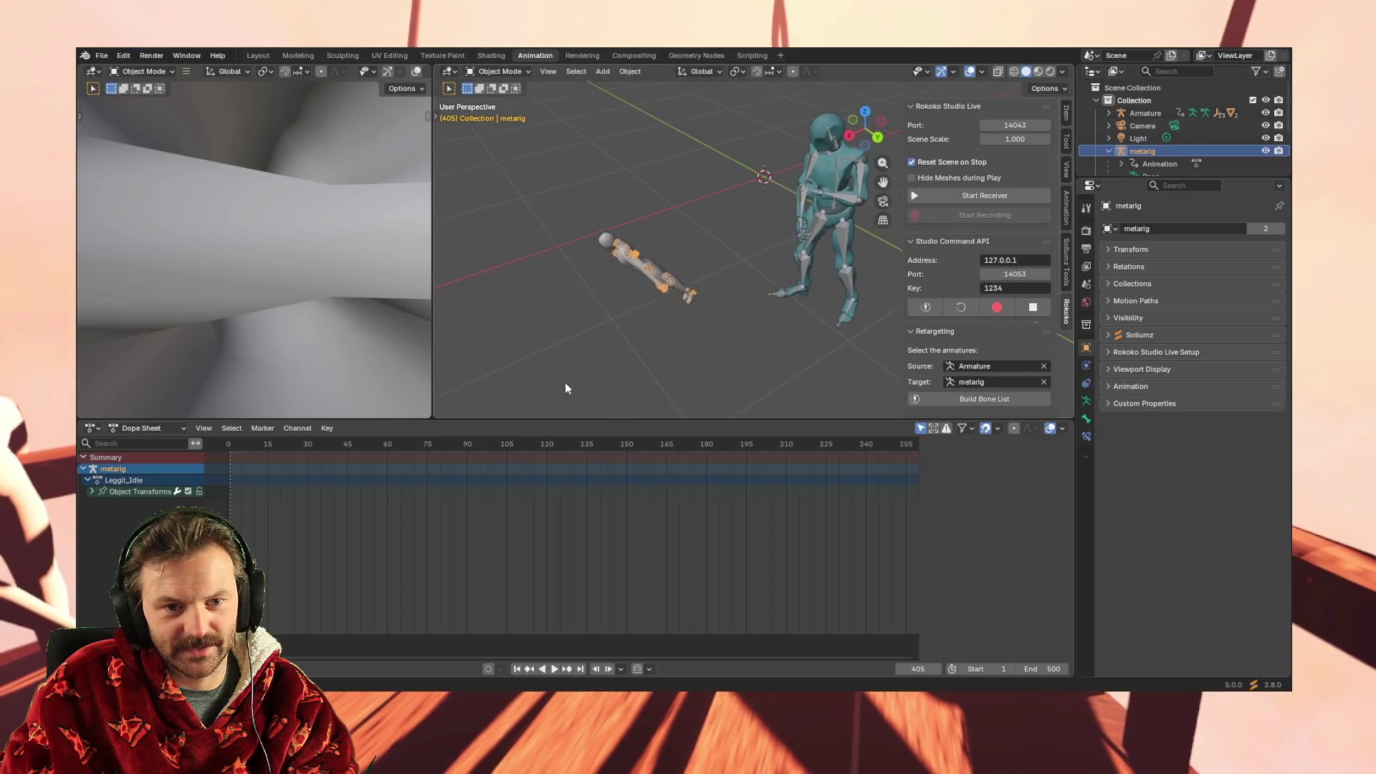
key(space)
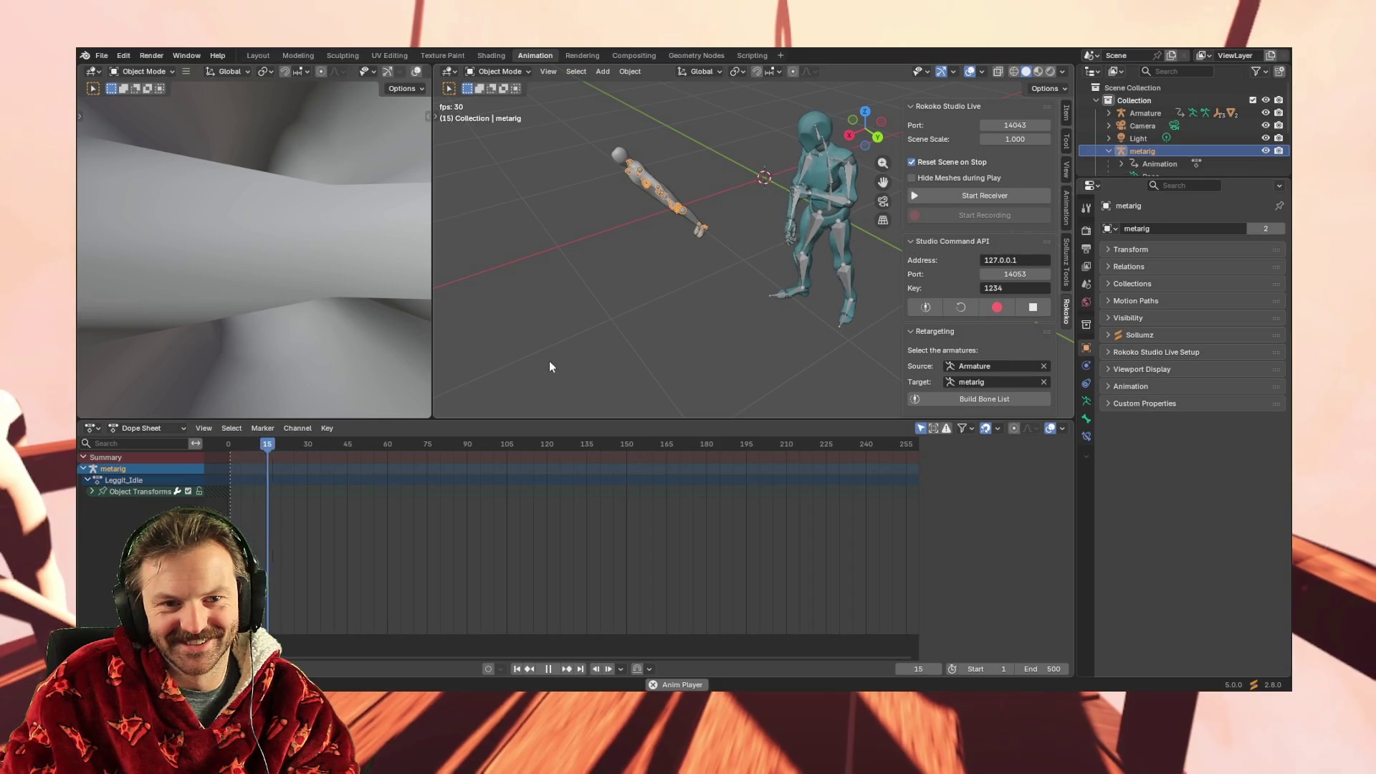
drag(346, 444, 204, 444)
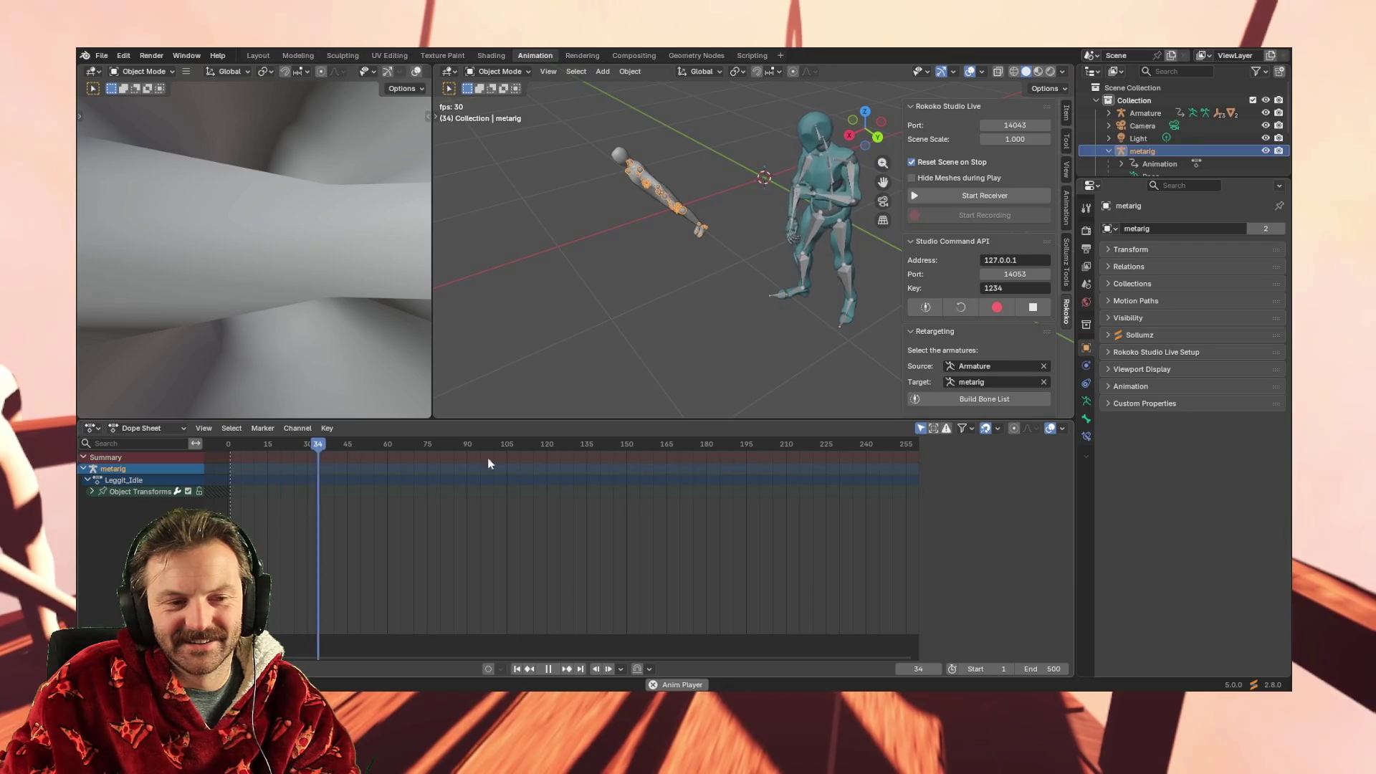
key(space)
key(space)
click(252, 444)
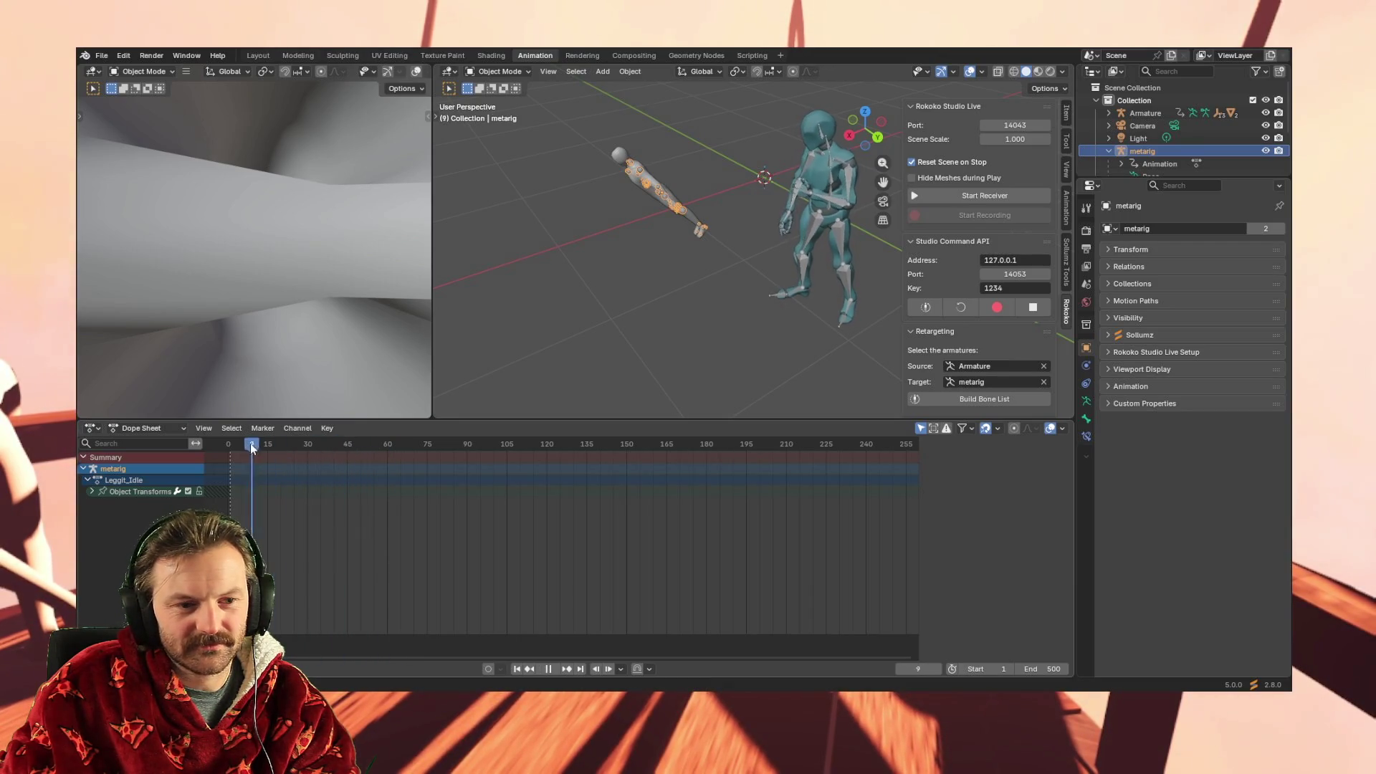
drag(236, 448, 230, 443)
key(space)
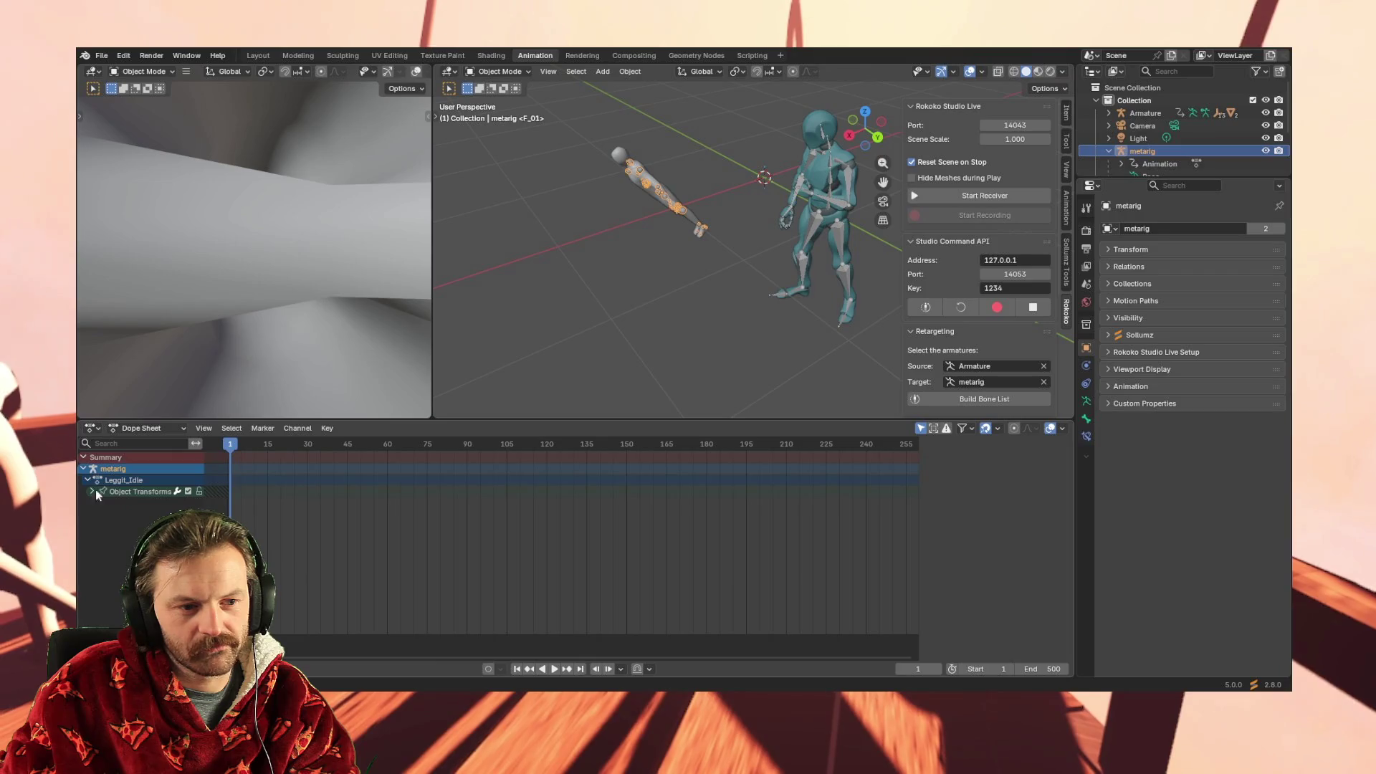
Select the Object Transforms channel group and open its channel options
click(93, 492)
click(93, 492)
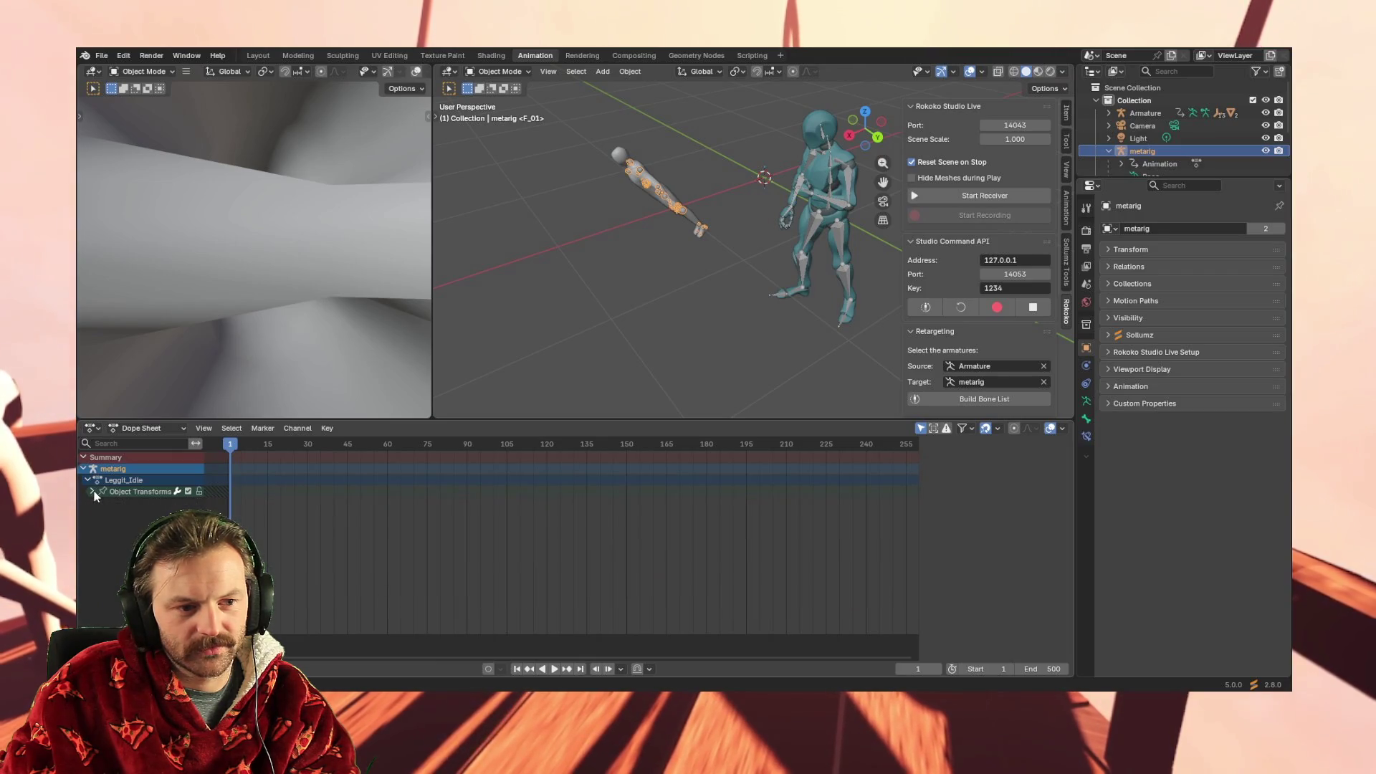
click(151, 491)
right_click(150, 491)
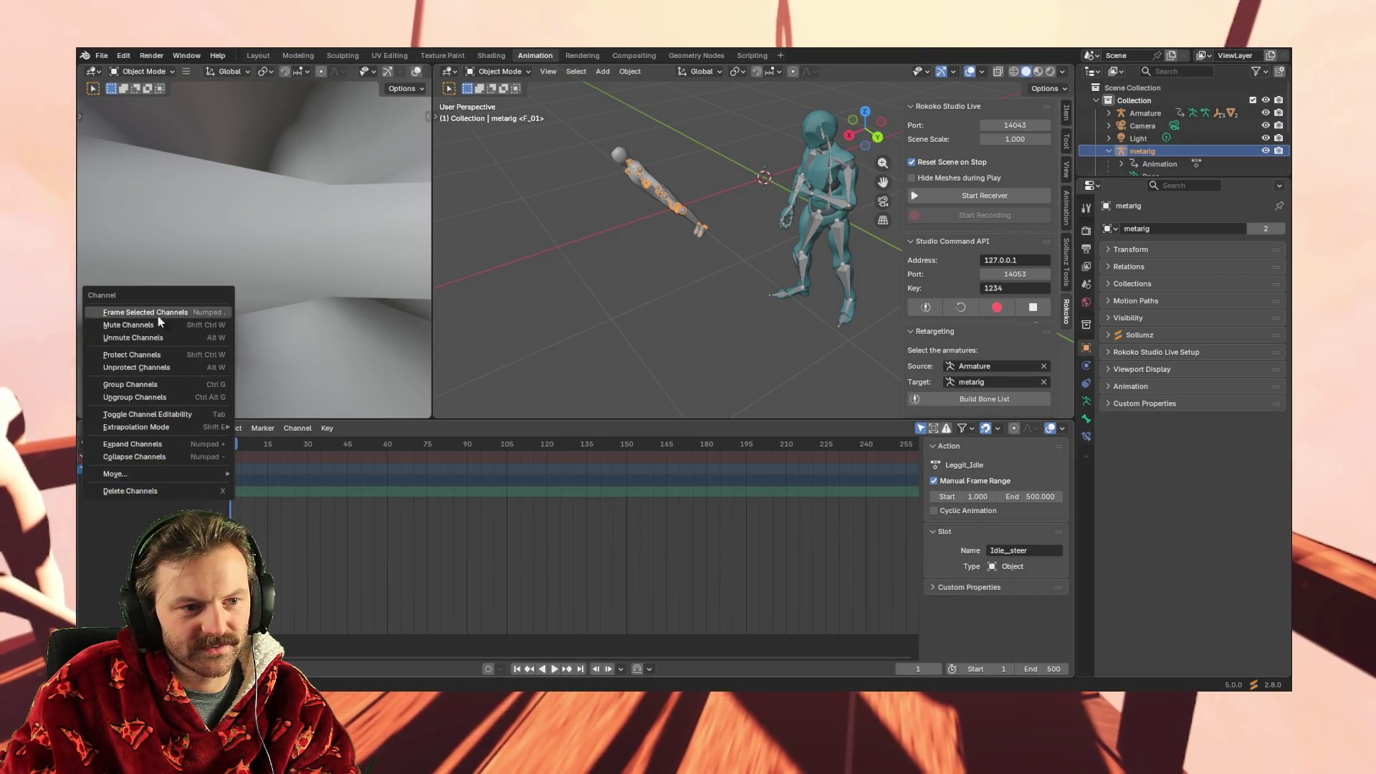
click(133, 492)
click(84, 457)
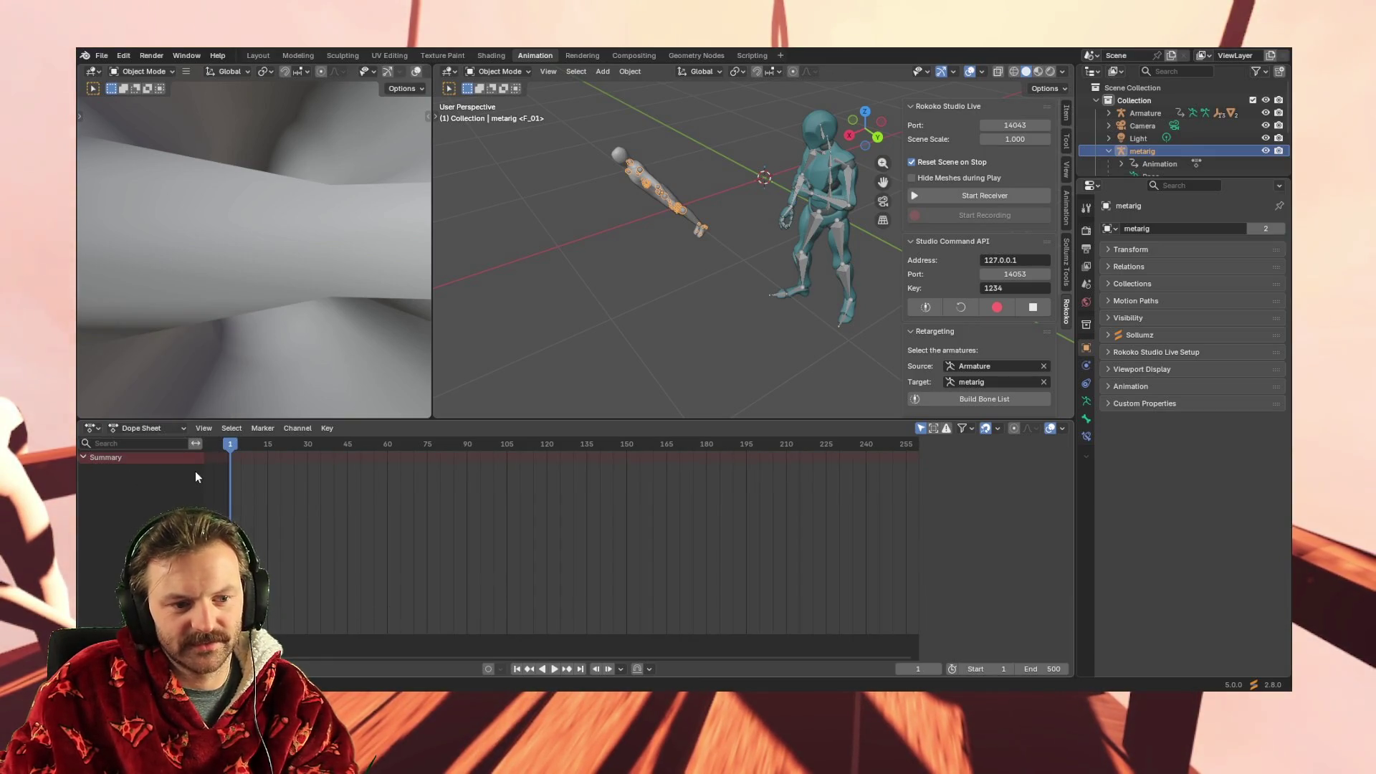
middle_drag(747, 294, 589, 322)
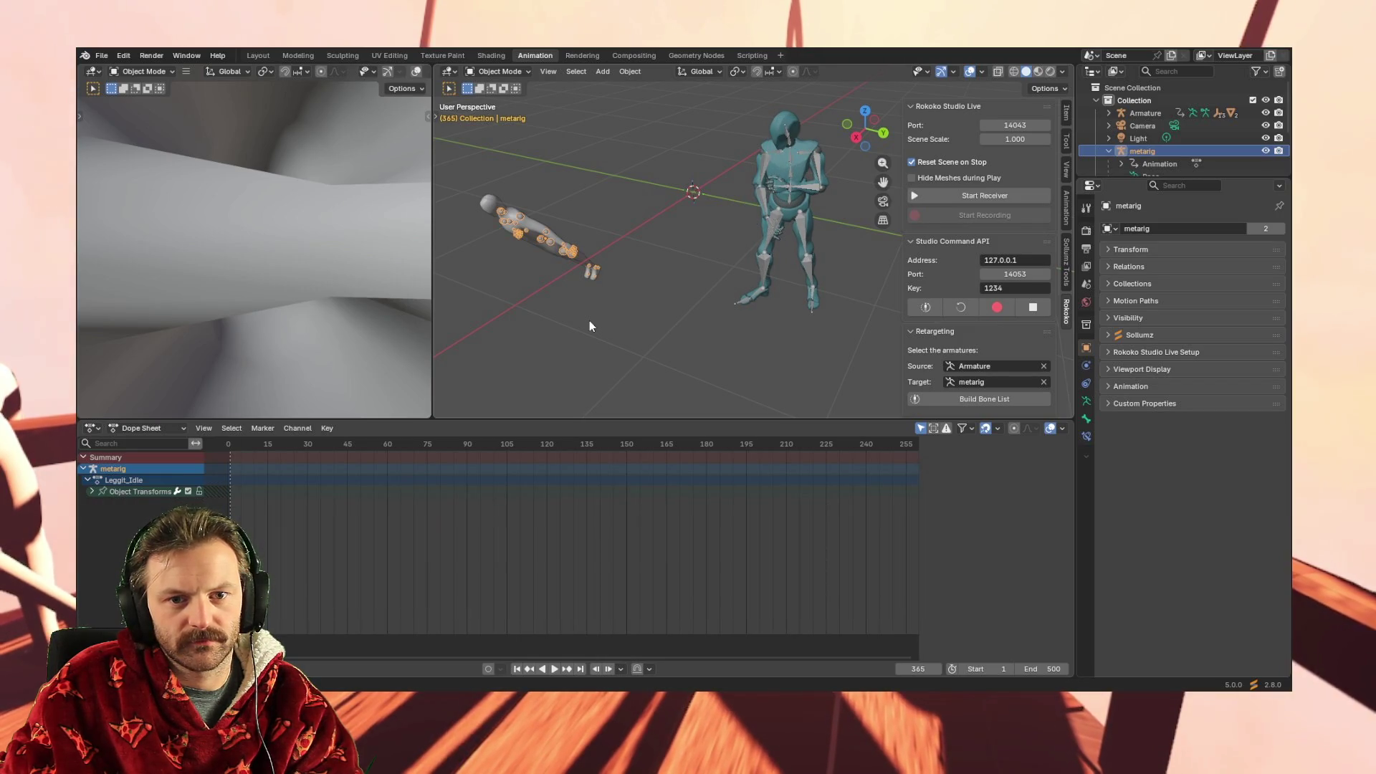
click(177, 491)
Select the Leggit_Idle action and try Build Bone List in the Rokoko Retargeting panel
middle_drag(588, 354, 649, 328)
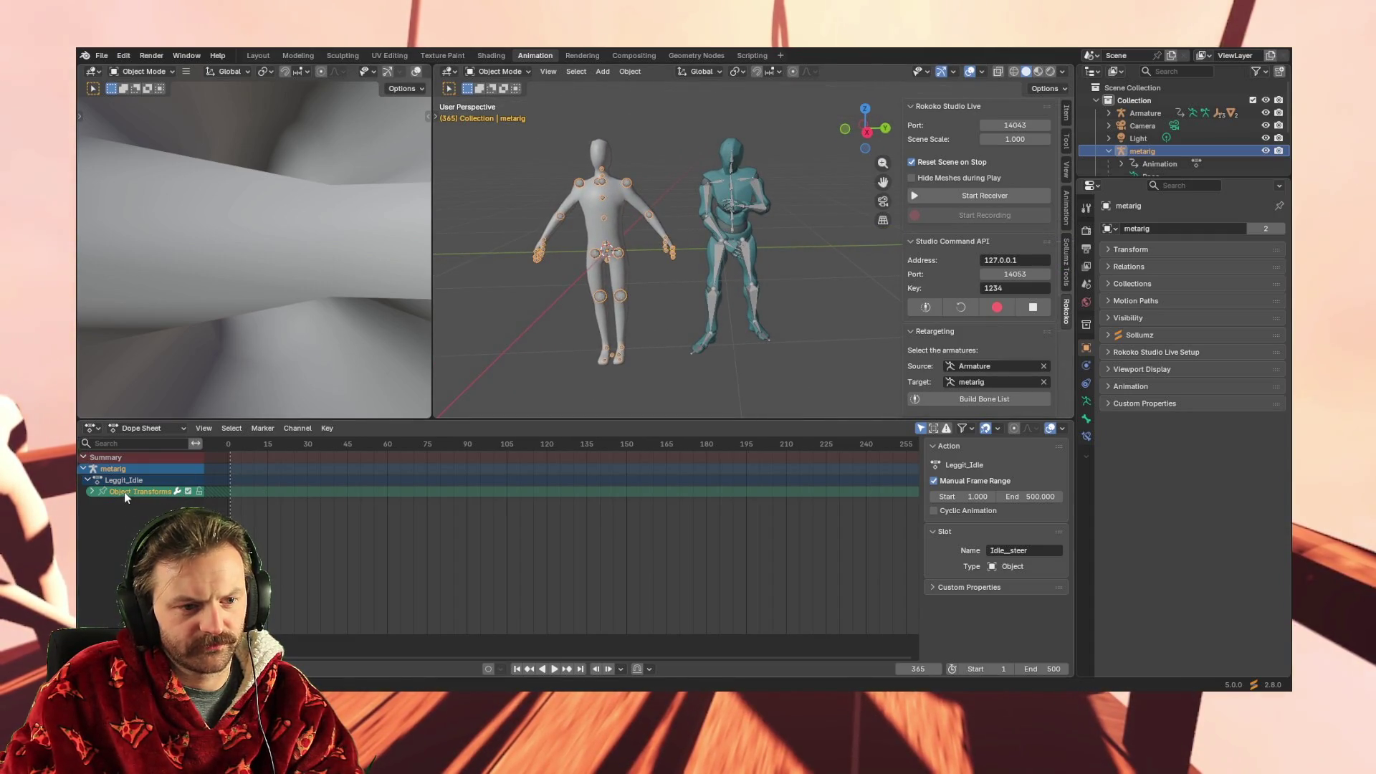
click(92, 492)
click(87, 480)
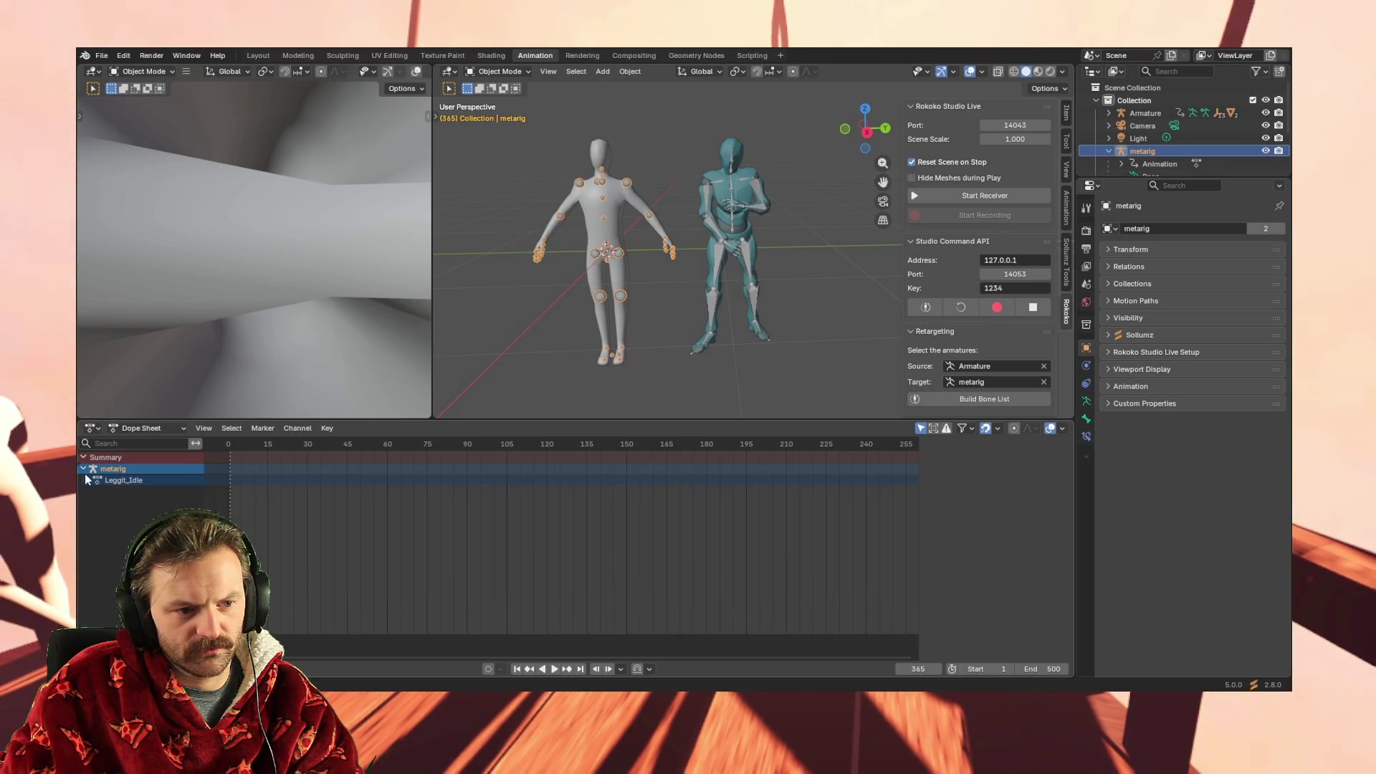
click(102, 476)
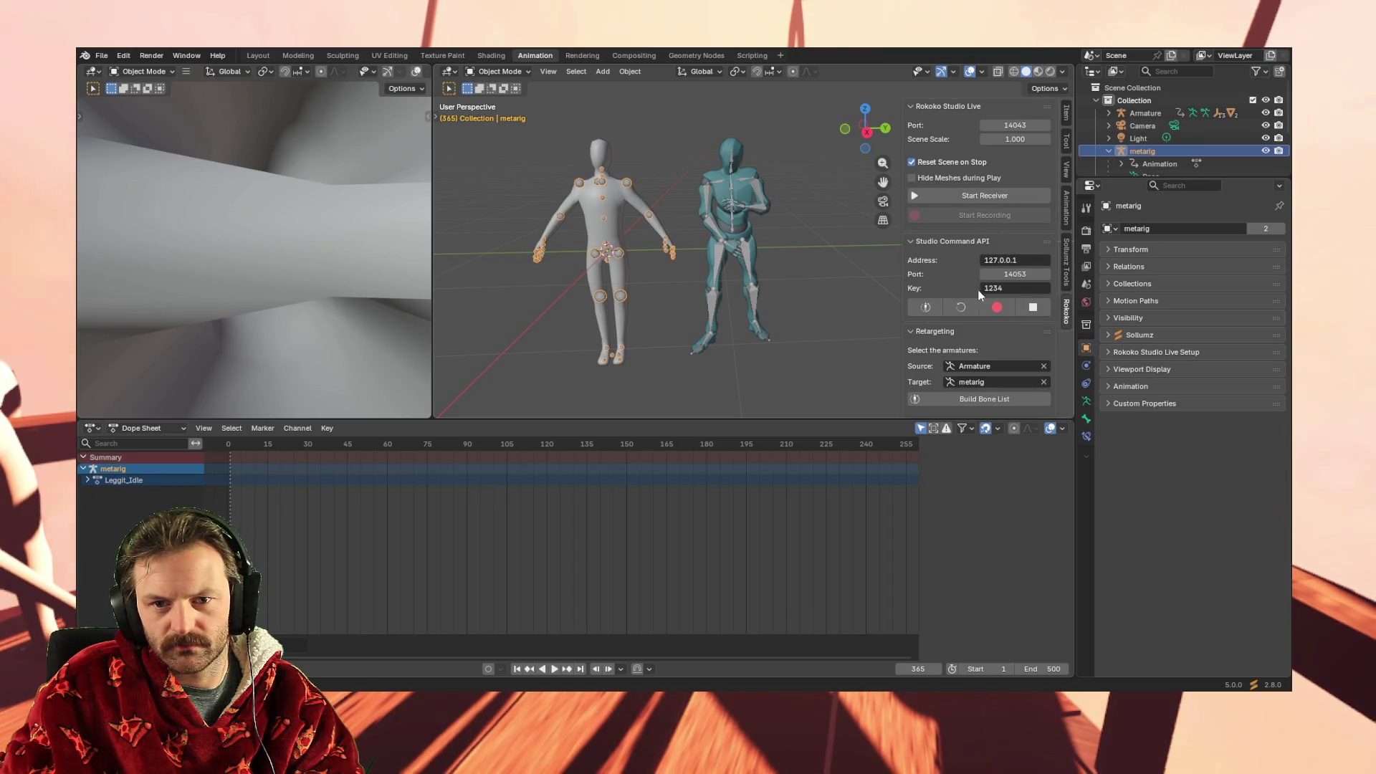
click(969, 399)
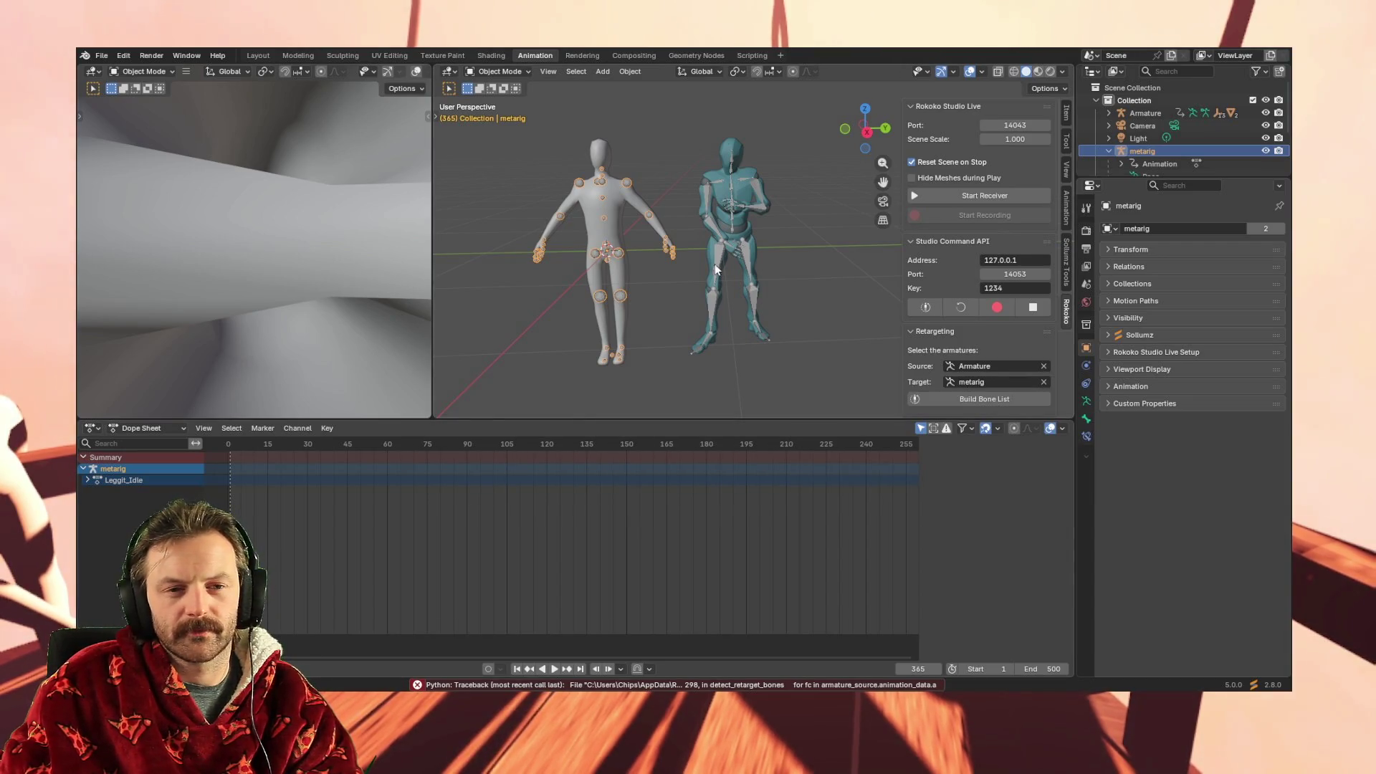
middle_drag(529, 395, 560, 369)
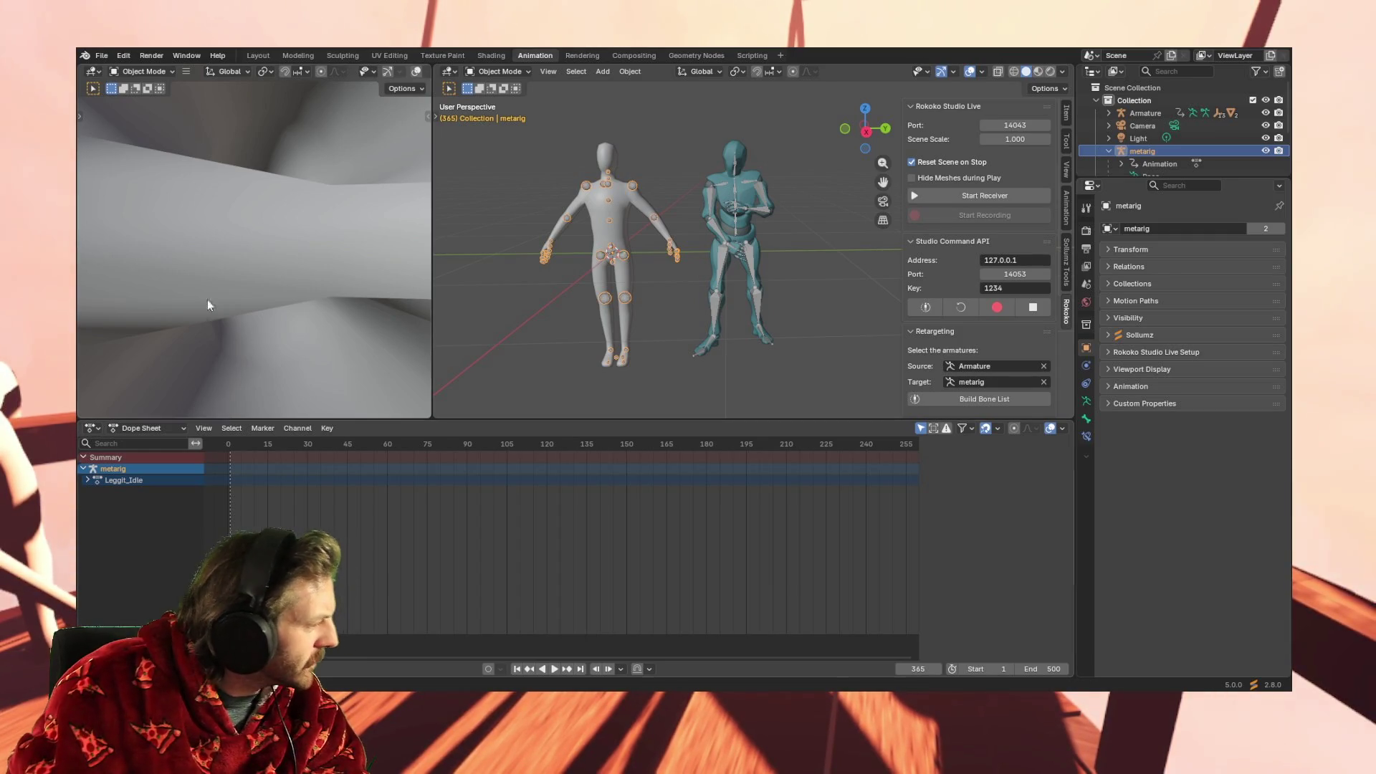
Inspect the timeline keyframe options and expand Leggit_Idle to show Object Transforms
right_click(263, 466)
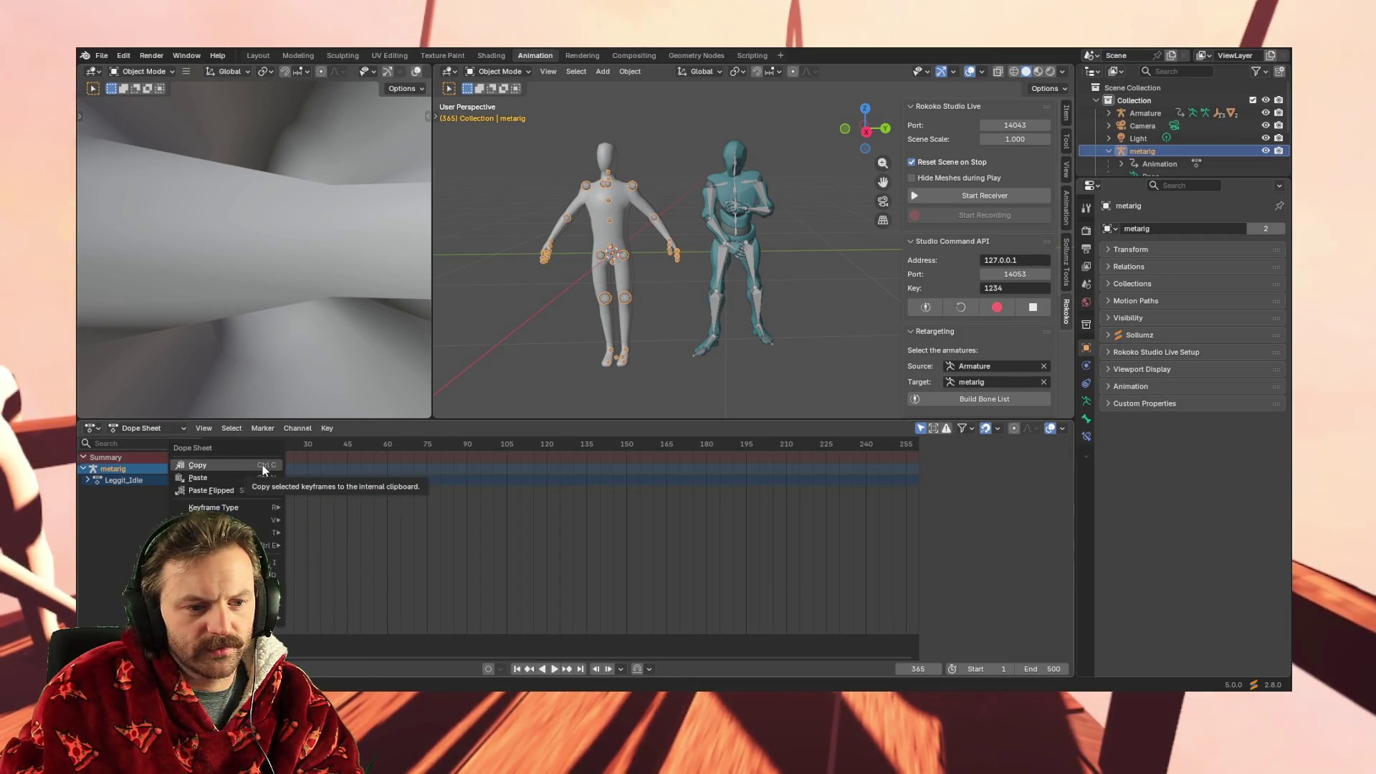
mouse_move(269, 545)
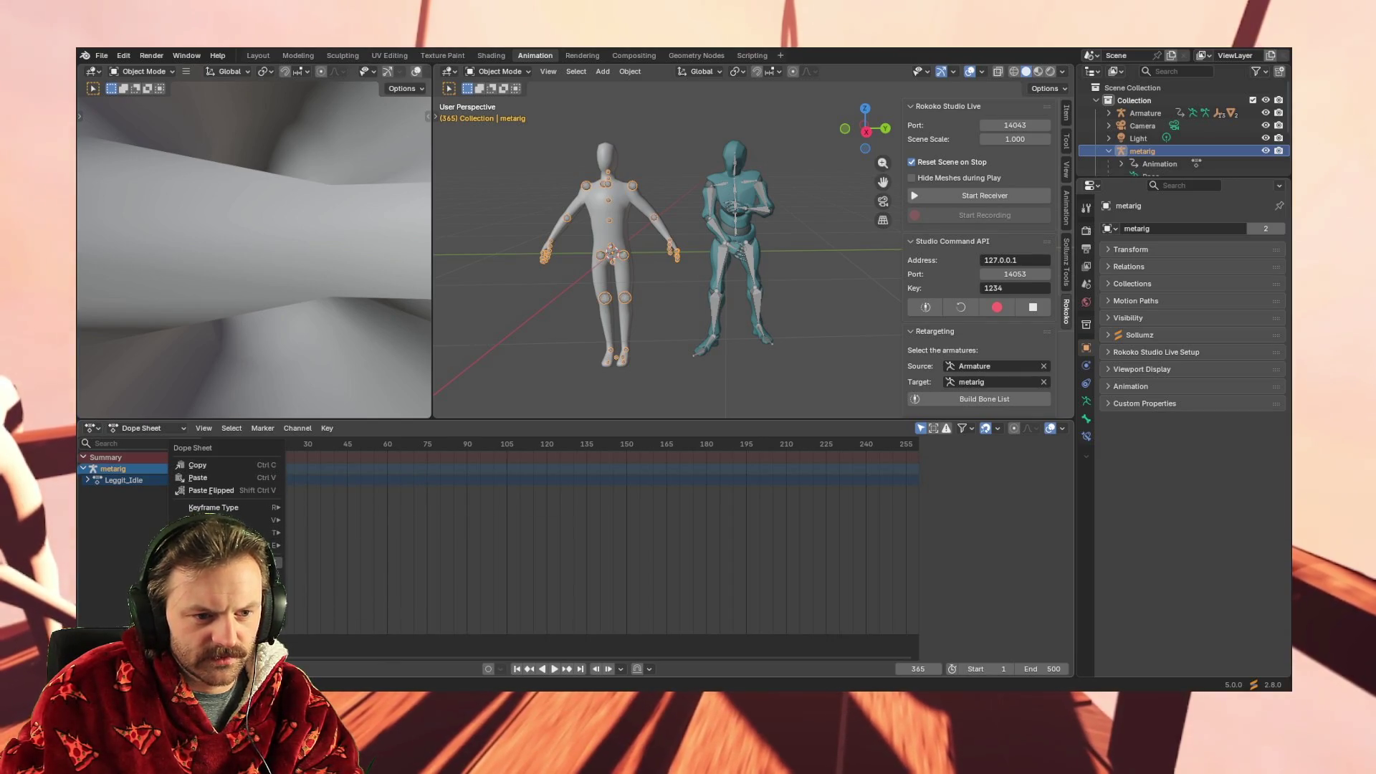
key(Escape)
right_click(261, 481)
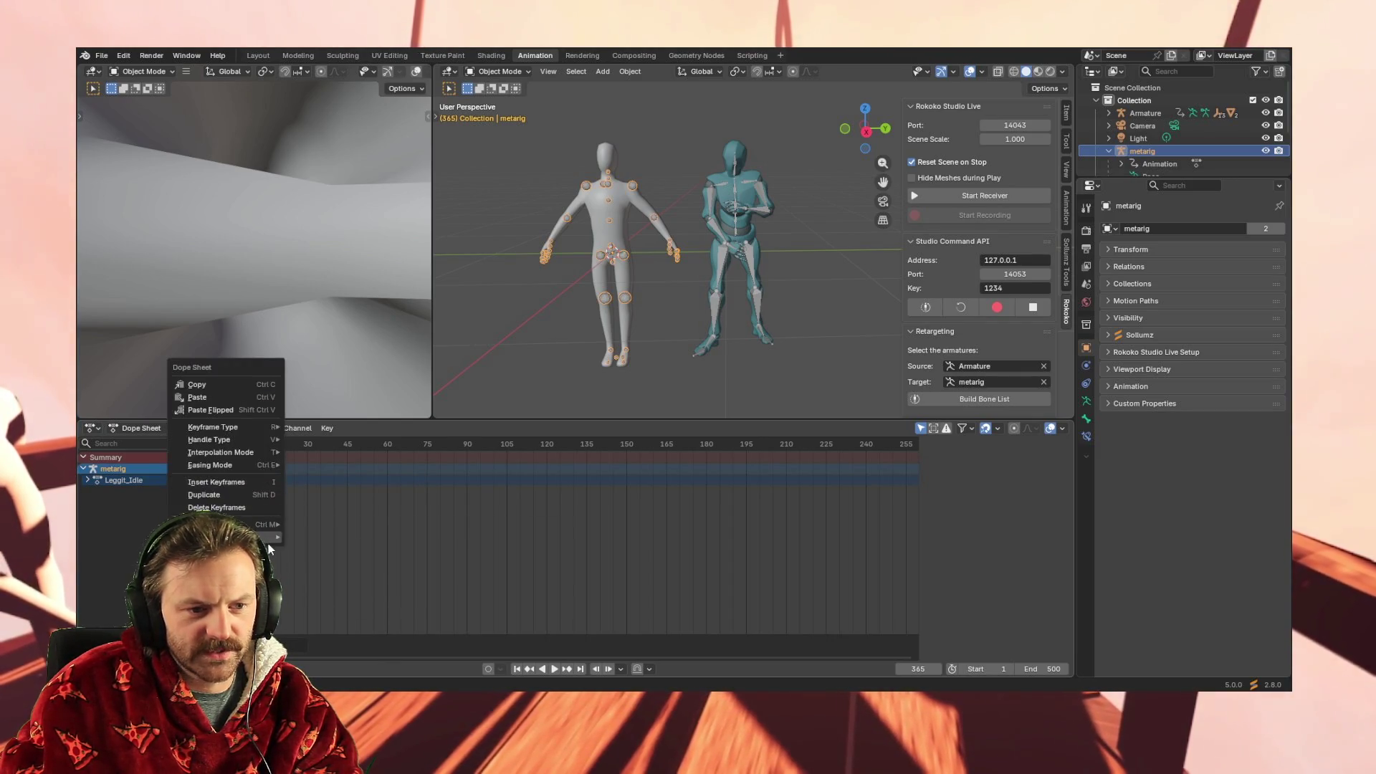
click(92, 480)
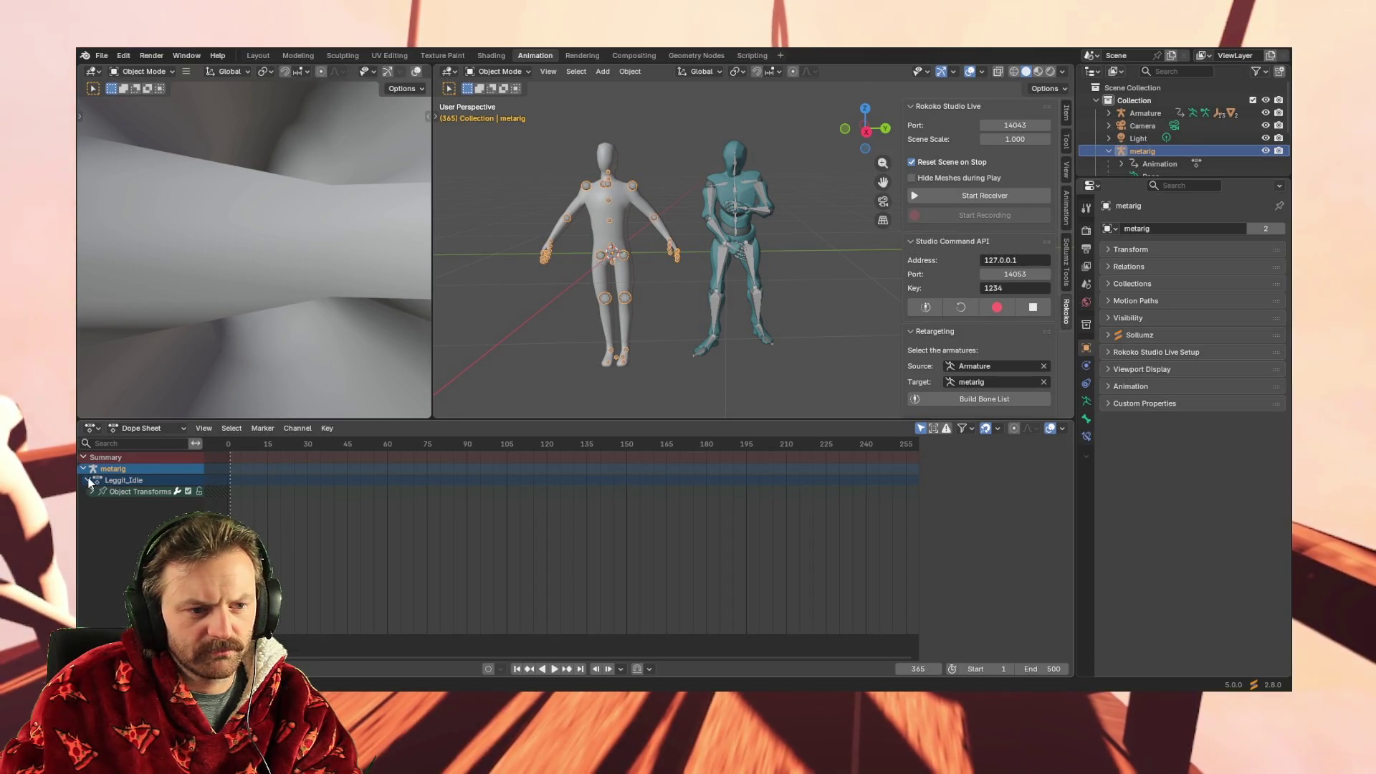
right_click(272, 491)
click(255, 488)
right_click(254, 489)
click(269, 489)
right_click(270, 489)
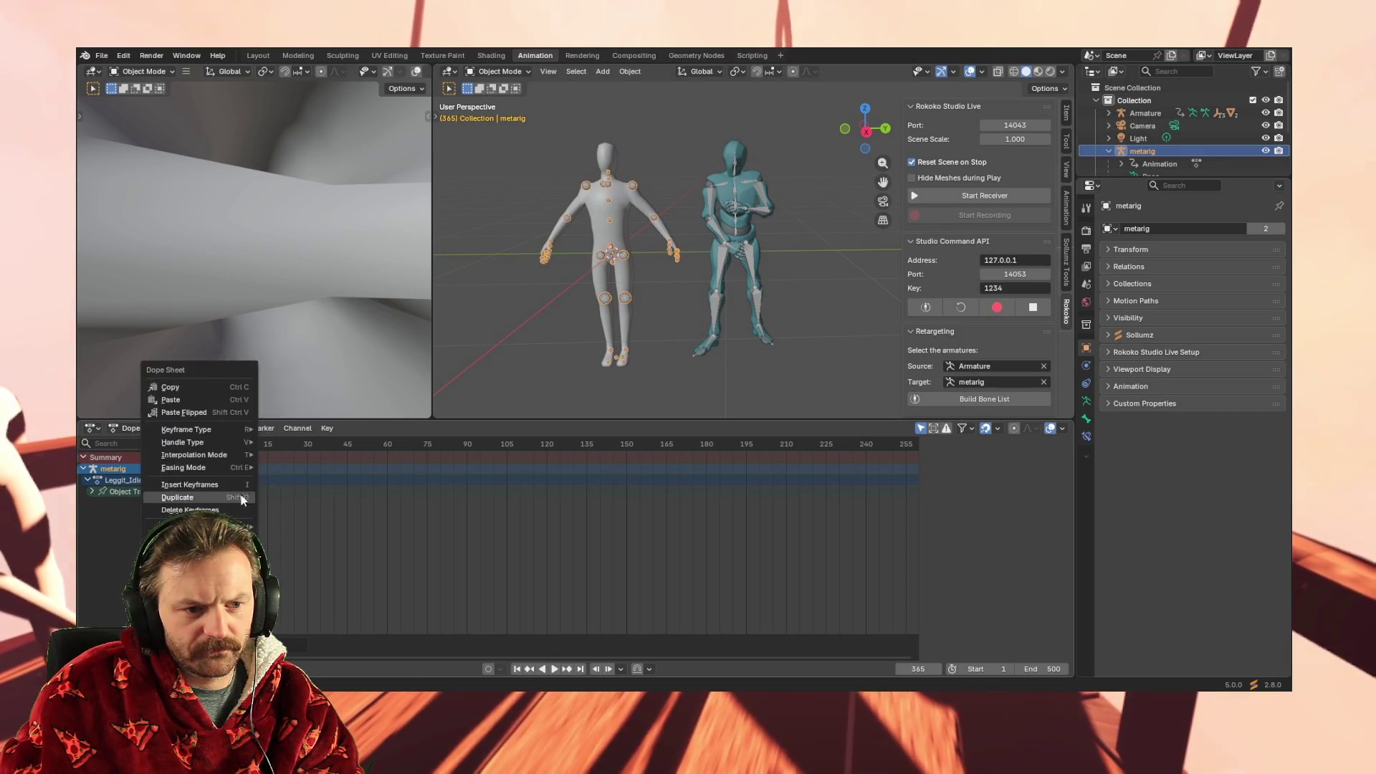
click(246, 501)
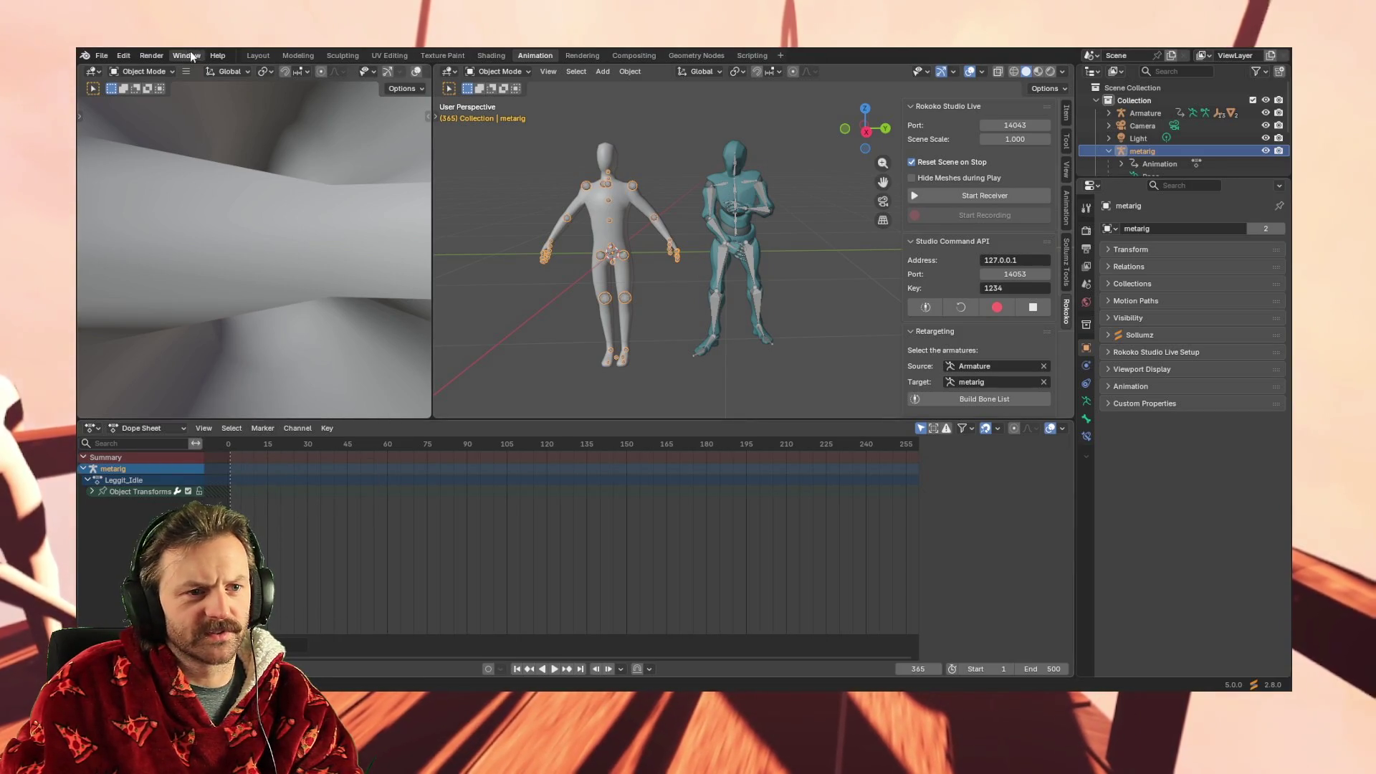
Insert a keyframe on the metarig at frame 365 via Object > Animation > Insert Keyframe
click(627, 71)
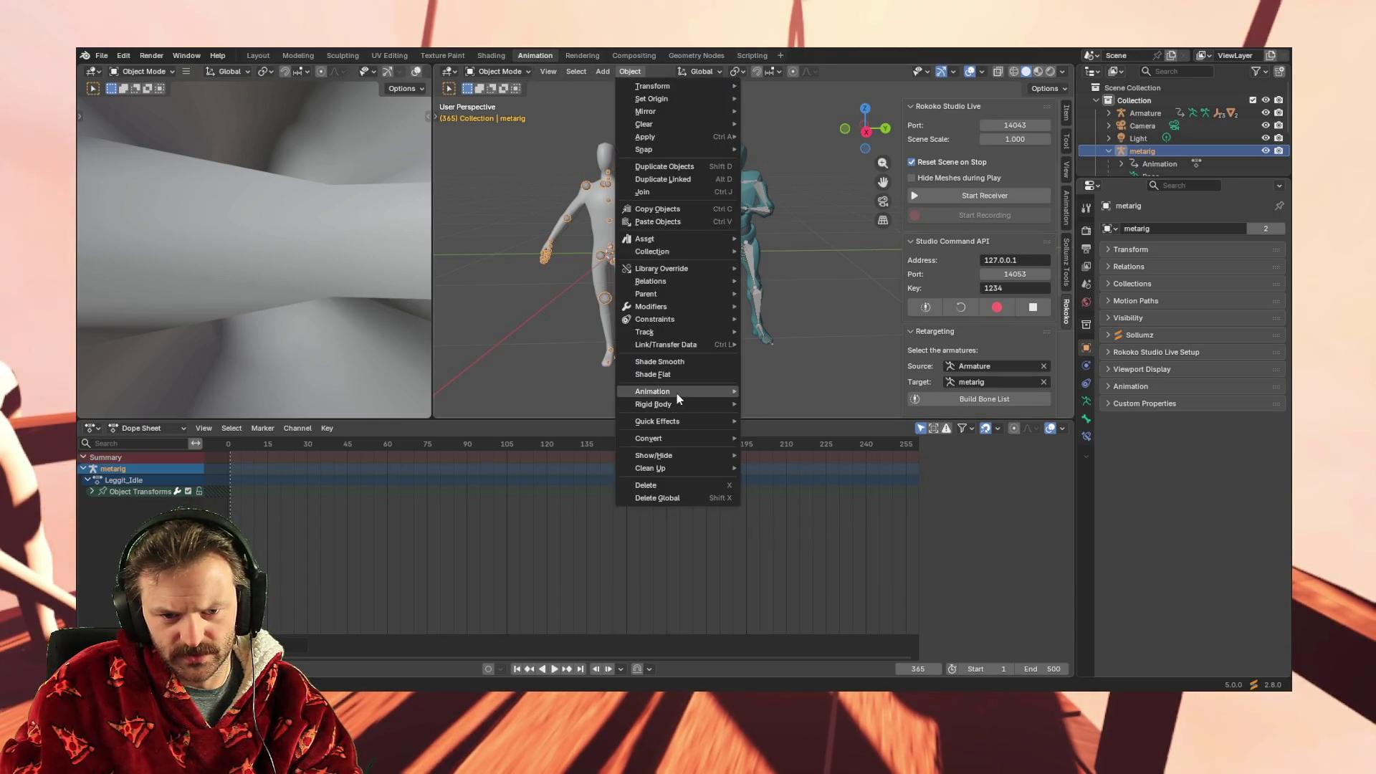
mouse_move(678, 391)
click(807, 390)
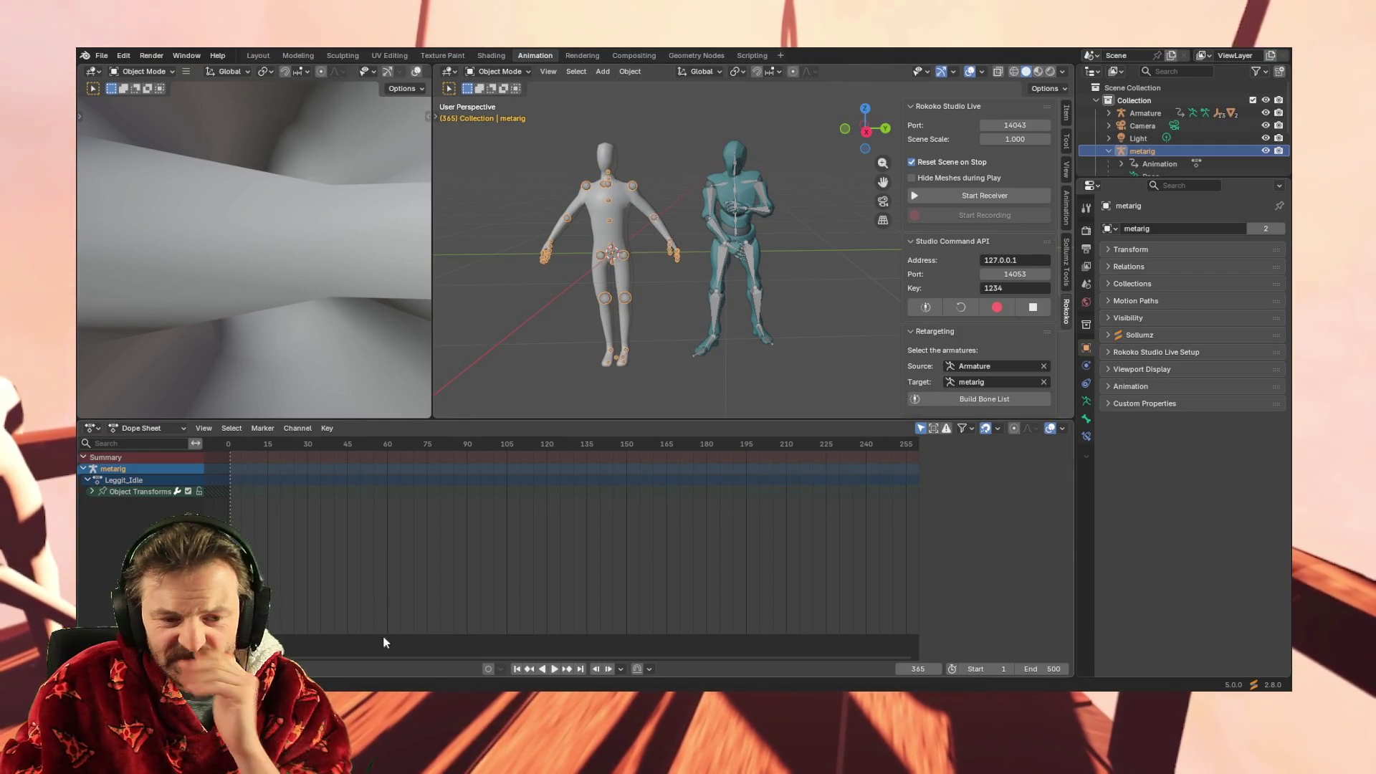
Select the metarig's existing keyframes at frame 365 in the Dope Sheet and delete them
drag(330, 658, 840, 638)
scroll(723, 496, up, 5)
scroll(821, 504, down, 5)
scroll(773, 471, down, 2)
drag(645, 491, 666, 457)
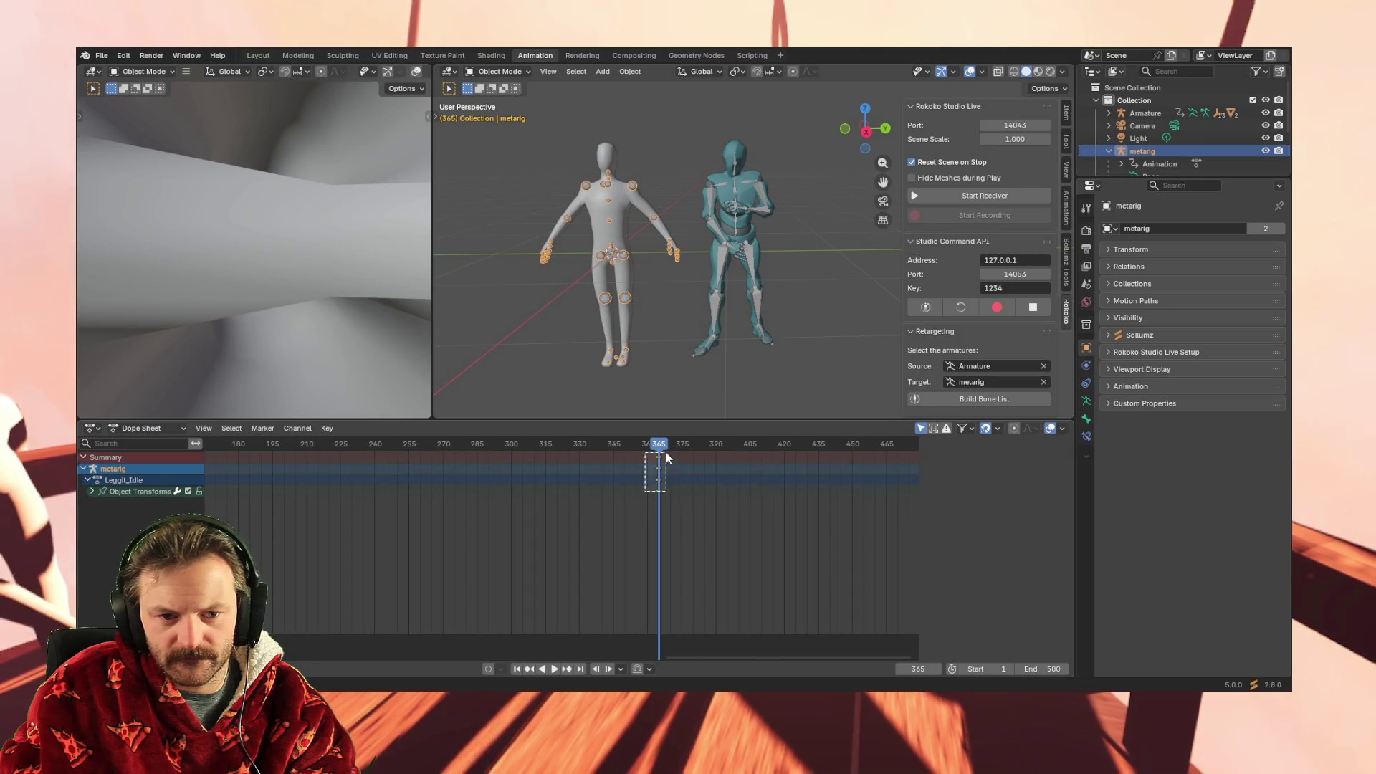
key(Delete)
Play the animation, stop it and drag the playhead back to frame 1
key(shift+ctrl+space)
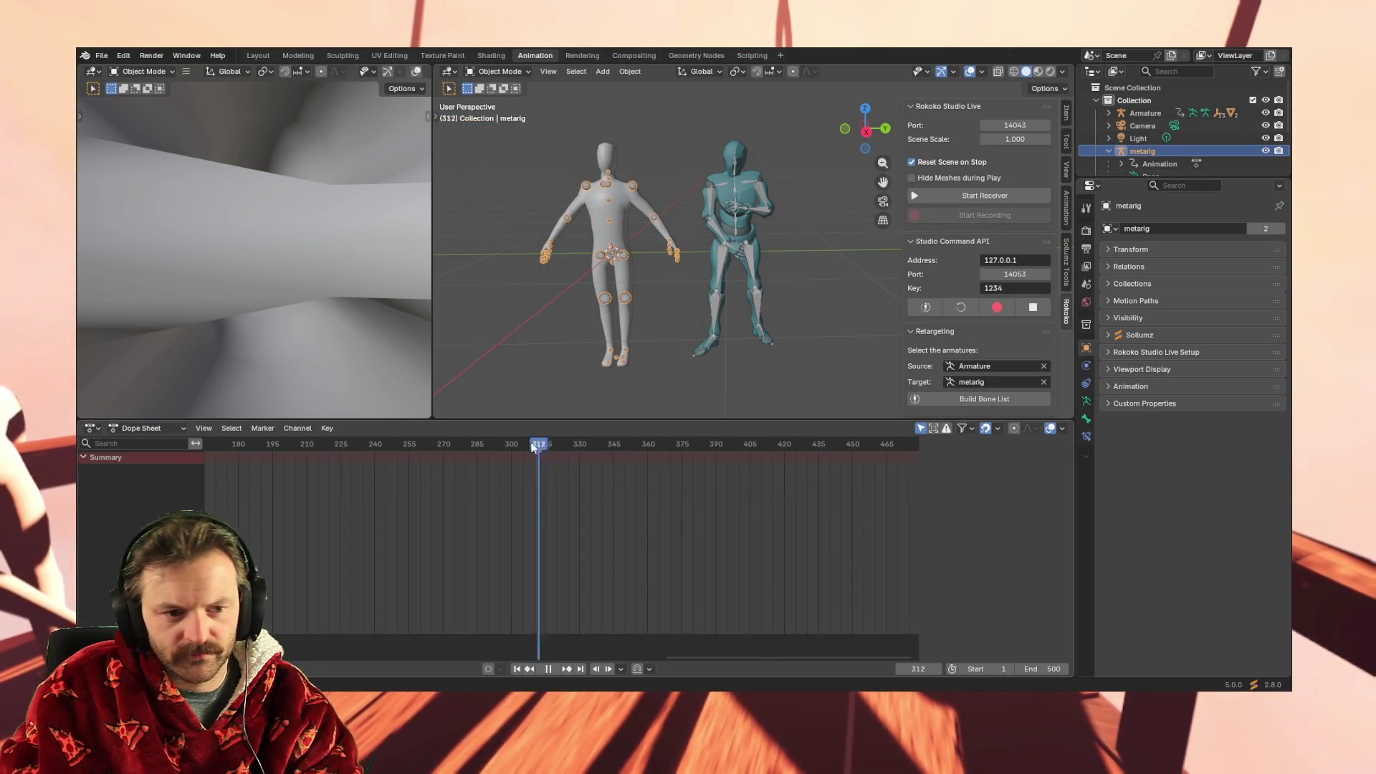
drag(605, 462, 208, 467)
key(space)
mouse_move(703, 655)
mouse_down()
mouse_move(302, 658)
mouse_move(381, 641)
mouse_up()
drag(770, 447, 380, 450)
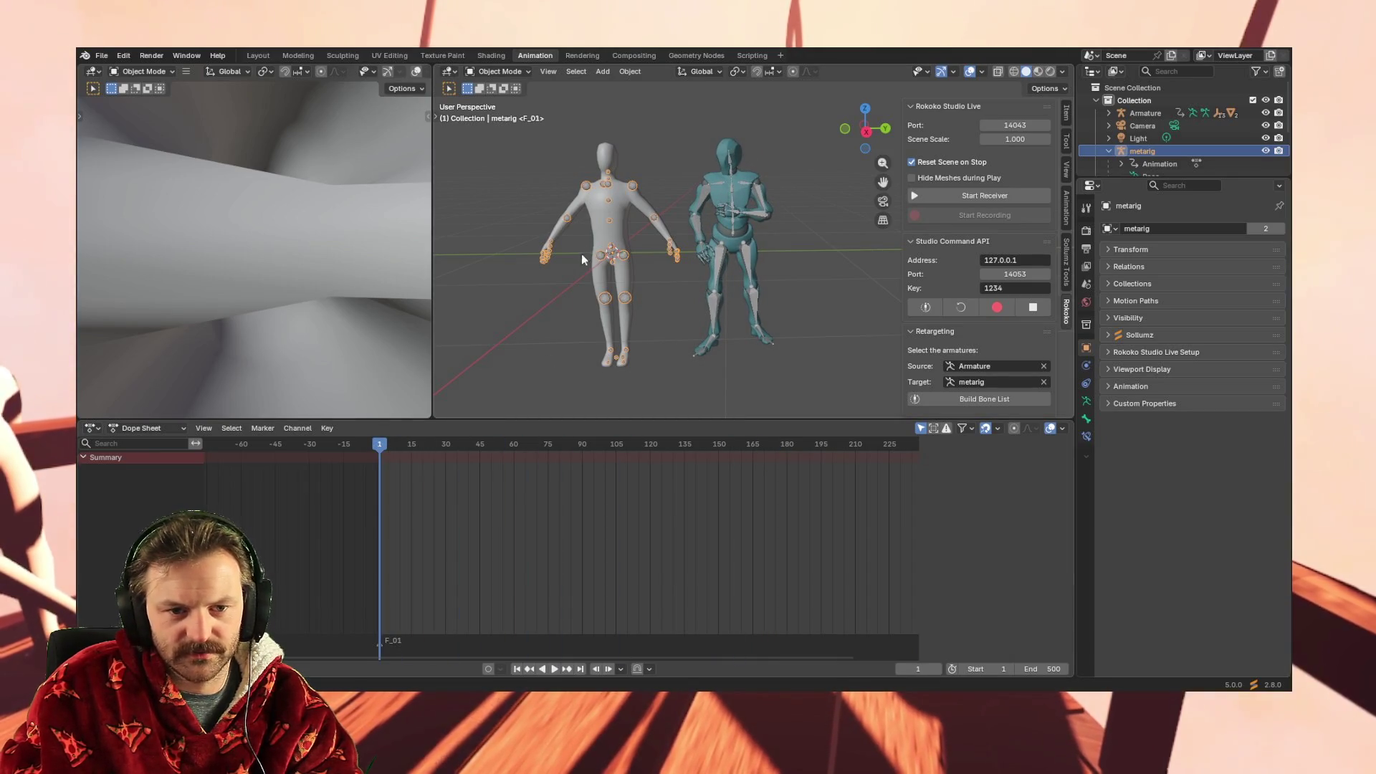
right_click(358, 527)
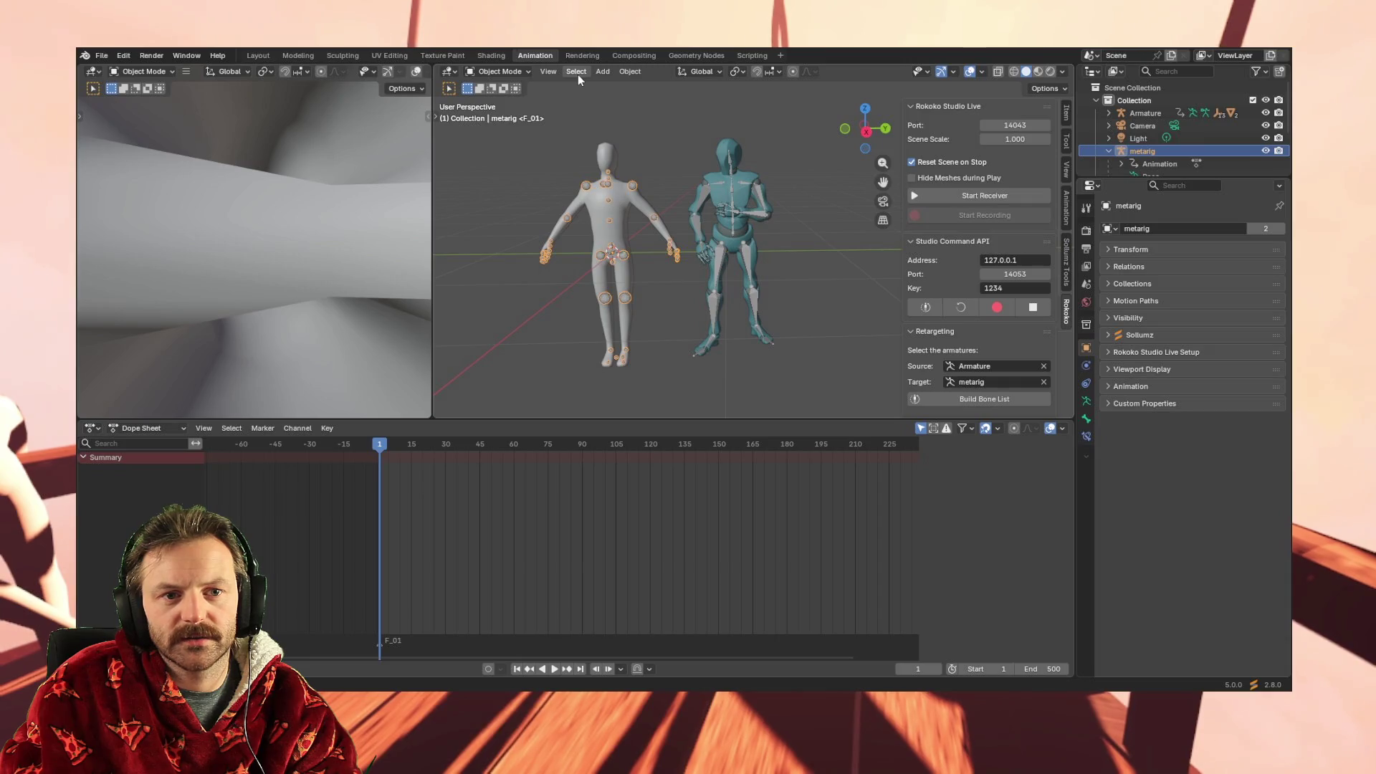
click(630, 72)
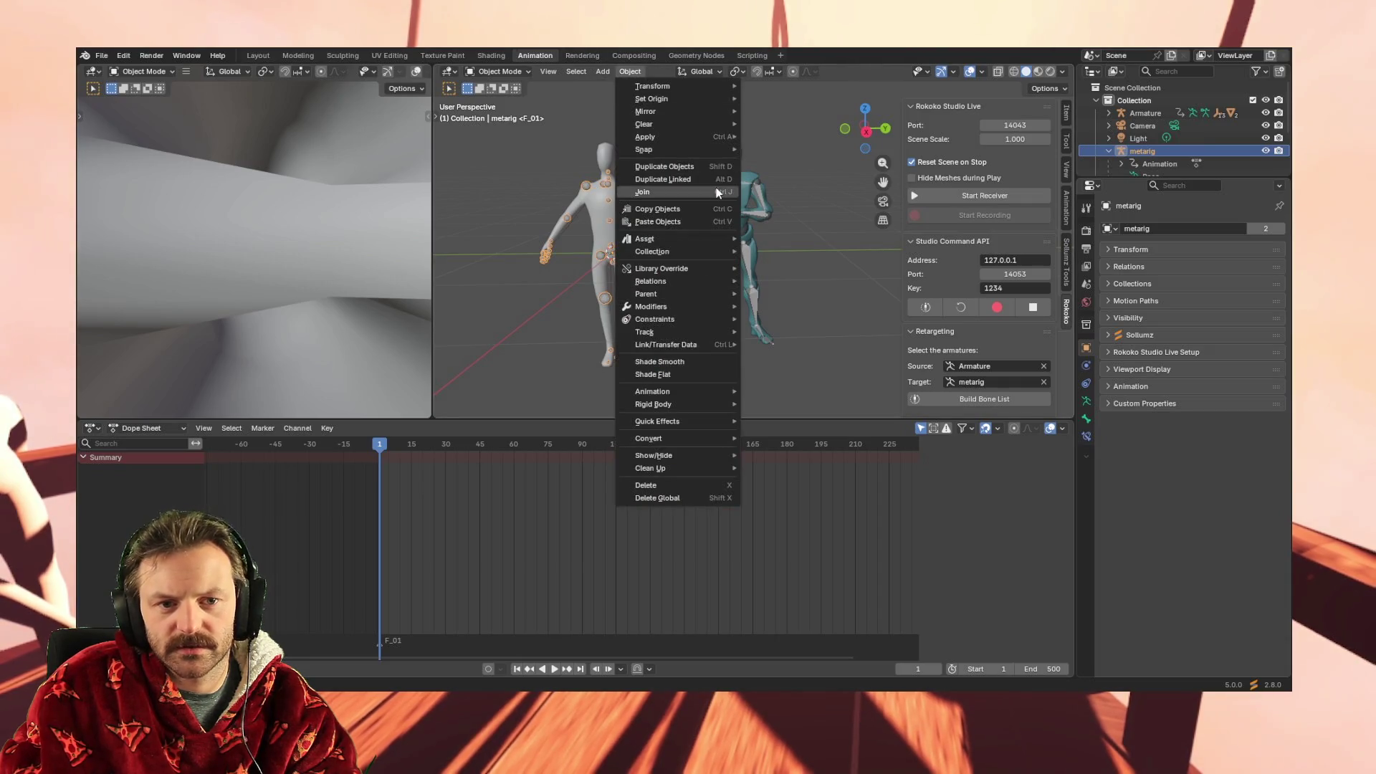
Key the metarig's object transforms to create the Leggit_Idle action, then start renaming it
mouse_move(698, 391)
click(781, 393)
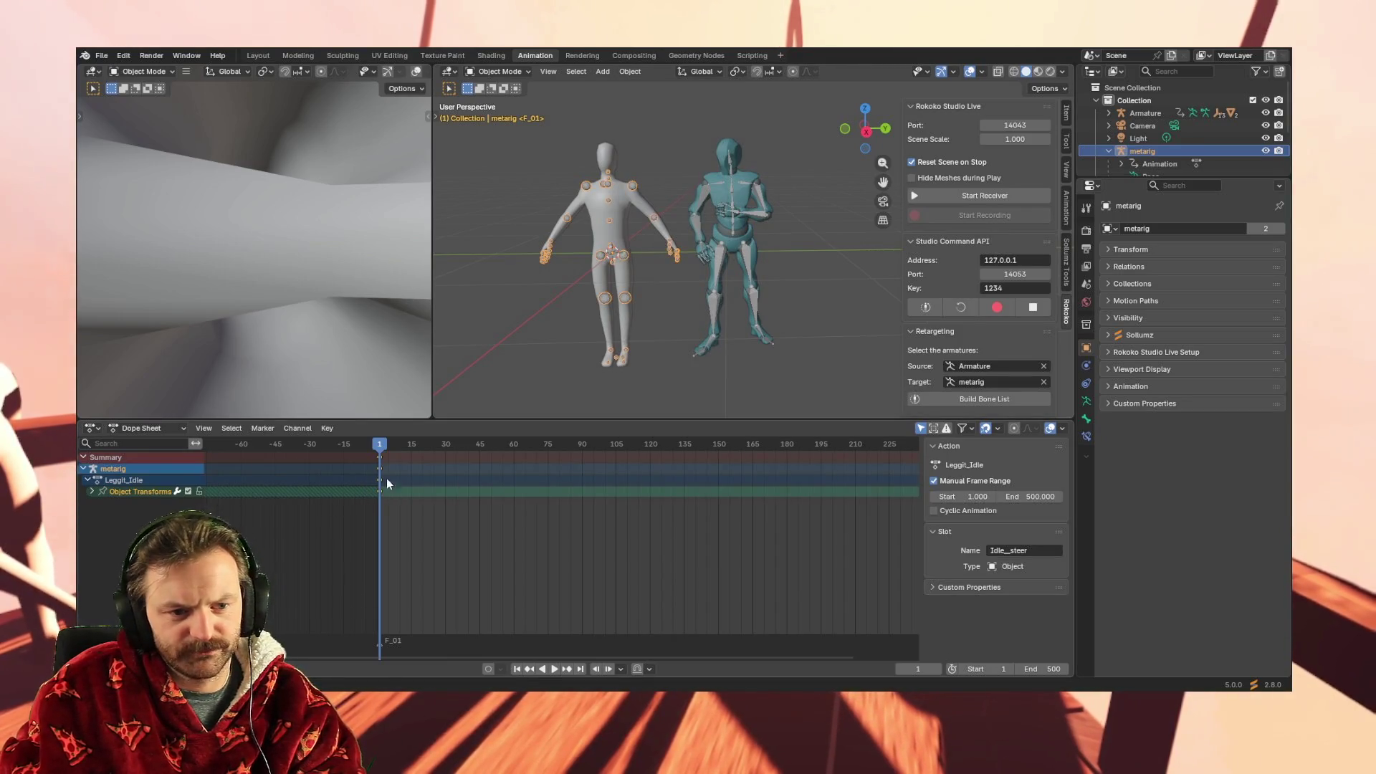
double_click(121, 480)
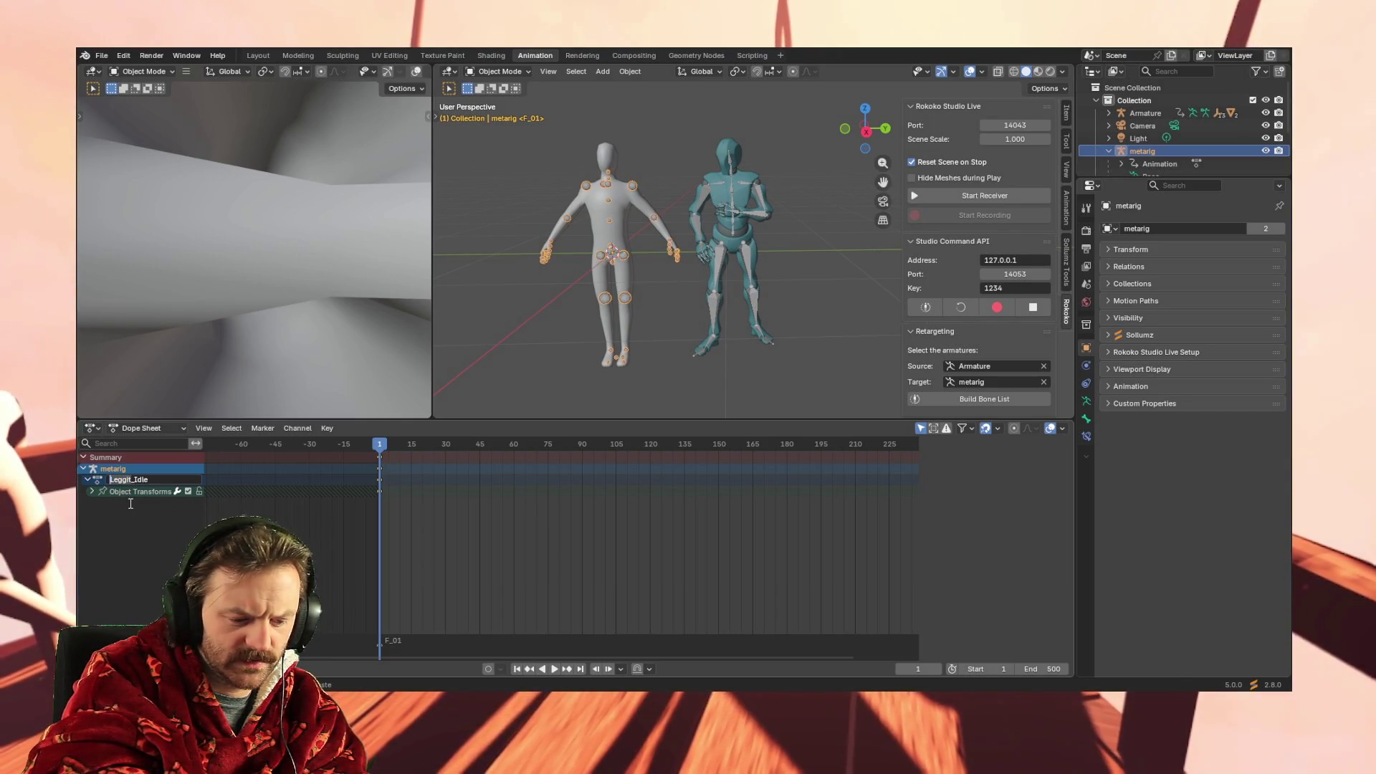
key(Delete)
key(Delete)
key(Delete)
Rename the action to Hedge_Idle, then select the Mixamo Armature inside the teal character
text(He)
key(Return)
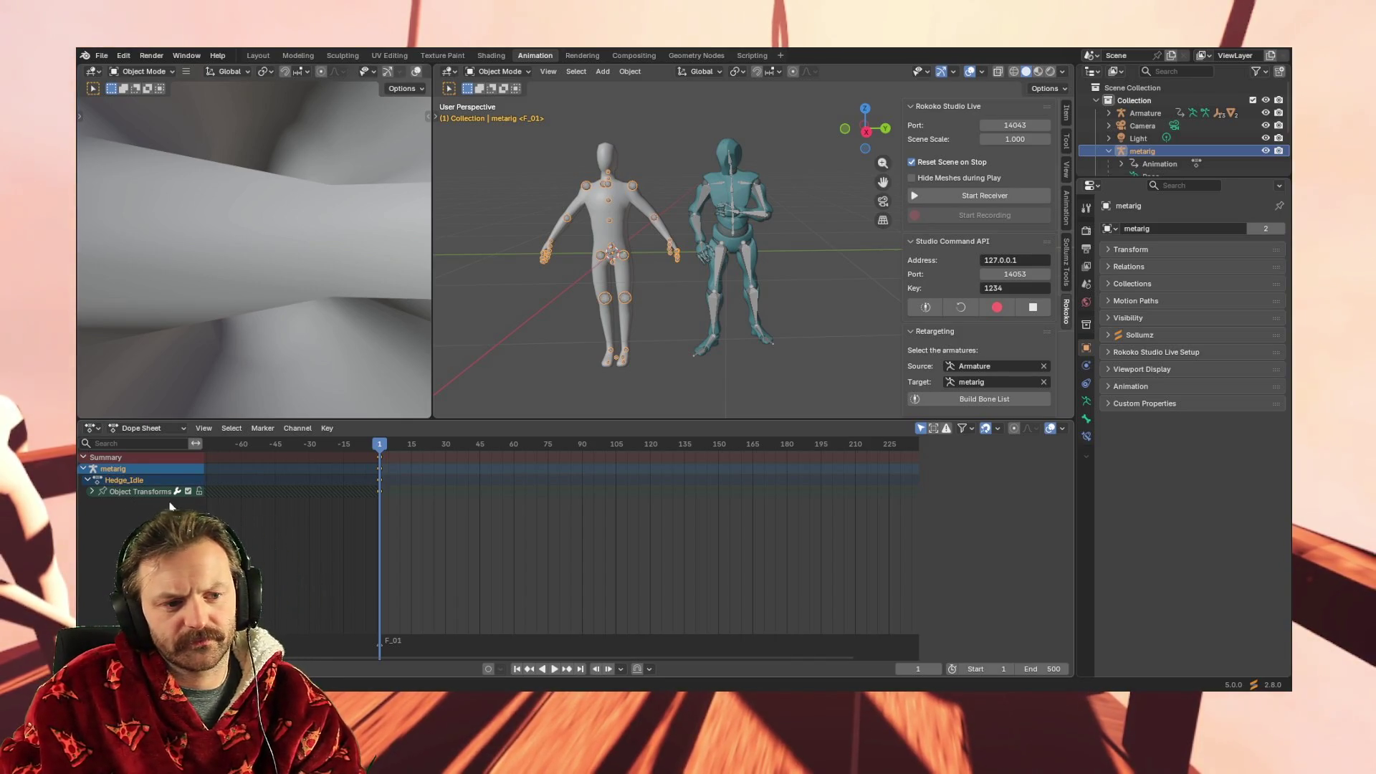
click(703, 192)
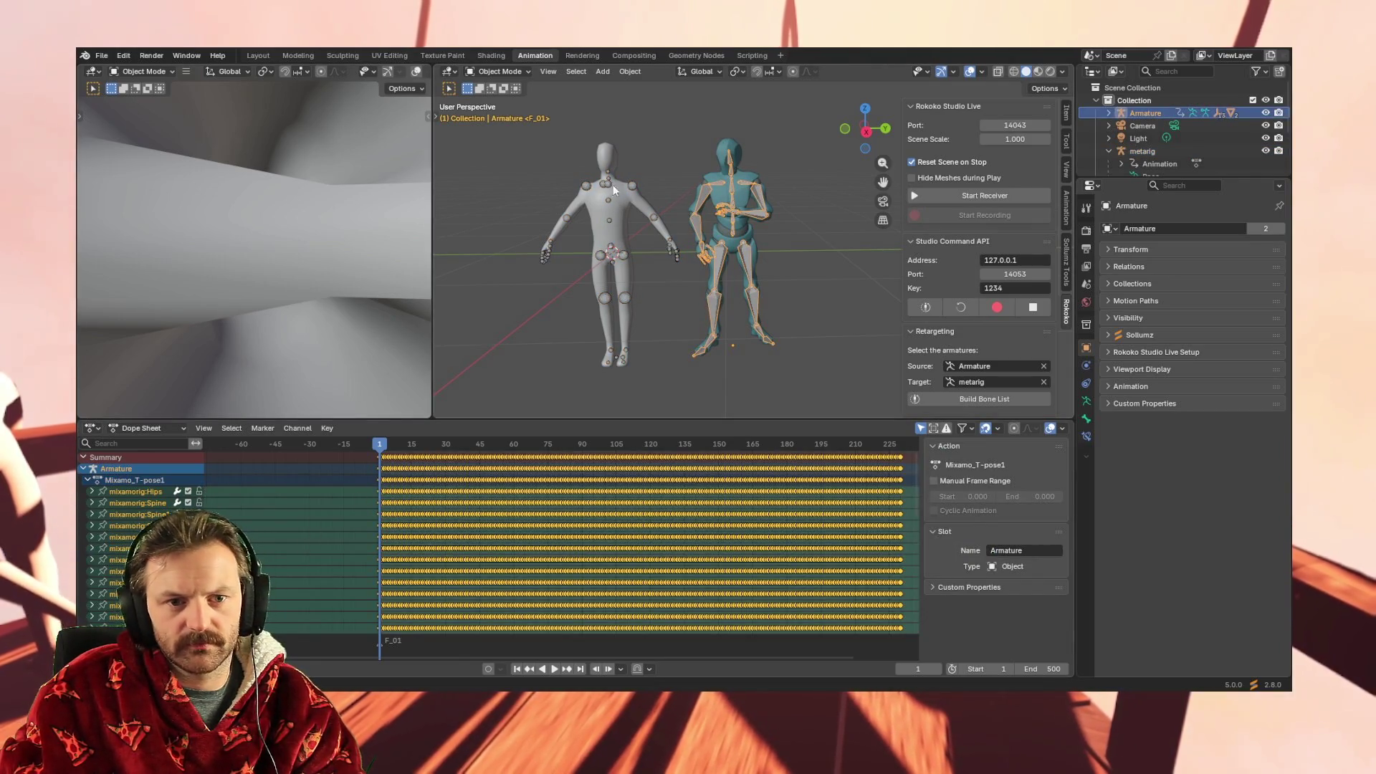
click(591, 189)
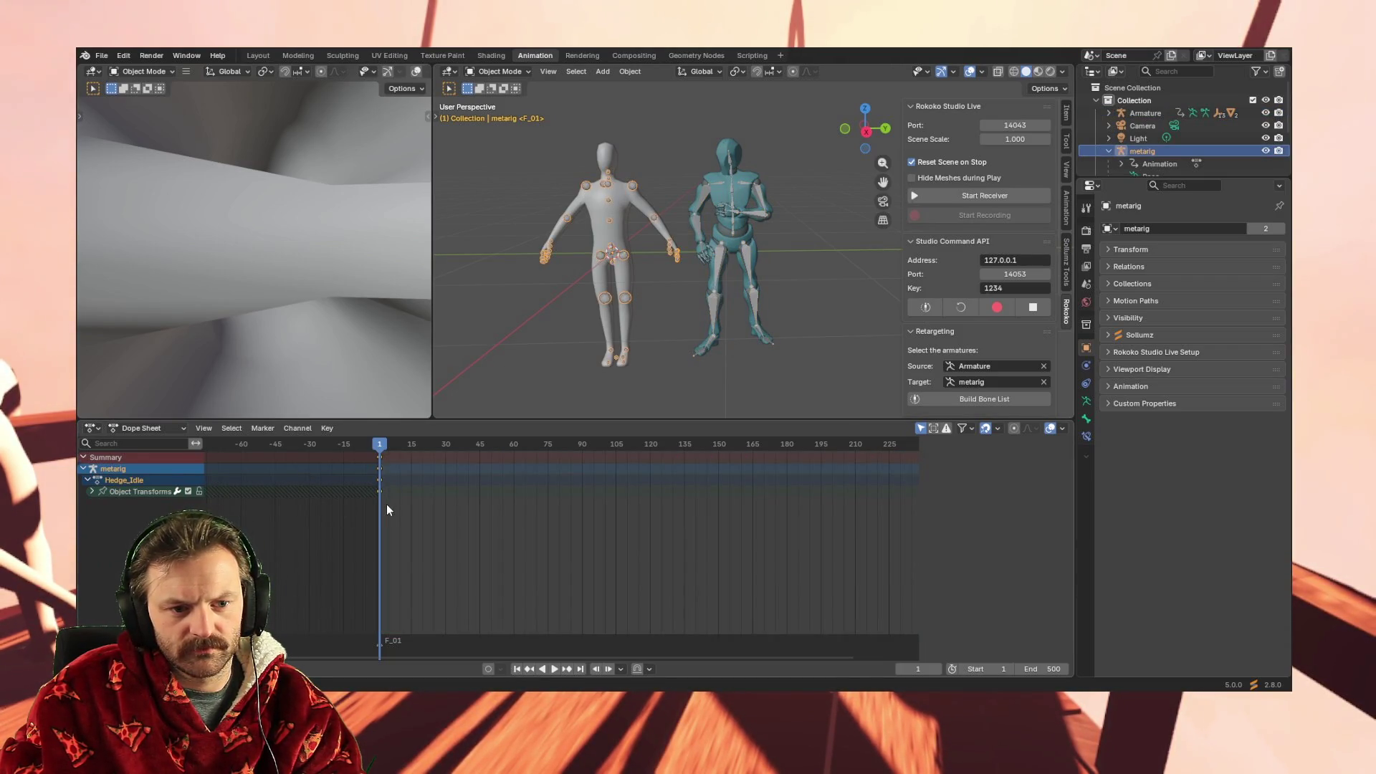
click(720, 208)
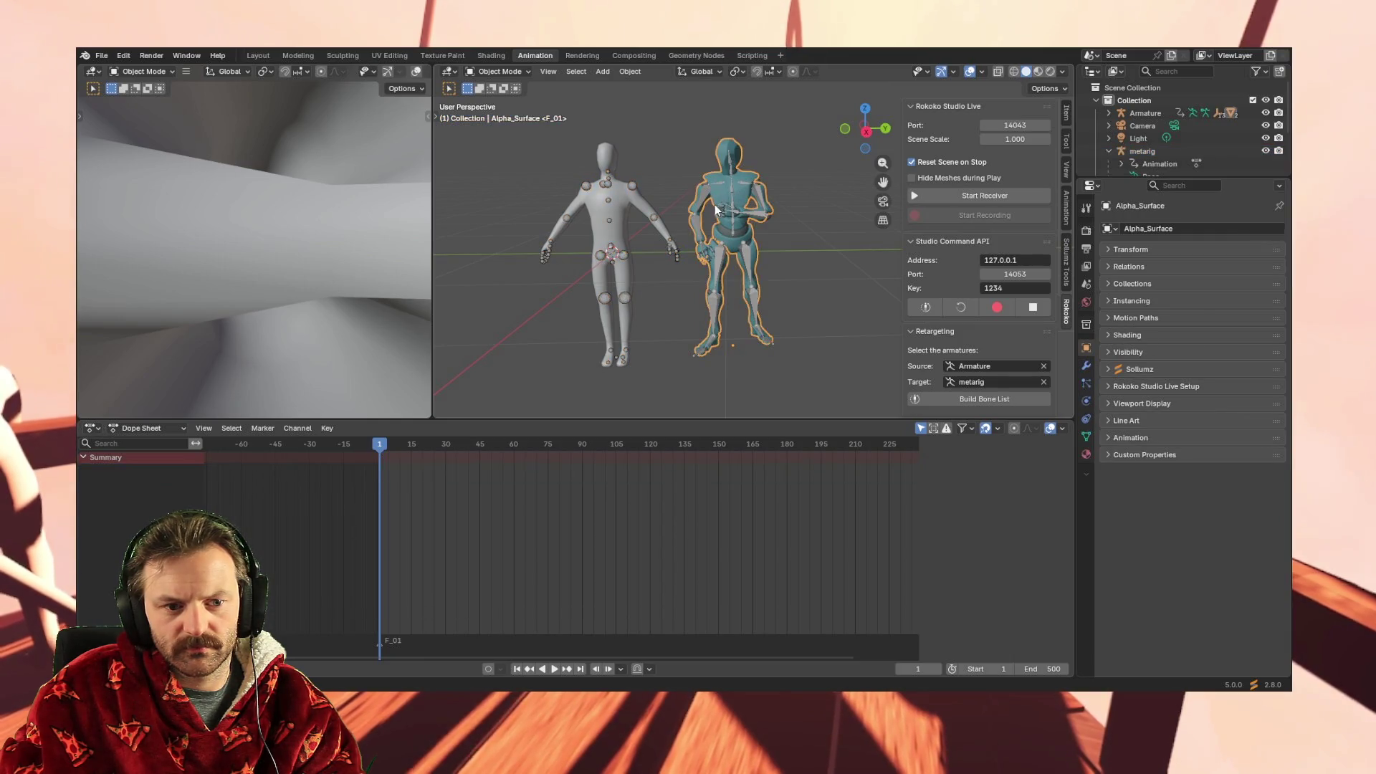
click(701, 195)
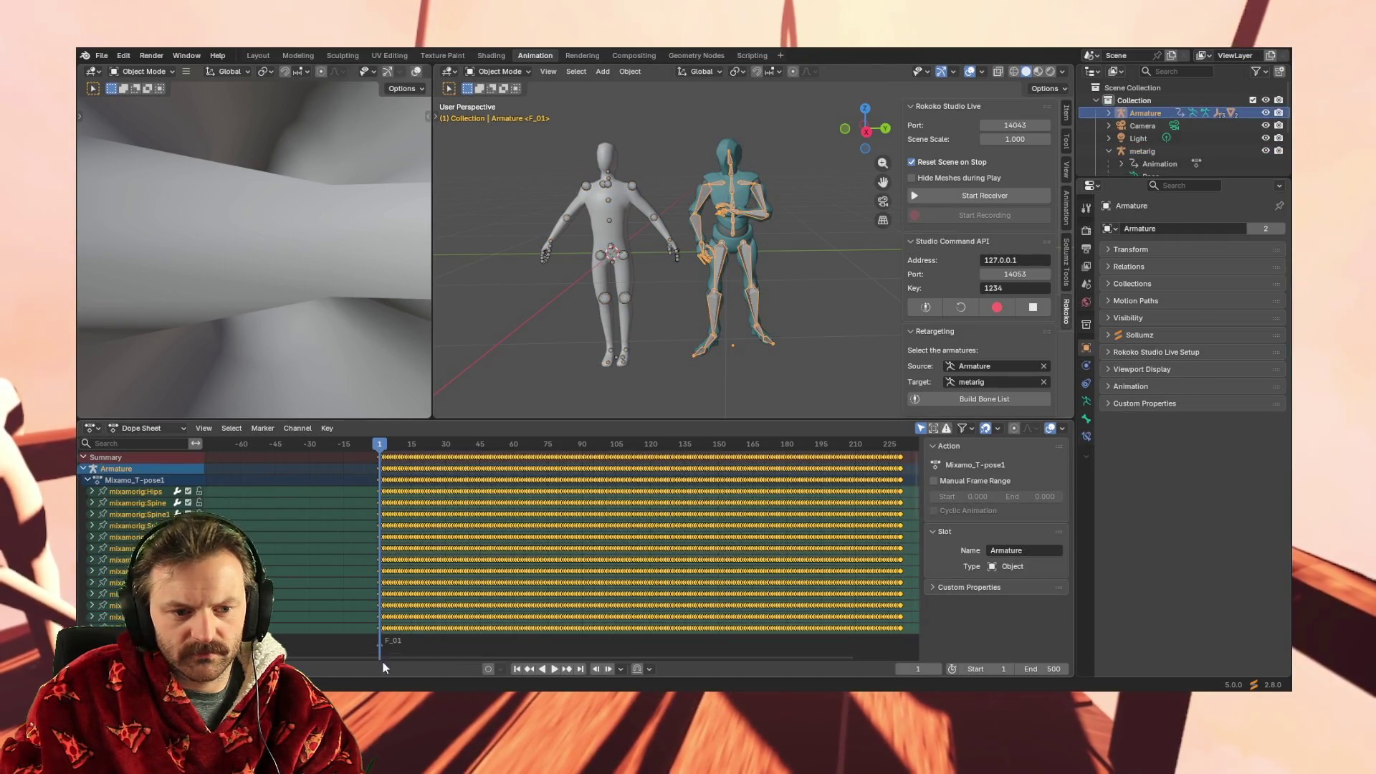
Copy the Armature's keyframes, paste them onto the metarig at frame 1, and play back
right_click(395, 635)
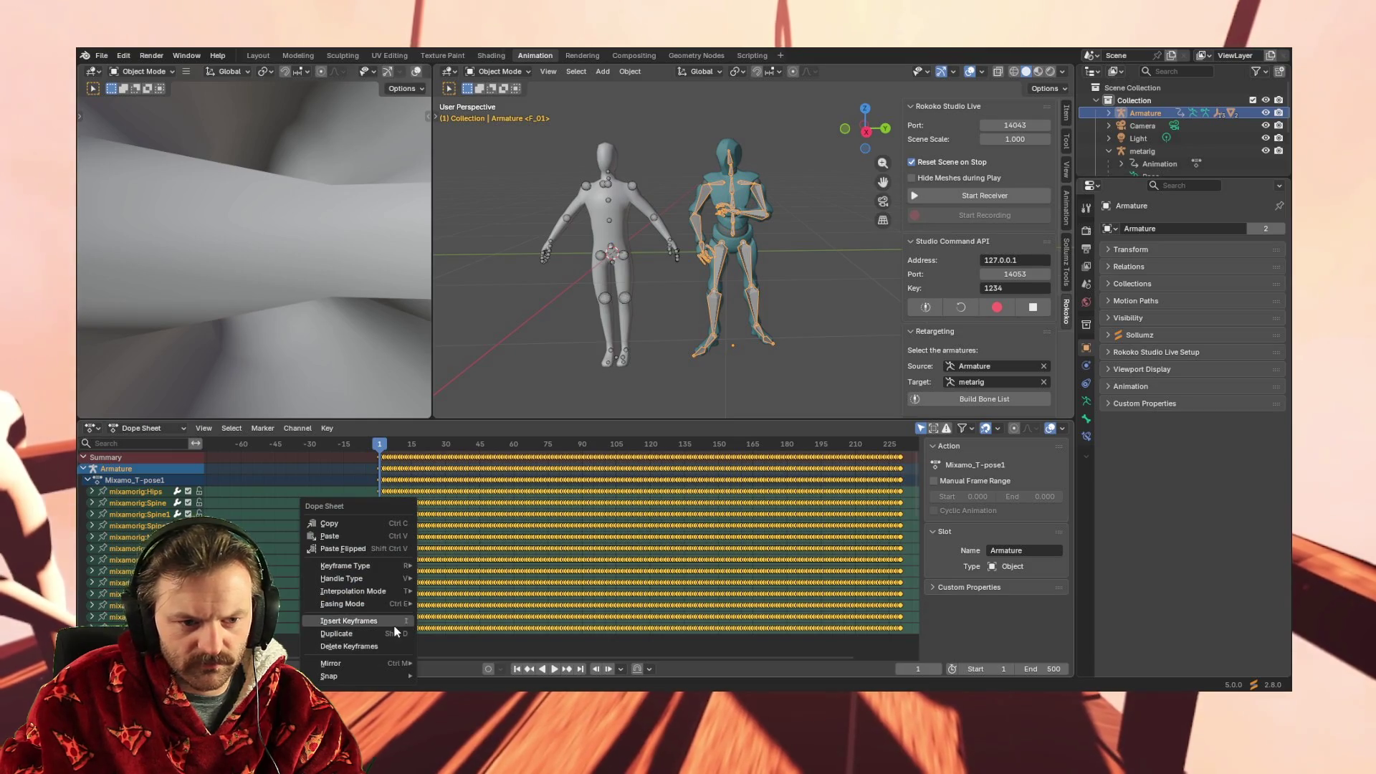
click(379, 530)
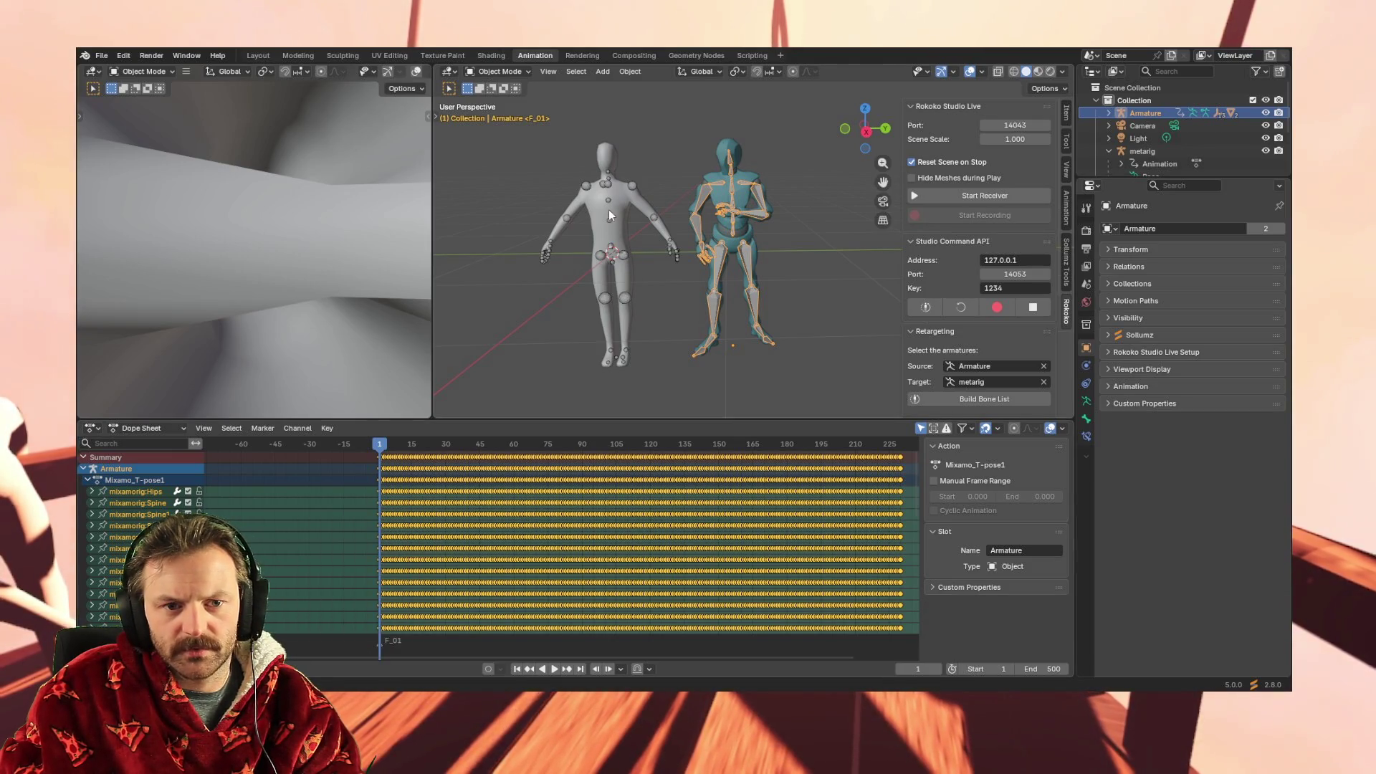
click(627, 193)
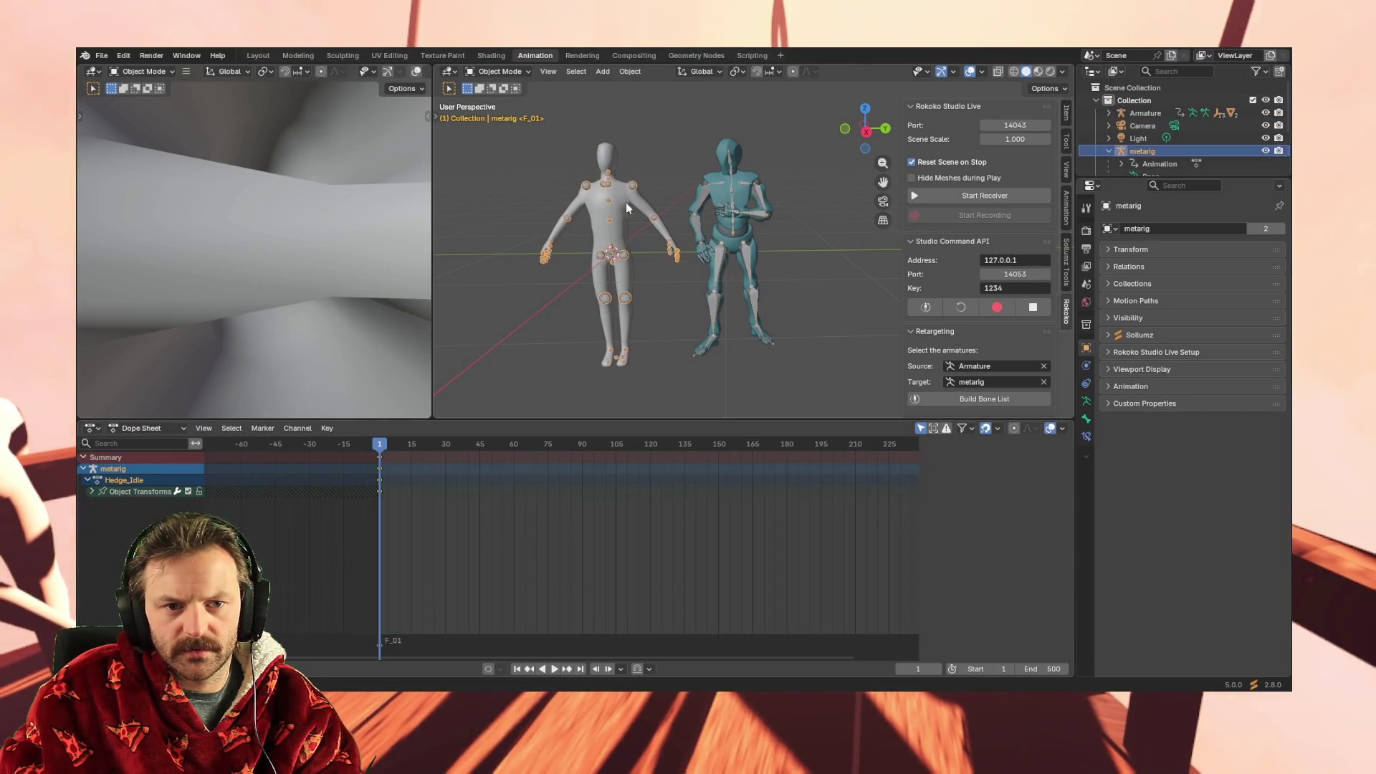
right_click(386, 501)
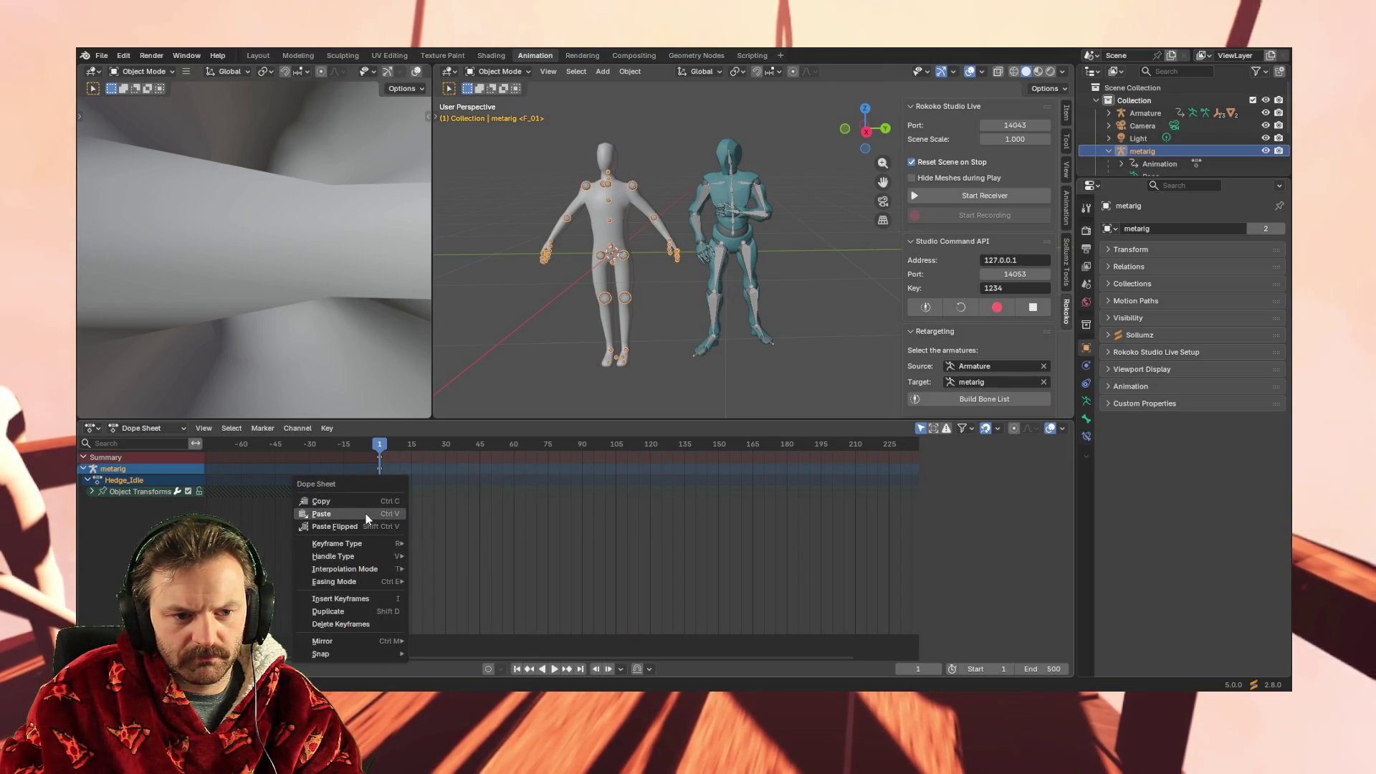
click(365, 513)
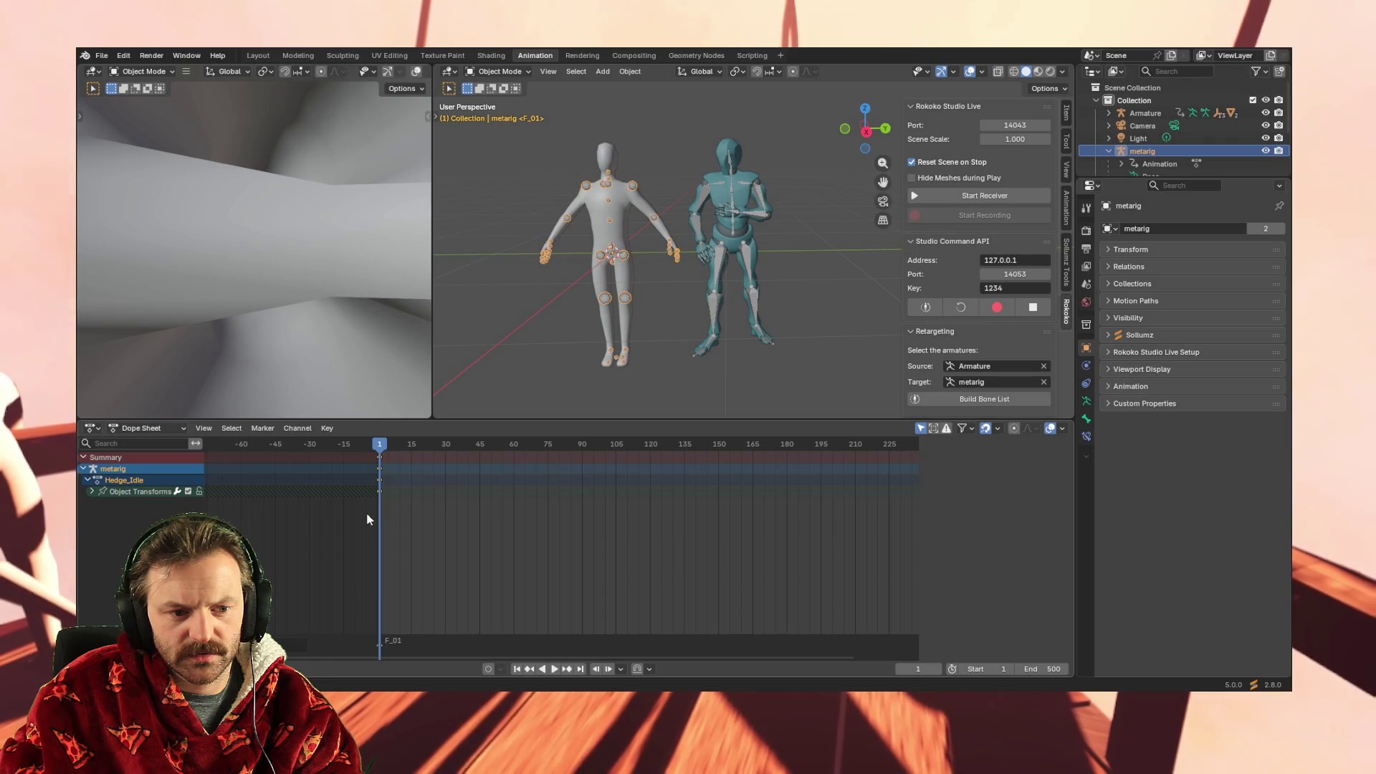
key(space)
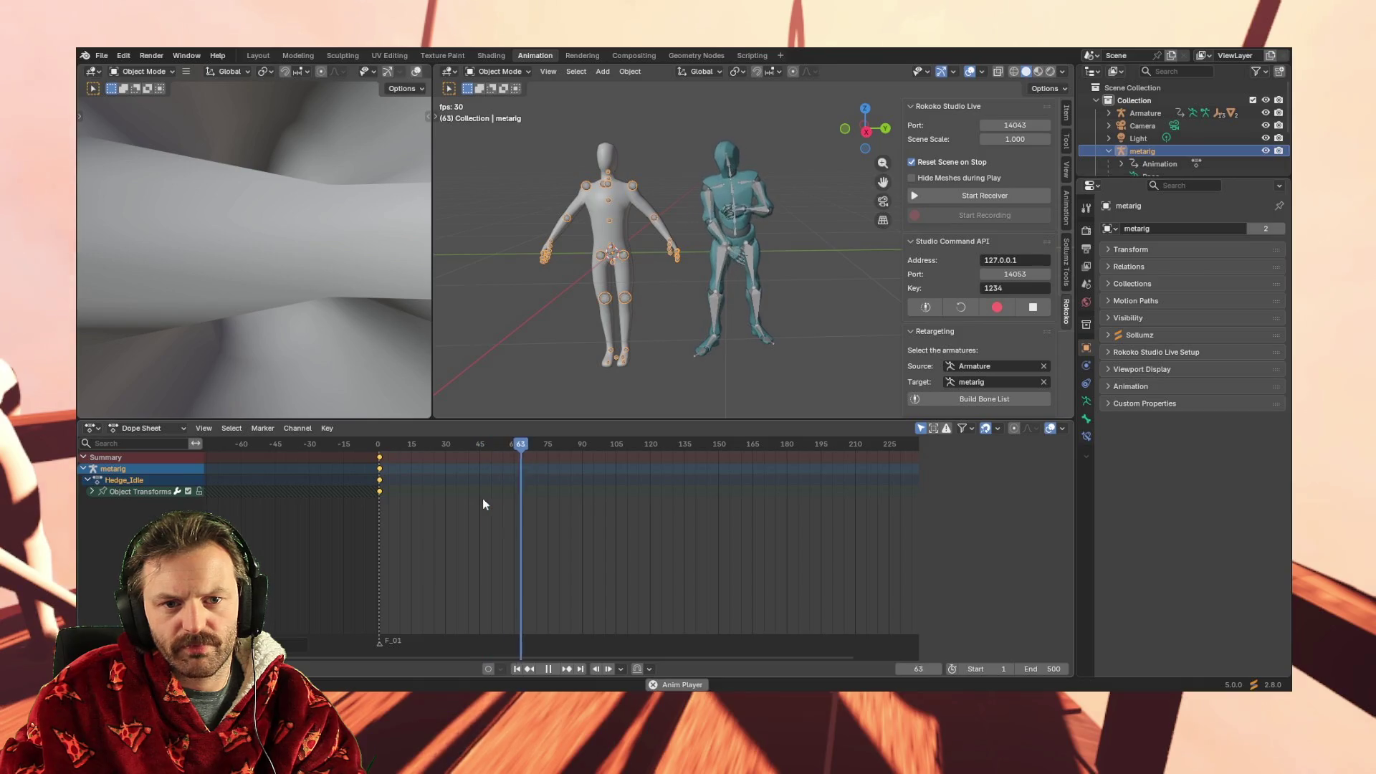
Stop playback and inspect the Armature's keyframe near frame 11 and the grey mannequin mesh
key(space)
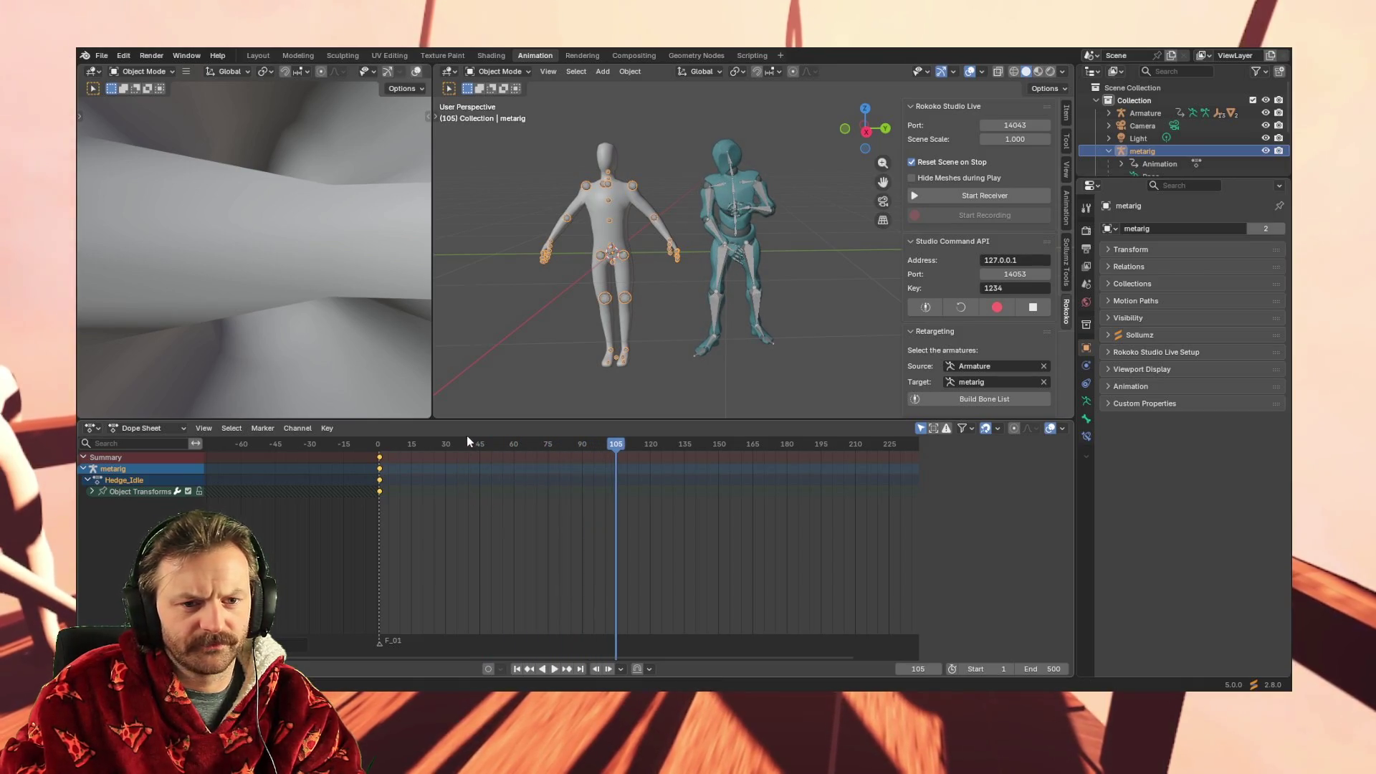
click(737, 192)
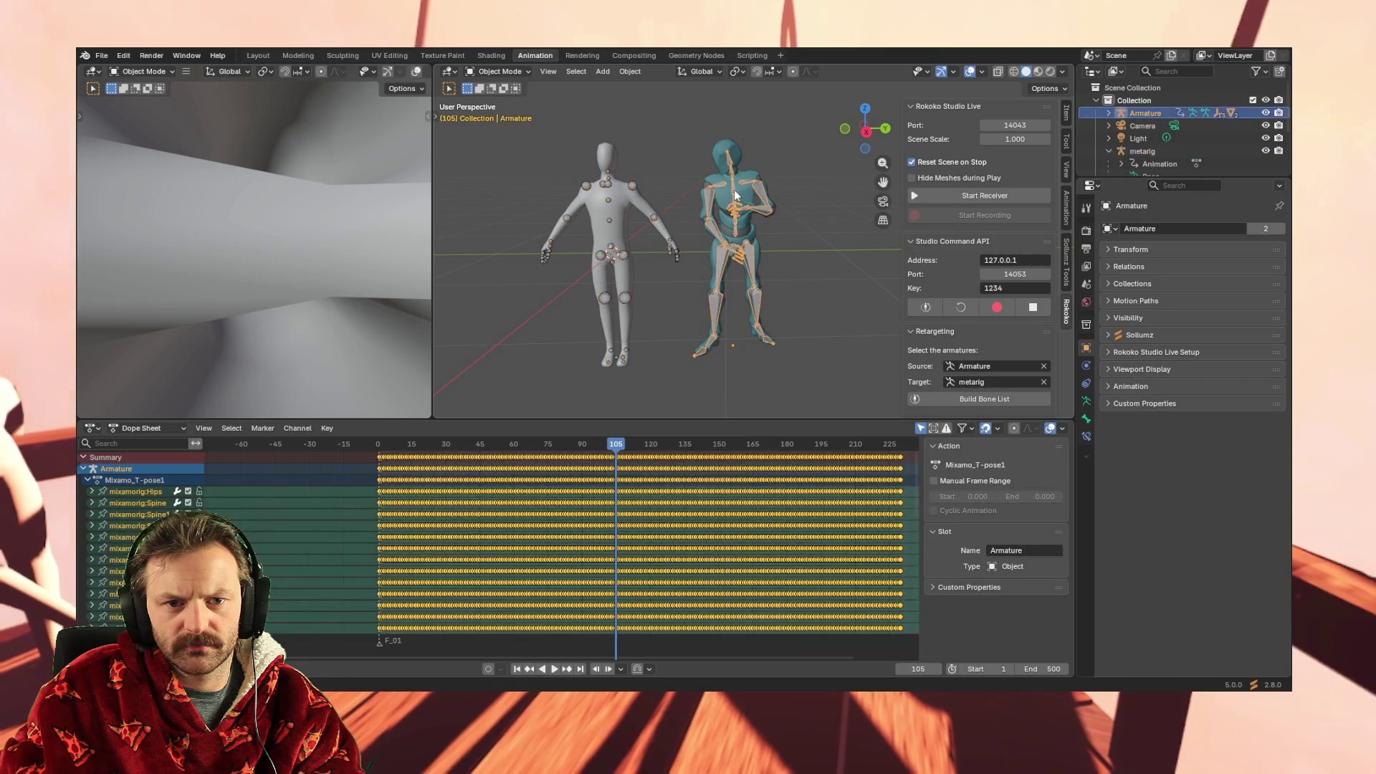
click(404, 629)
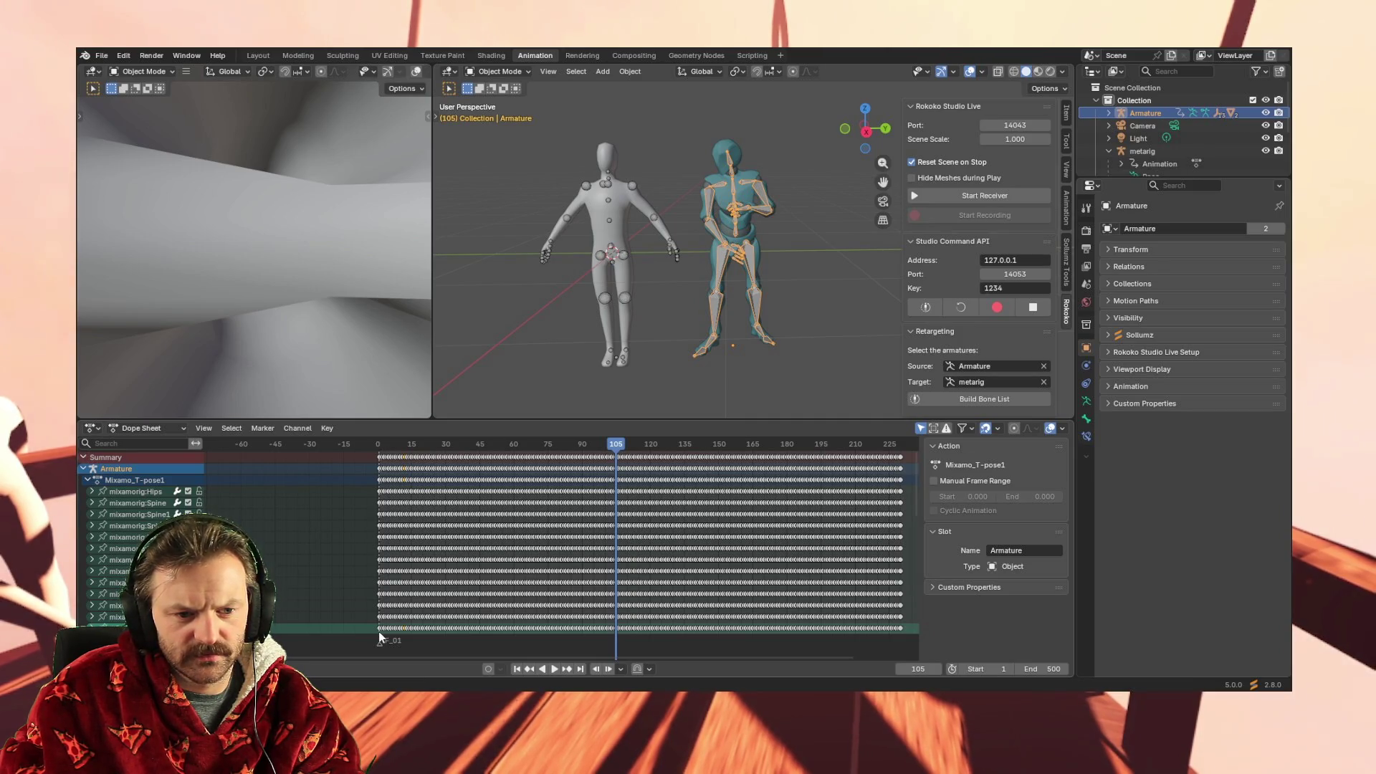
click(615, 249)
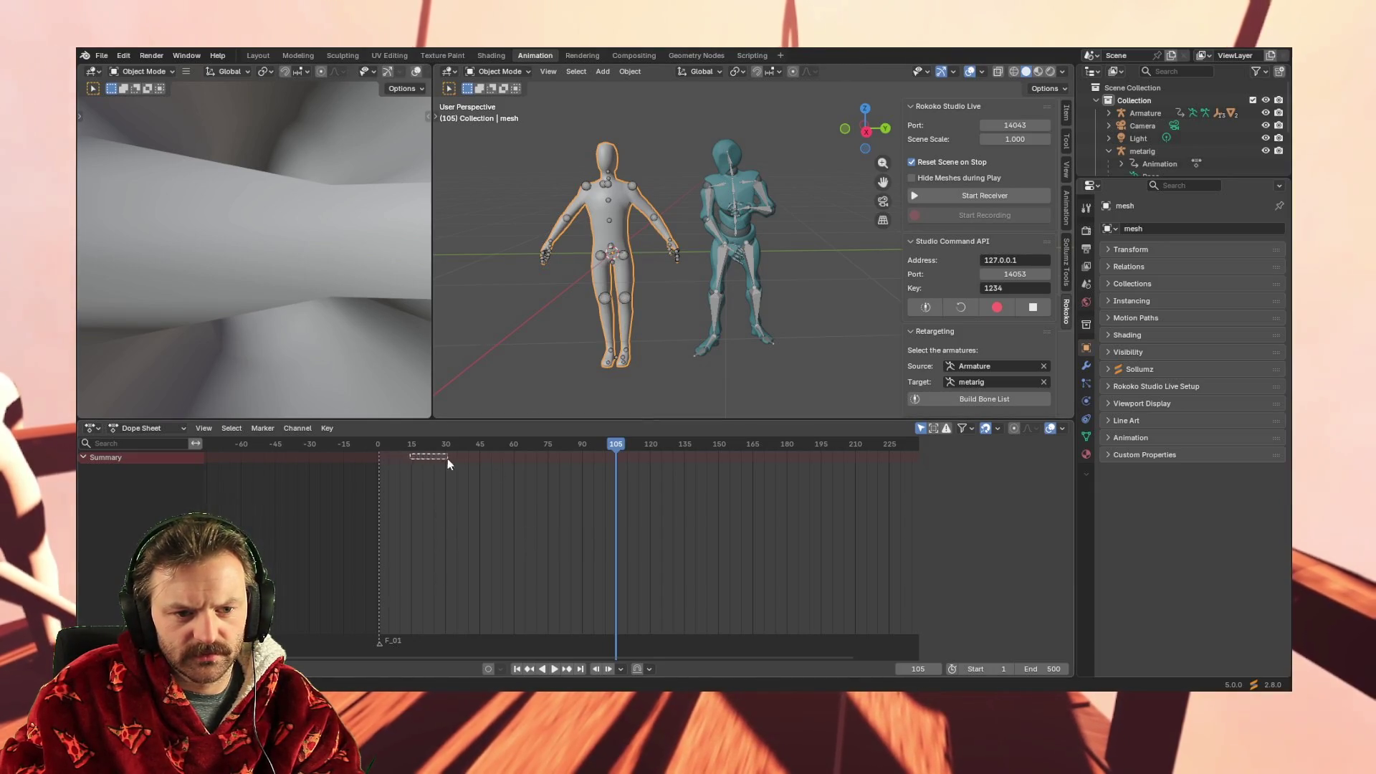
Scrub back near the start, select the metarig and stop playback at frame 5
drag(619, 445, 382, 449)
key(space)
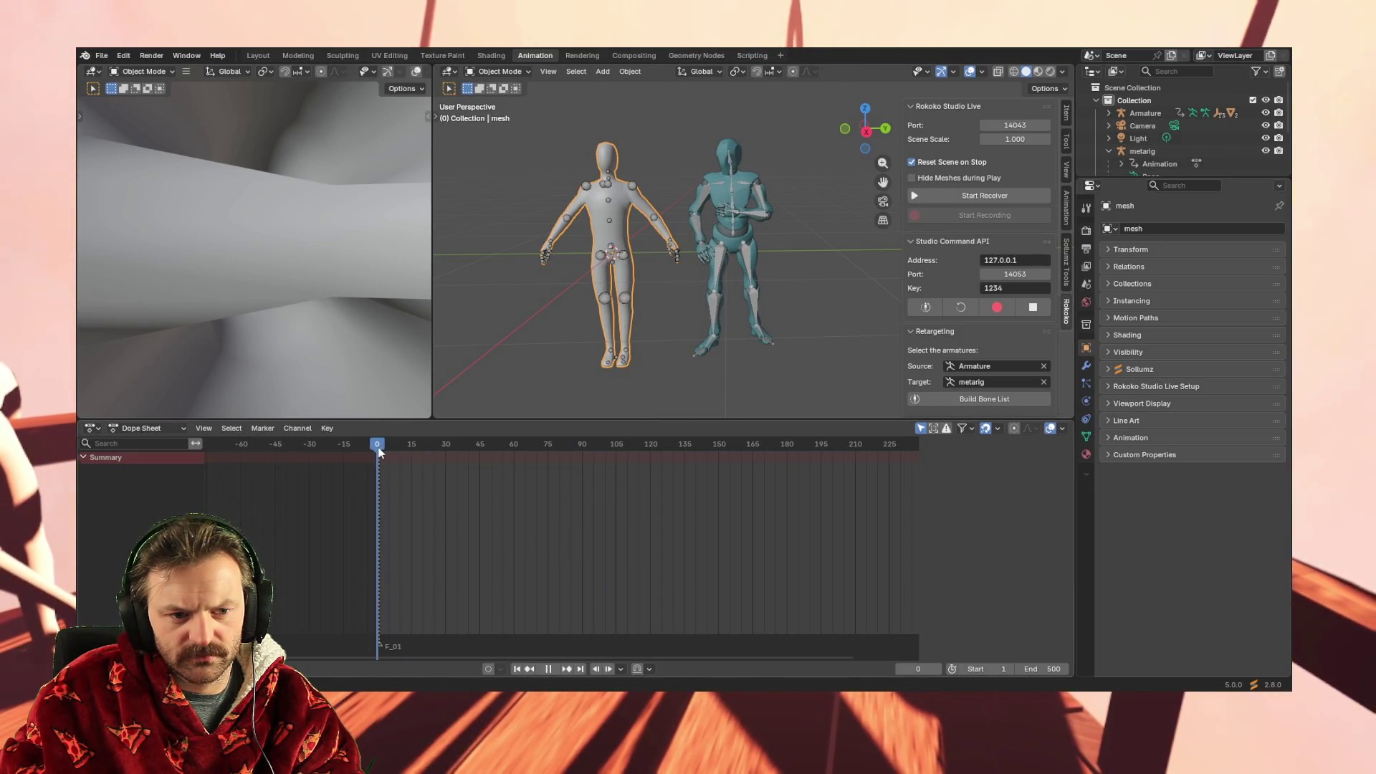
click(625, 260)
drag(372, 507, 392, 447)
key(space)
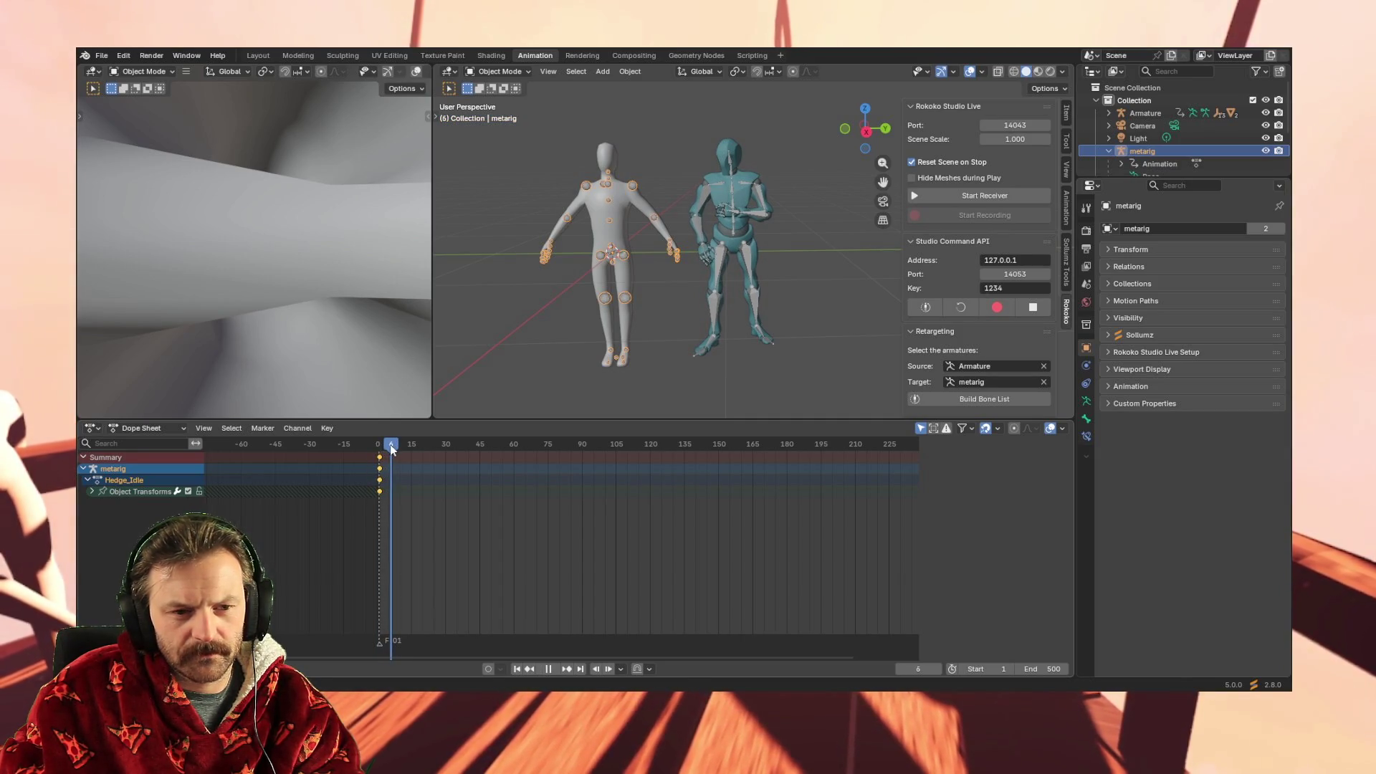
key(space)
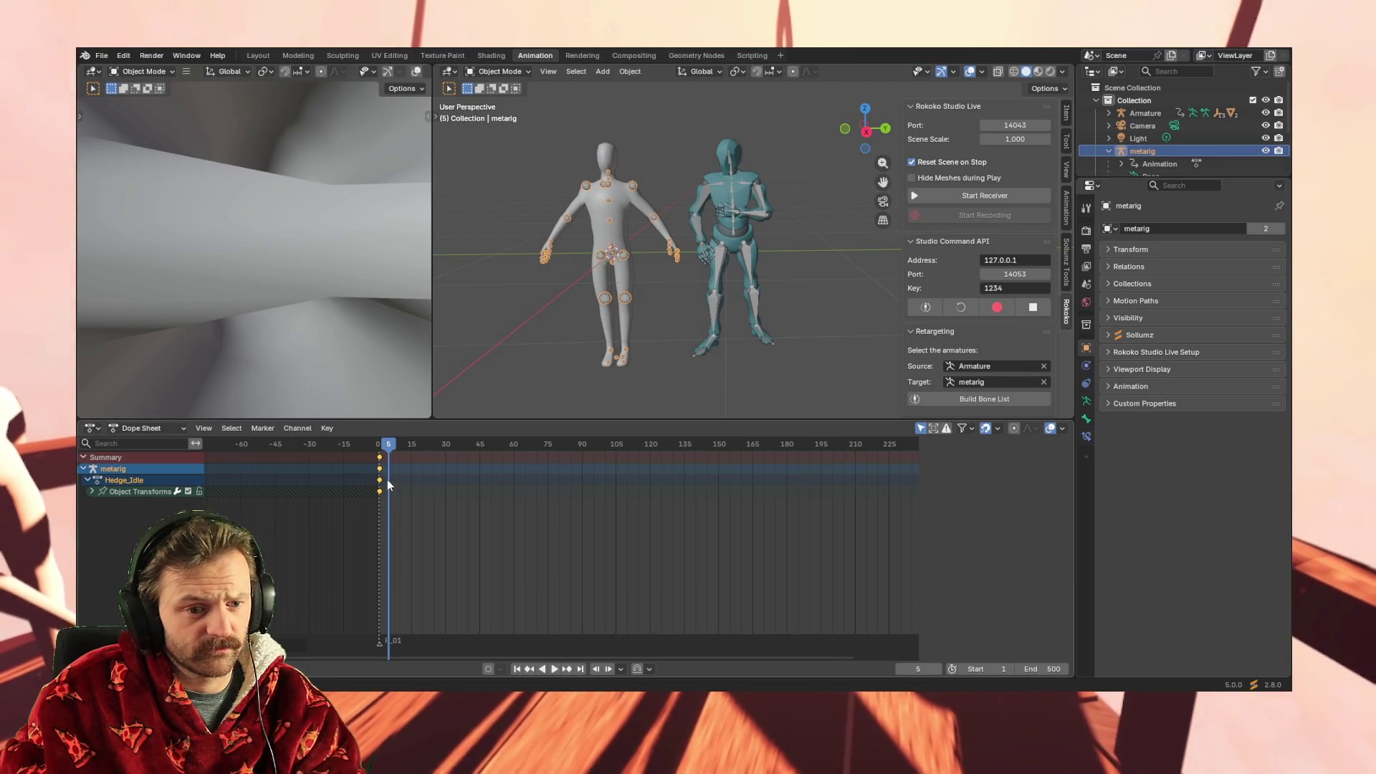
Paste the copied keyframes onto all channels at frame 5
key(ctrl+v)
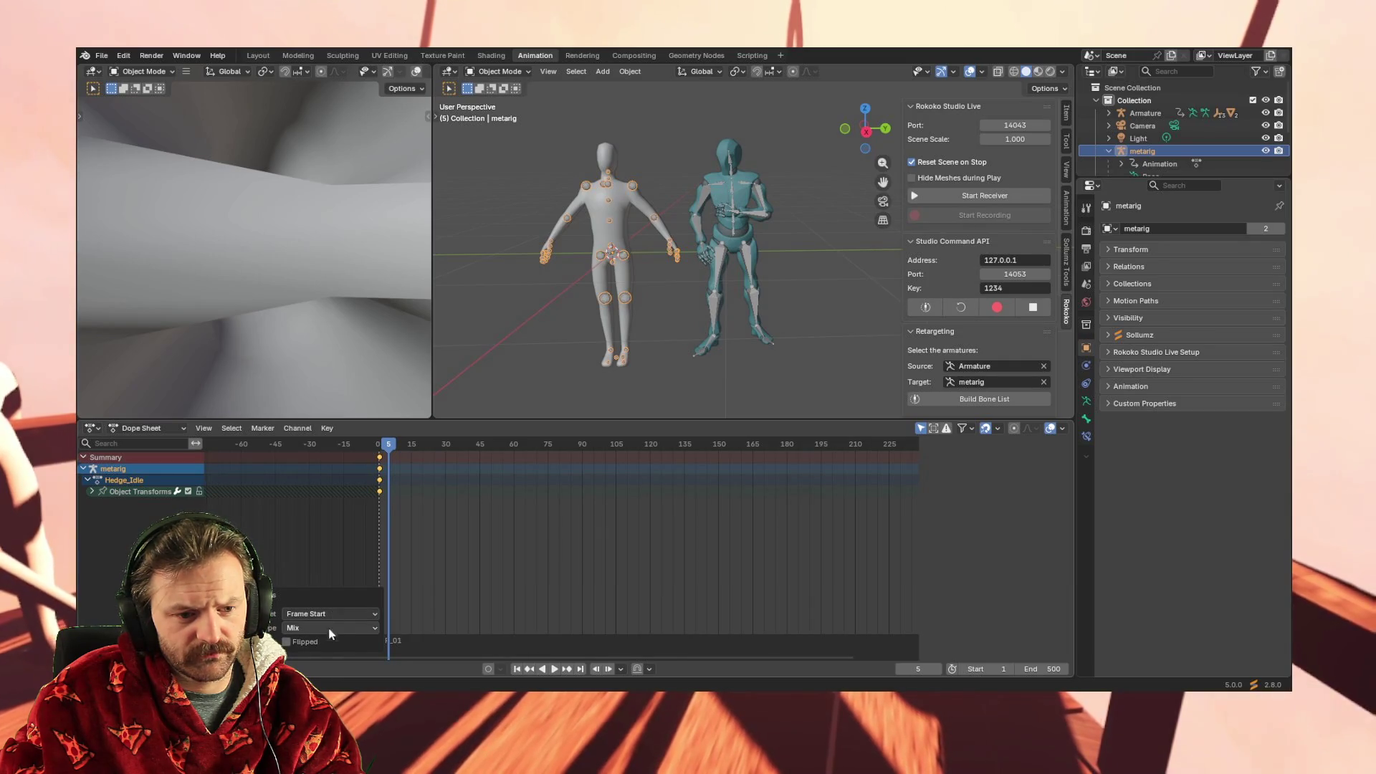
click(298, 593)
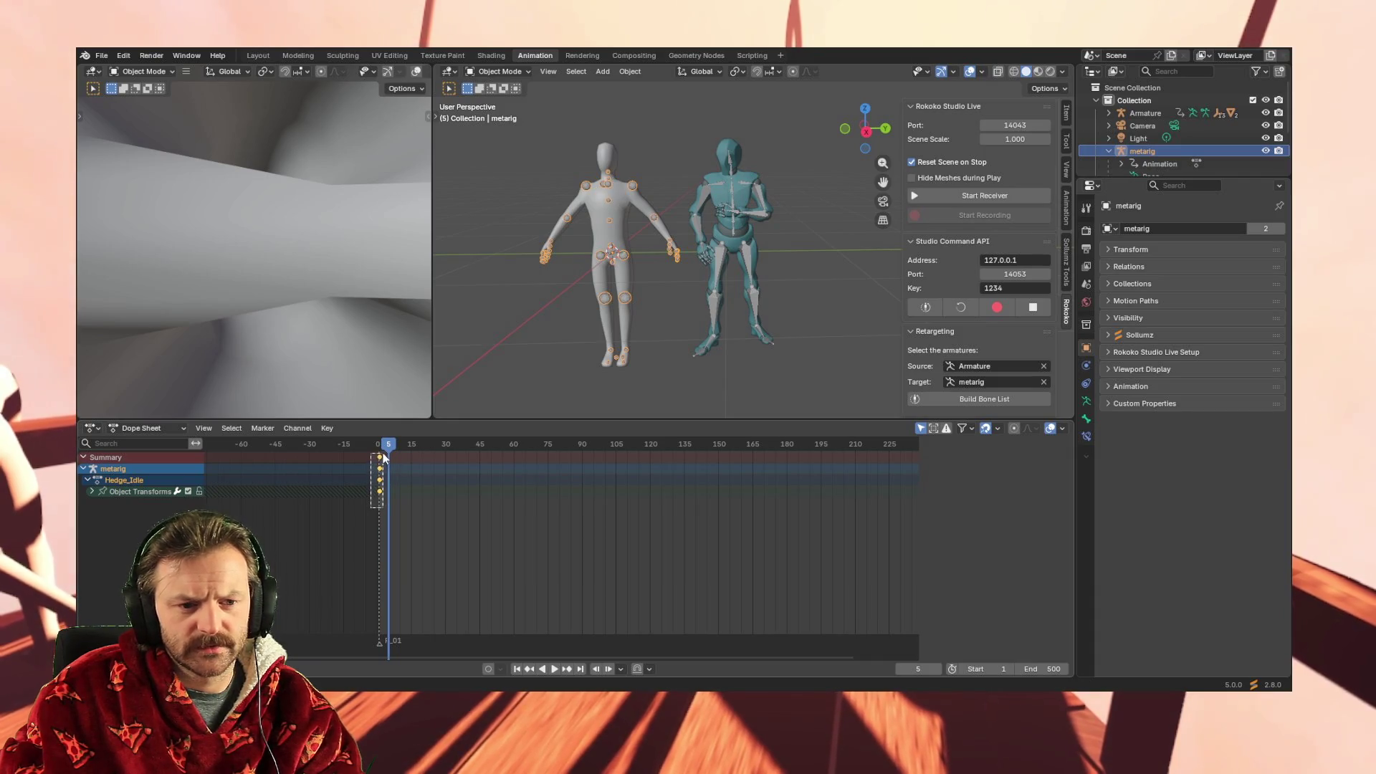
key(ctrl+v)
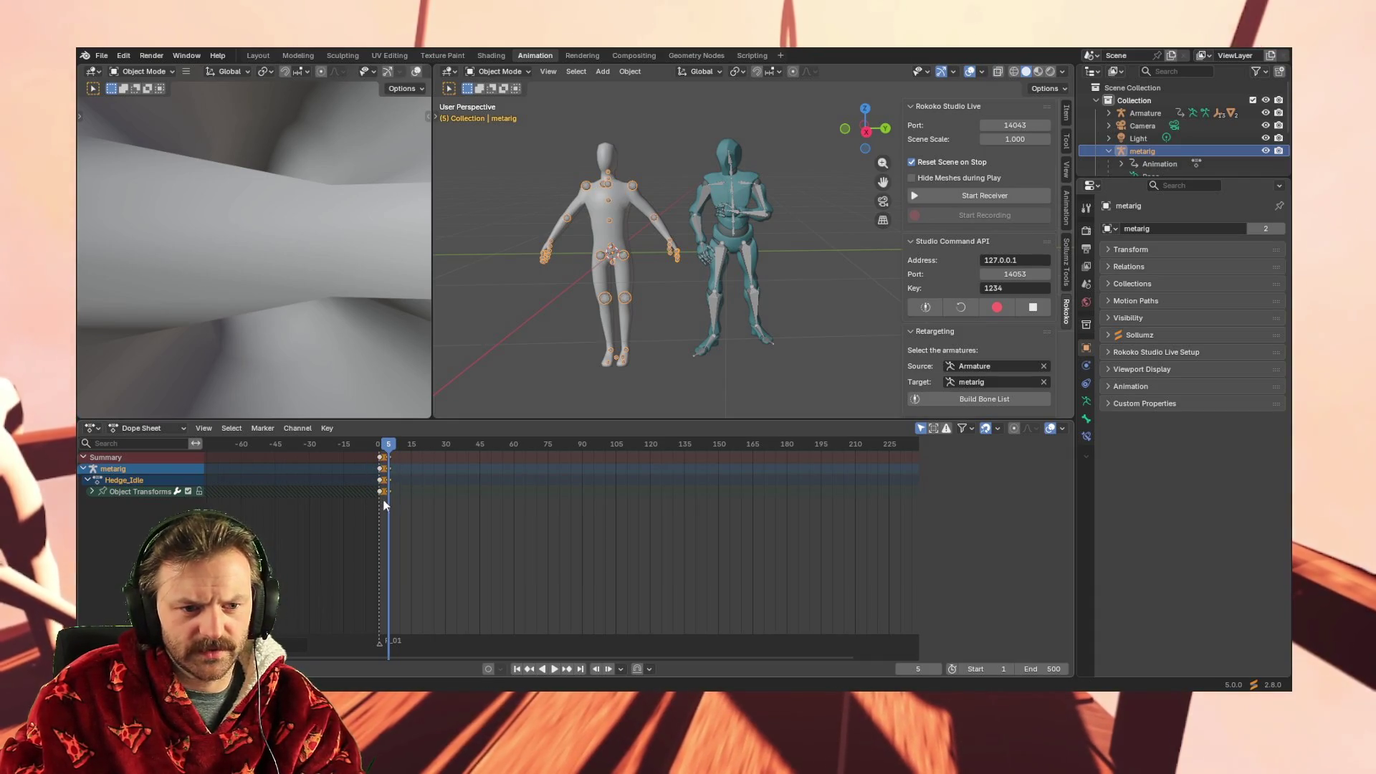
Select all of the Armature's channels, starting from mixamorig:Hips, and open its keyframe menu
click(720, 255)
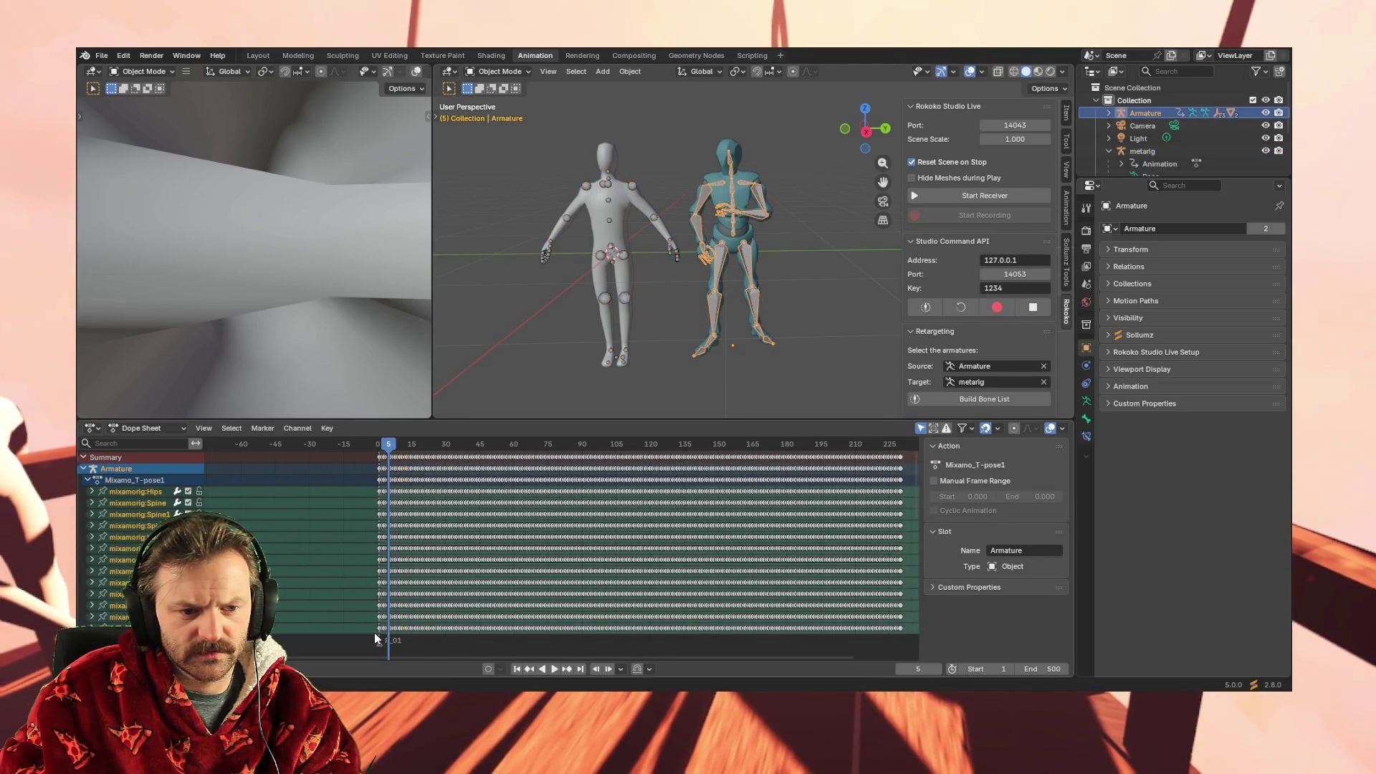
click(144, 493)
scroll(144, 493, down, 15)
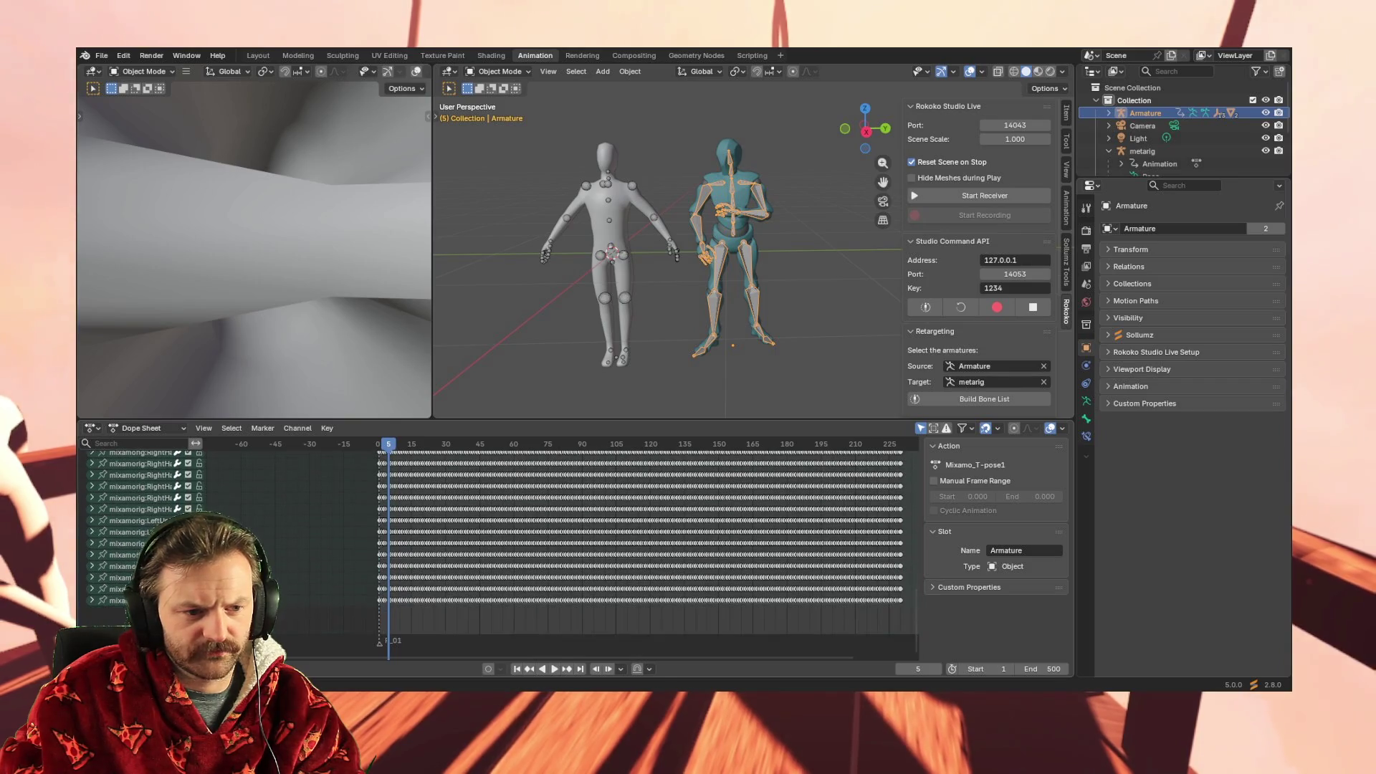
key(a)
right_click(408, 602)
mouse_move(405, 607)
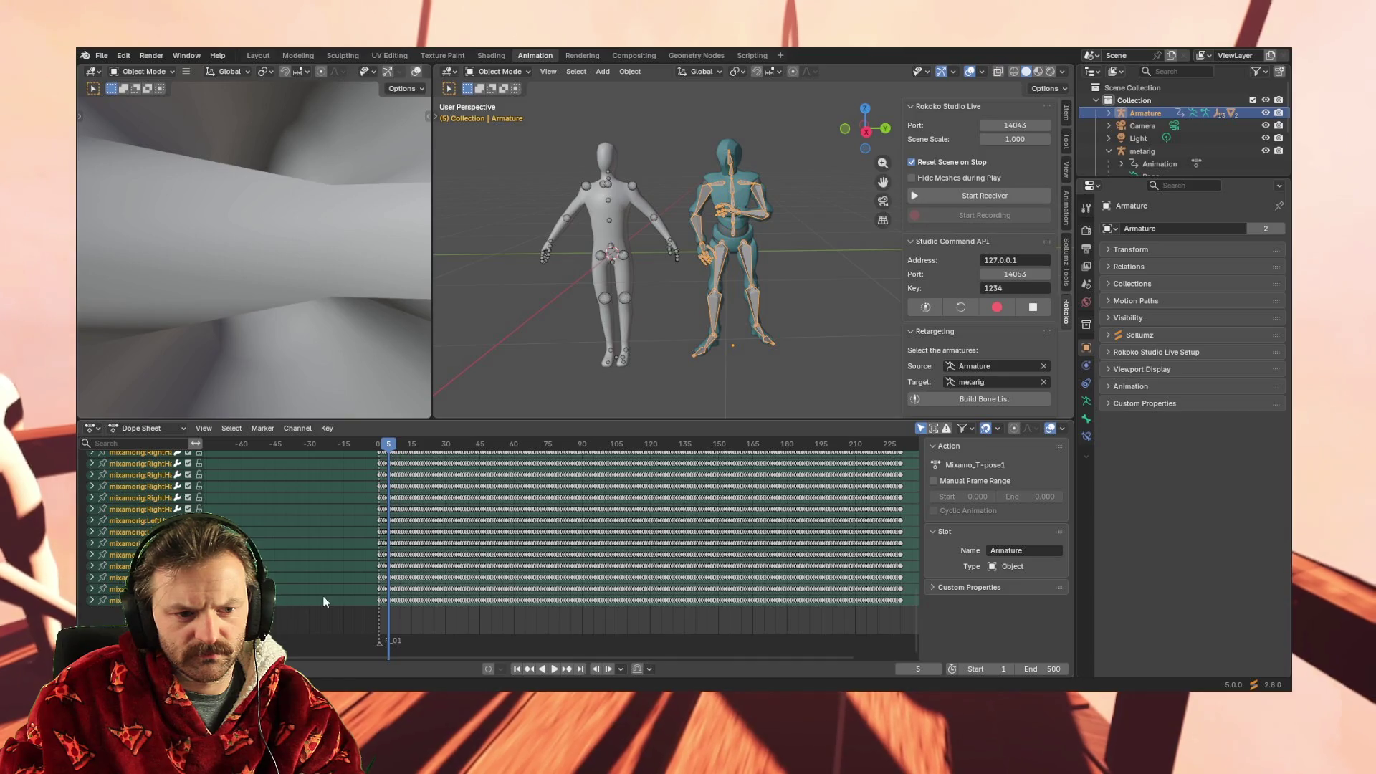
right_click(324, 601)
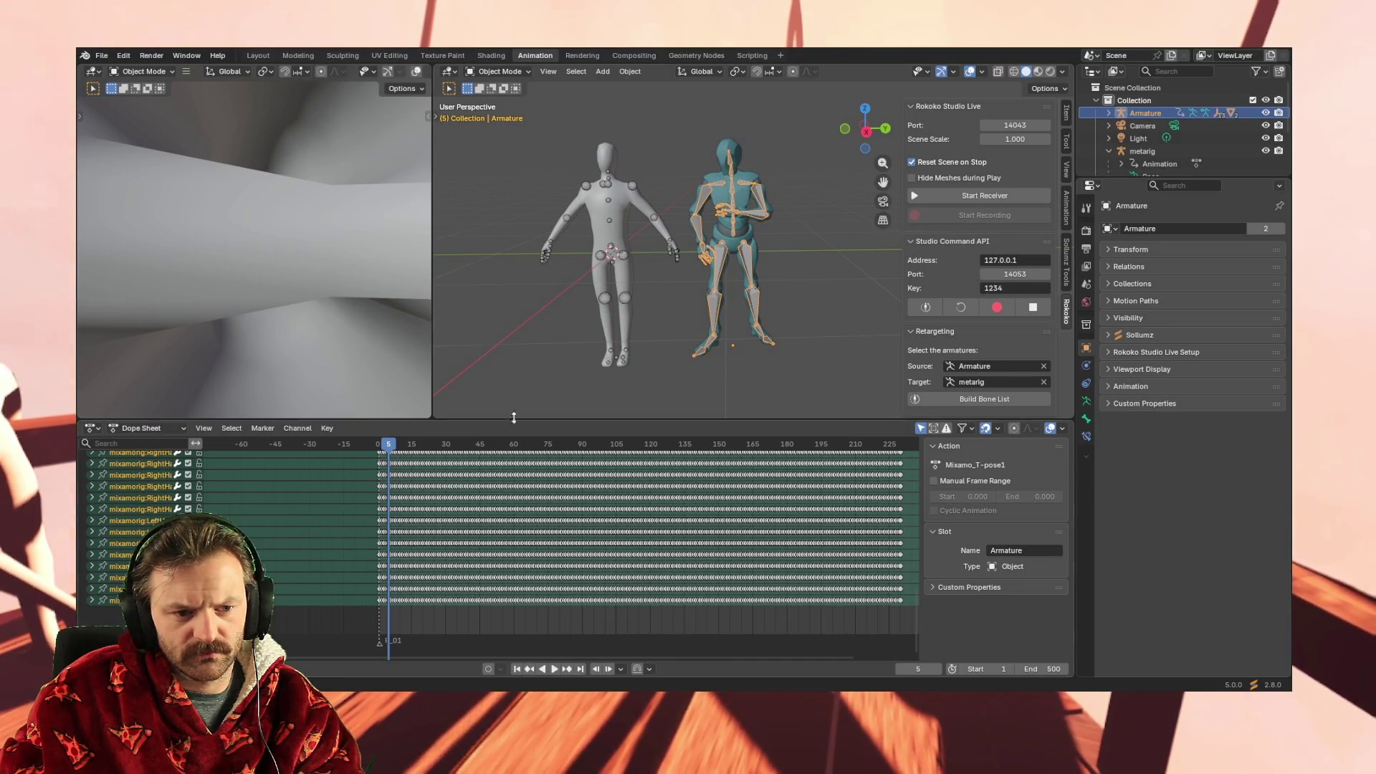
Make the metarig active and open the context menus for its channels and keyframes
click(605, 297)
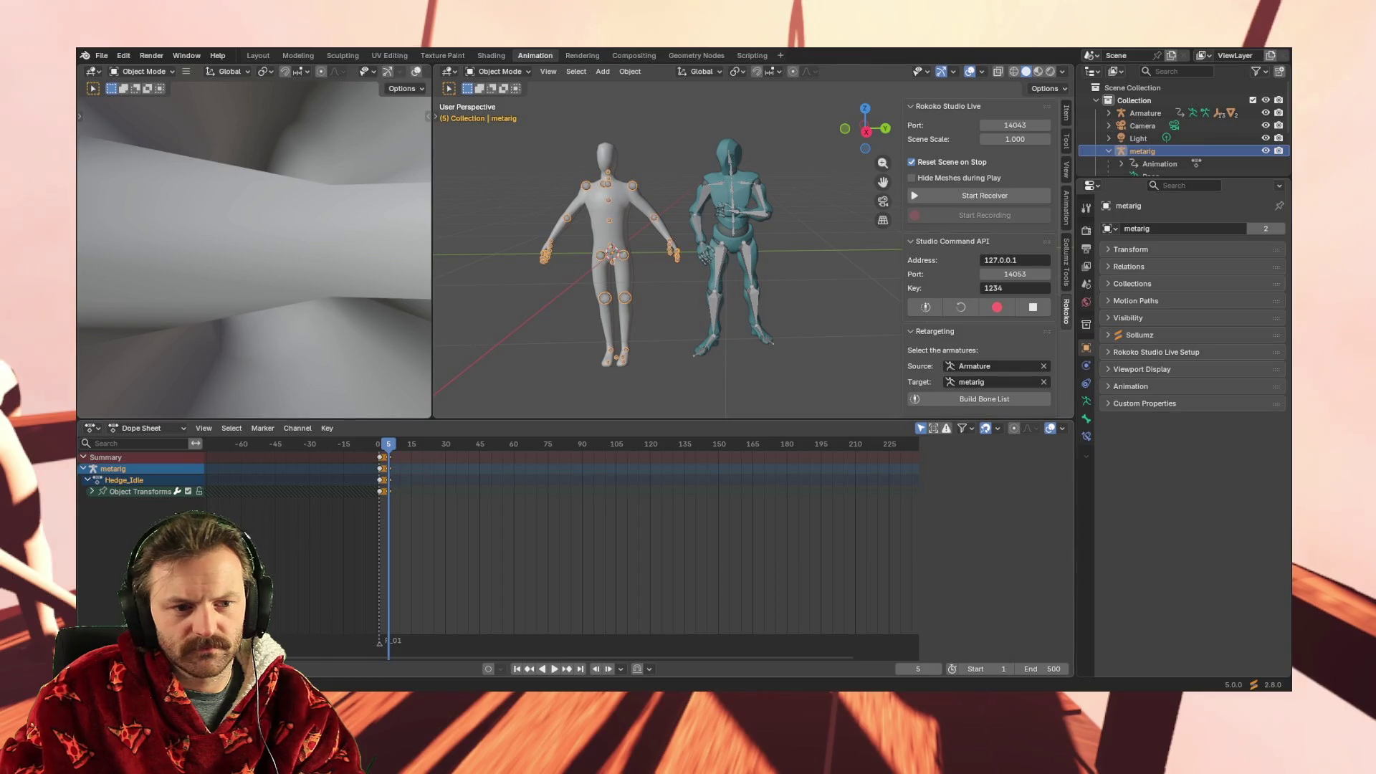
right_click(174, 507)
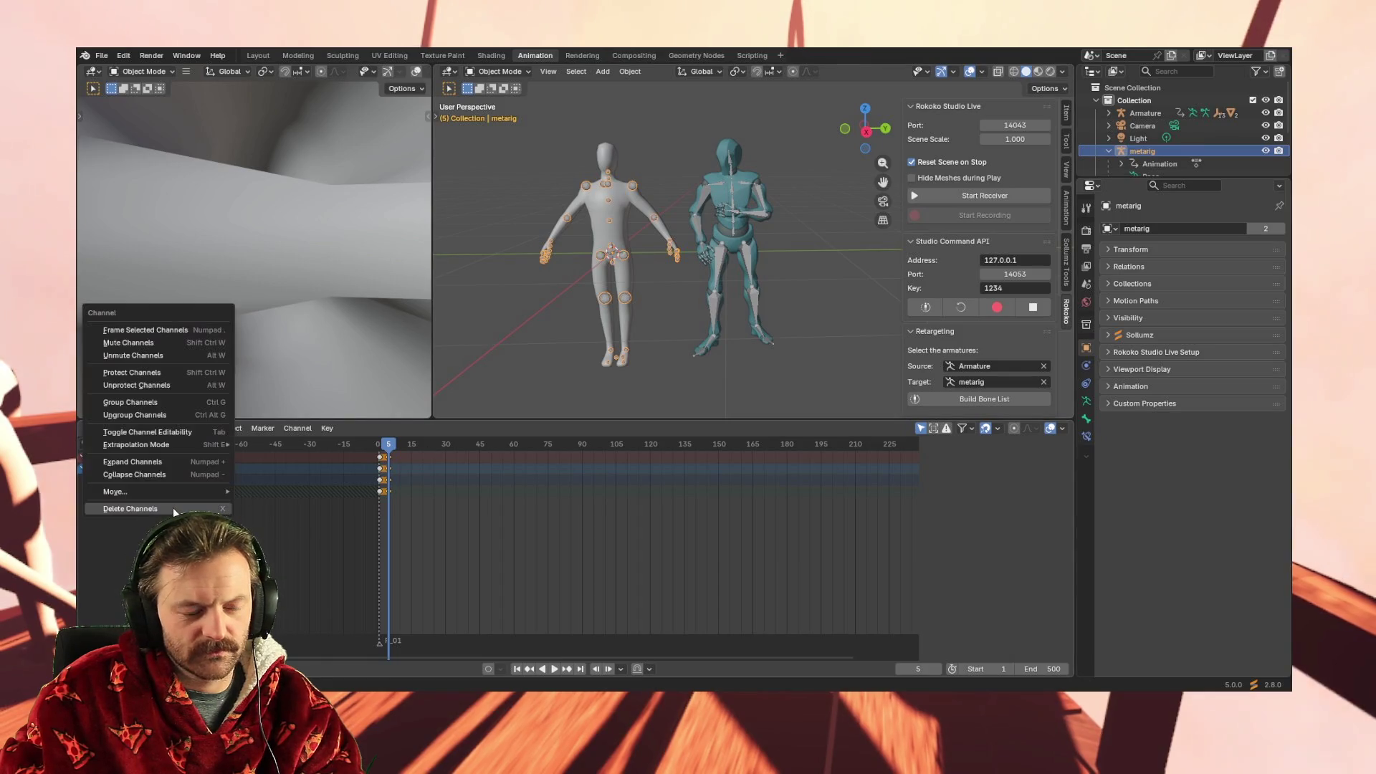
right_click(397, 502)
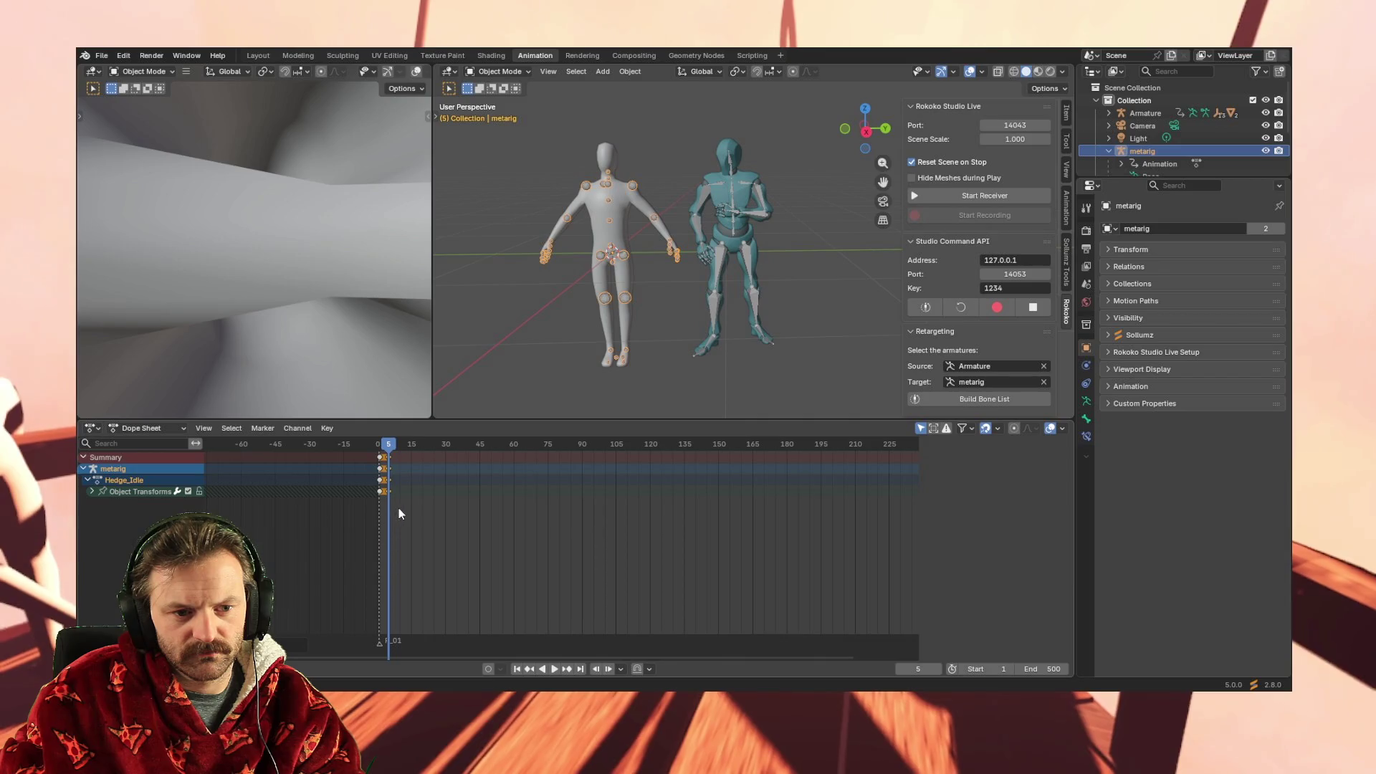
right_click(399, 514)
Deselect the keyframes and run Build Bone List in Rokoko Retargeting, which raises a traceback
click(496, 508)
mouse_move(665, 333)
middle_down()
mouse_move(666, 354)
mouse_move(668, 308)
mouse_move(739, 307)
middle_up()
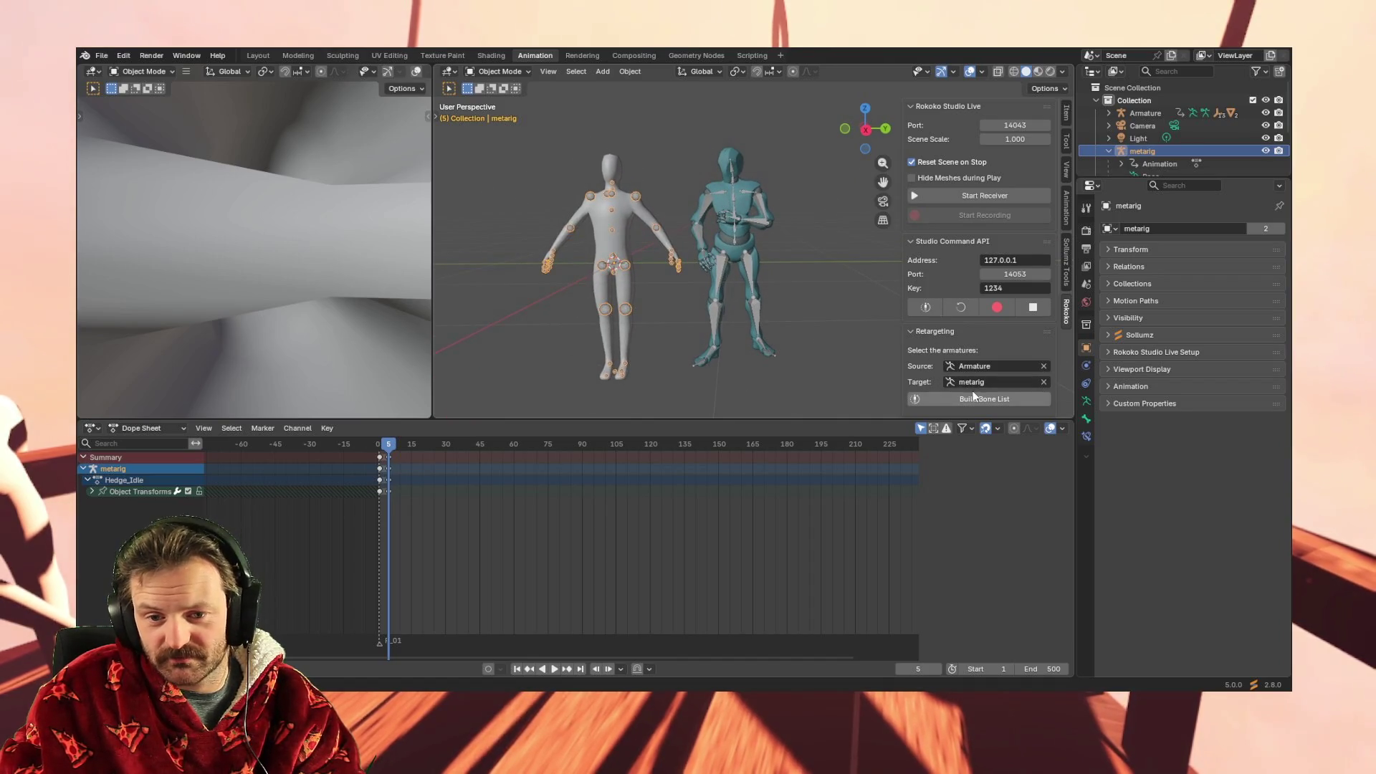
click(975, 398)
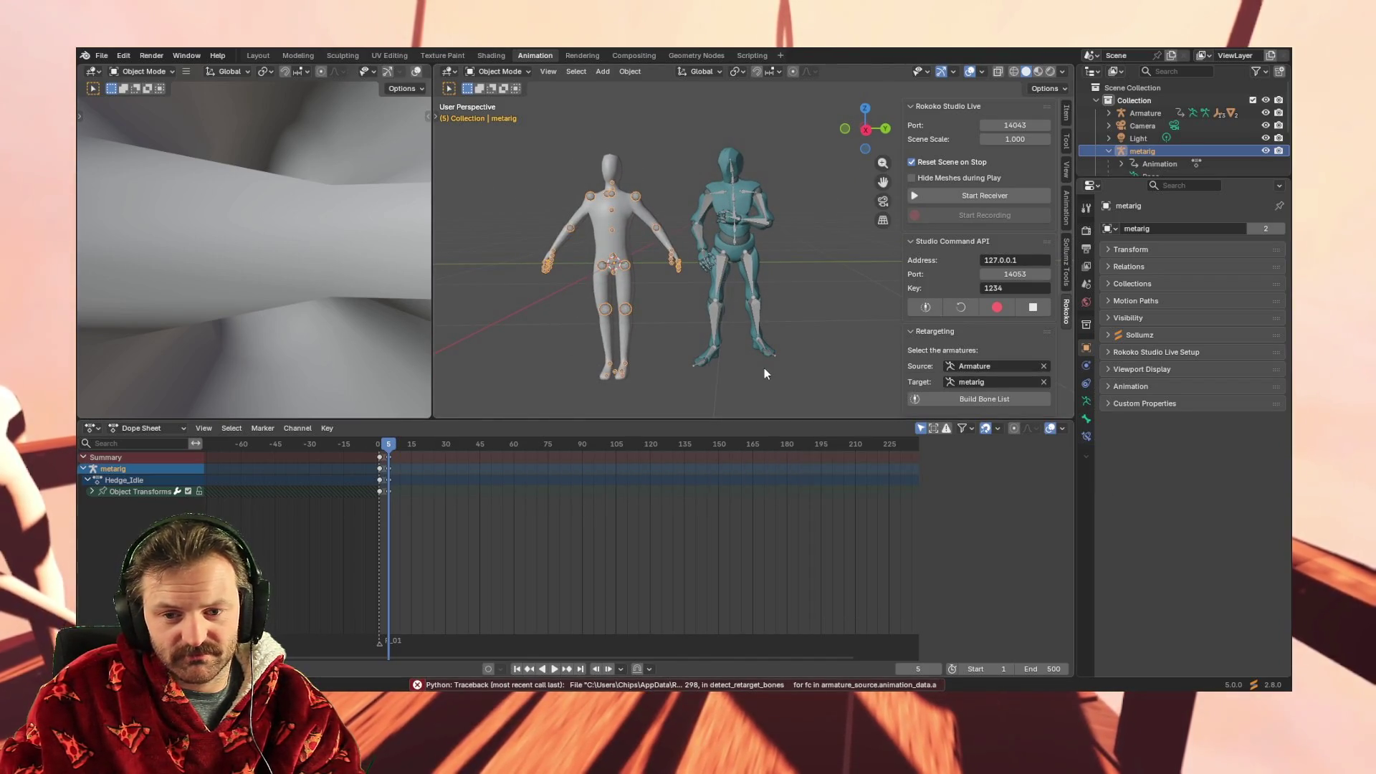
scroll(739, 351, down, 2)
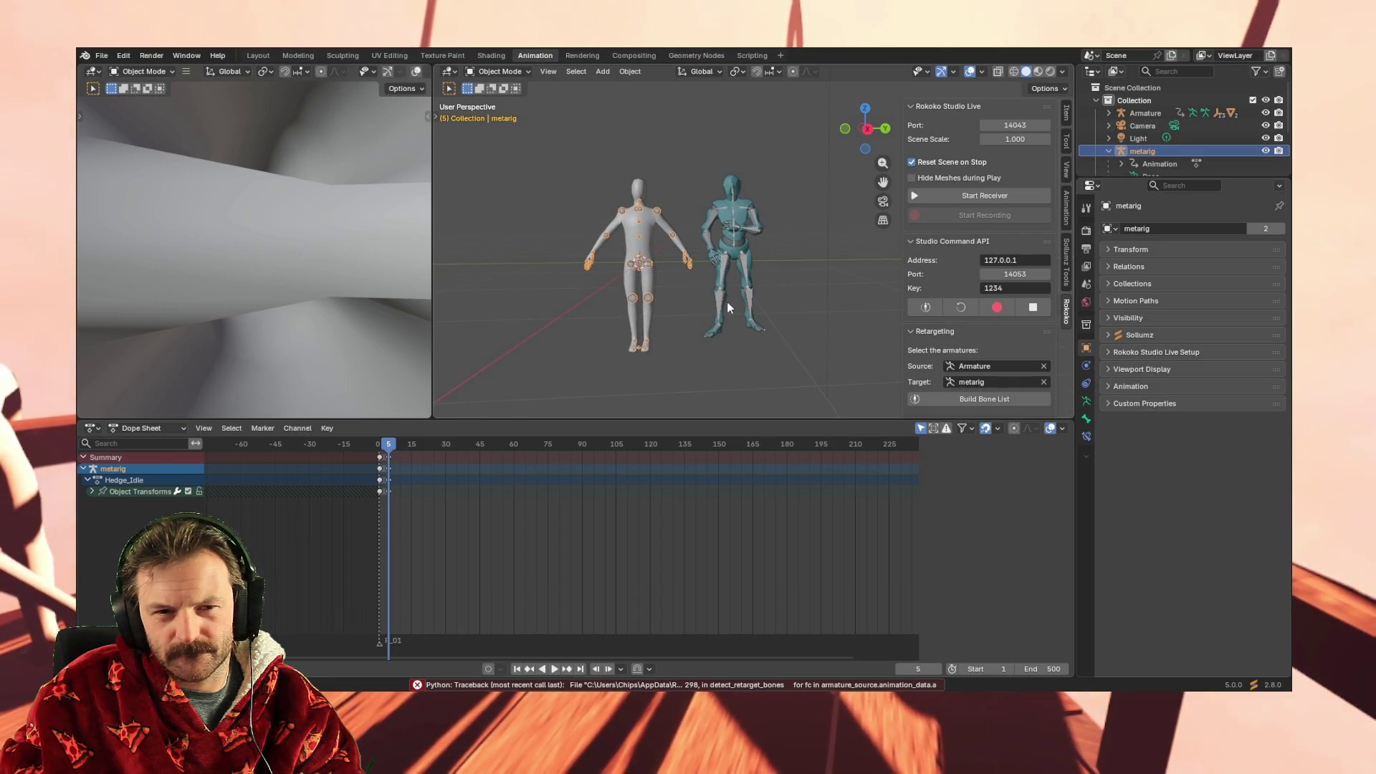
Cycle the metarig through Edit, Pose and Object Mode in the Animation workspace
click(490, 74)
click(511, 100)
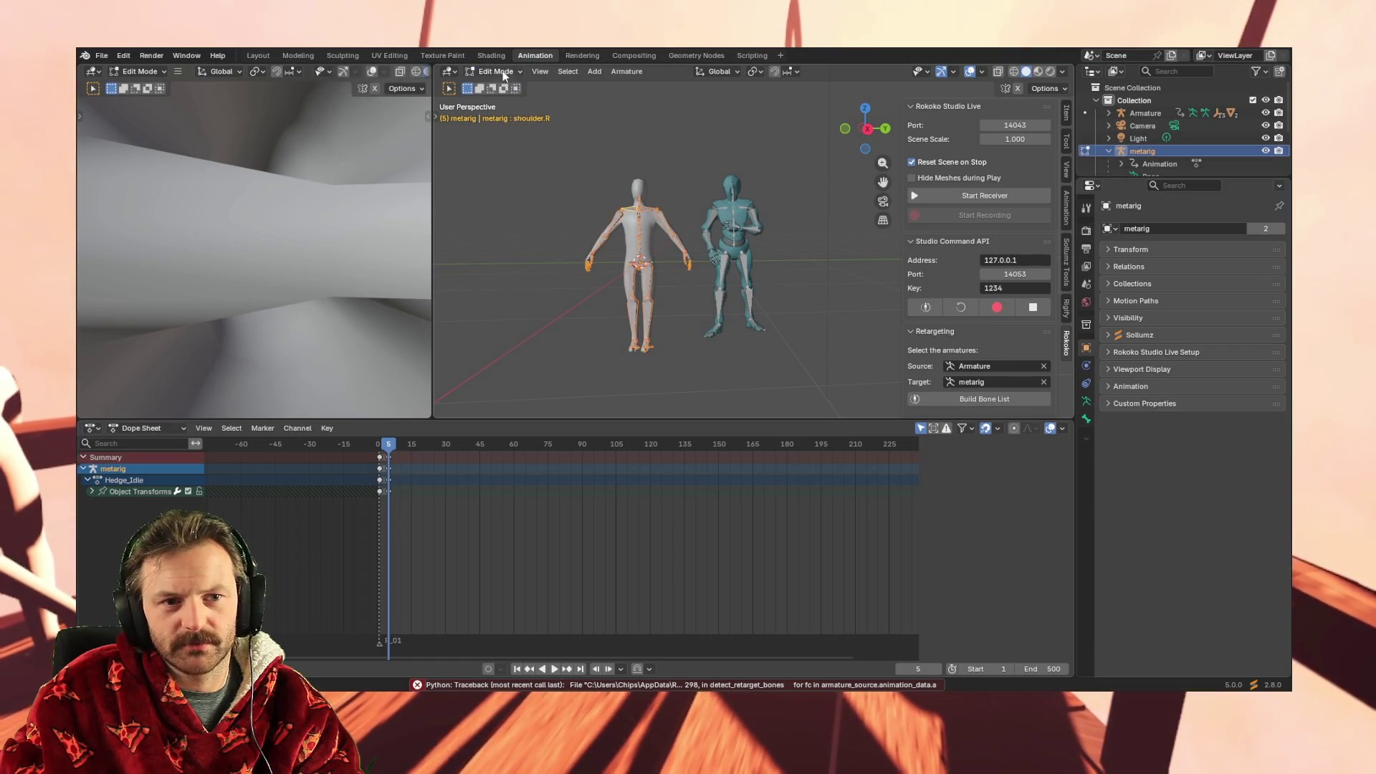
click(504, 76)
click(501, 109)
click(498, 69)
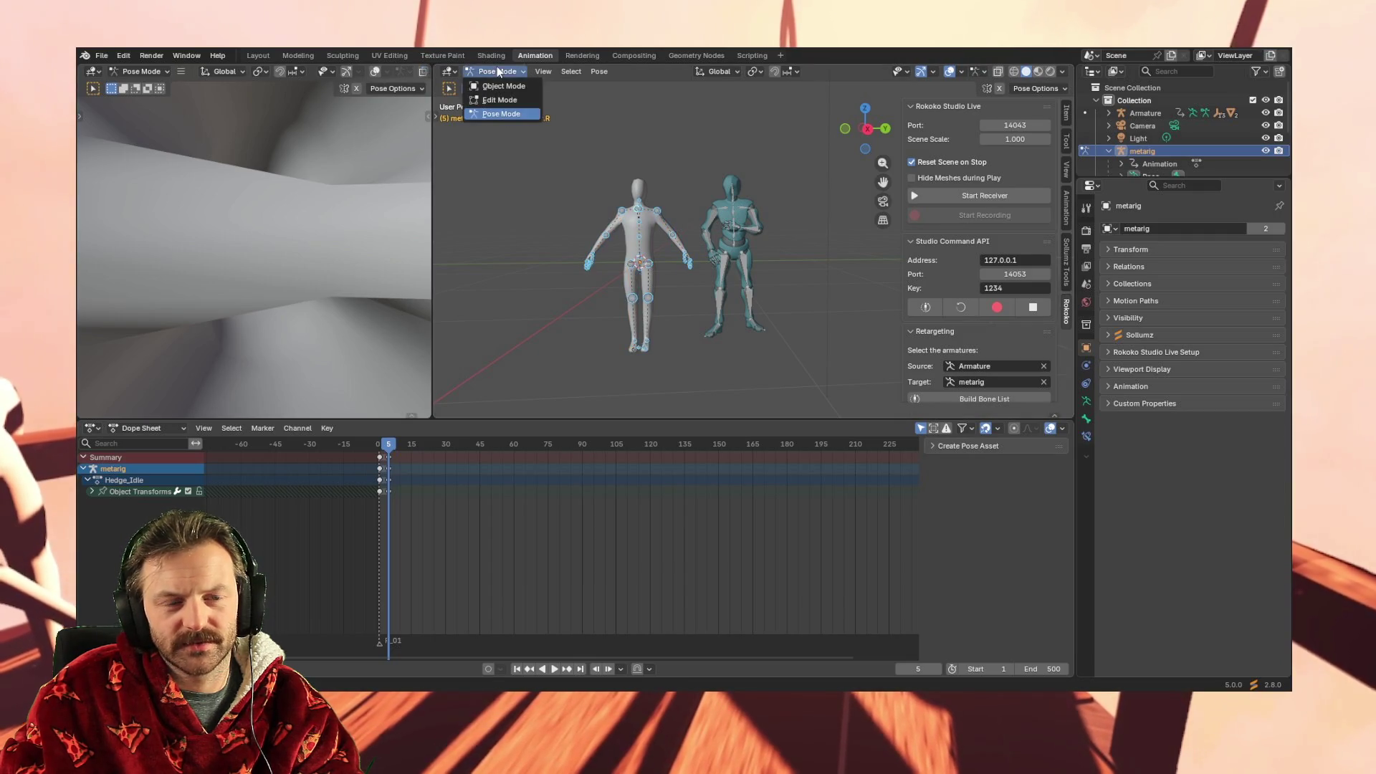
click(502, 86)
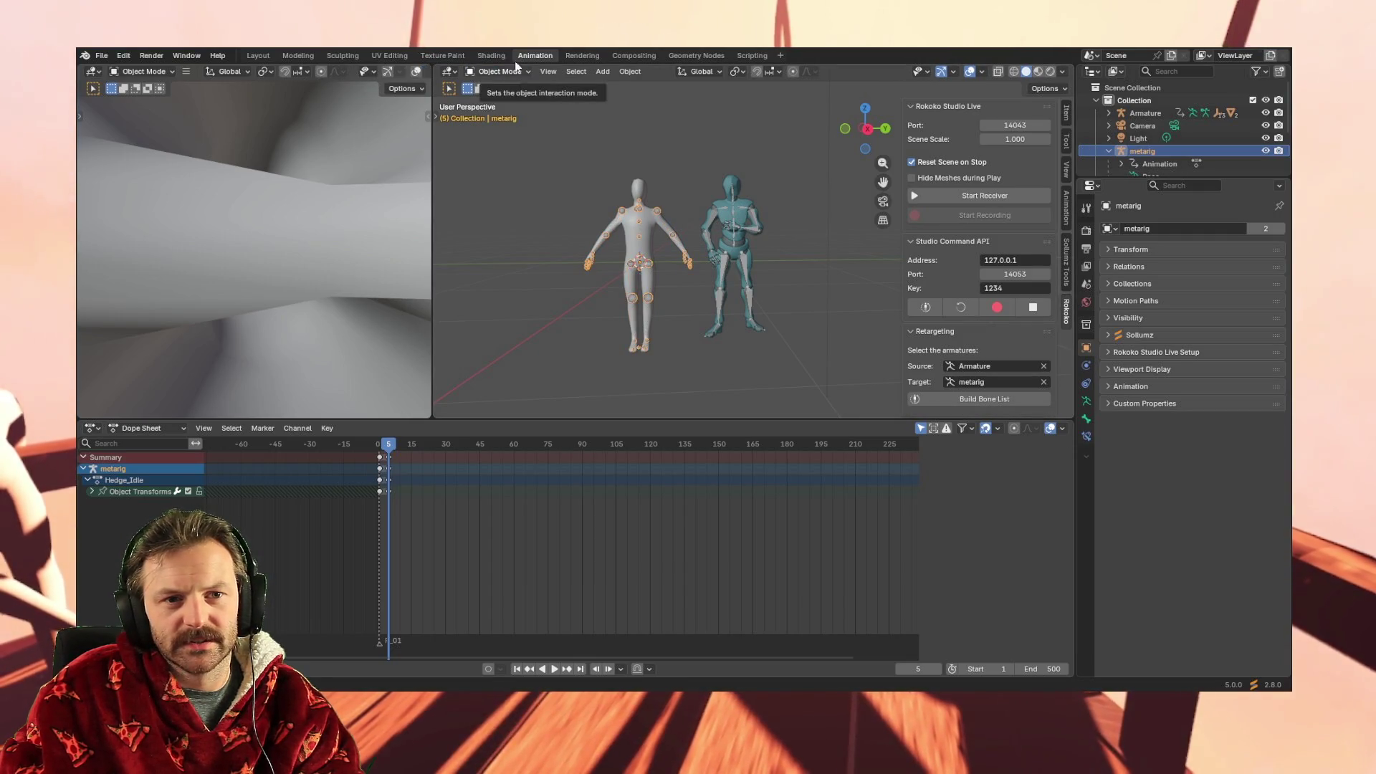
Repeat the Edit, Pose and Object Mode cycle in Layout, then return to Animation
click(260, 54)
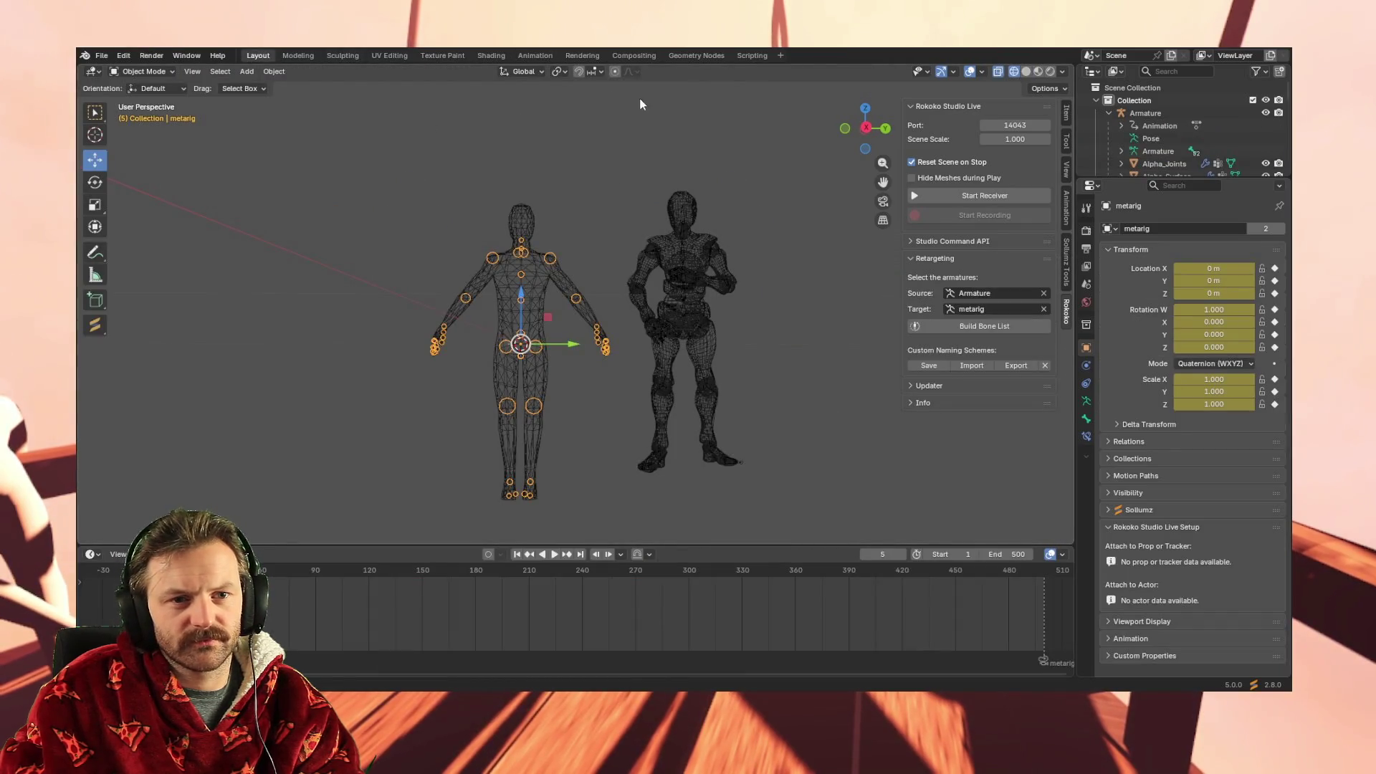
click(162, 71)
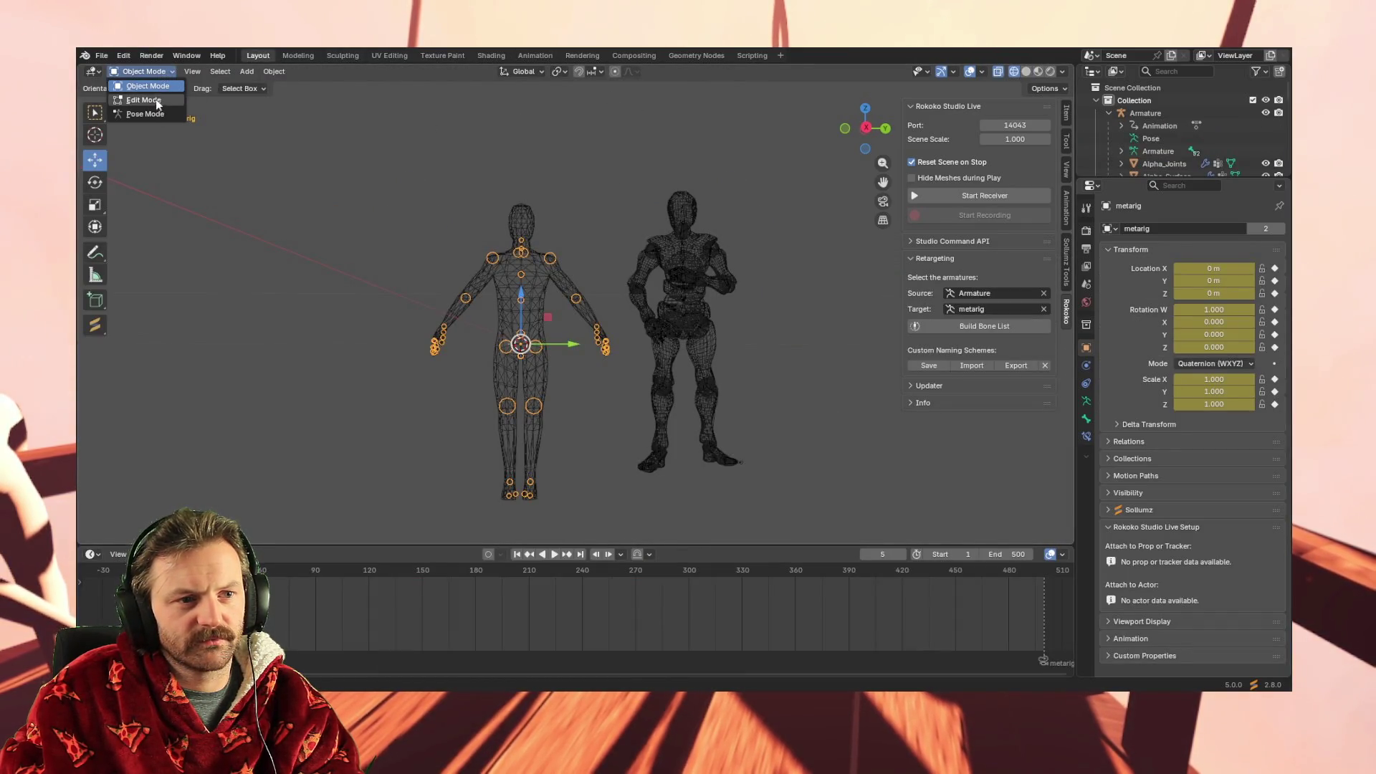
click(157, 101)
click(141, 113)
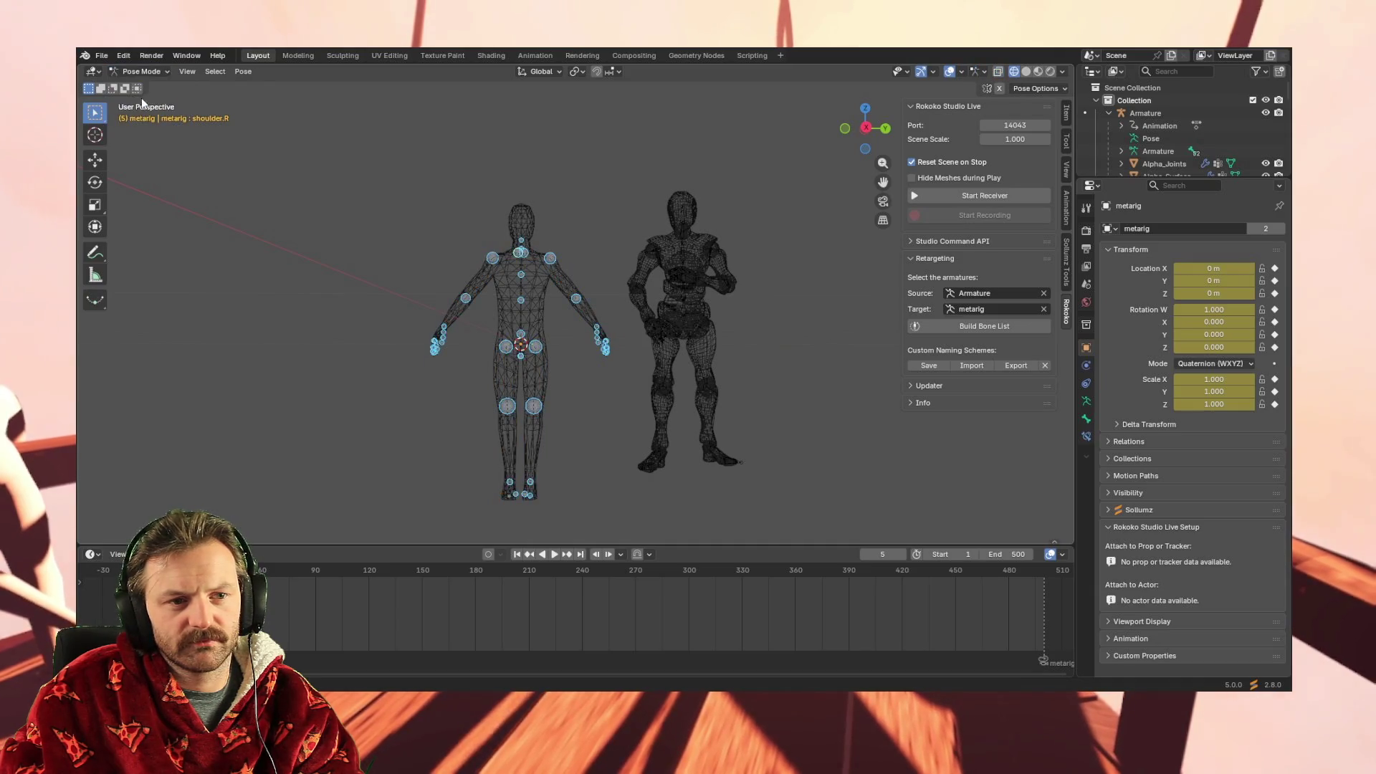
click(140, 71)
click(147, 87)
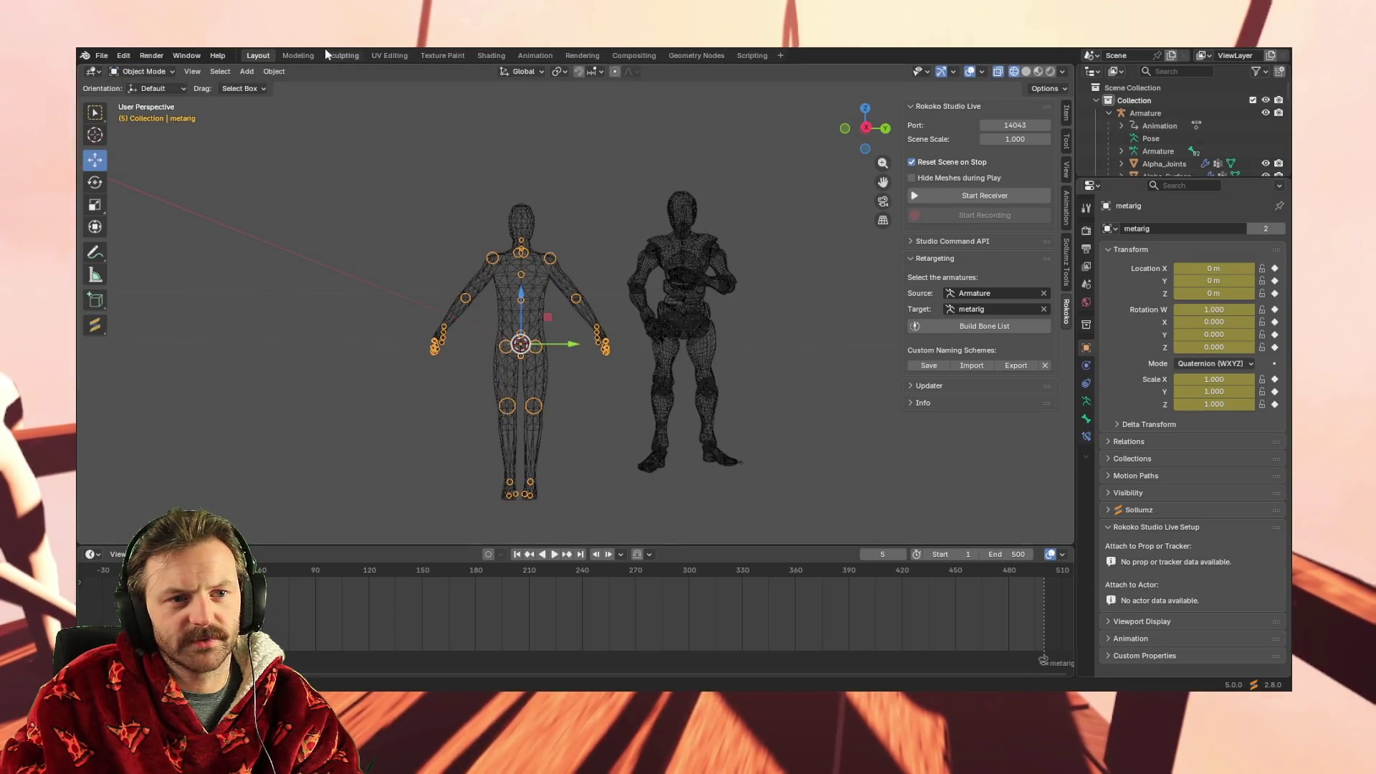
click(531, 56)
mouse_move(696, 333)
middle_down()
mouse_move(629, 190)
mouse_move(661, 221)
middle_up()
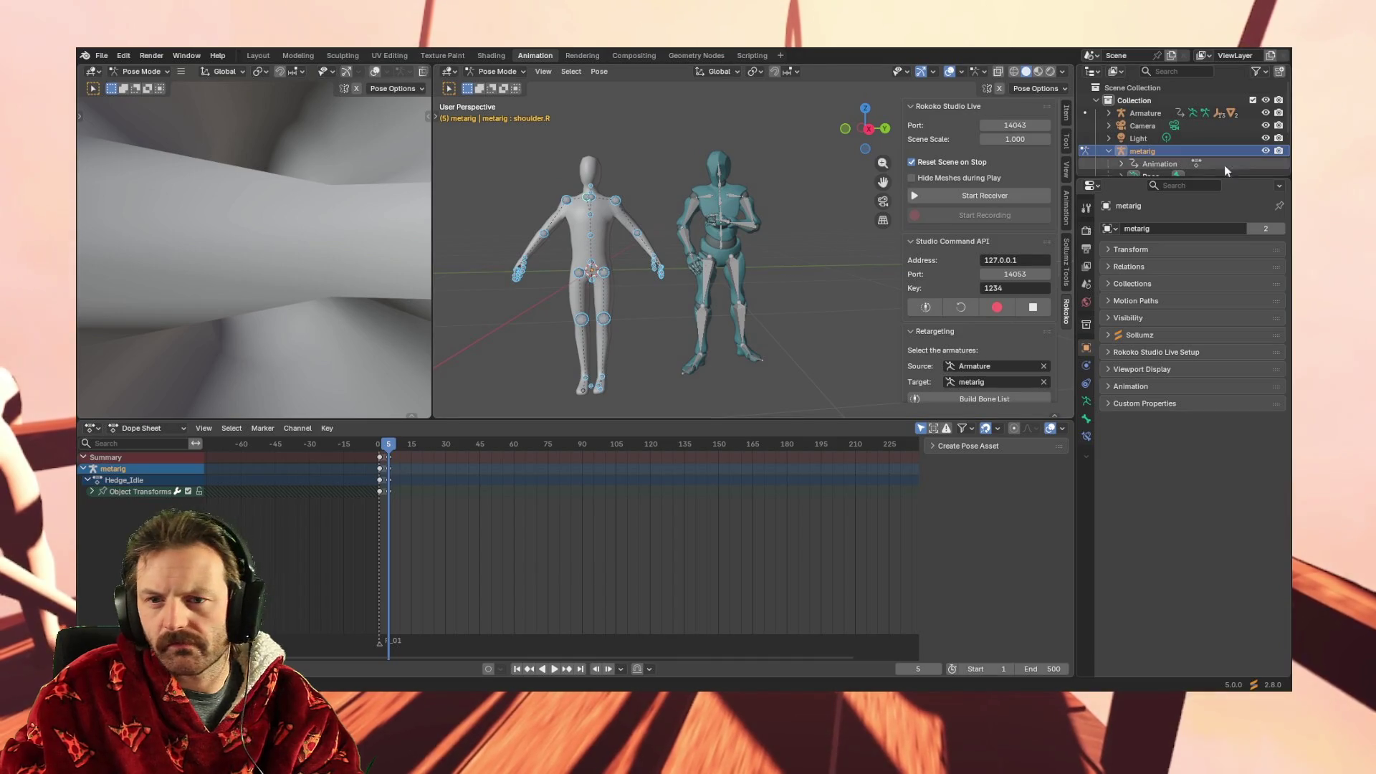
scroll(1143, 159, down, 2)
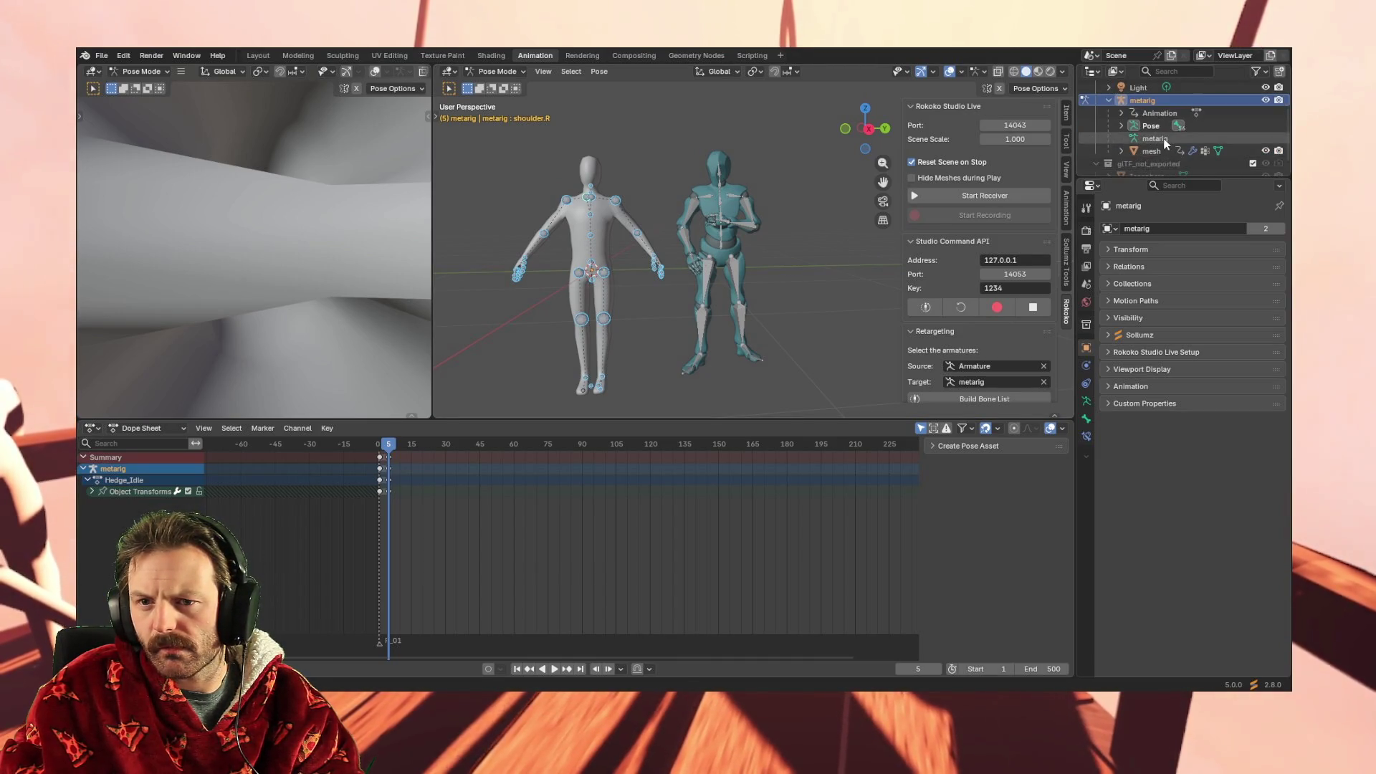
Expand the Armature in the Outliner and copy its animation data with Ctrl+C
scroll(1163, 139, up, 2)
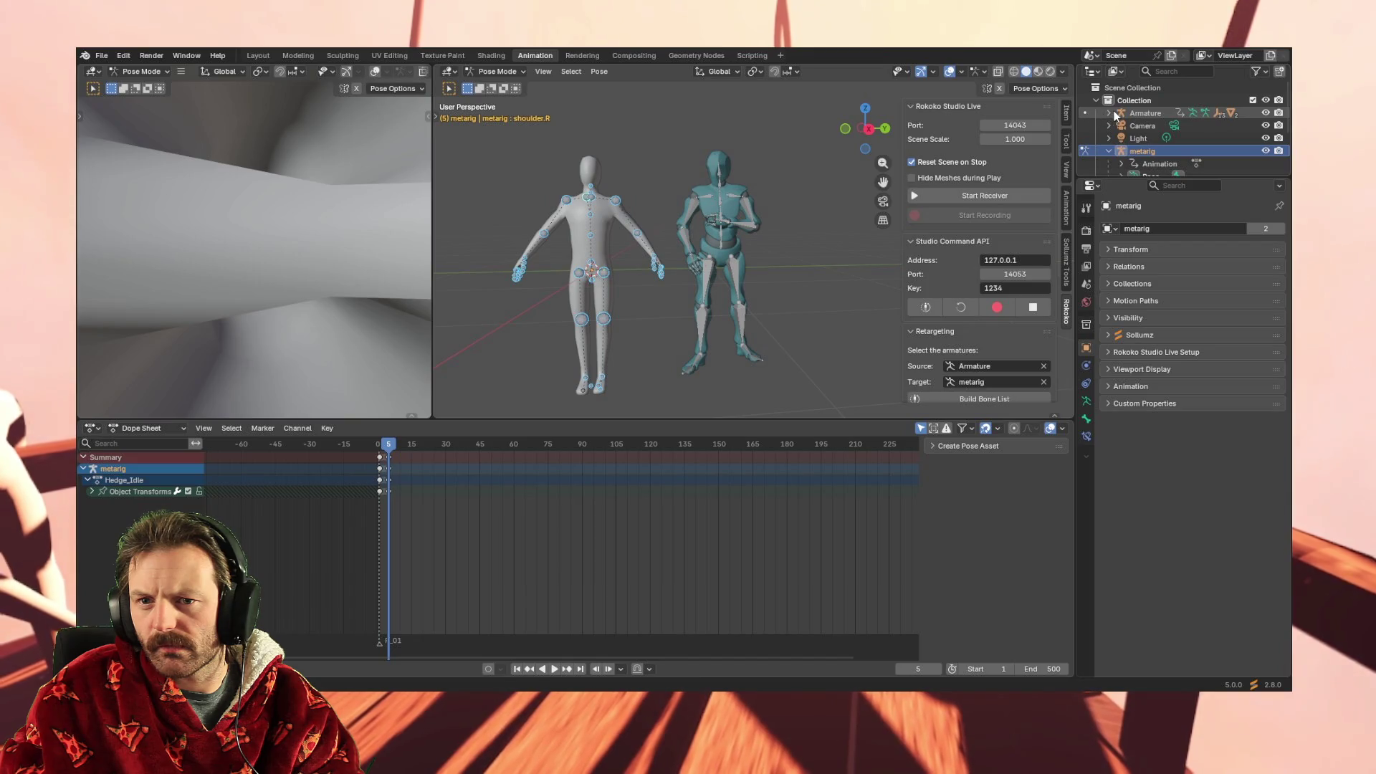
click(1111, 113)
click(1143, 126)
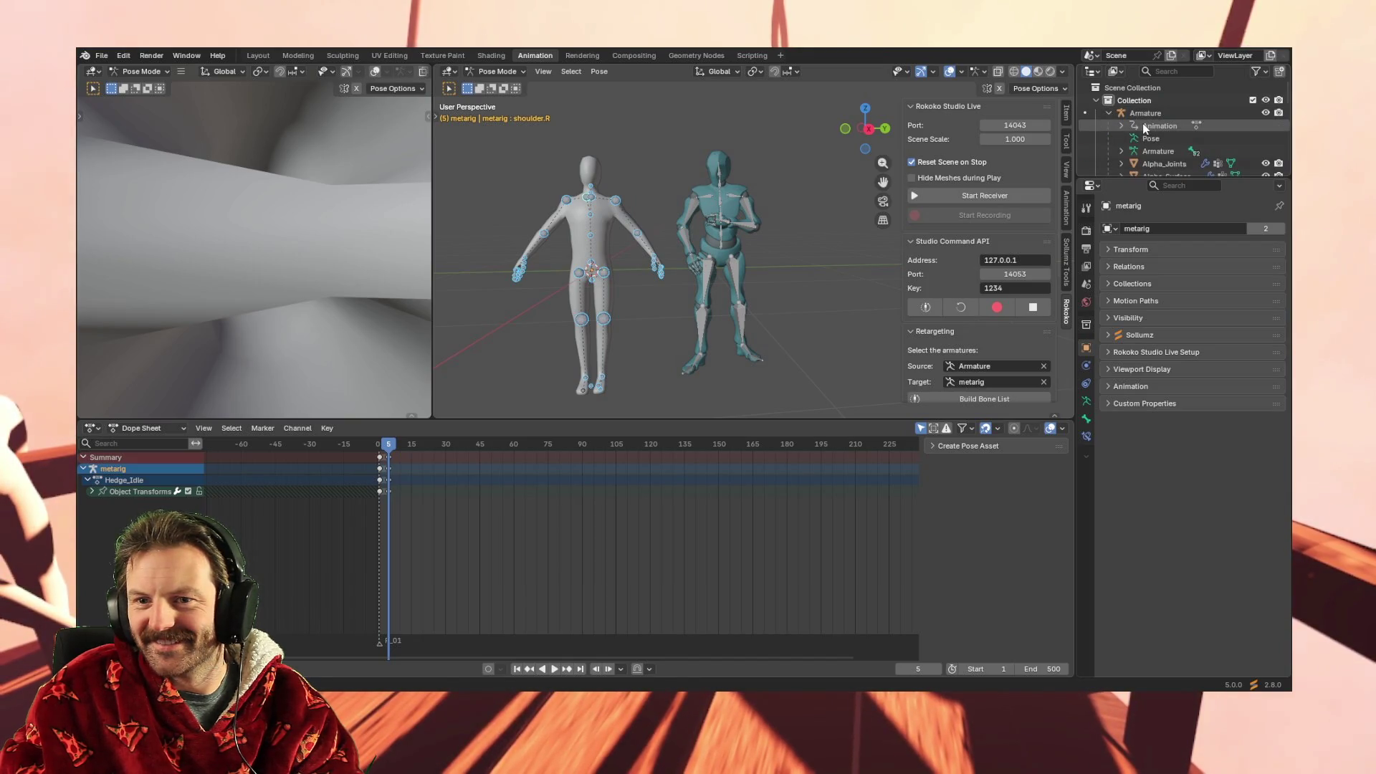
right_click(1145, 127)
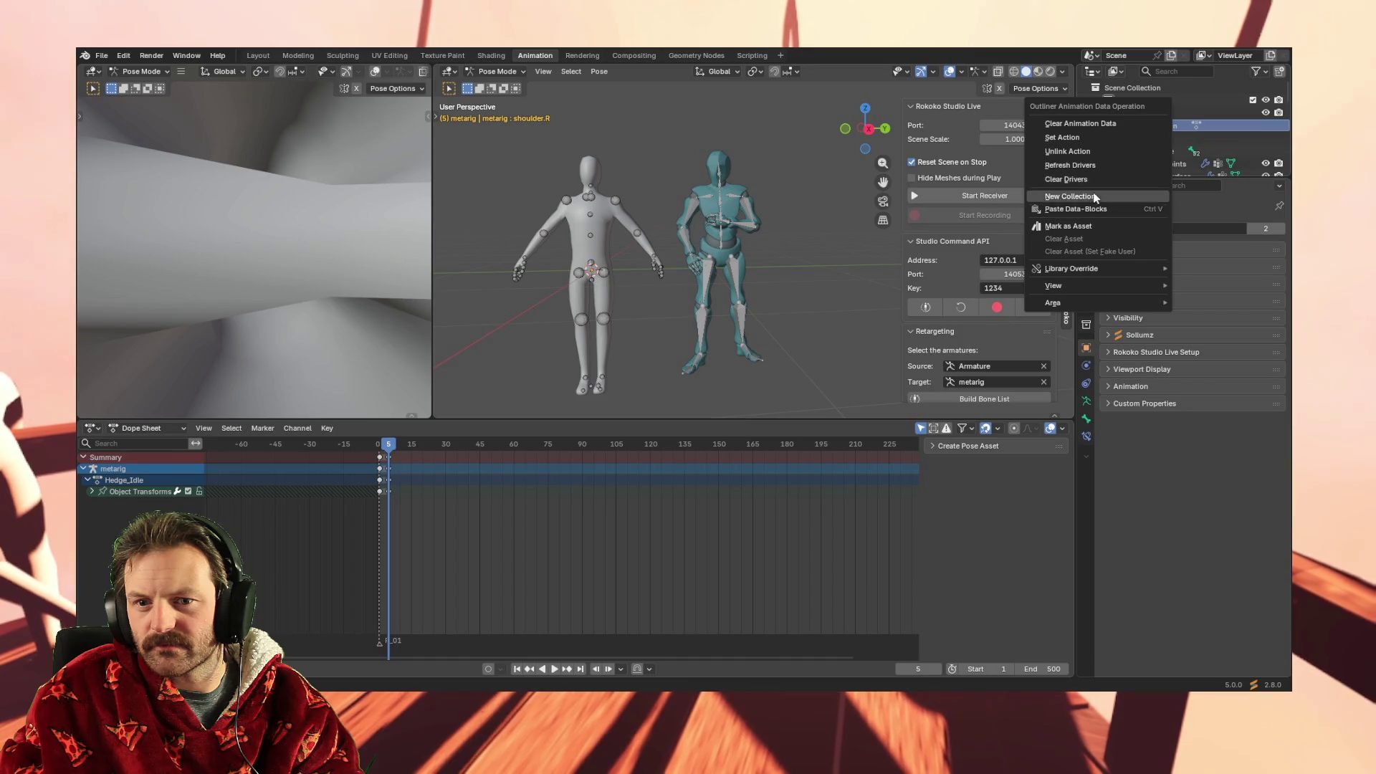
click(1147, 467)
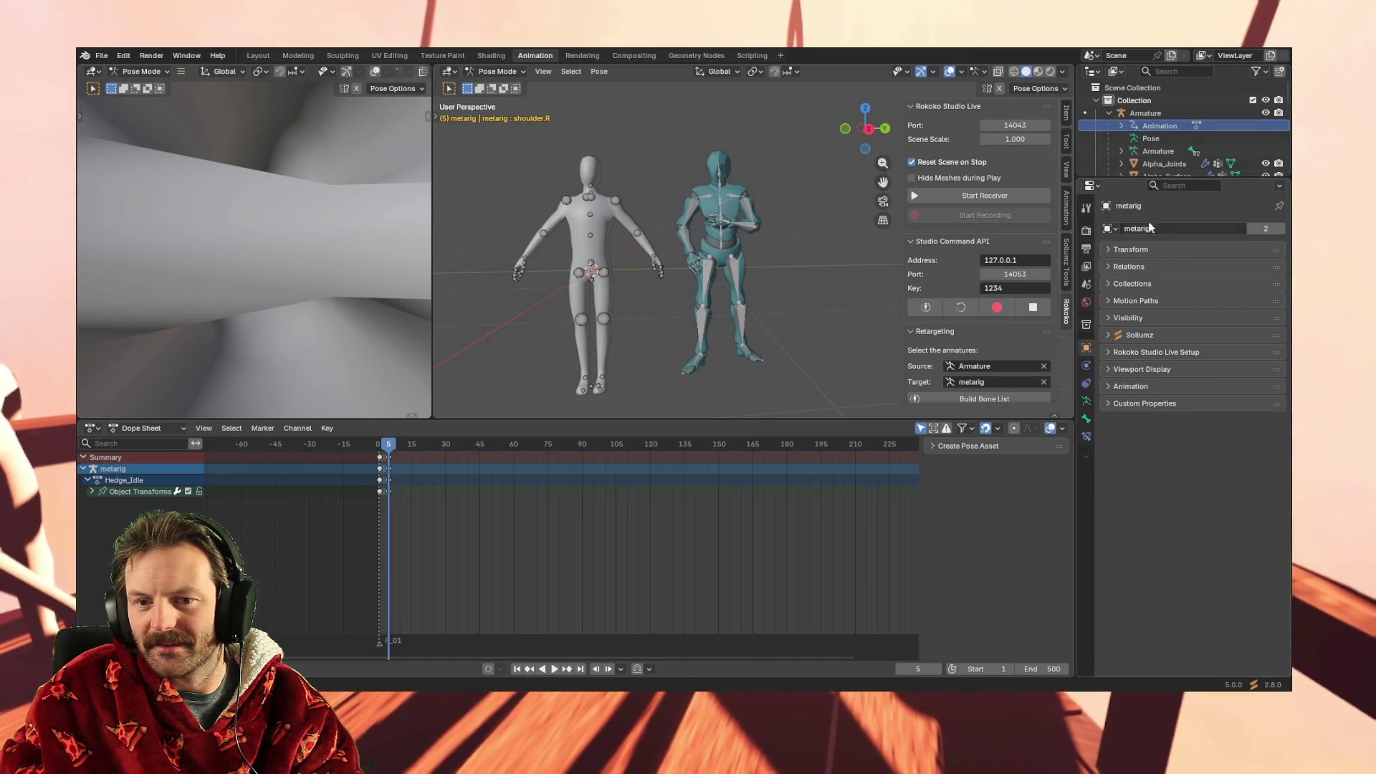
key(ctrl+c)
scroll(1150, 136, down, 10)
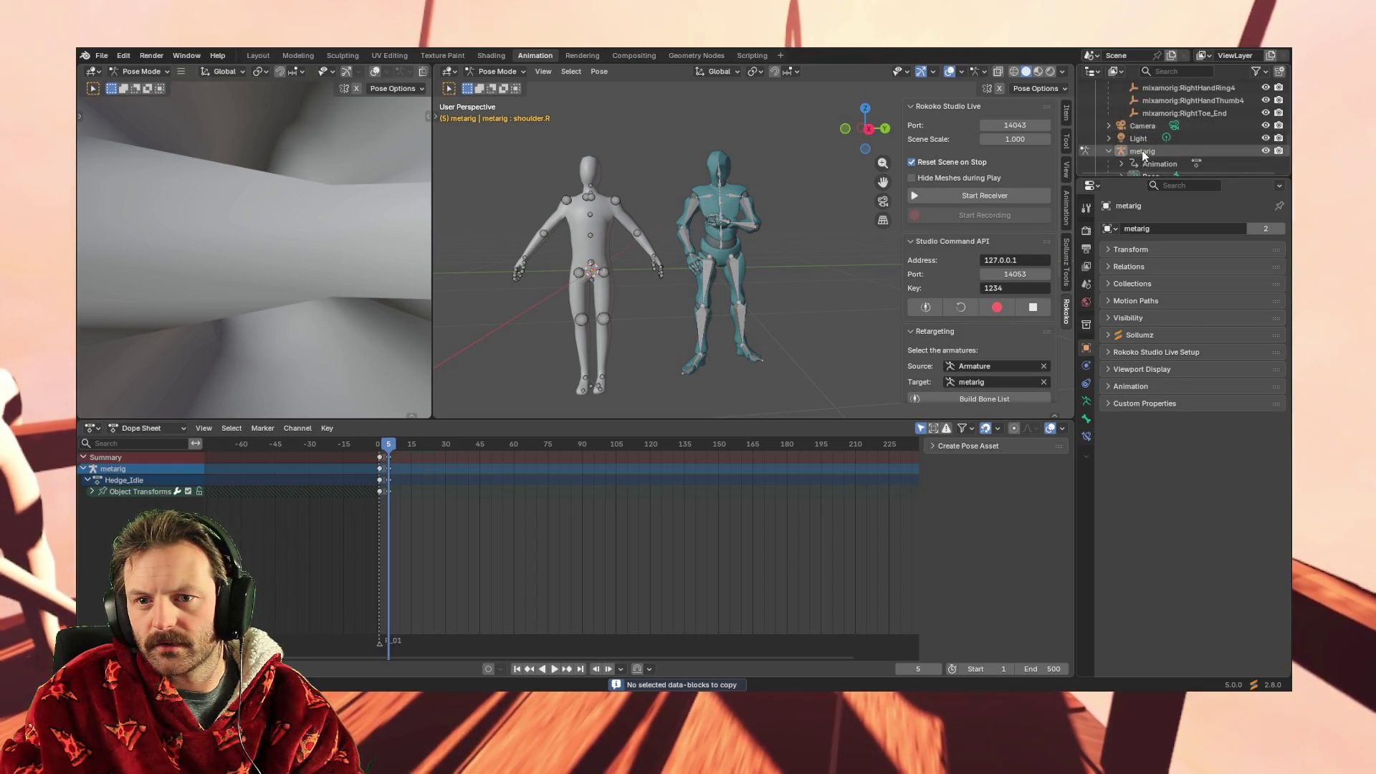
Paste onto the metarig's animation data, then expand Hedge_Idle to select its Idle_steer slot
click(1145, 163)
scroll(1116, 162, down, 2)
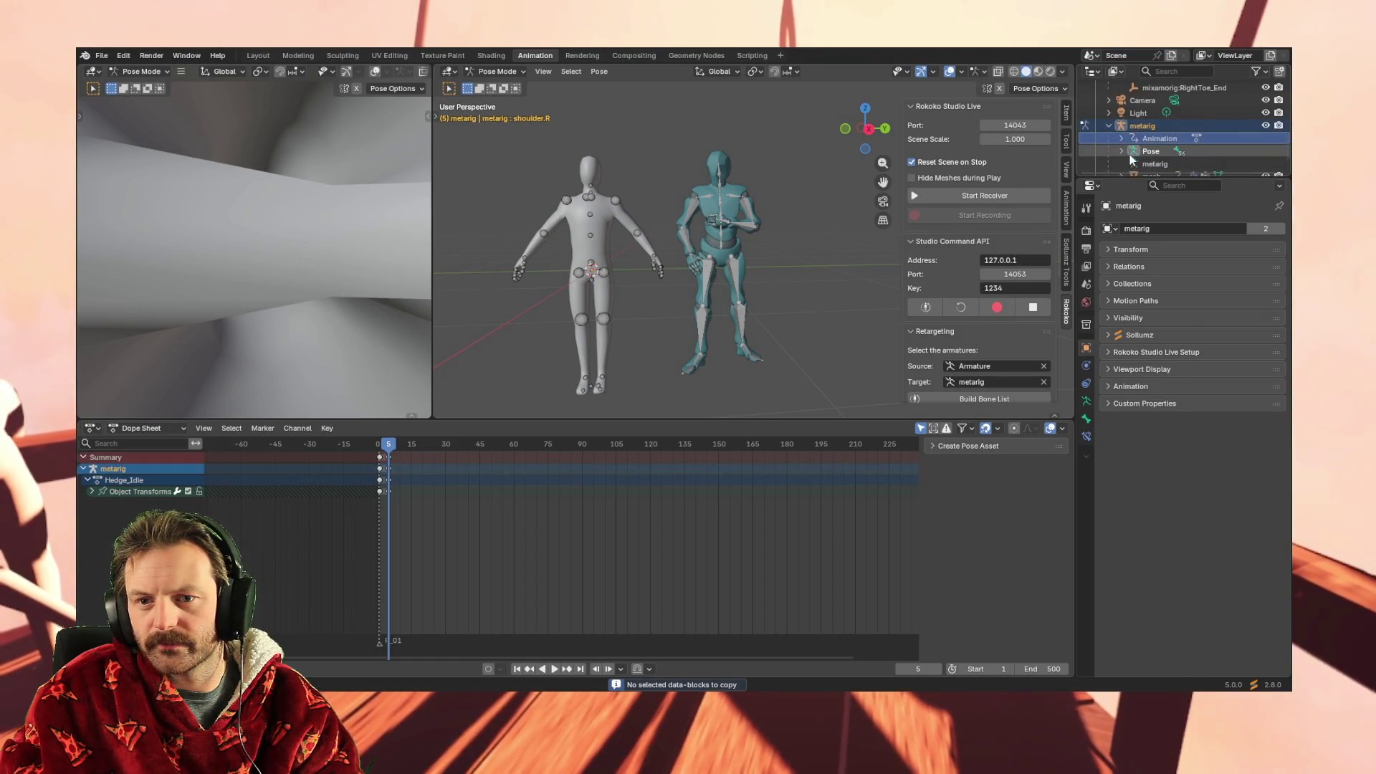
click(1146, 128)
click(1121, 138)
key(ctrl+v)
click(1155, 152)
click(1133, 151)
click(1184, 165)
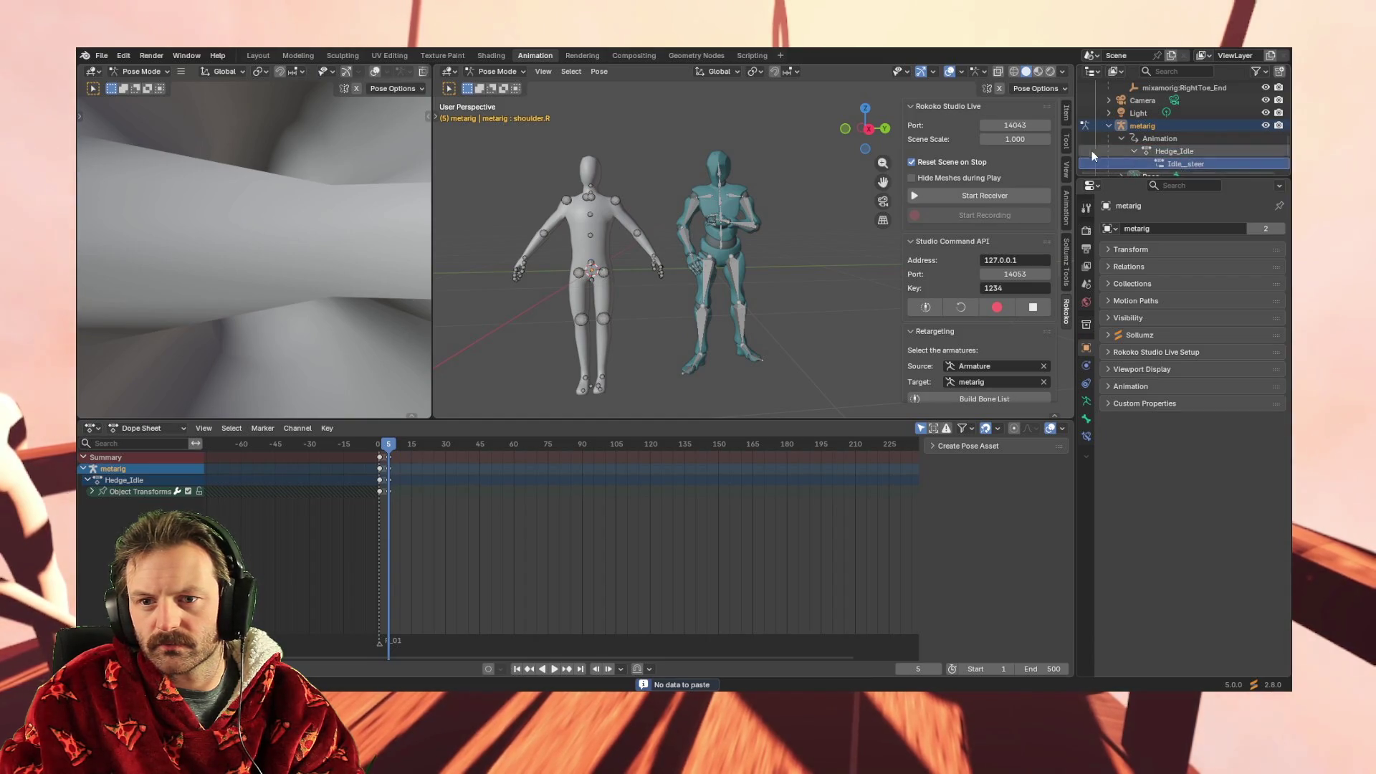
scroll(1182, 154, down, 1)
scroll(1181, 148, down, 6)
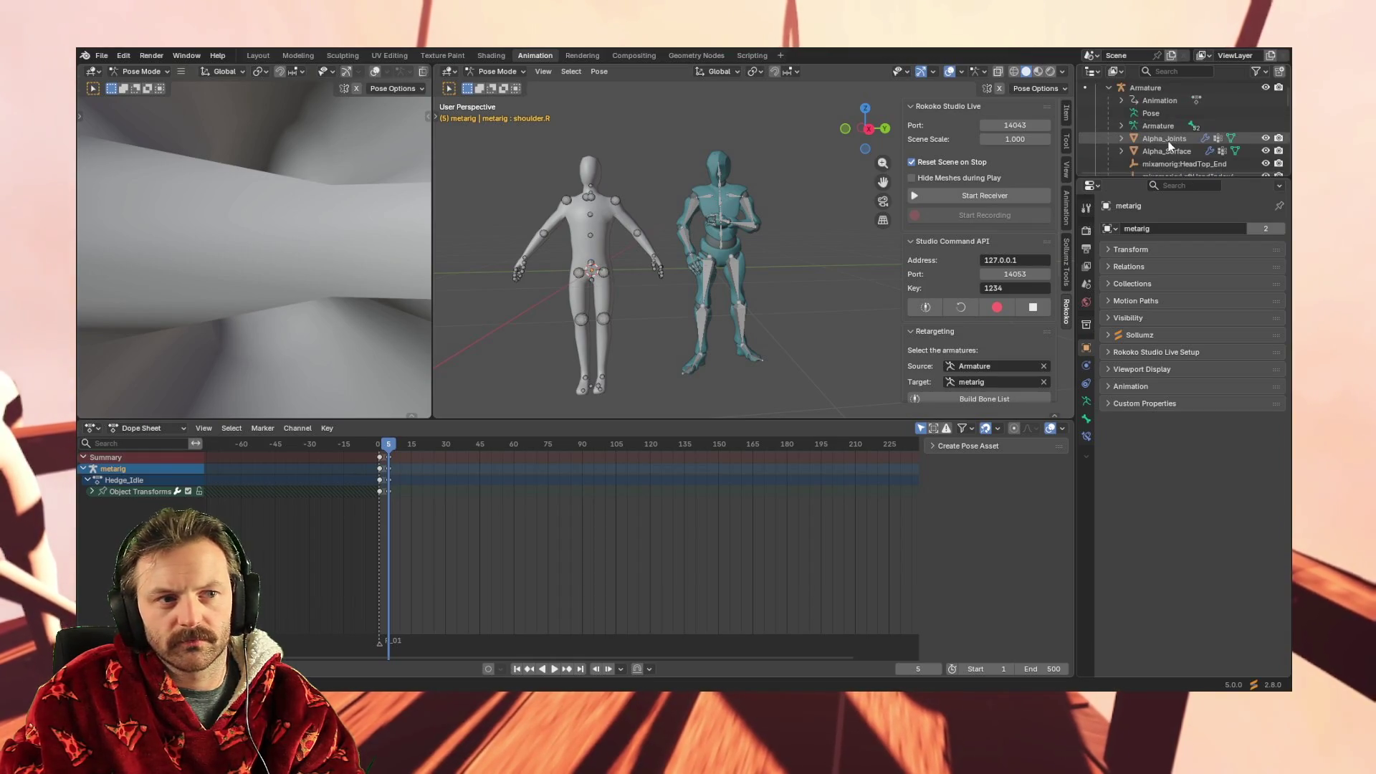
scroll(1172, 118, up, 2)
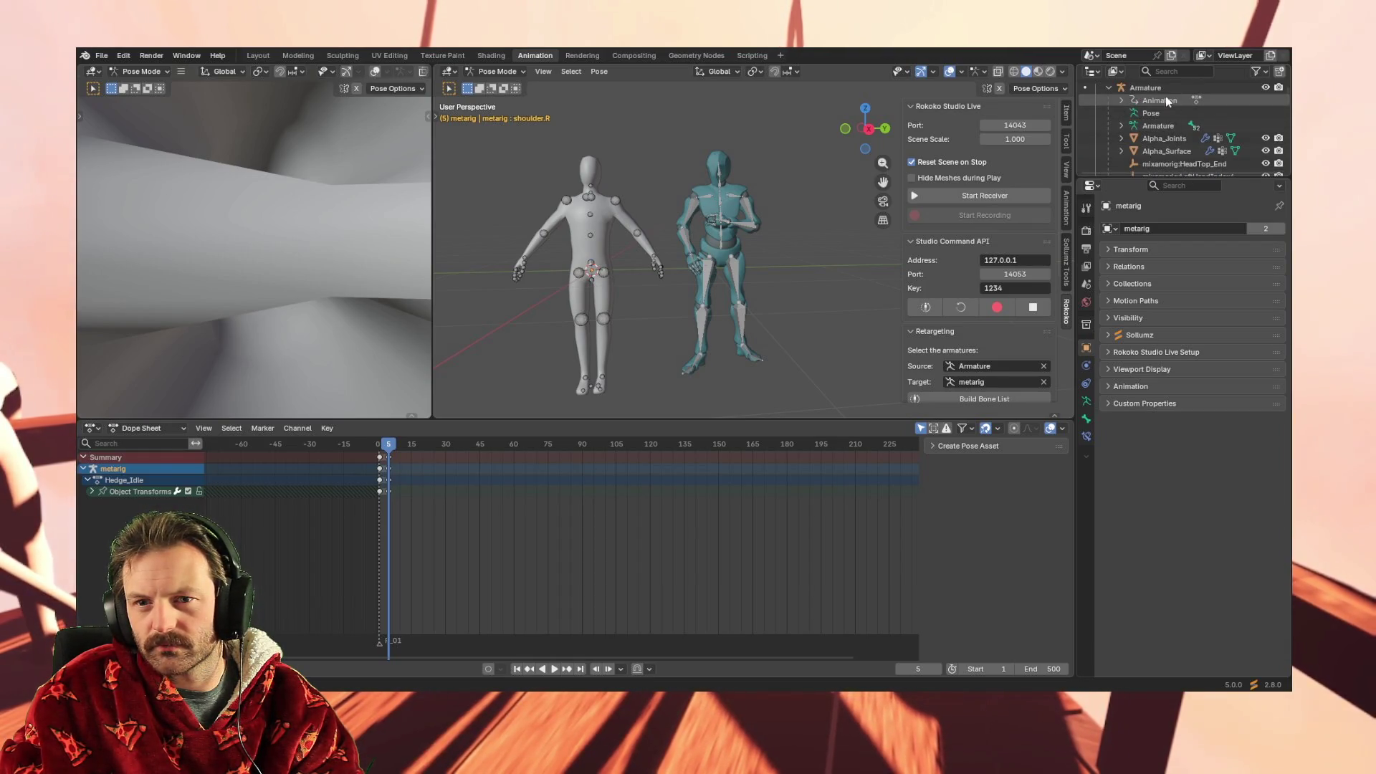
Expand the Armature's Mixamo_T-pose1 action and inspect its Armature slot's context menu
click(1123, 100)
click(1133, 113)
click(1169, 125)
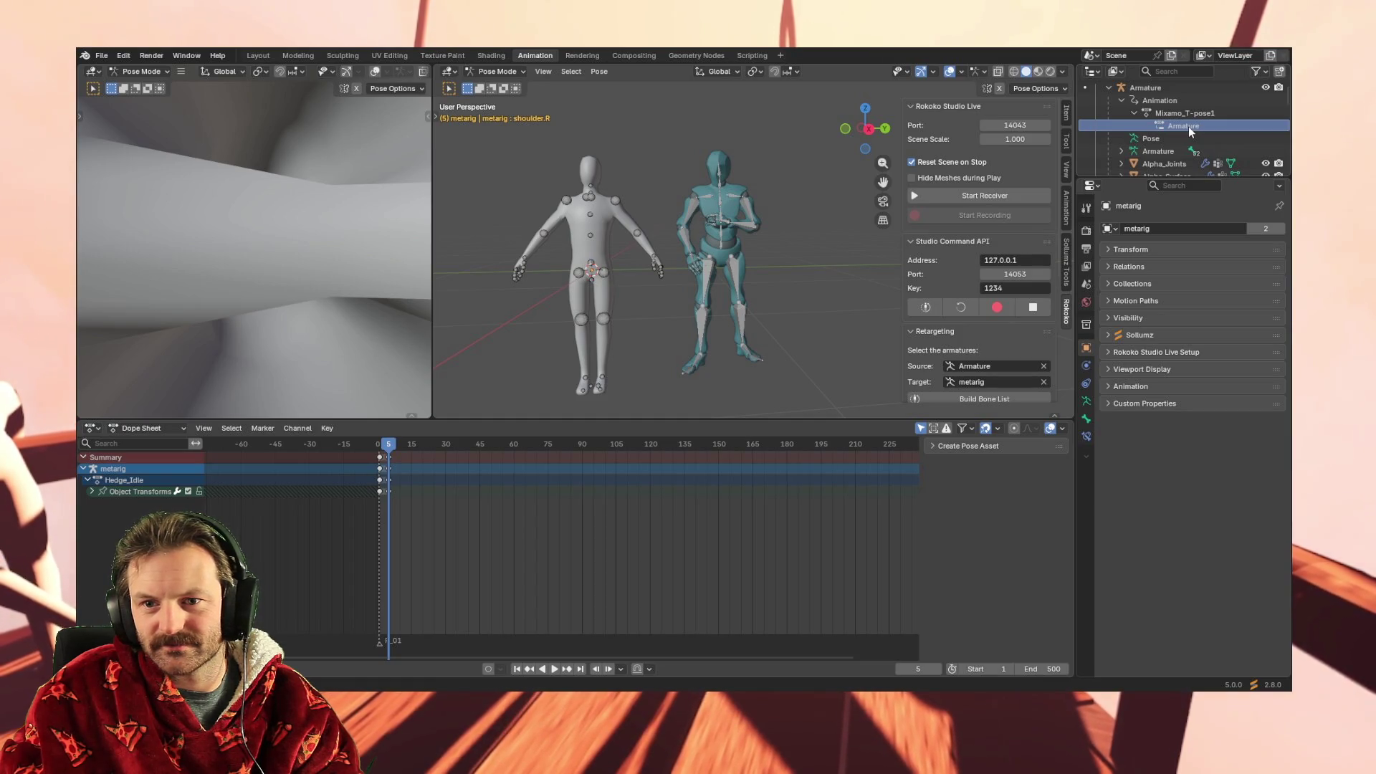
right_click(1188, 126)
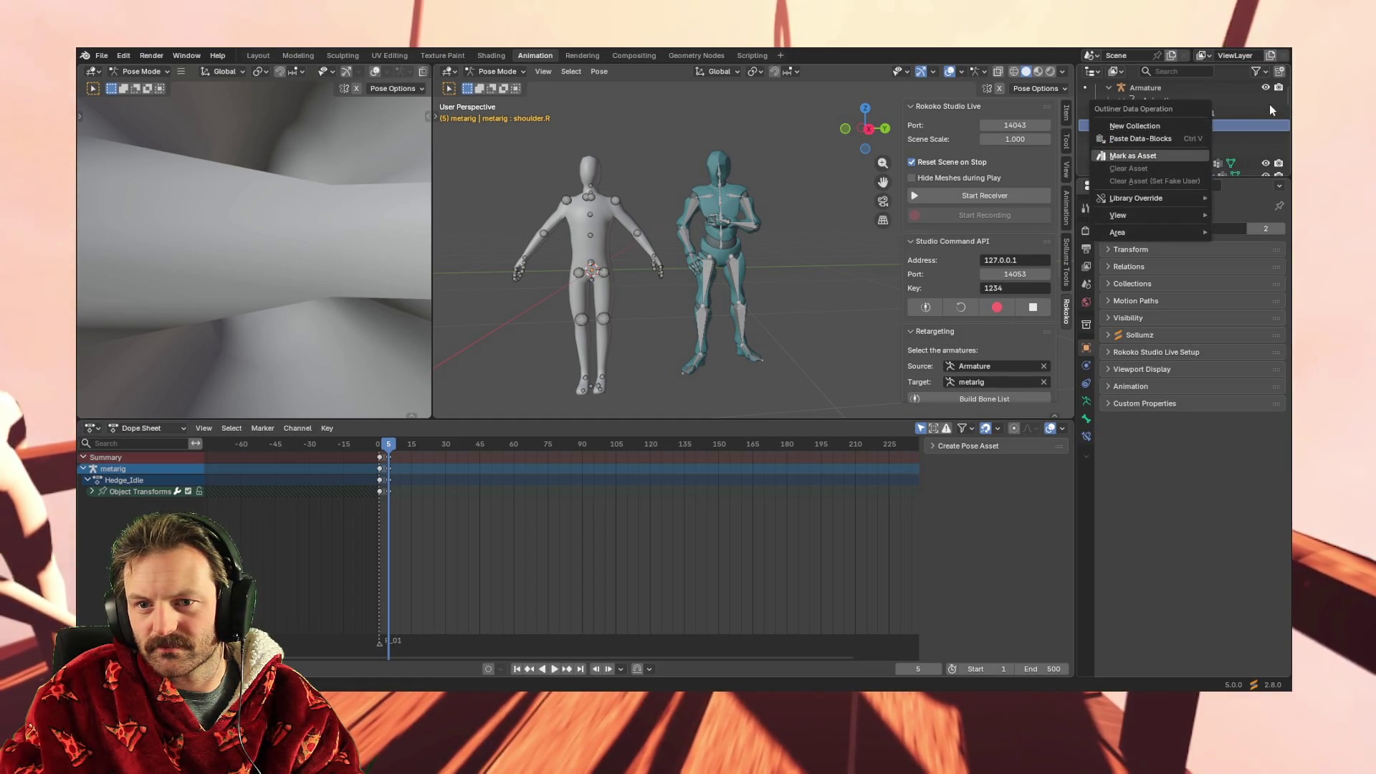
click(1242, 130)
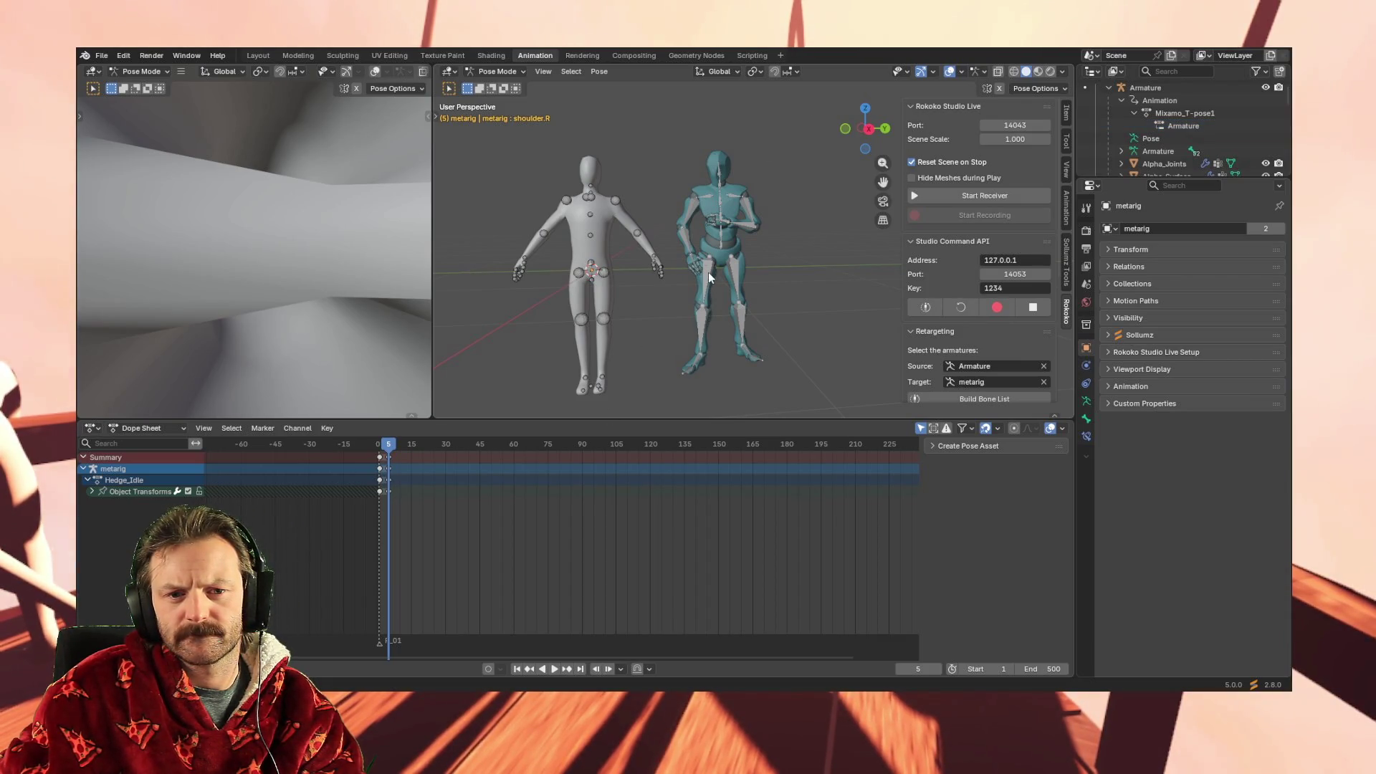
click(506, 74)
click(510, 91)
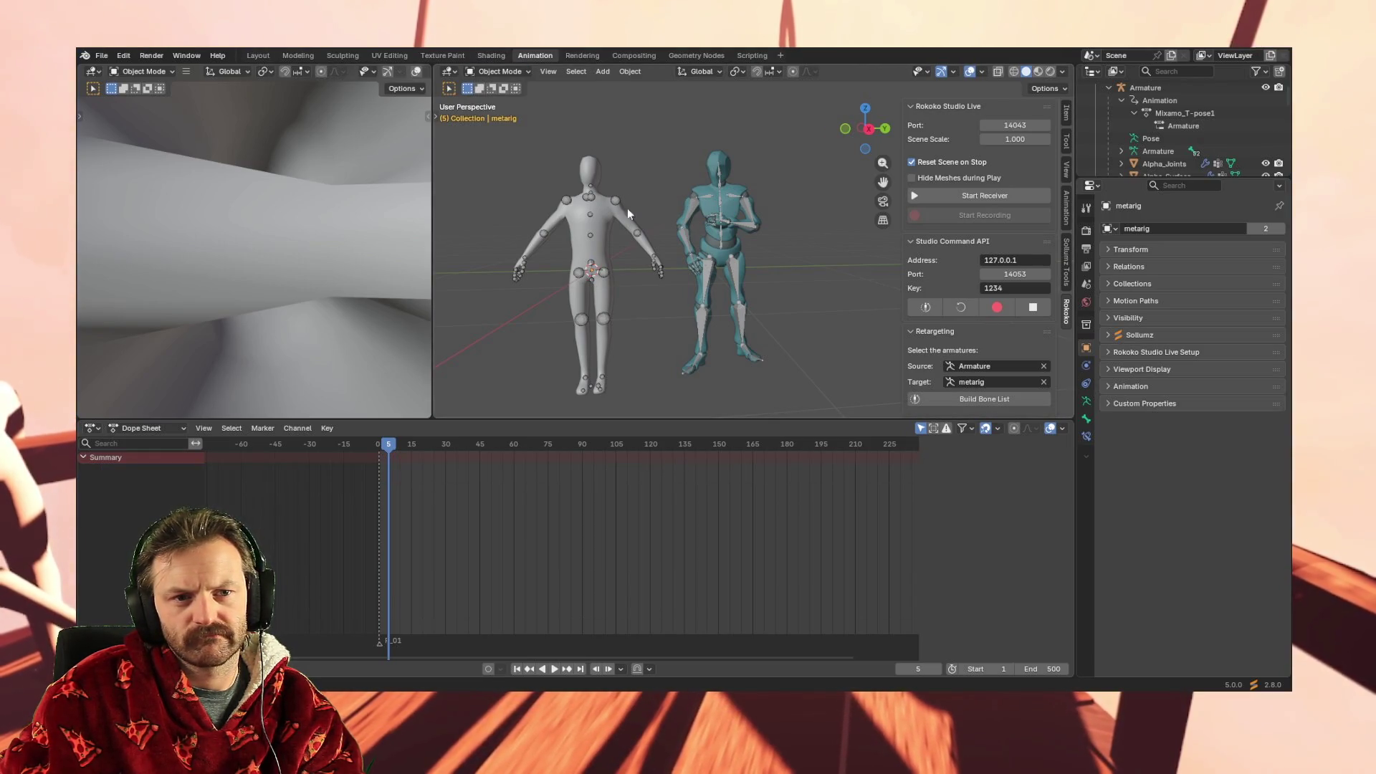
click(692, 212)
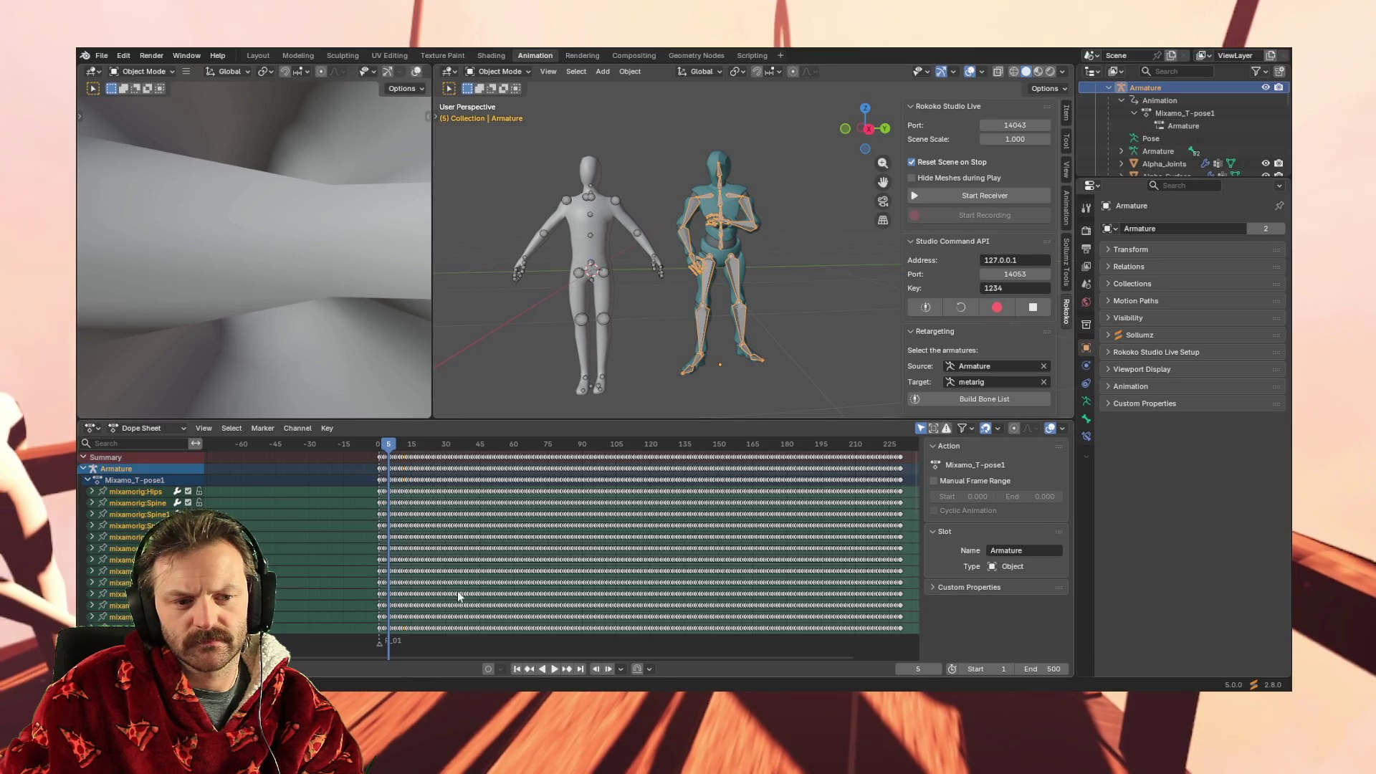
mouse_move(373, 633)
mouse_down()
mouse_move(334, 519)
mouse_move(291, 555)
mouse_up()
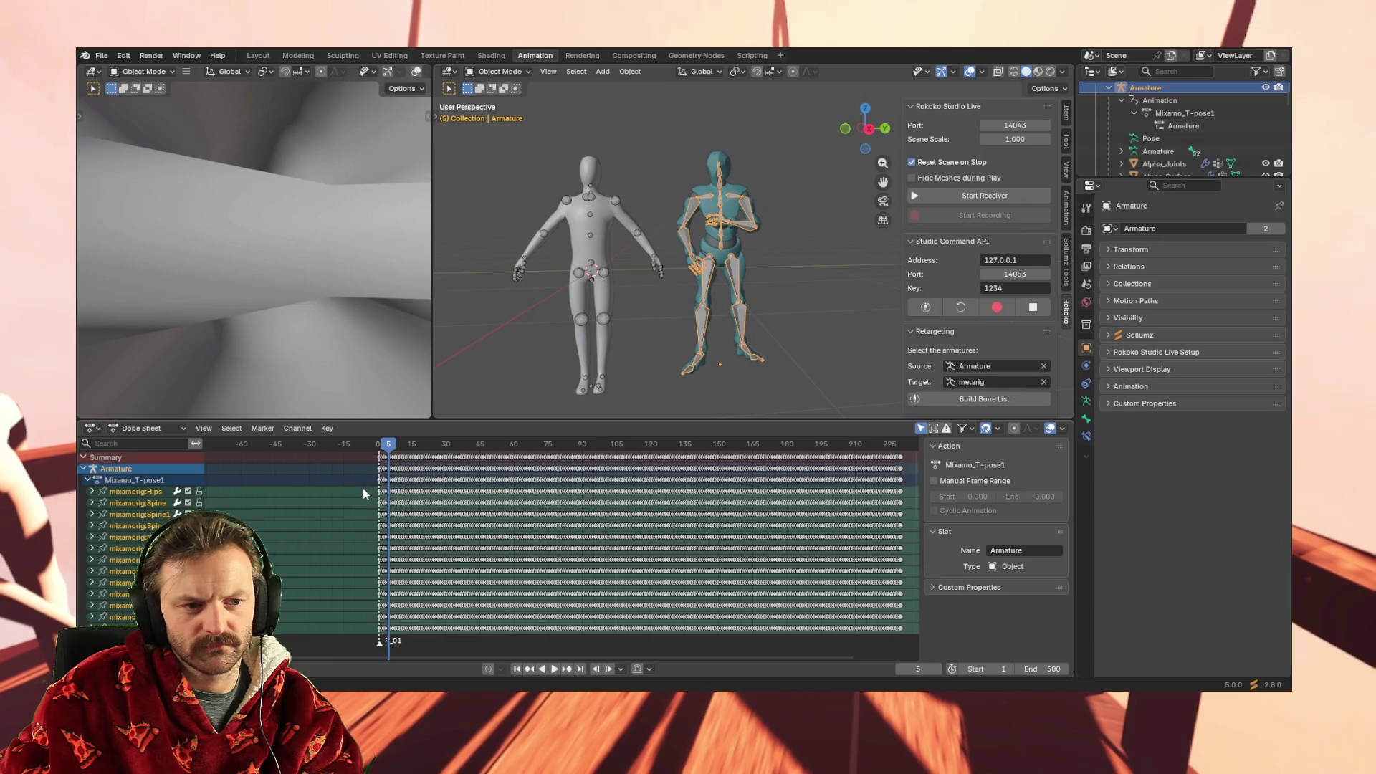
mouse_move(363, 491)
mouse_down()
mouse_move(528, 593)
mouse_move(837, 658)
mouse_move(903, 651)
mouse_move(706, 570)
mouse_move(704, 608)
mouse_move(658, 618)
mouse_move(772, 634)
mouse_up()
click(329, 580)
scroll(381, 533, down, 3)
scroll(388, 537, up, 4)
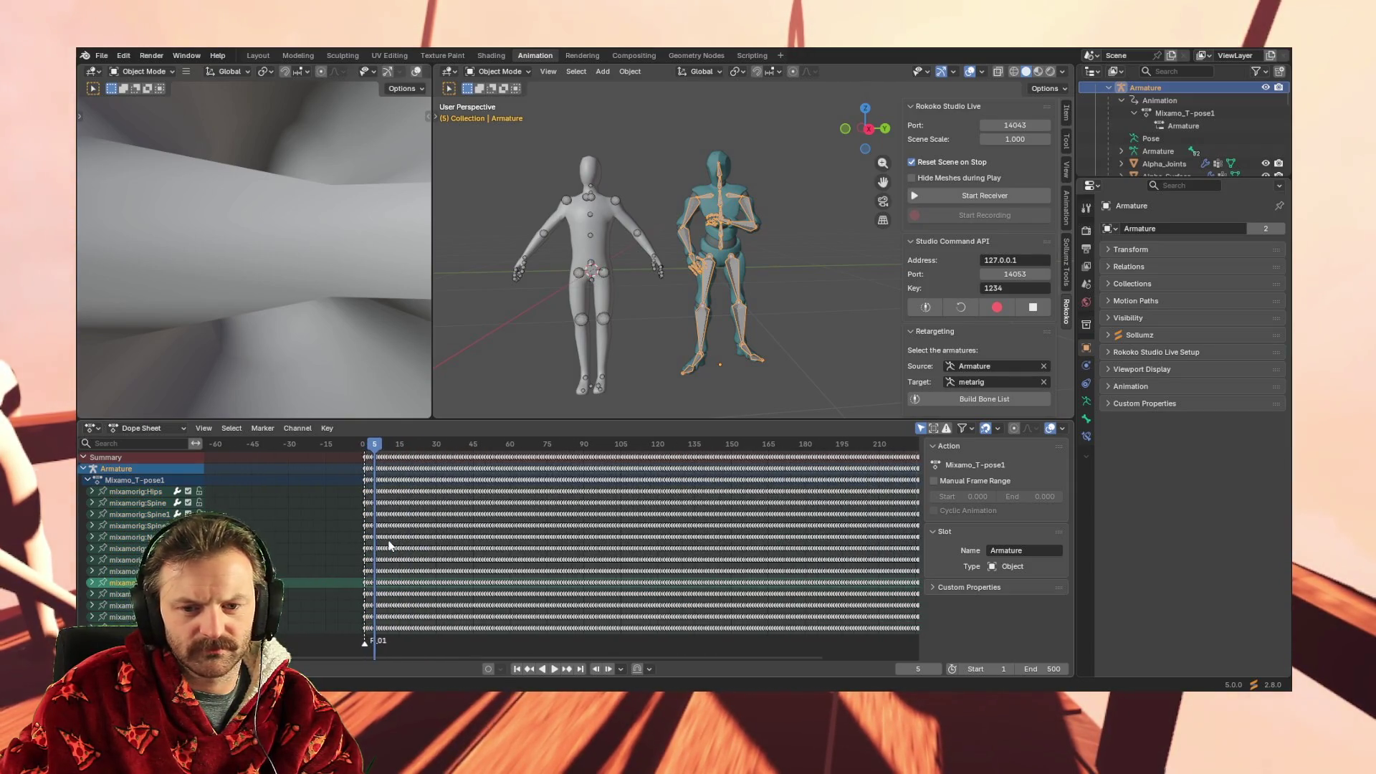
scroll(129, 562, down, 3)
scroll(129, 562, down, 4)
key(a)
scroll(145, 492, up, 7)
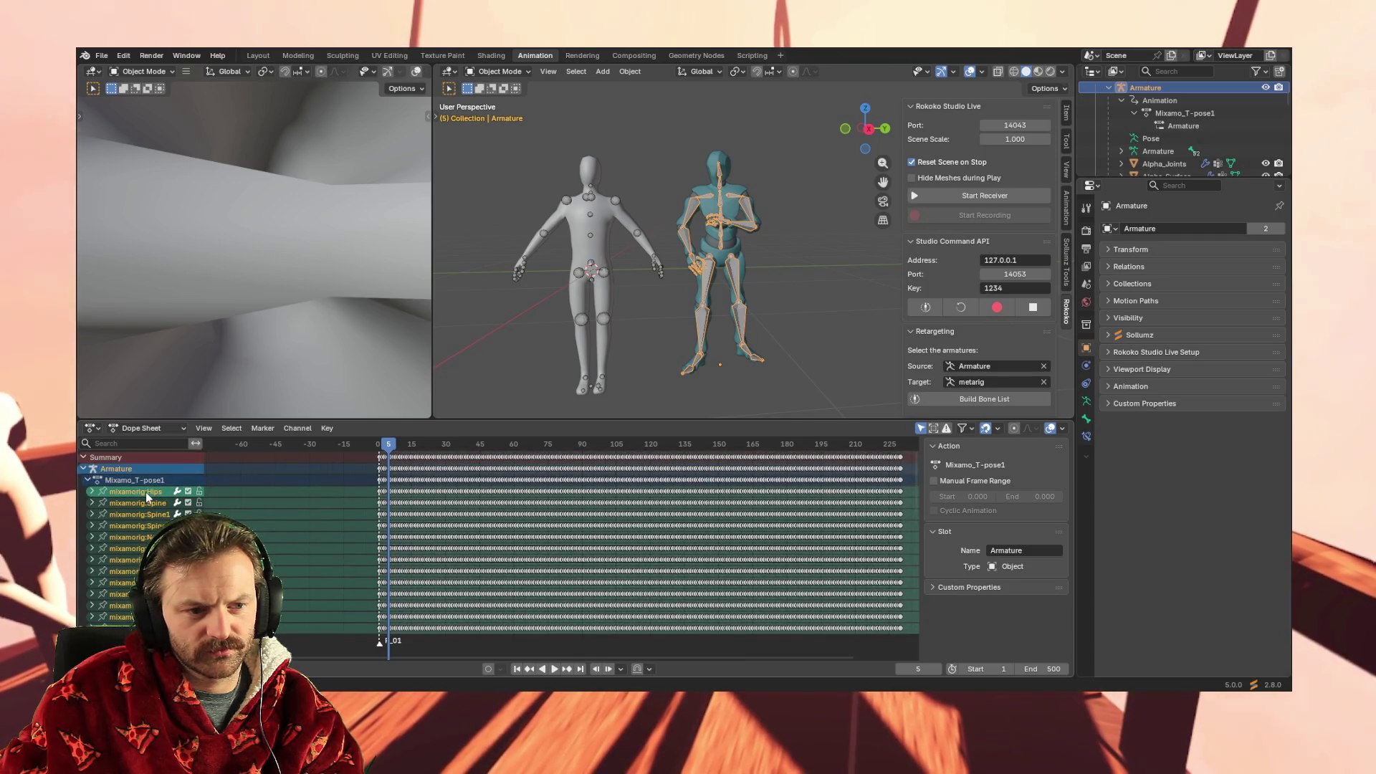
right_click(144, 492)
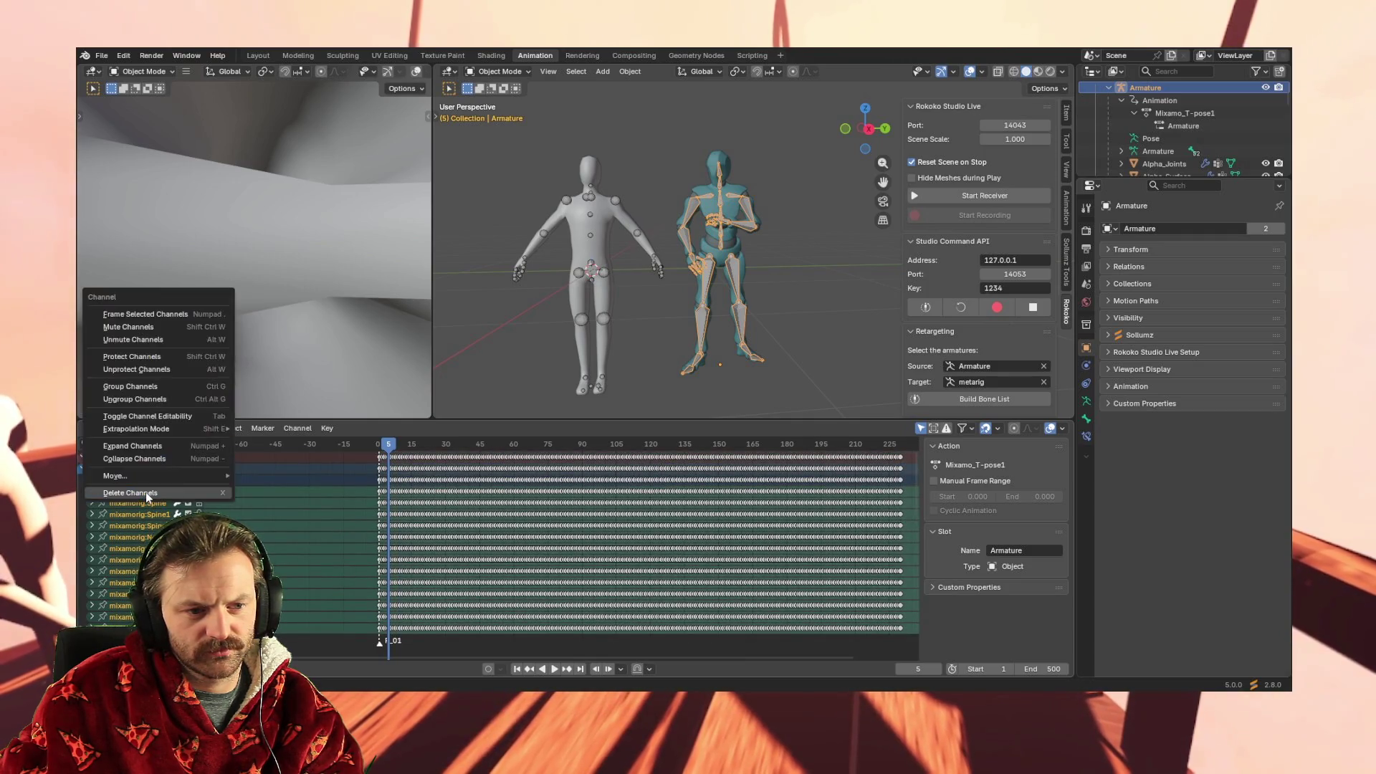
right_click(338, 489)
click(325, 481)
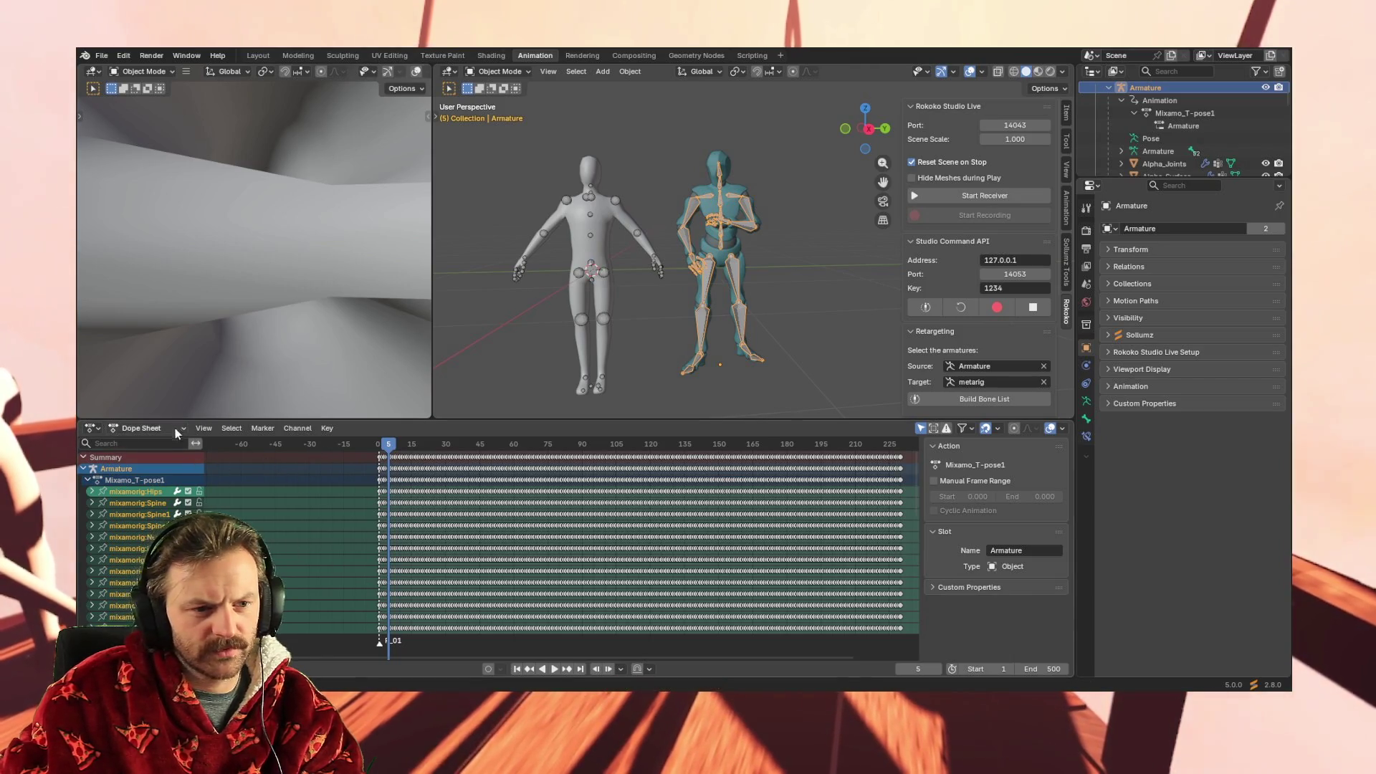
click(136, 428)
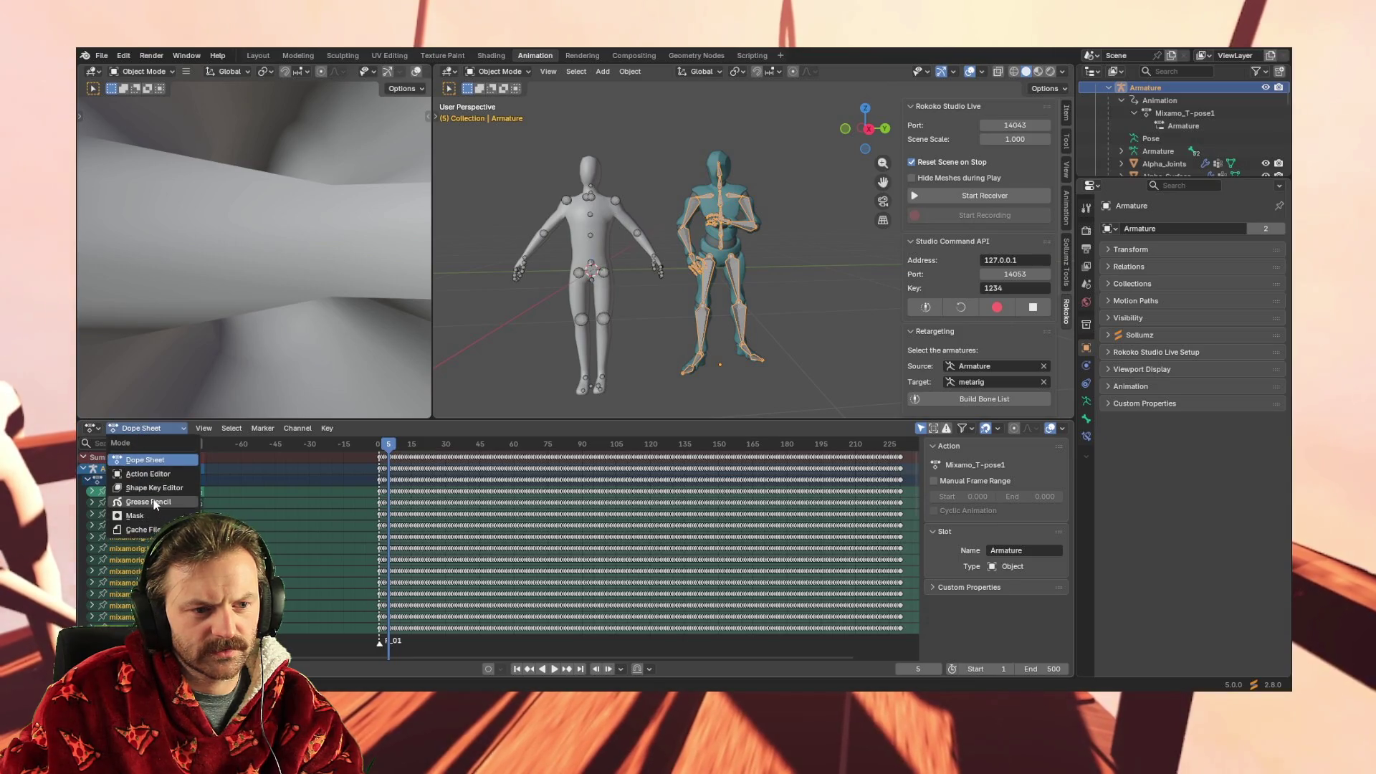
Turn the bottom editor into a Graph Editor, activate the metarig and scrub near frame 5
click(96, 430)
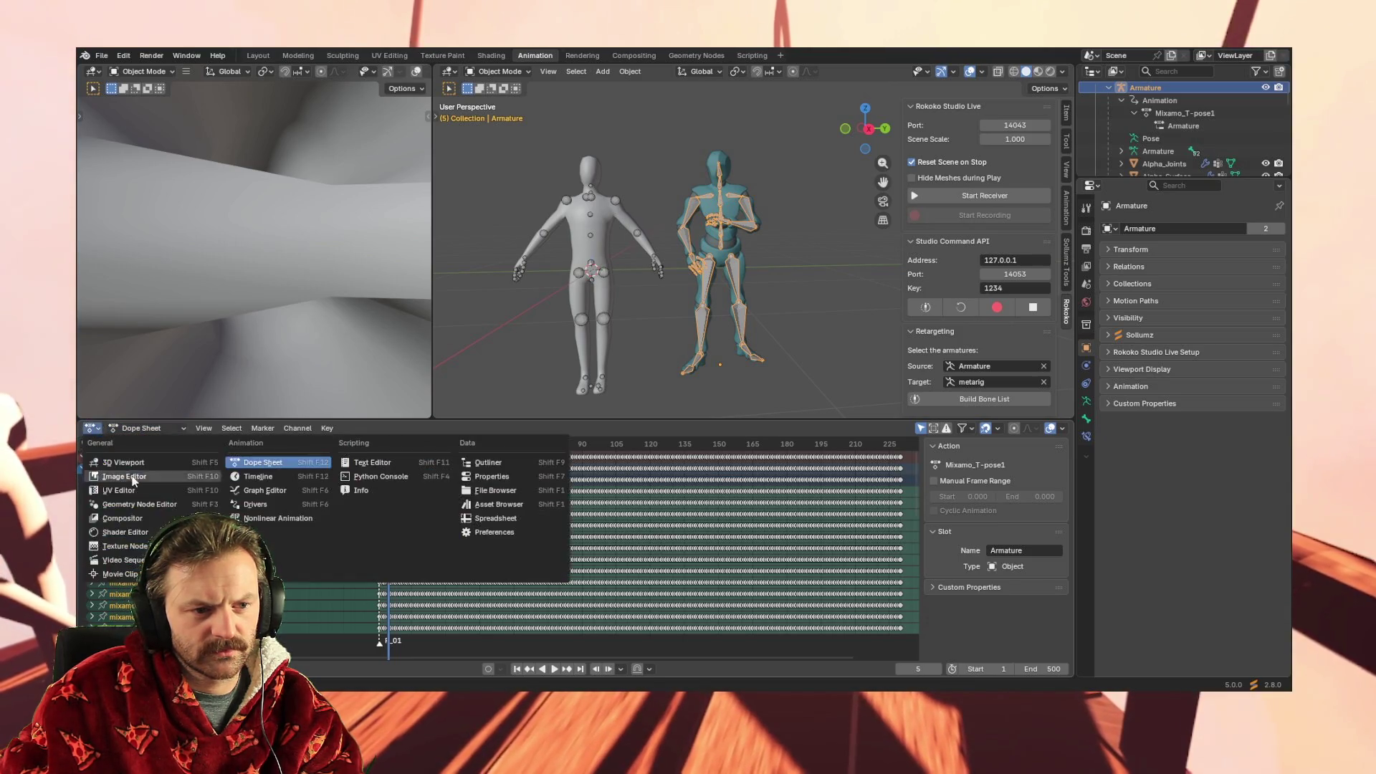
click(265, 490)
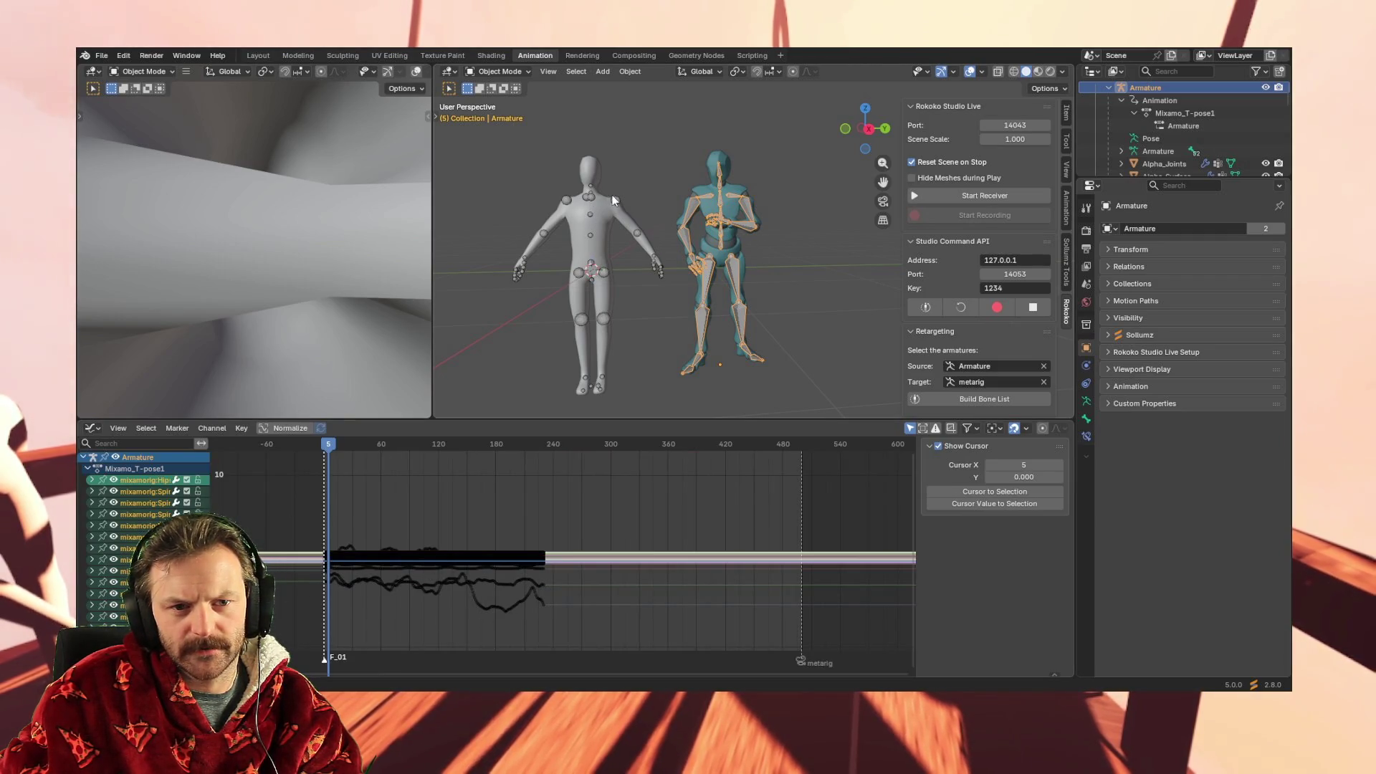
click(587, 216)
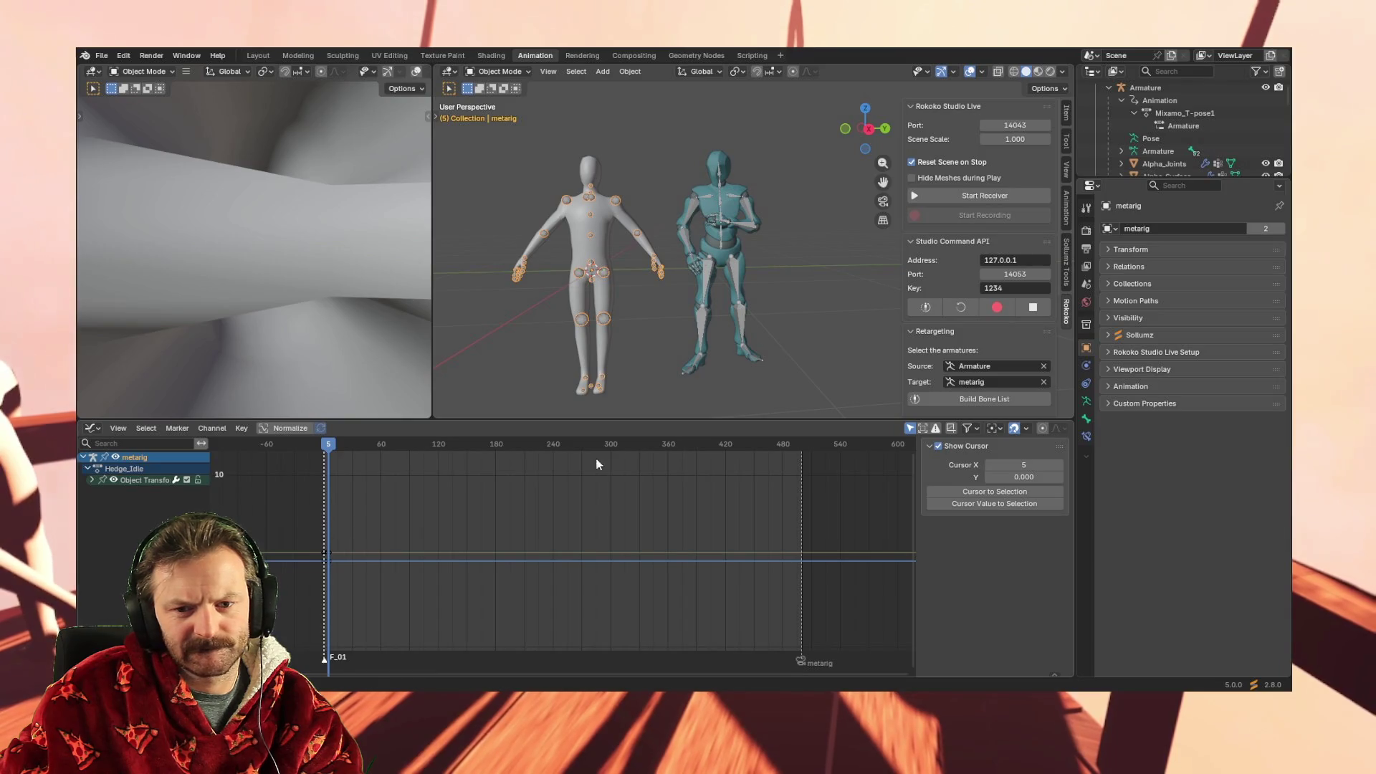
mouse_move(329, 445)
mouse_down()
mouse_move(304, 445)
mouse_move(332, 445)
mouse_move(323, 454)
mouse_up()
click(490, 72)
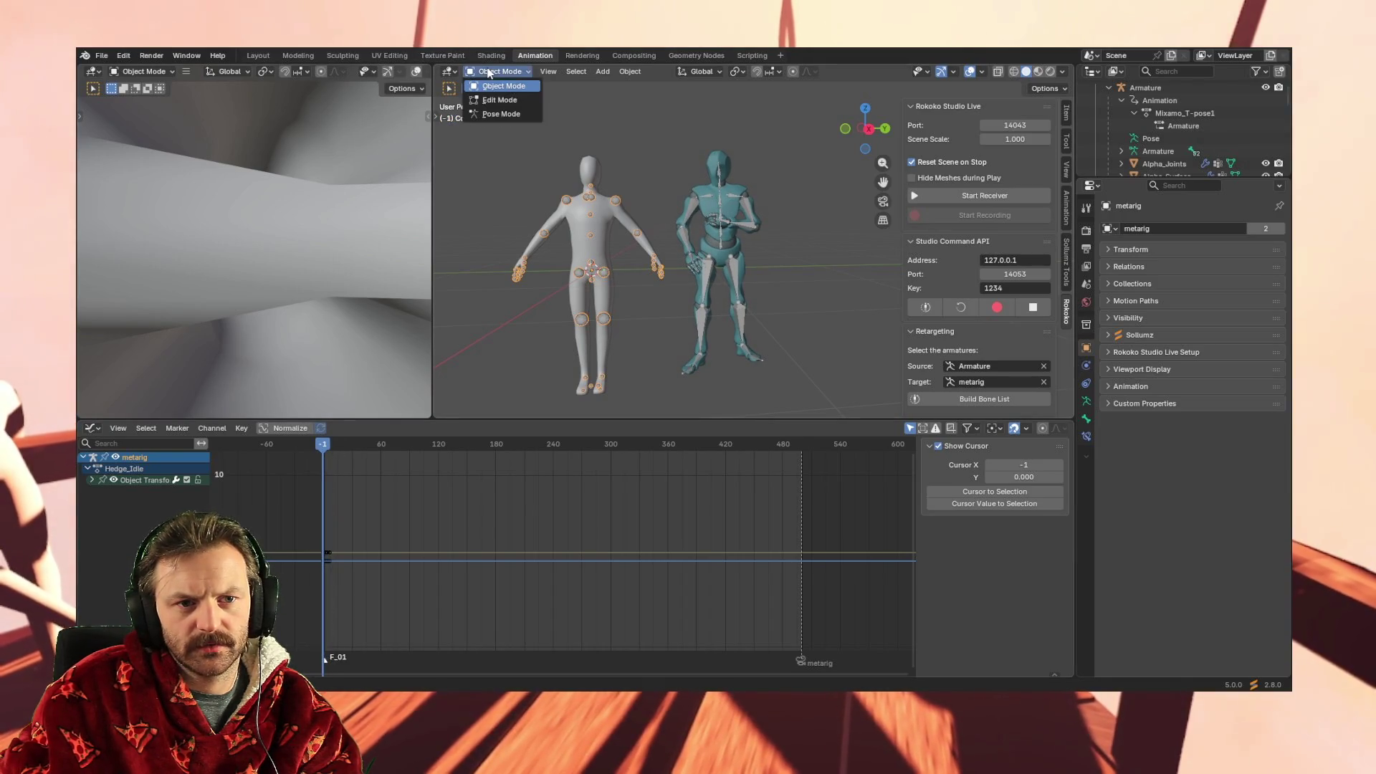
In Pose Mode, rotate the right upper arm to horizontal and keyframe all channels
click(500, 115)
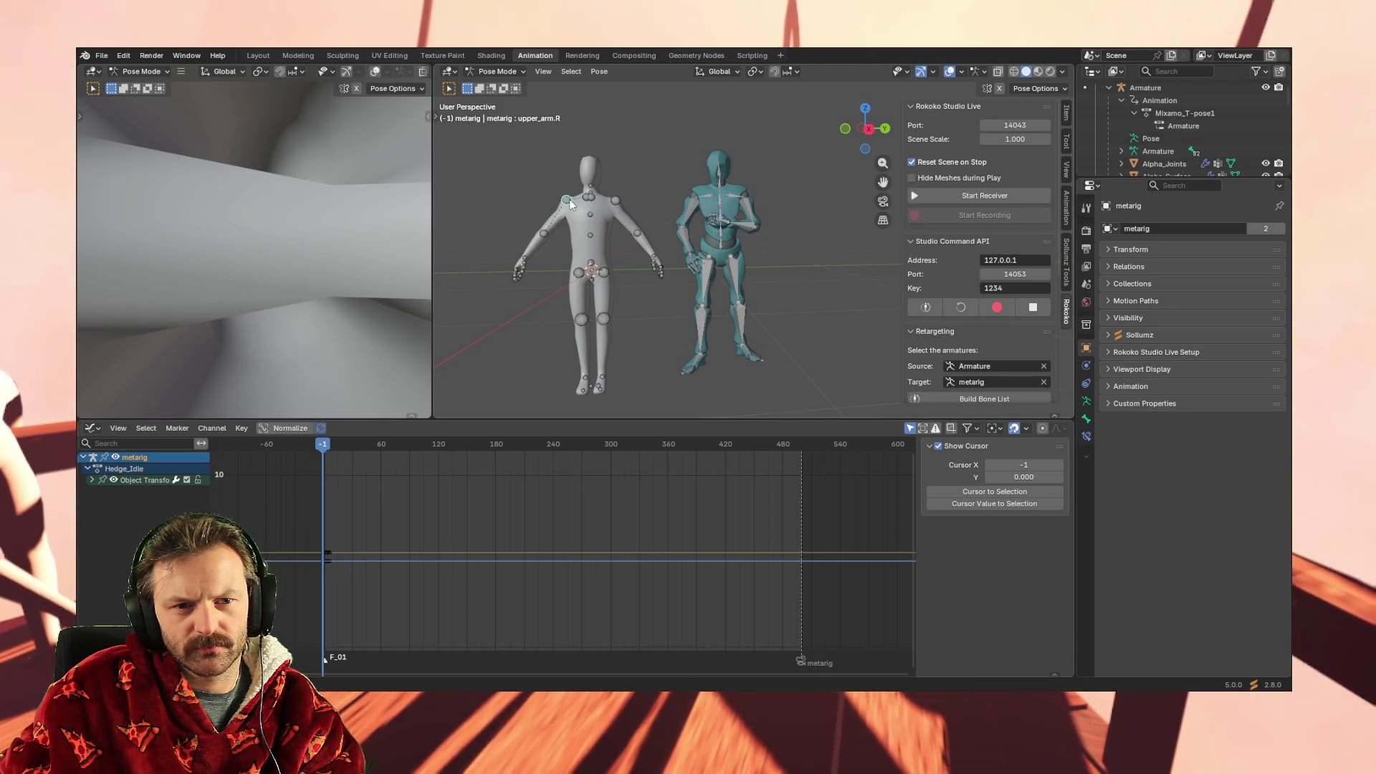
key(r)
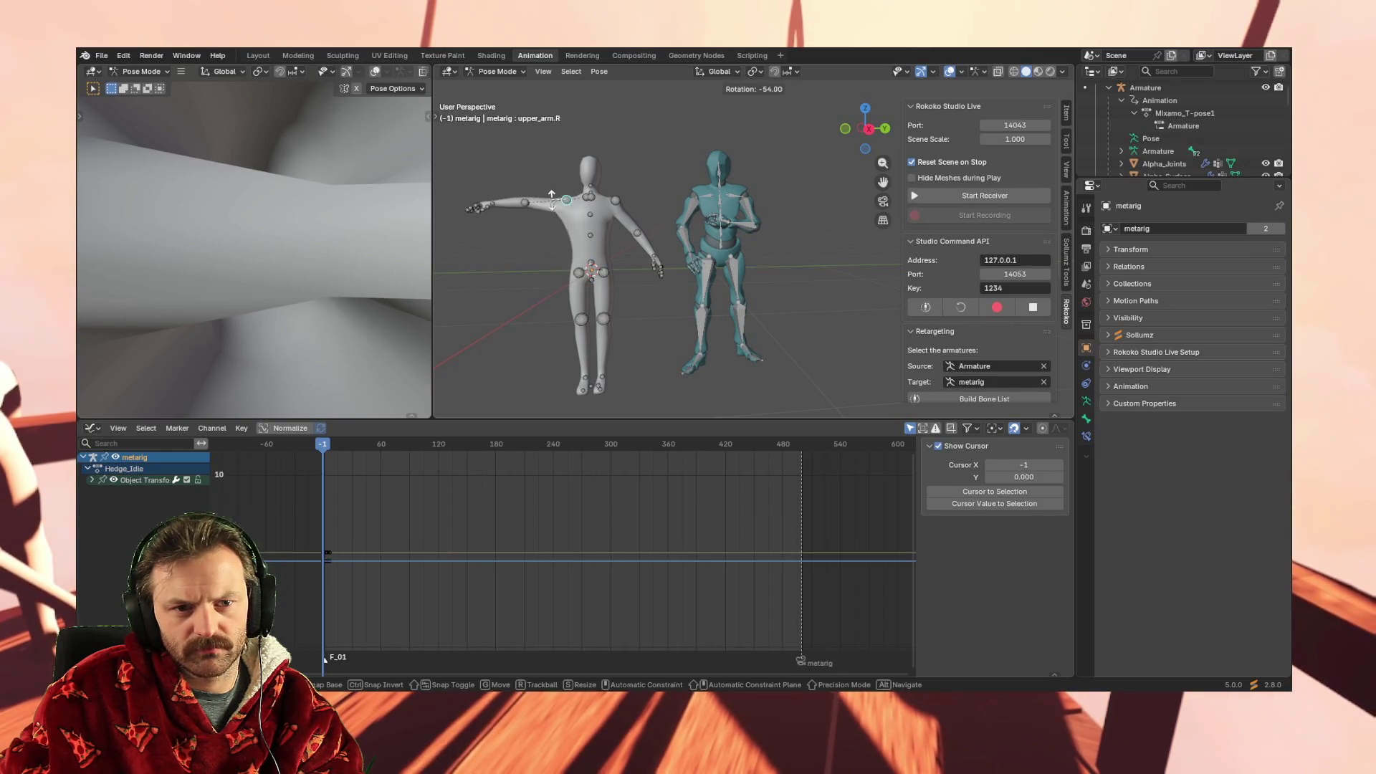
click(551, 206)
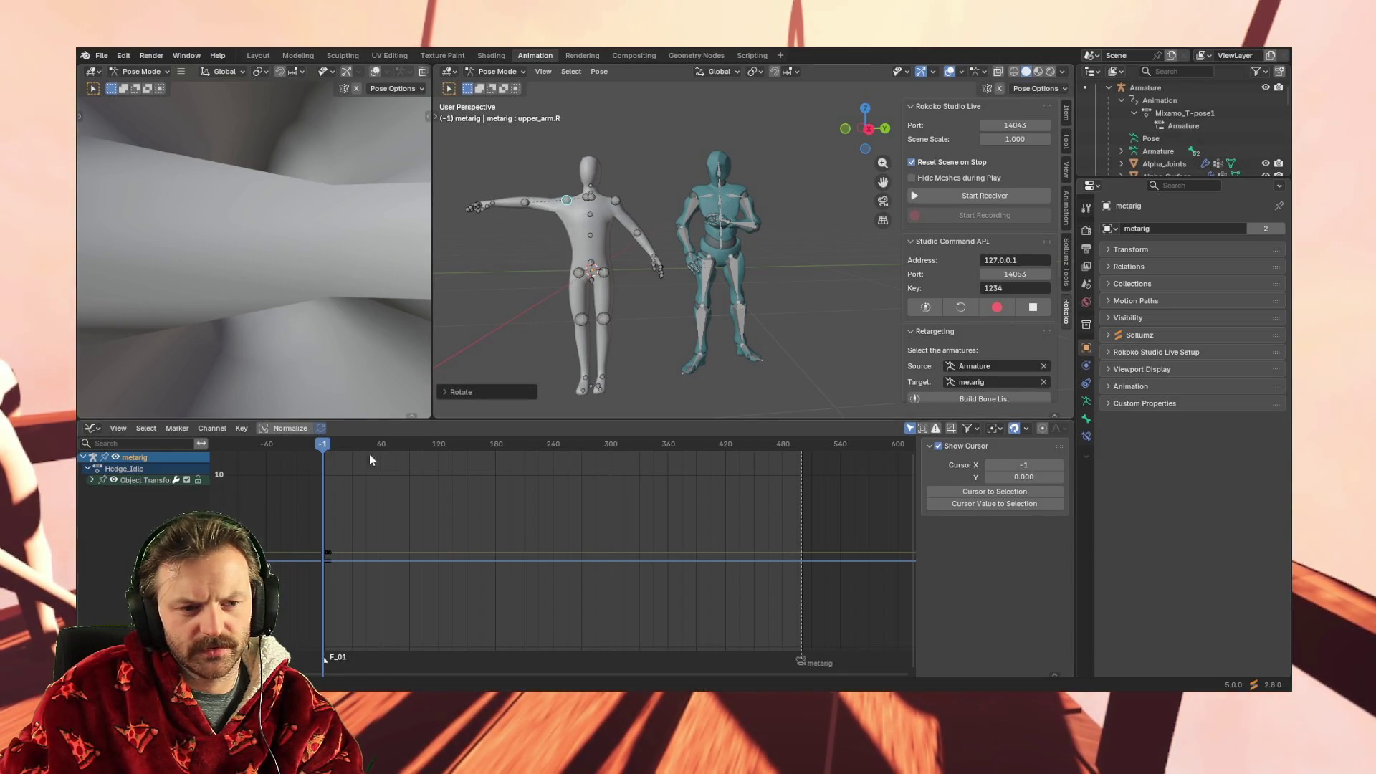
key(i)
click(318, 486)
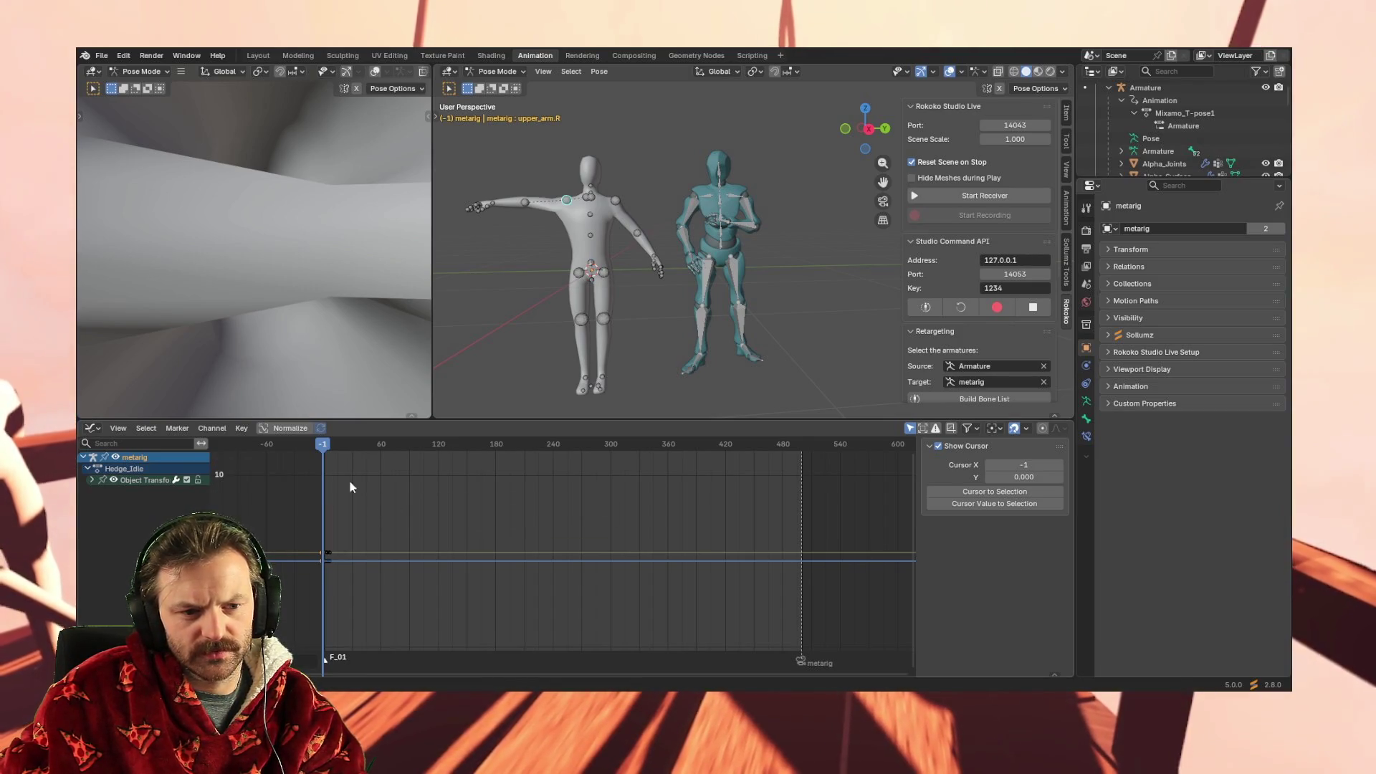
Scrub to preview the pose, return to Object Mode and select the teal Mixamo Armature
mouse_move(327, 448)
mouse_down()
mouse_move(343, 445)
mouse_move(322, 466)
mouse_move(346, 460)
mouse_move(323, 468)
mouse_up()
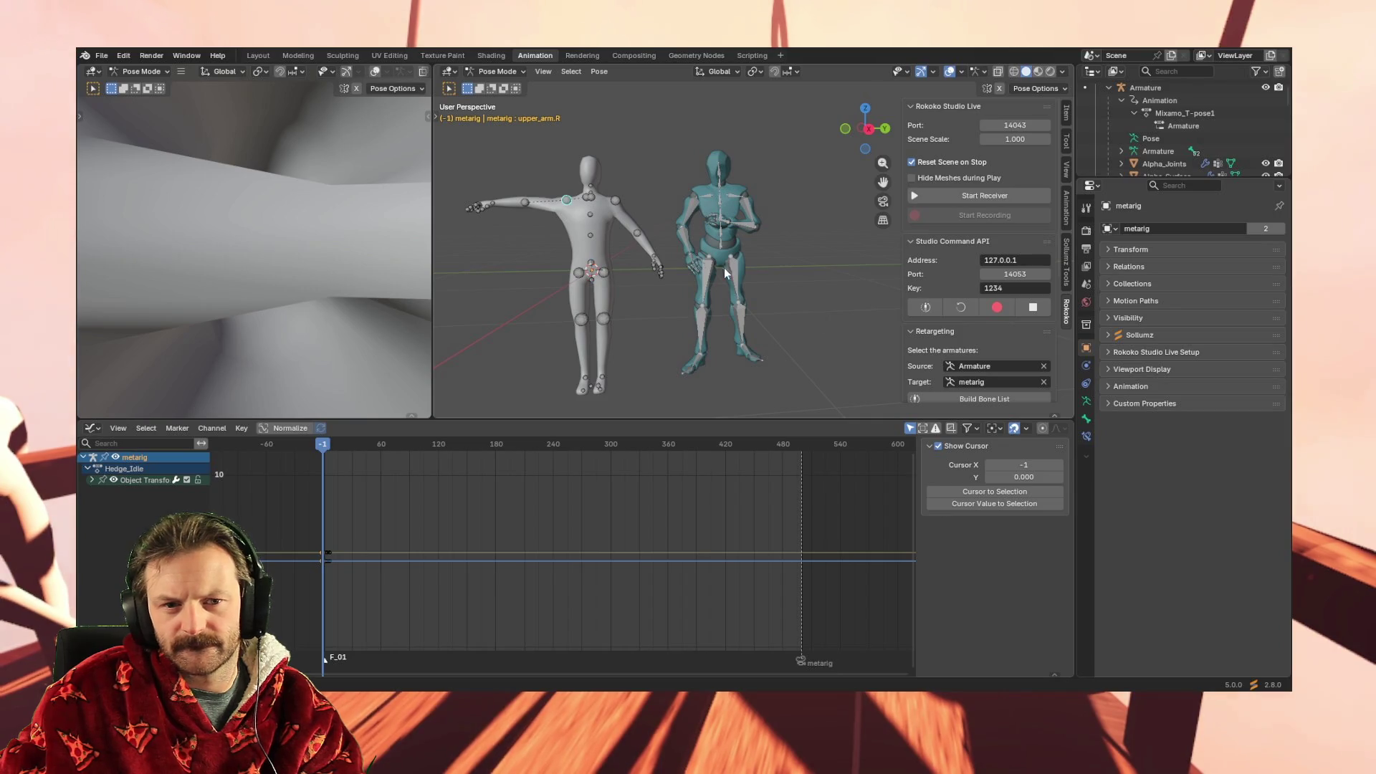
key(ctrl+Tab)
click(707, 275)
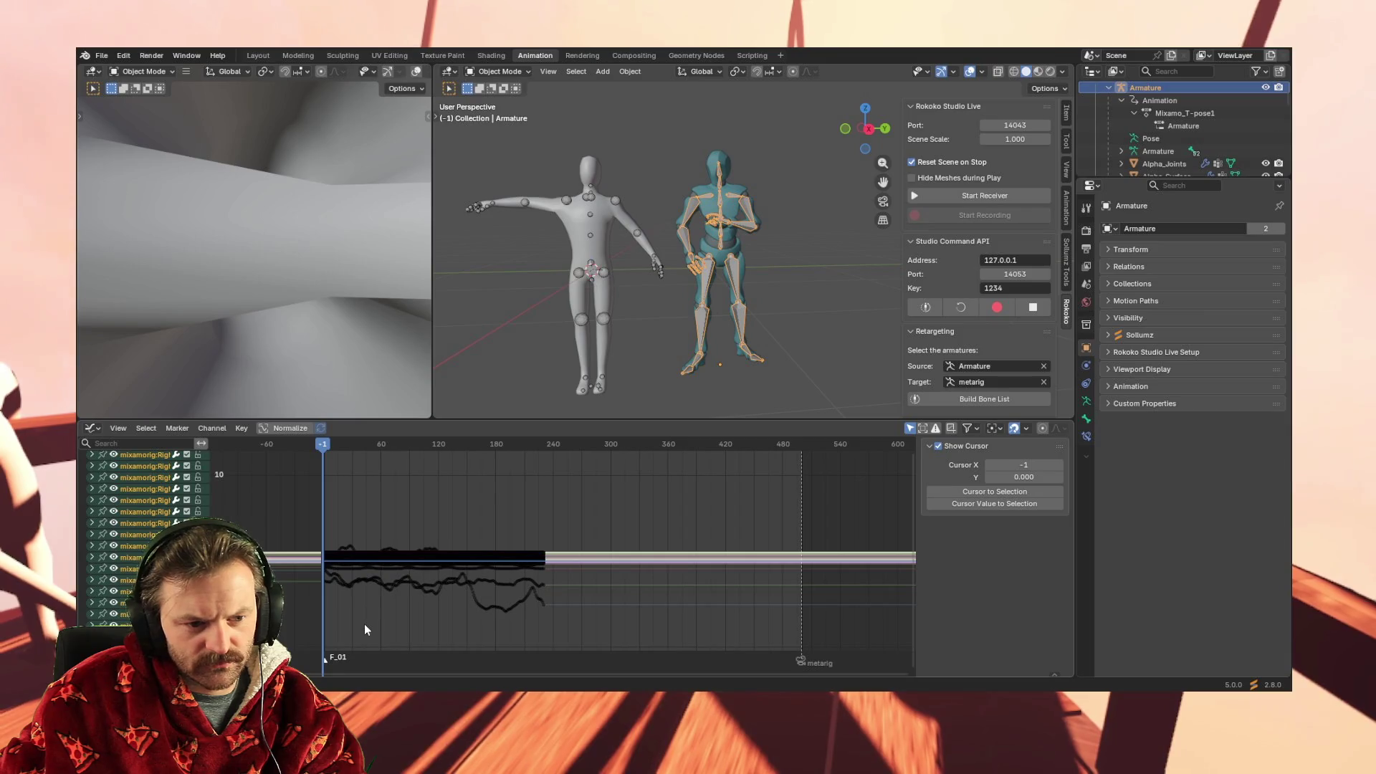
Select all the Mixamo Armature's animation curves and bone channels, then make the metarig active again
mouse_move(292, 638)
mouse_down()
mouse_move(587, 474)
mouse_move(697, 476)
mouse_up()
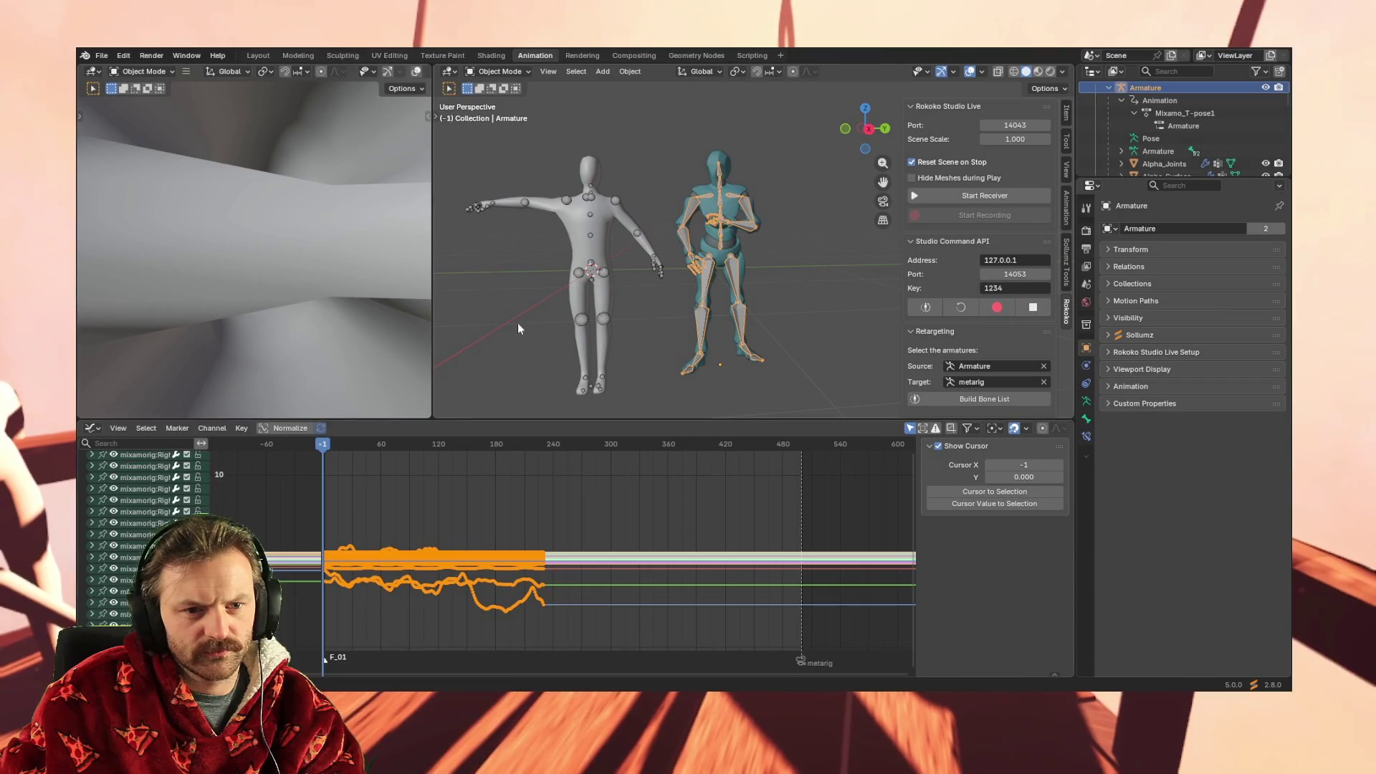
click(581, 277)
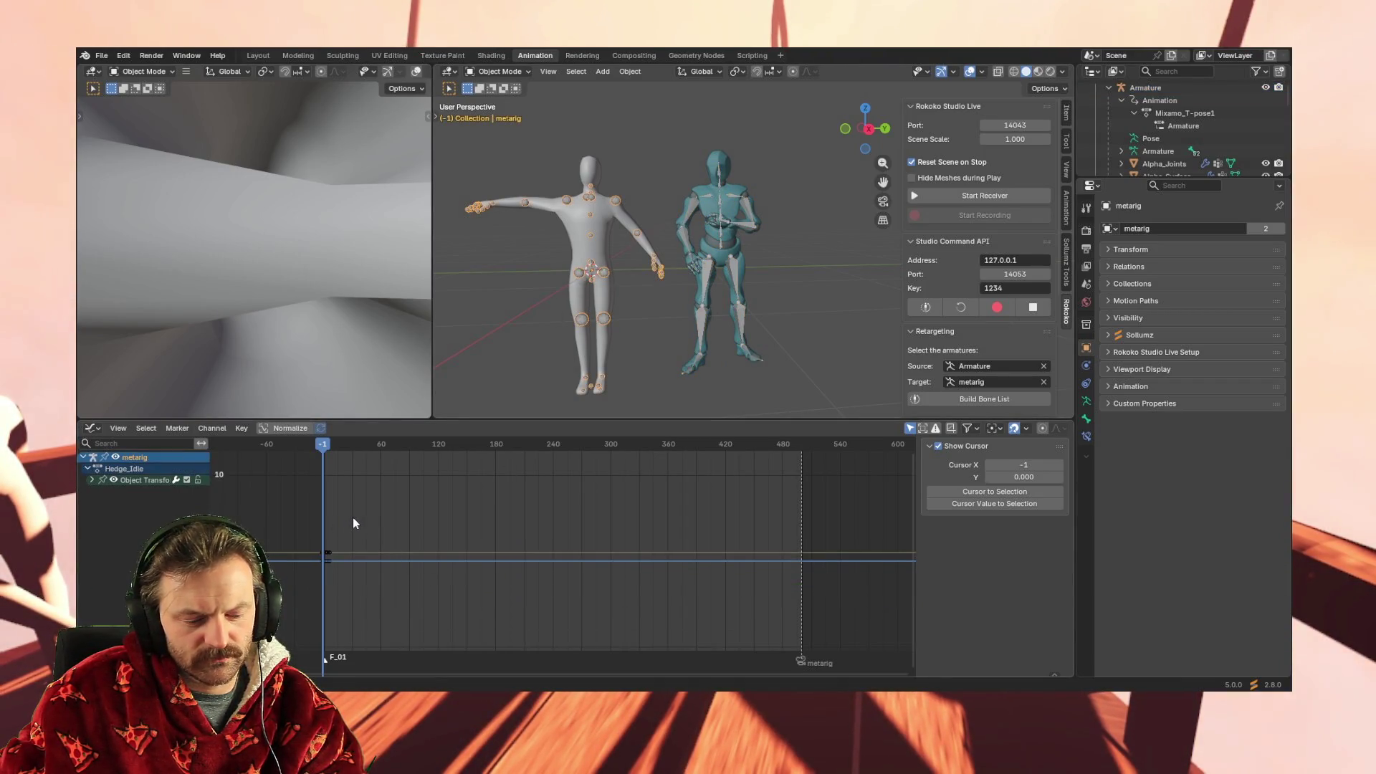
click(715, 265)
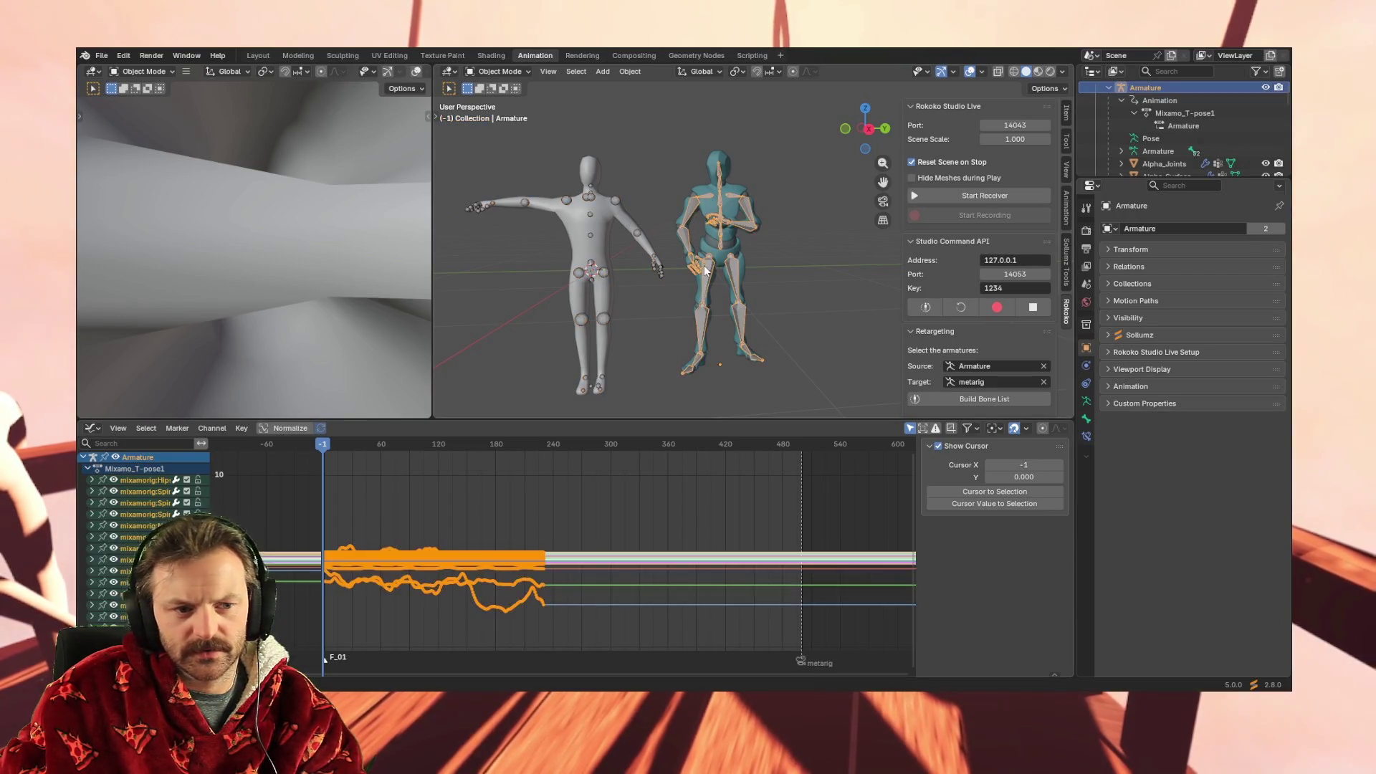
scroll(143, 538, down, 5)
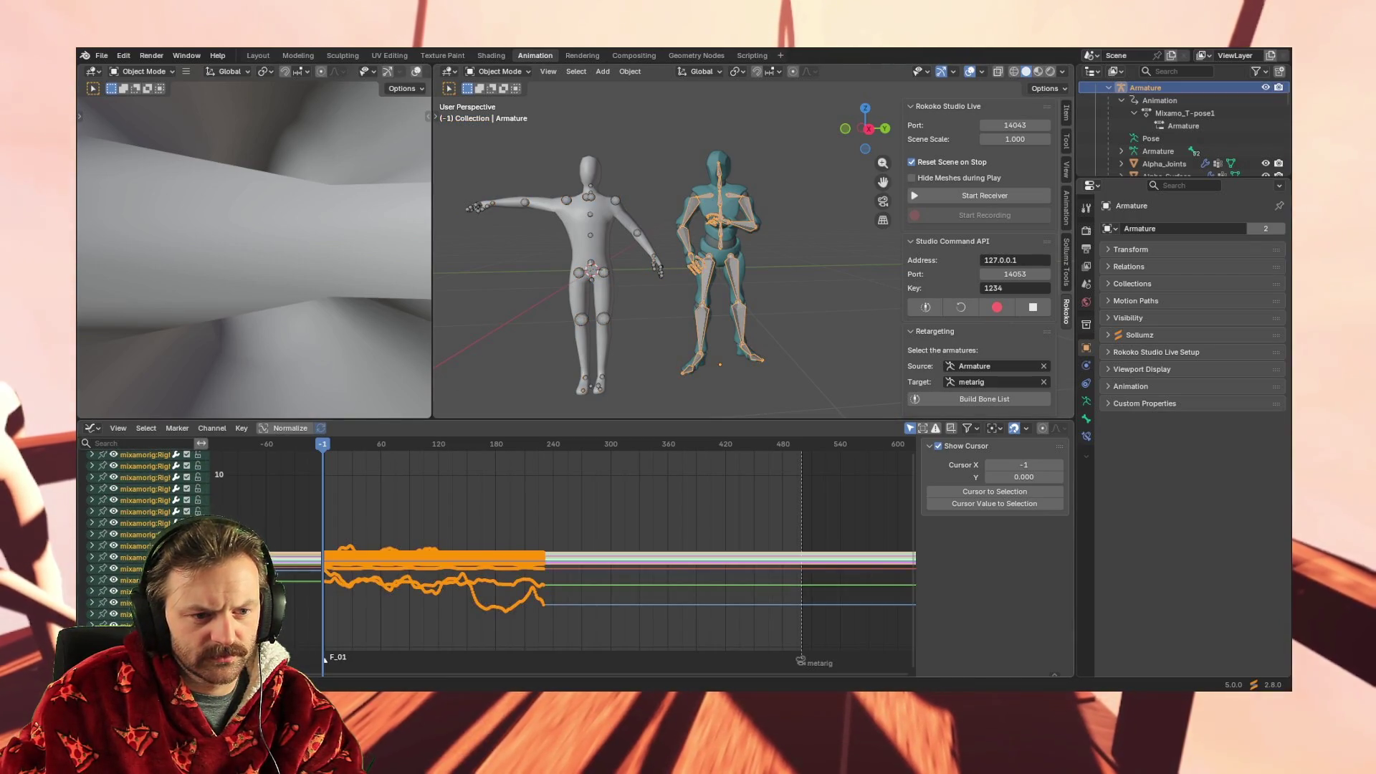
scroll(143, 538, up, 10)
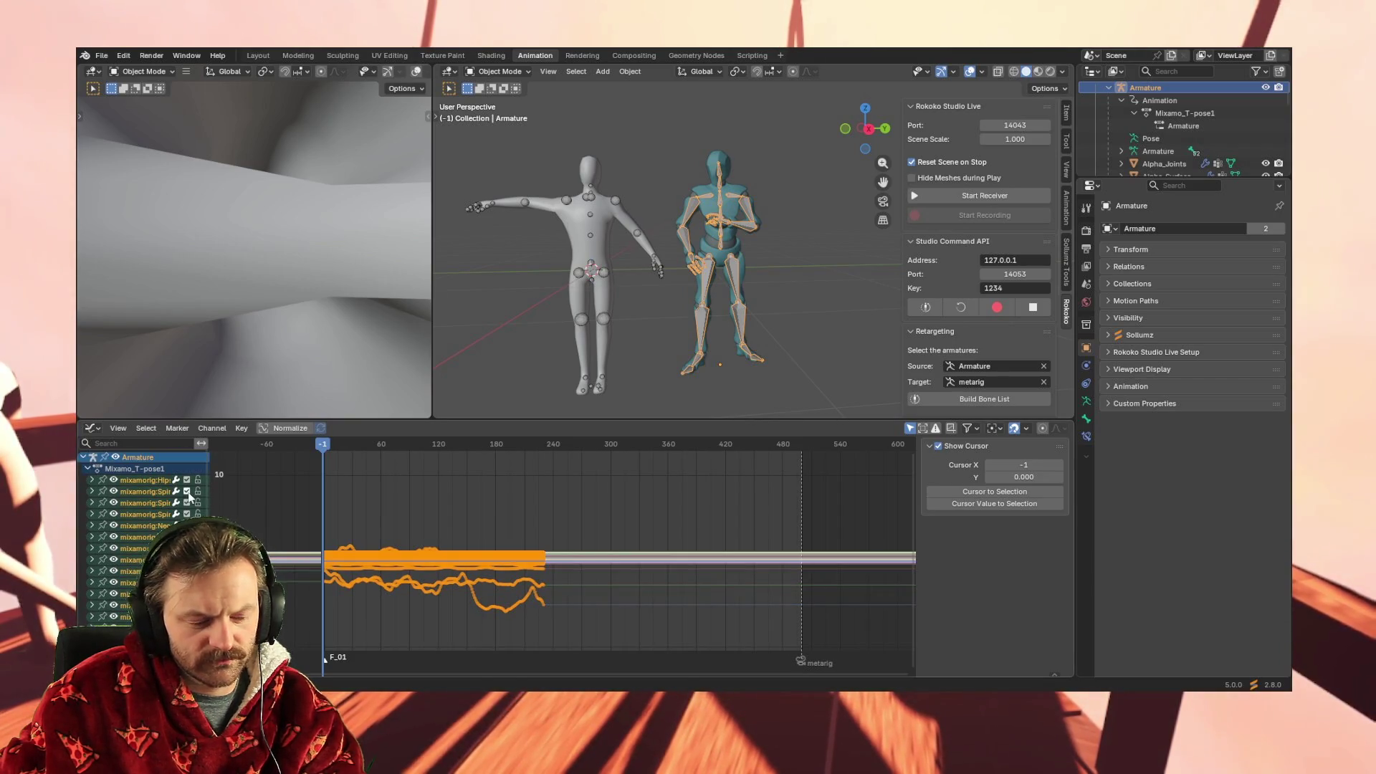
key(a)
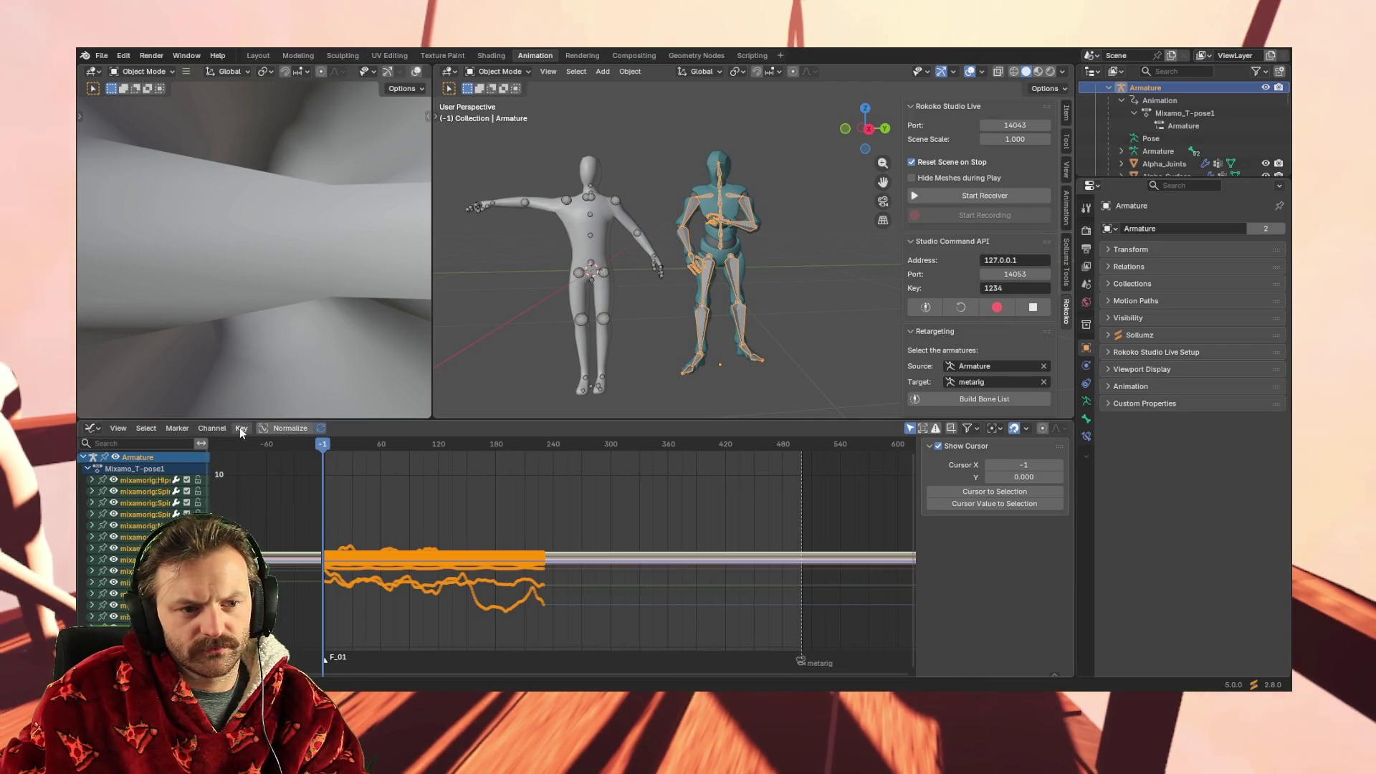
click(608, 278)
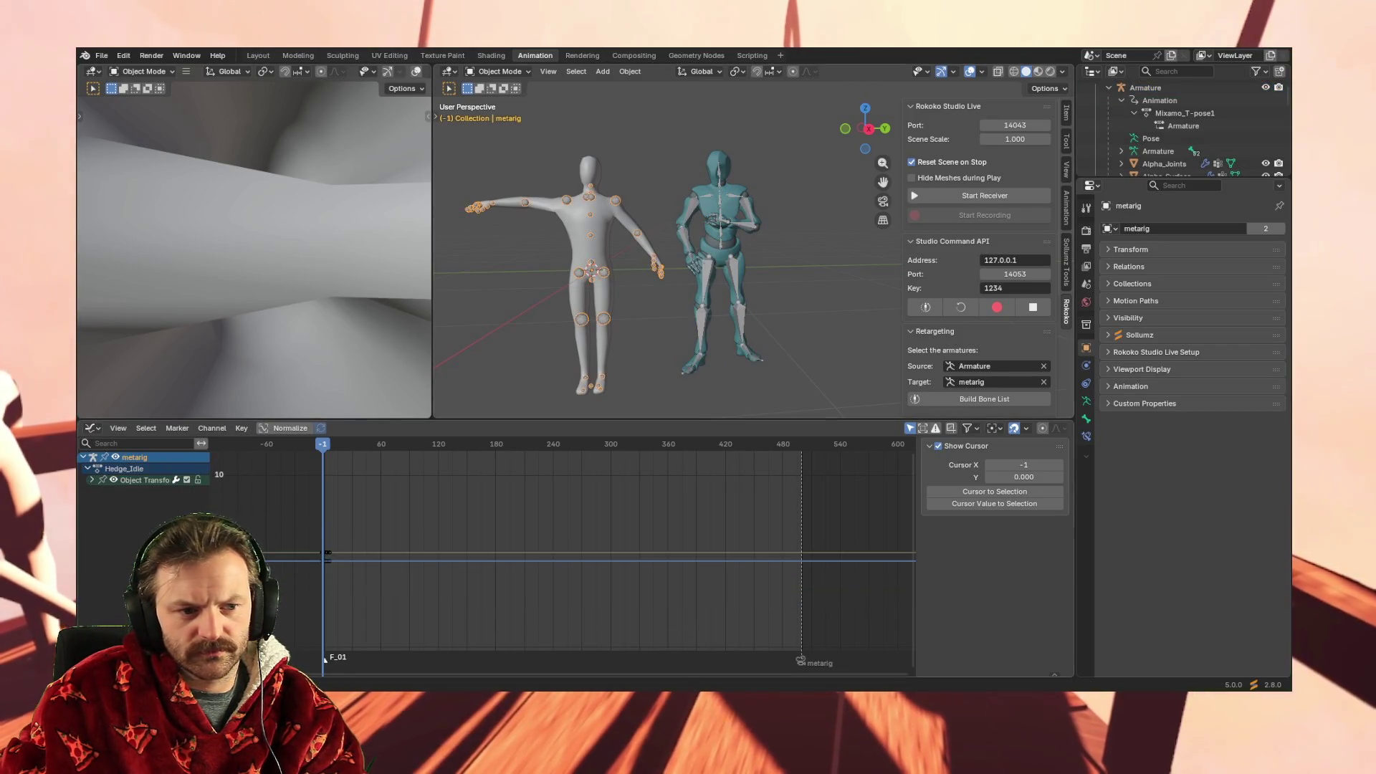
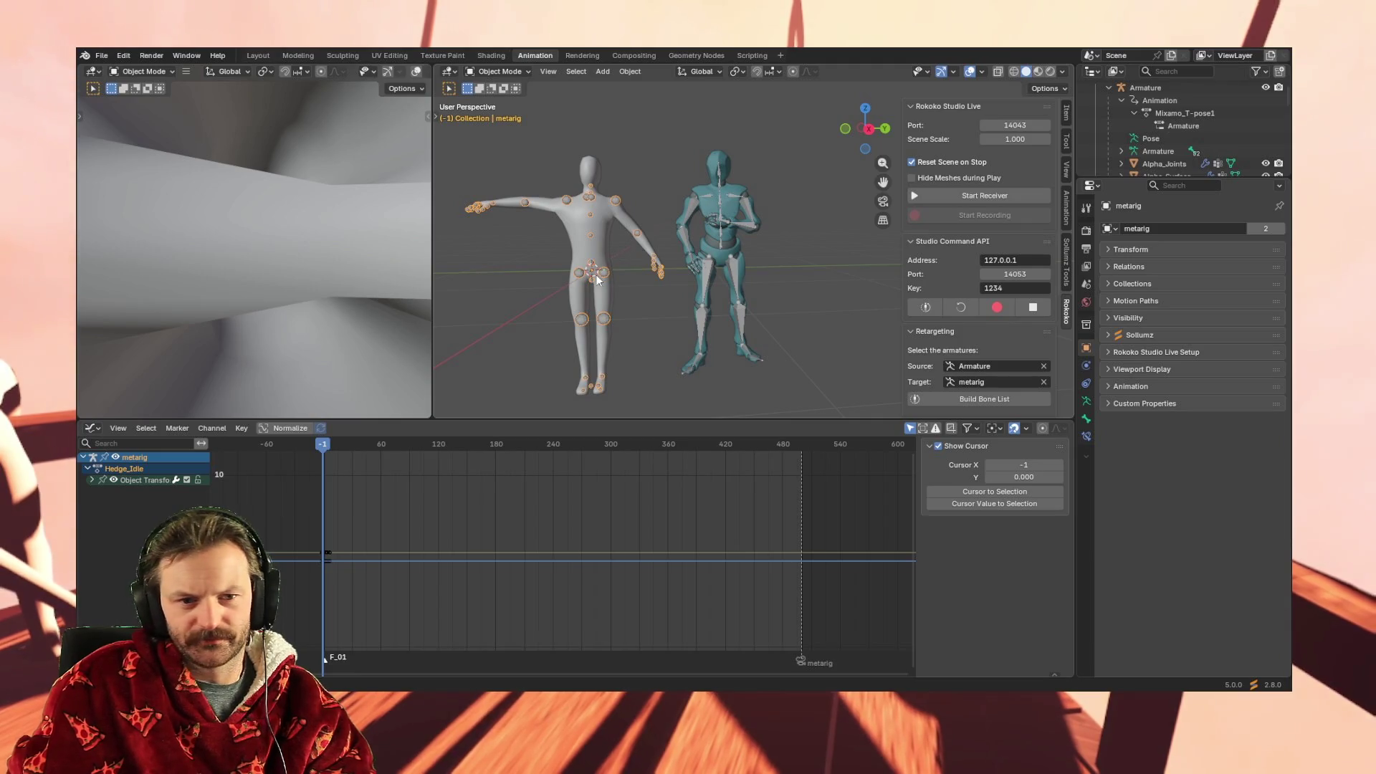
Switch the metarig into Pose Mode and select the Mixamo Armature in the Outliner
click(519, 72)
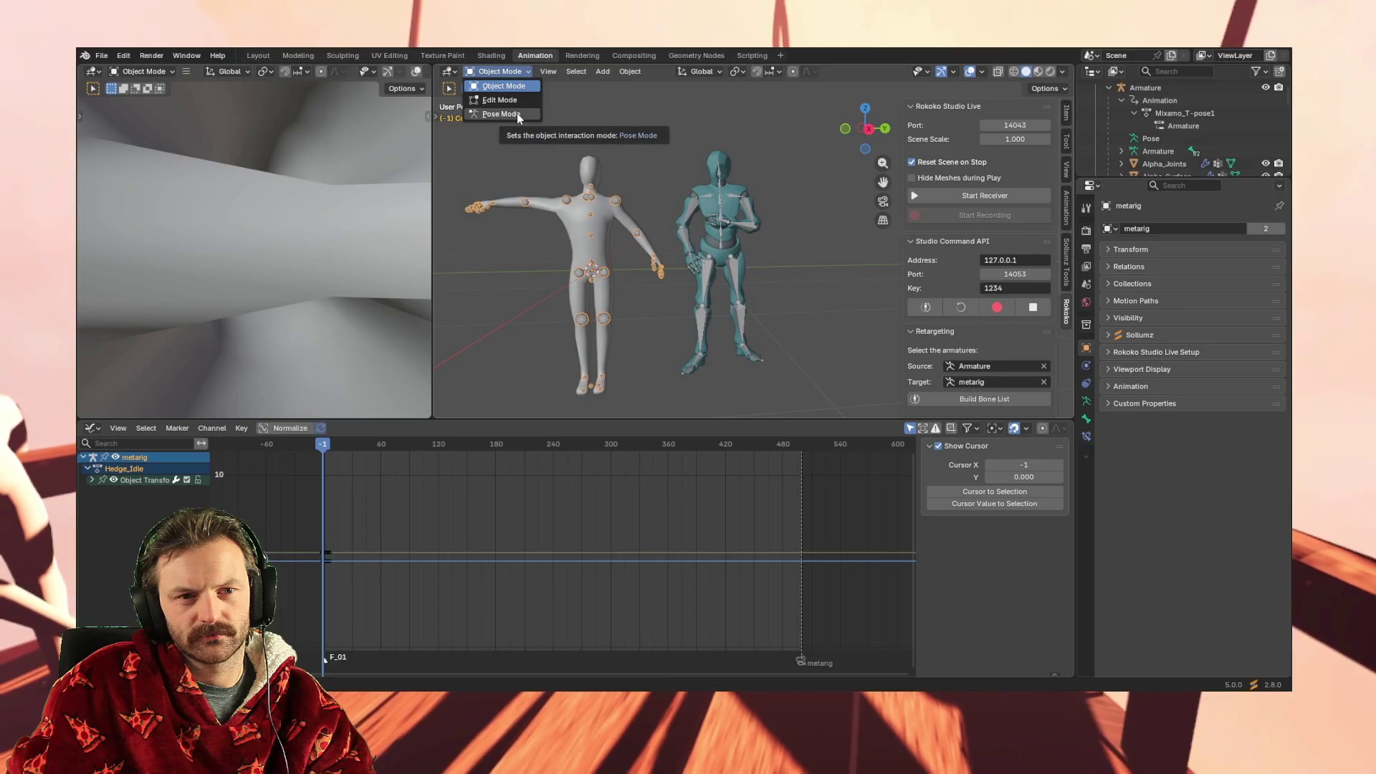
click(518, 113)
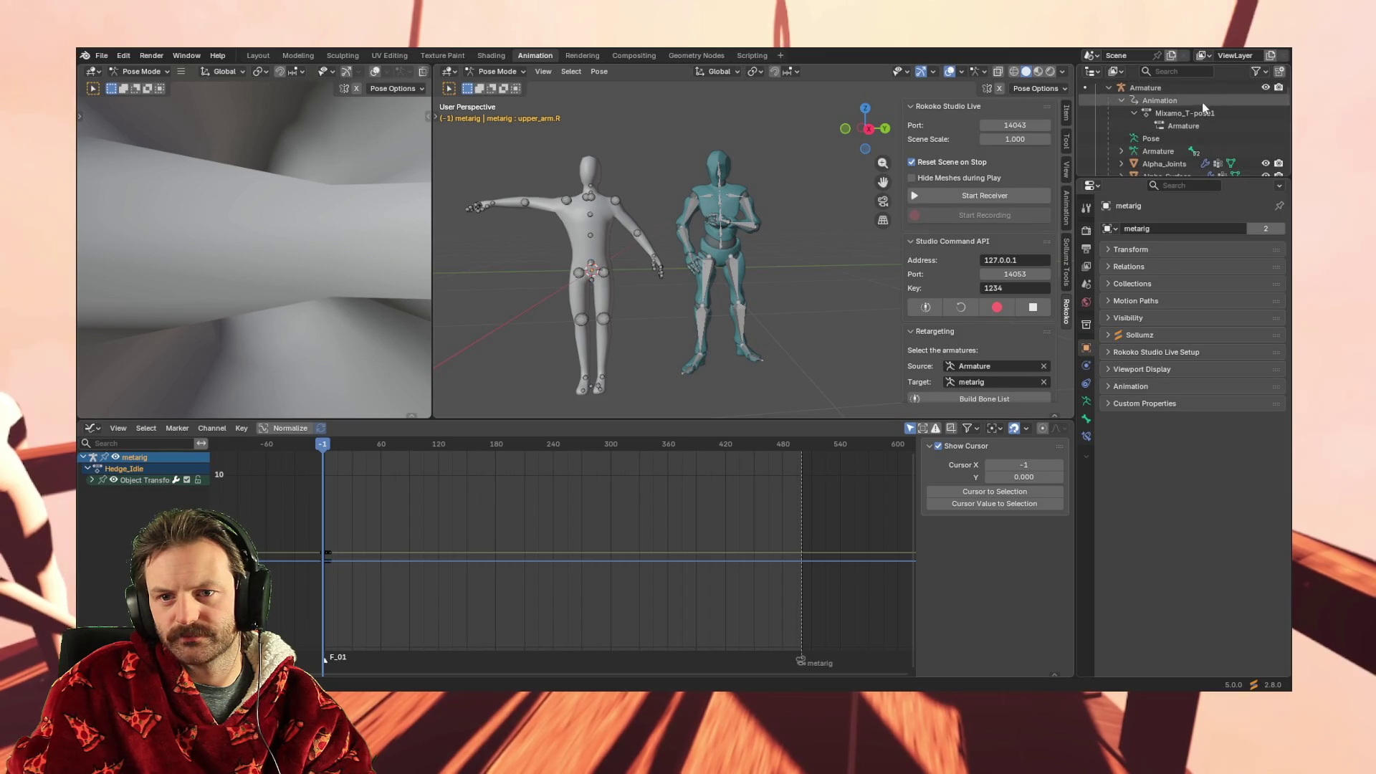
click(1167, 90)
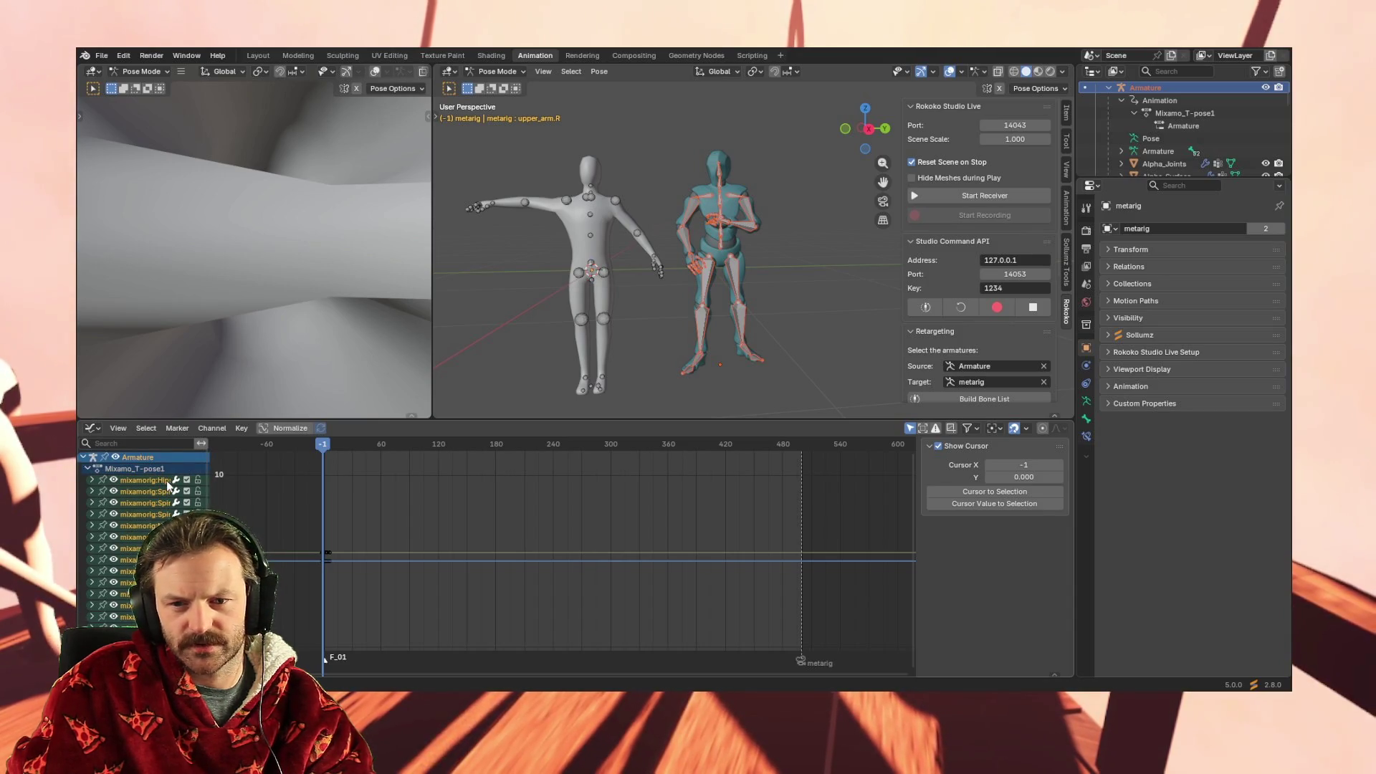
Build the Rokoko Retargeting bone list for the Mixamo Armature
click(1005, 398)
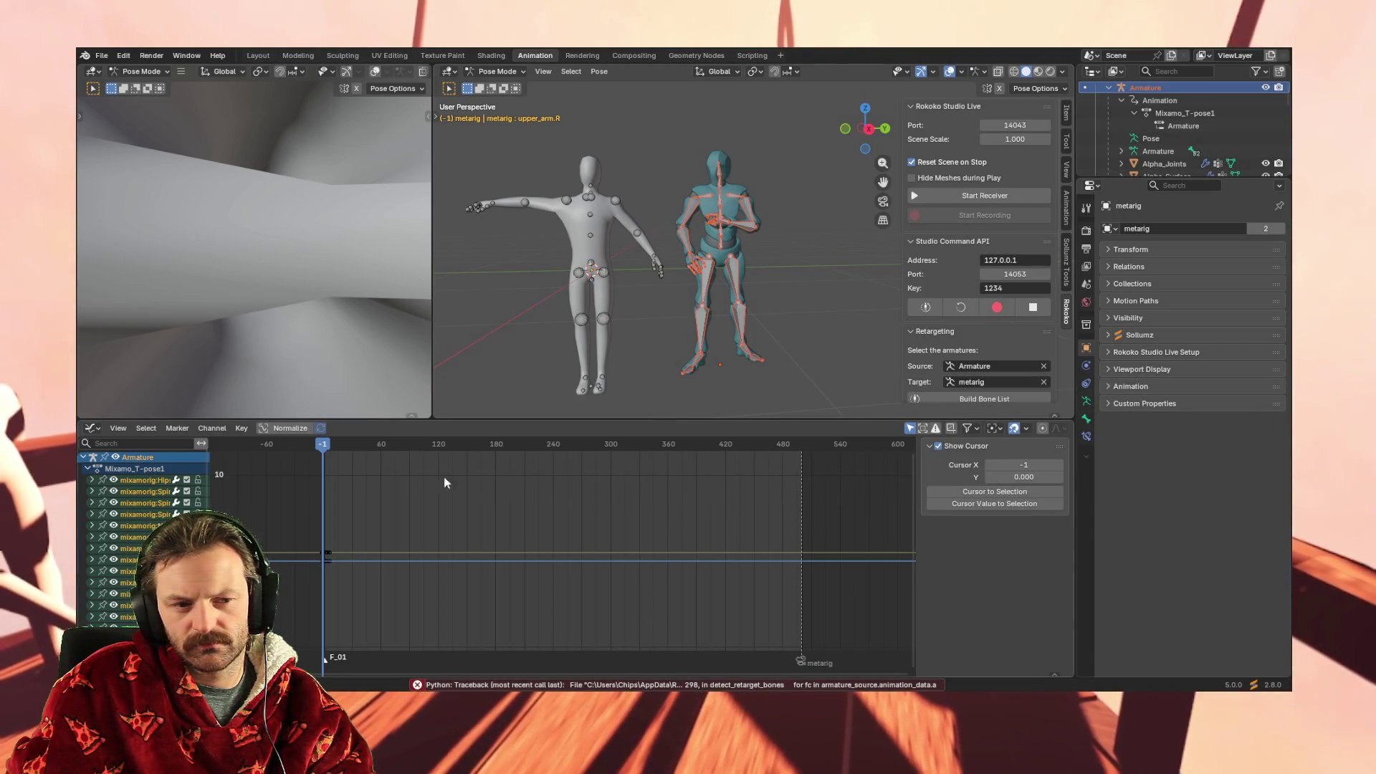
scroll(312, 509, down, 3)
scroll(312, 508, up, 2)
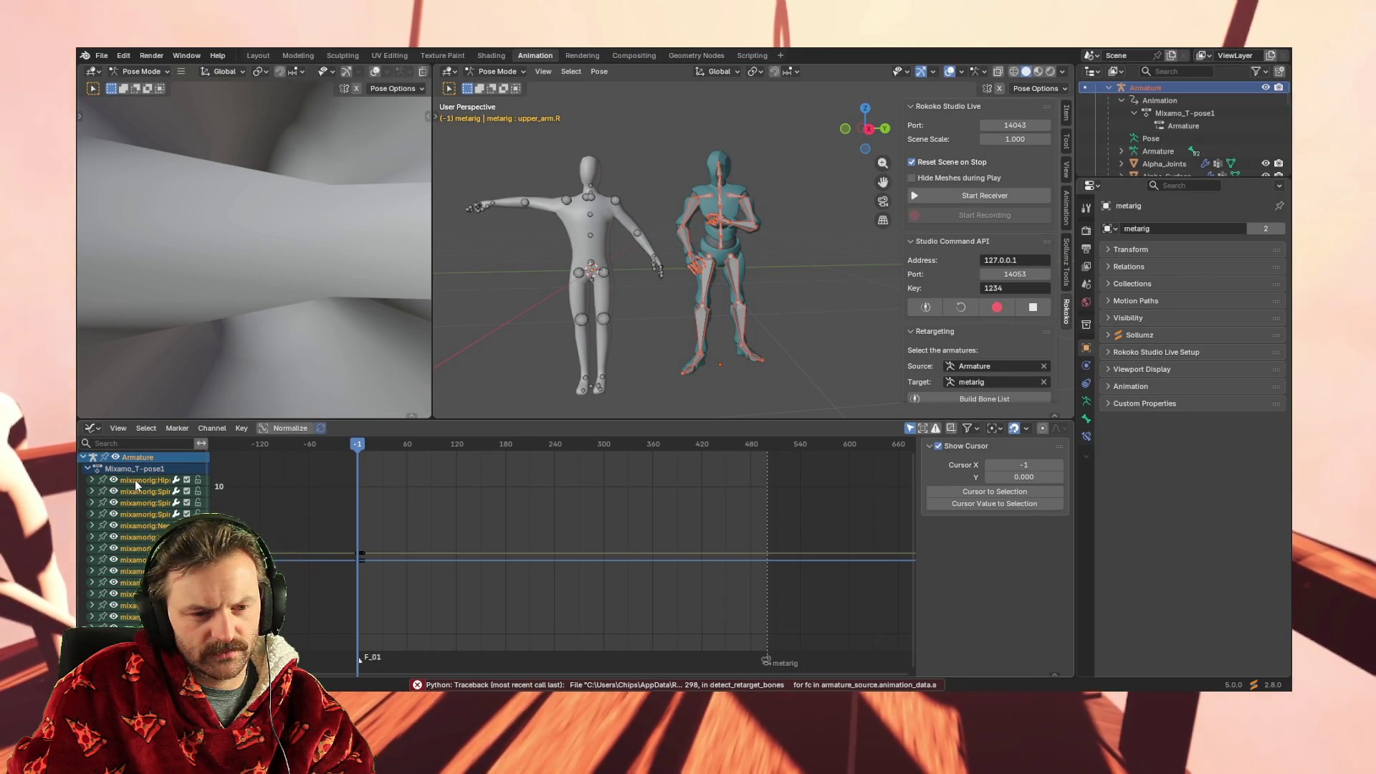
scroll(135, 480, down, 10)
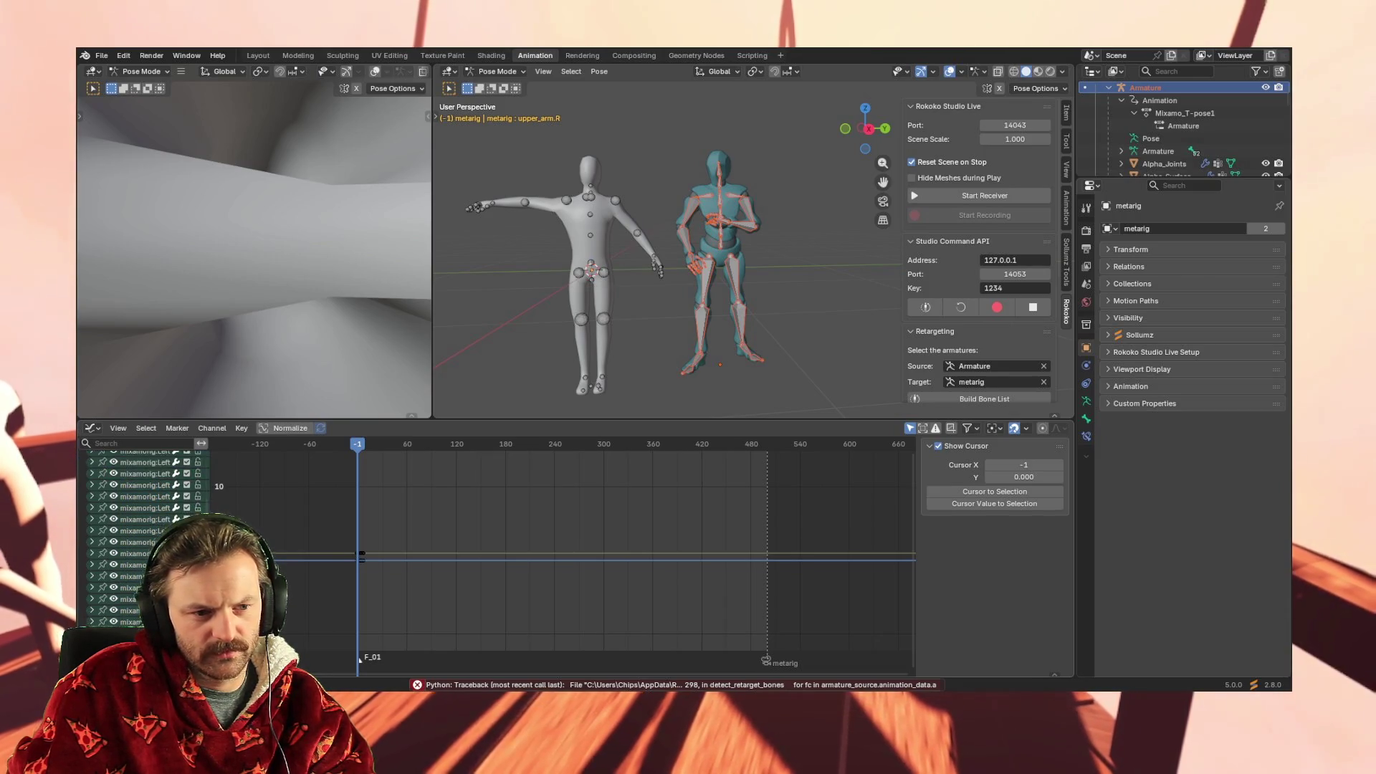
scroll(147, 538, down, 1)
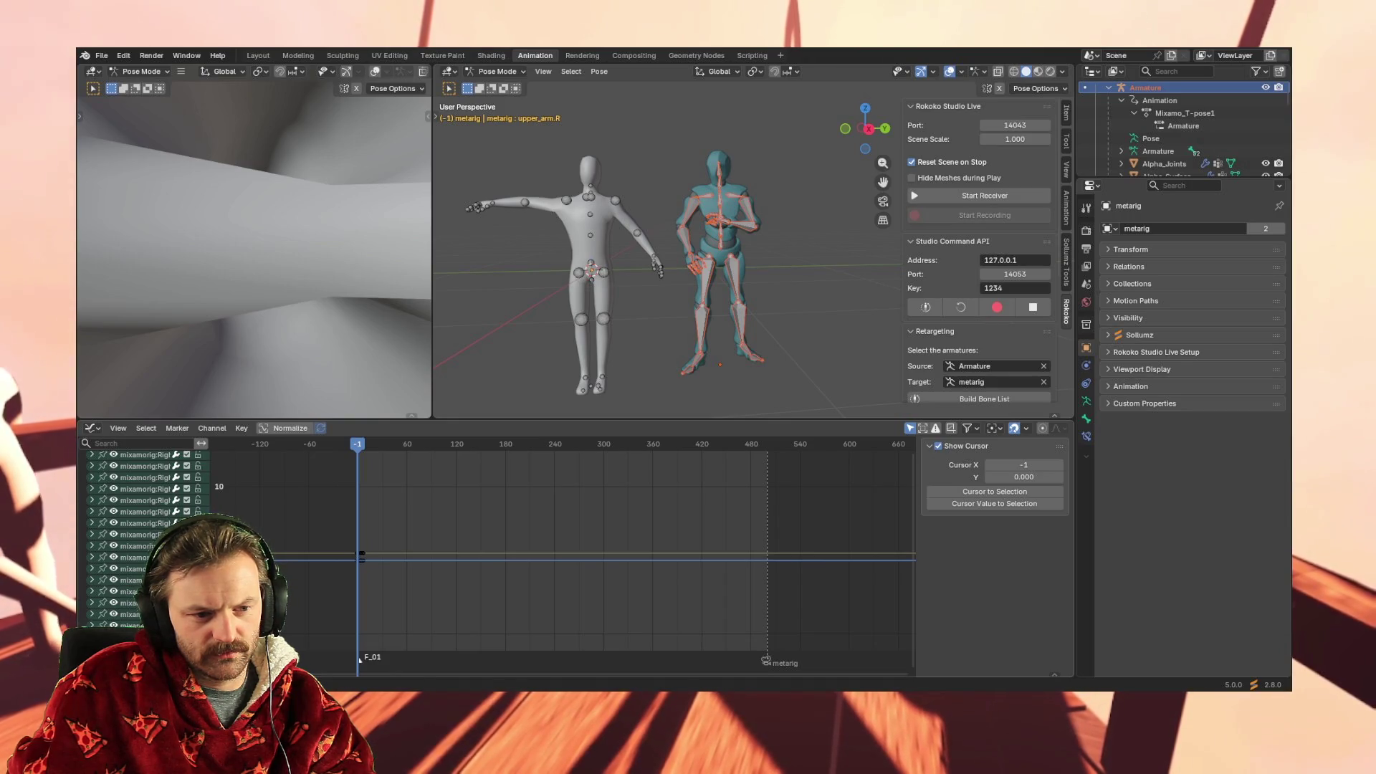
Select all armature channels, make thigh.R active, then select the metarig
key(a)
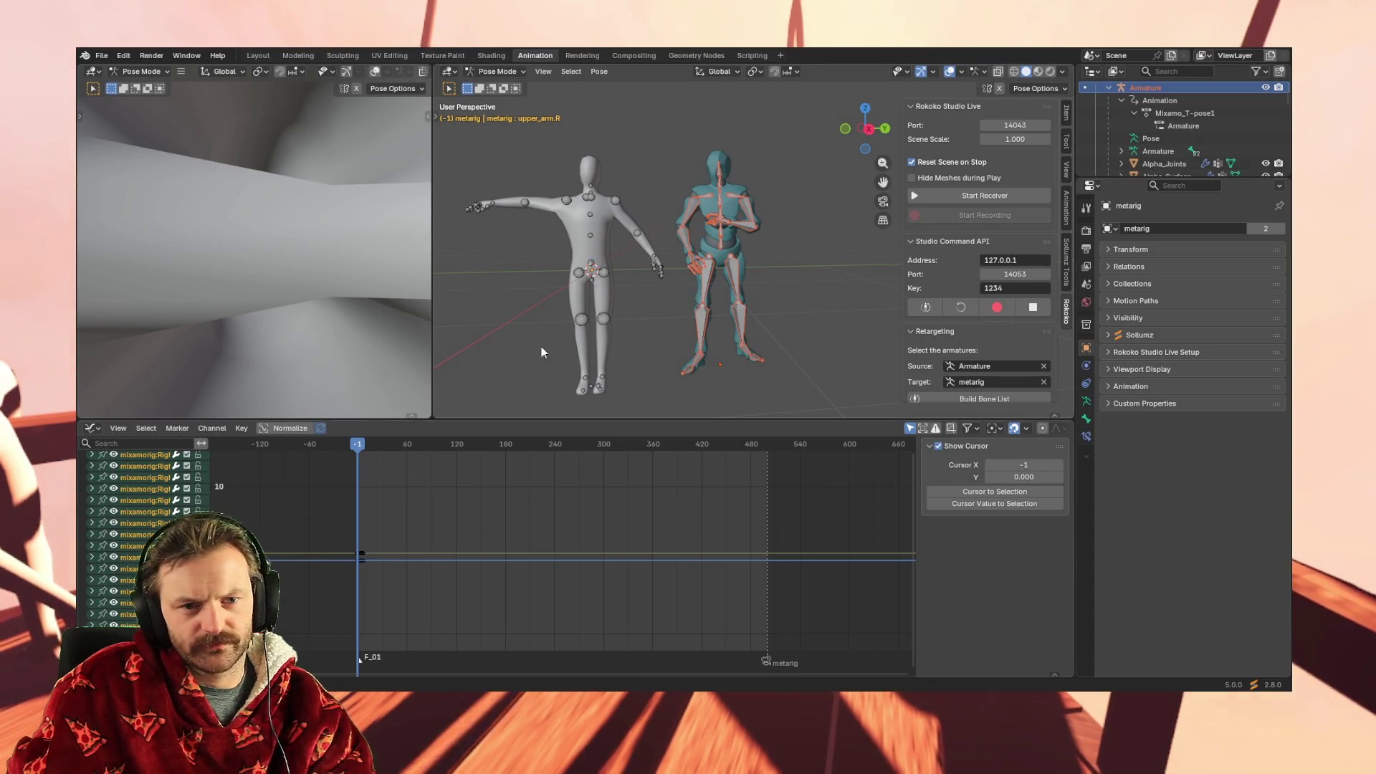
click(579, 274)
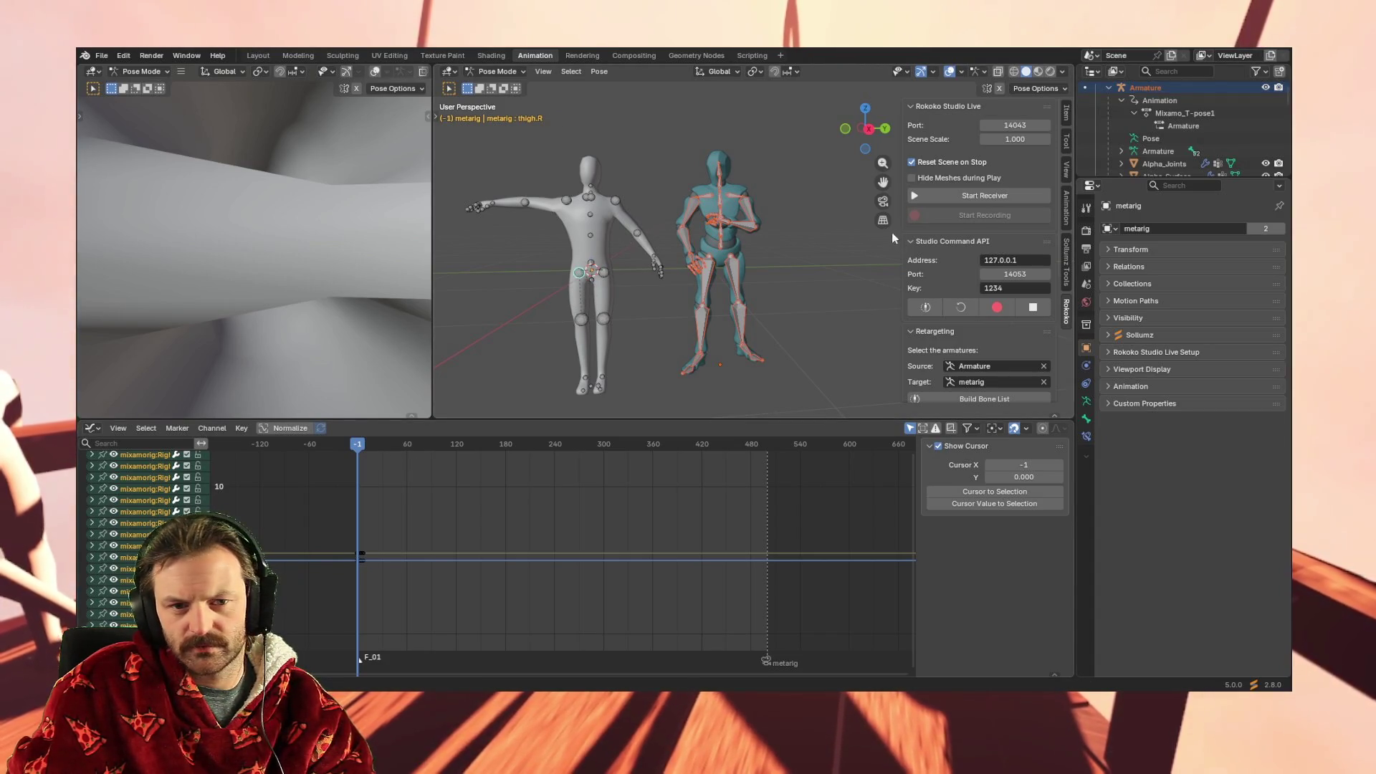
scroll(1168, 121, down, 4)
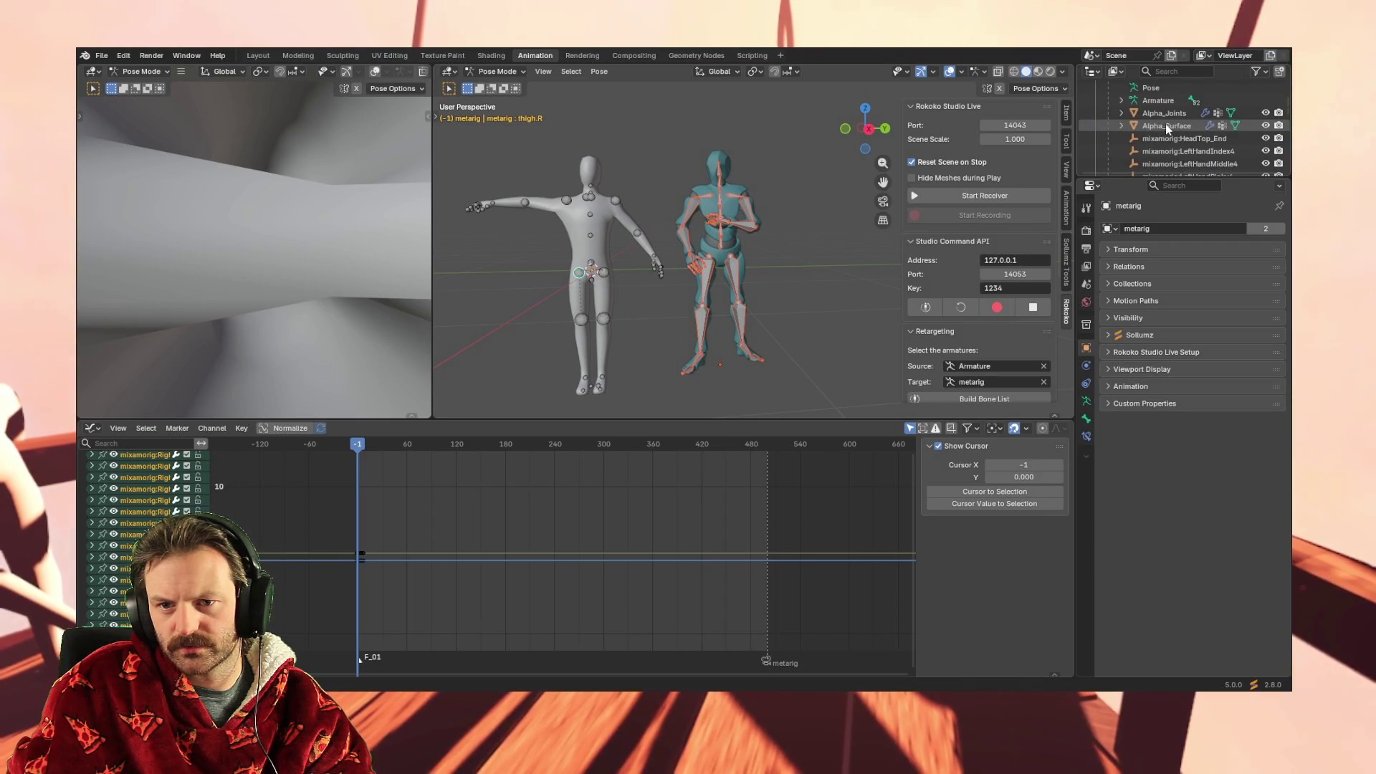
scroll(1165, 120, down, 15)
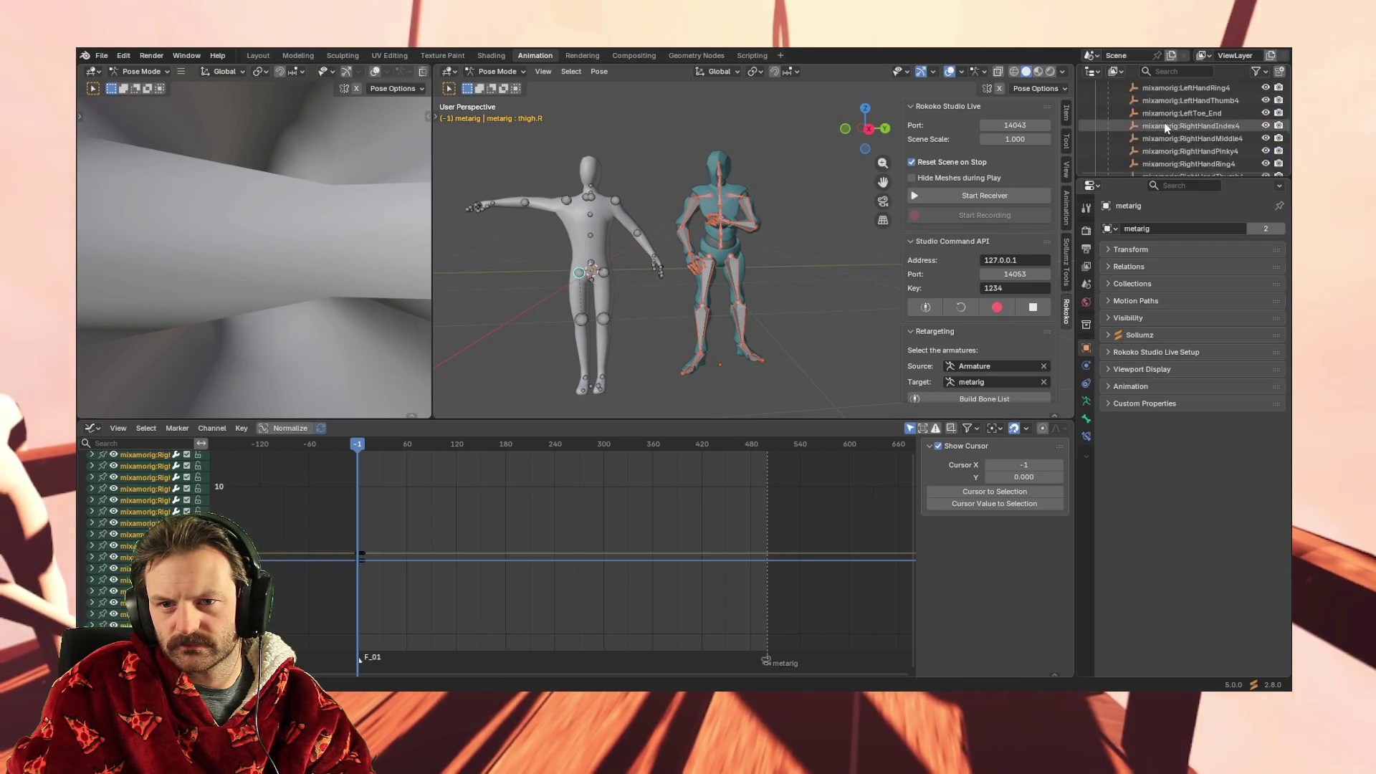
scroll(1164, 123, up, 4)
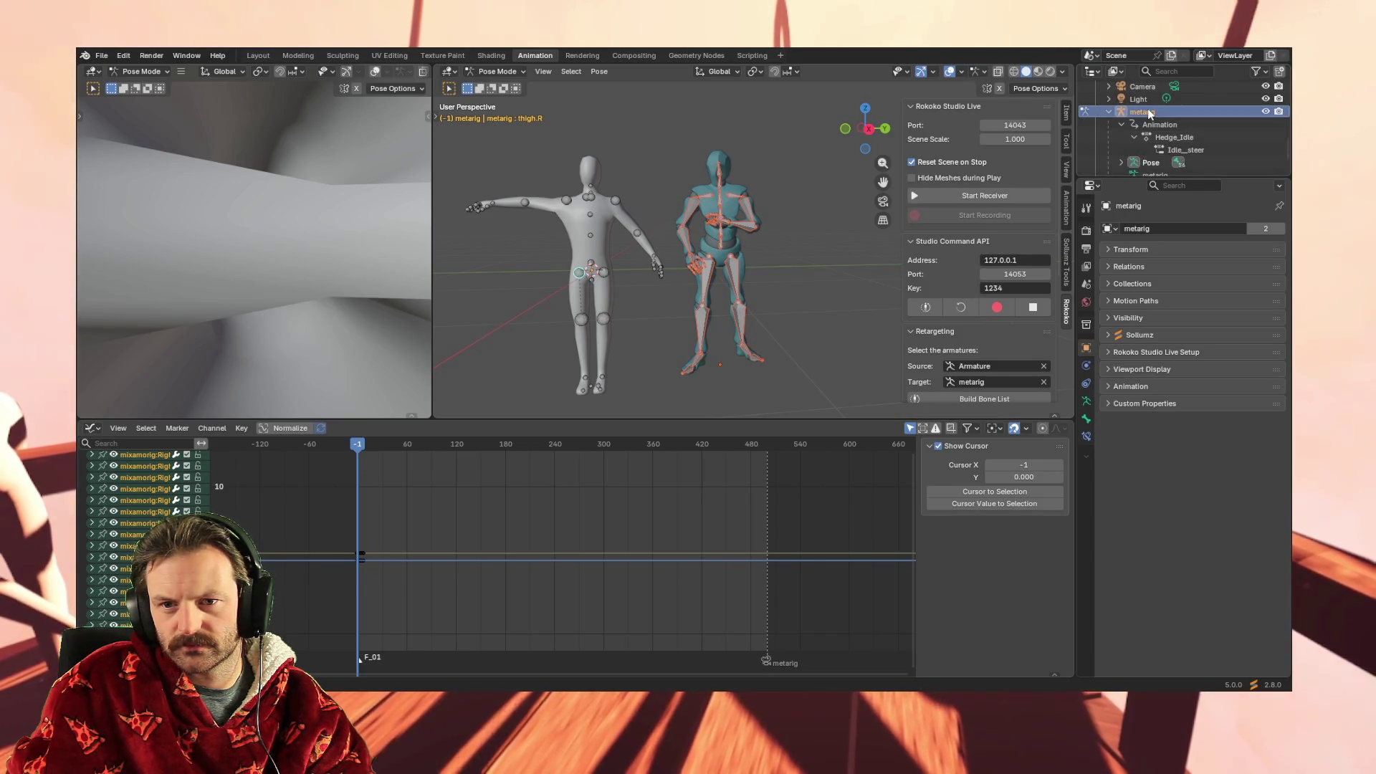
click(1147, 117)
Select the metarig's Hedge_Idle channel, then make shoulder.R and upper_arm.R active in turn
scroll(1144, 113, up, 10)
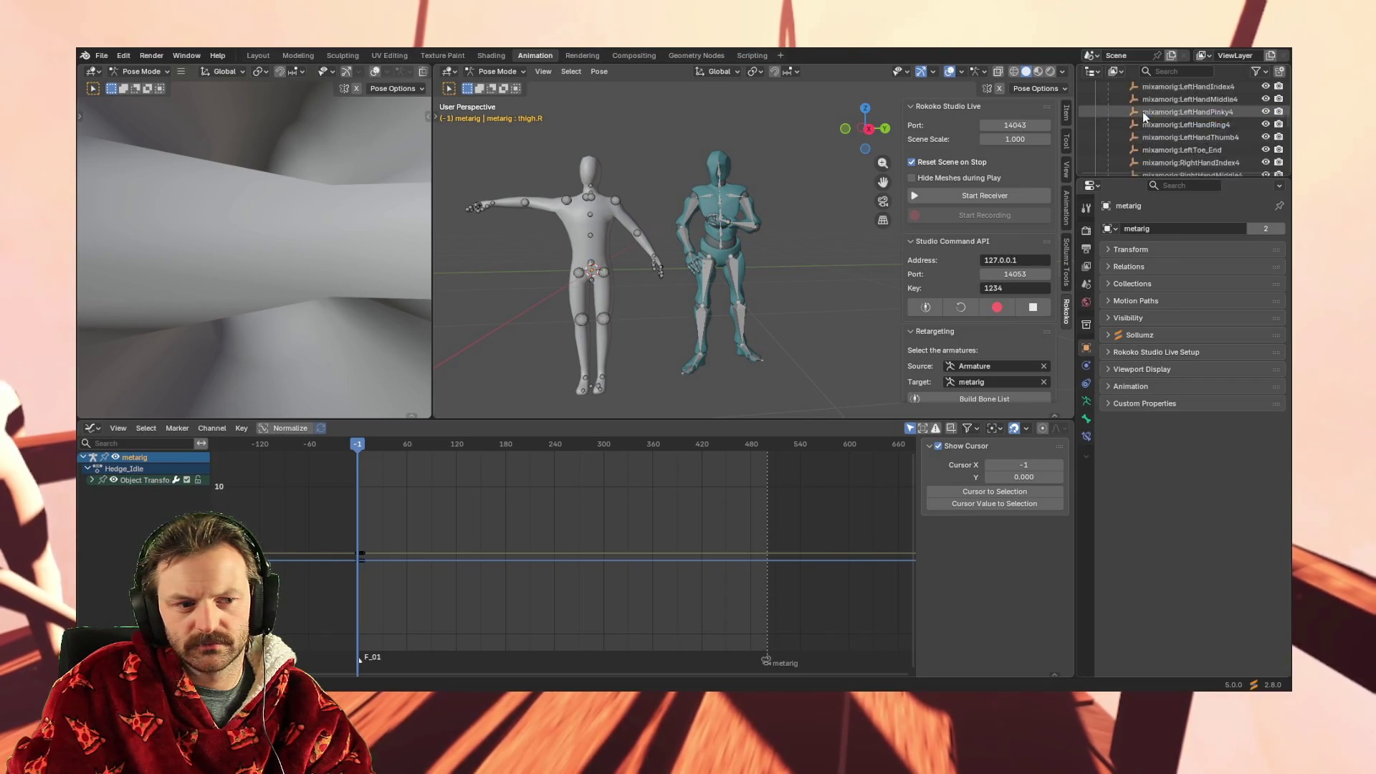
scroll(1142, 115, down, 10)
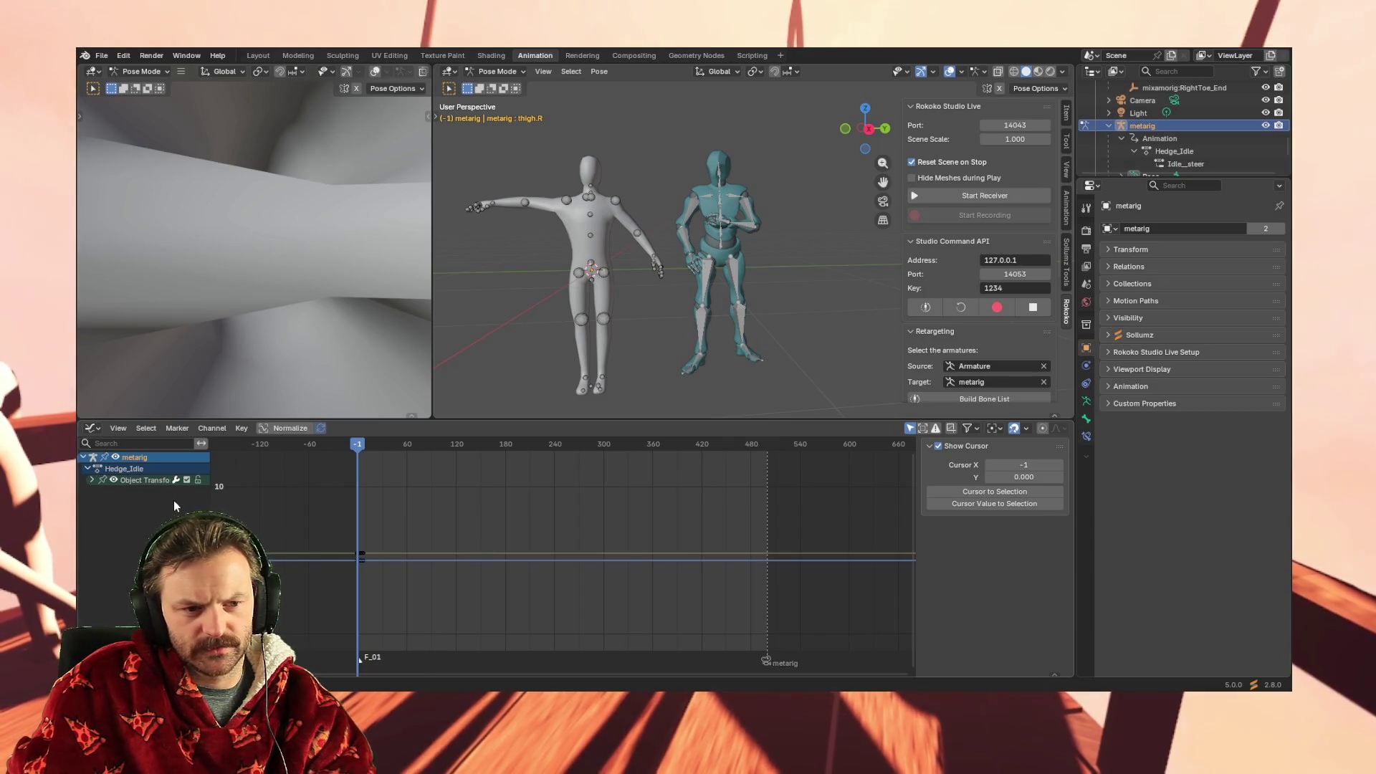
click(132, 469)
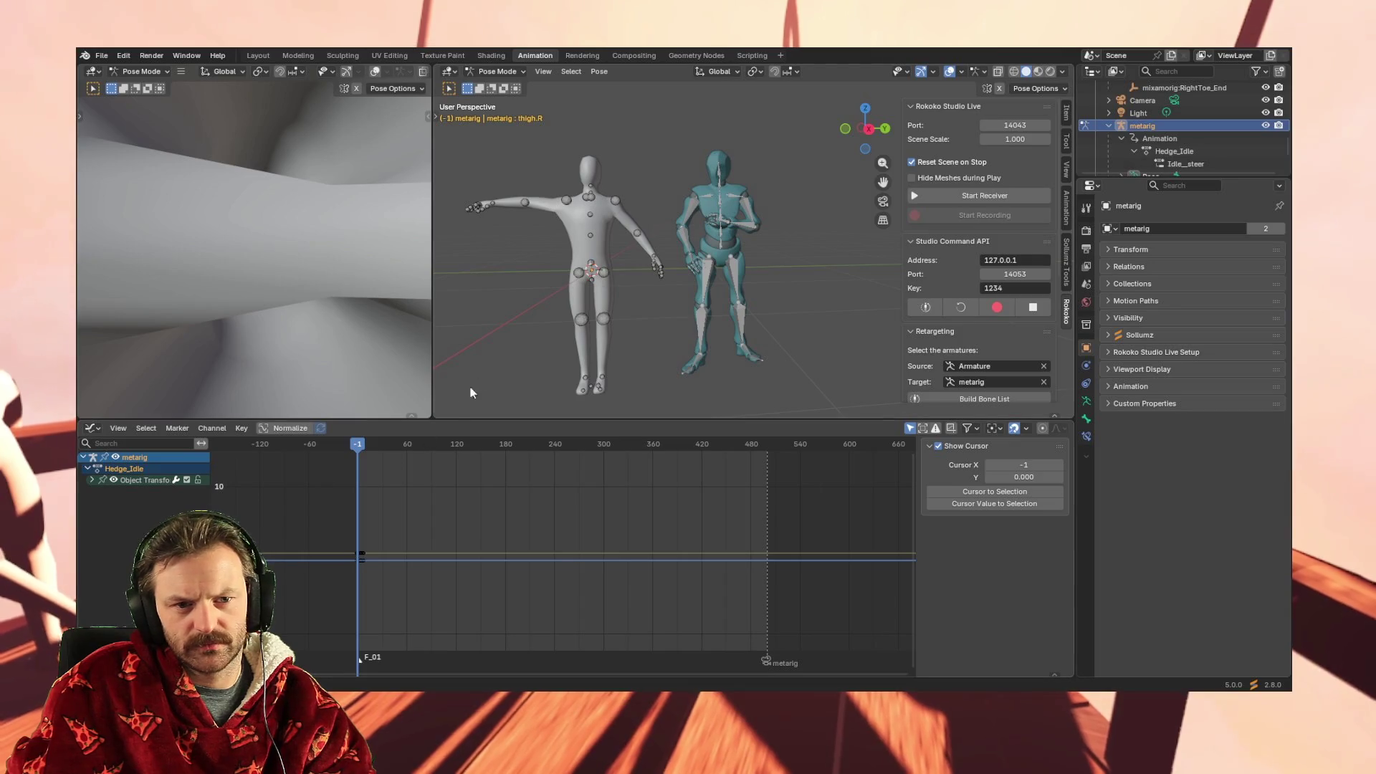
click(1147, 136)
click(1140, 126)
click(586, 203)
click(565, 199)
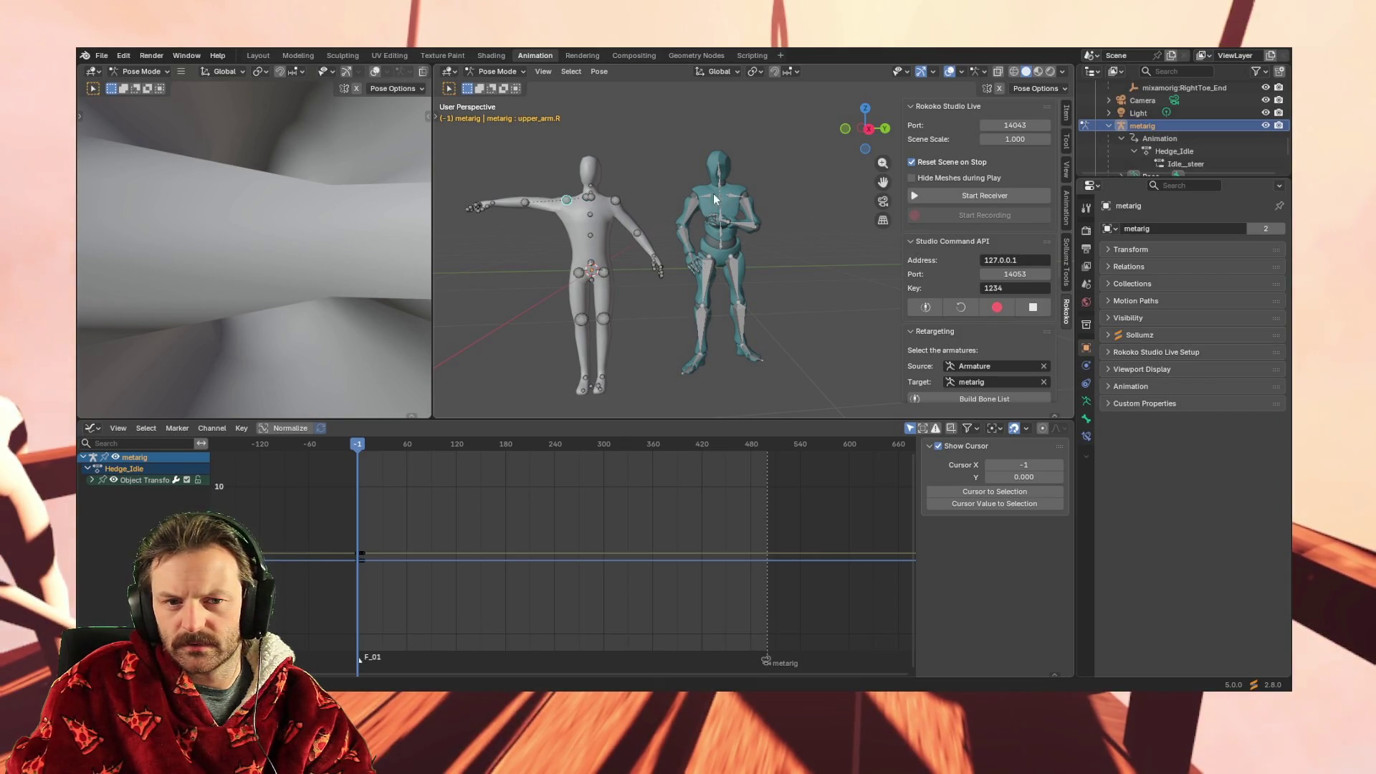
Collapse the metarig's animation entry and show its armature data properties
scroll(1183, 121, up, 10)
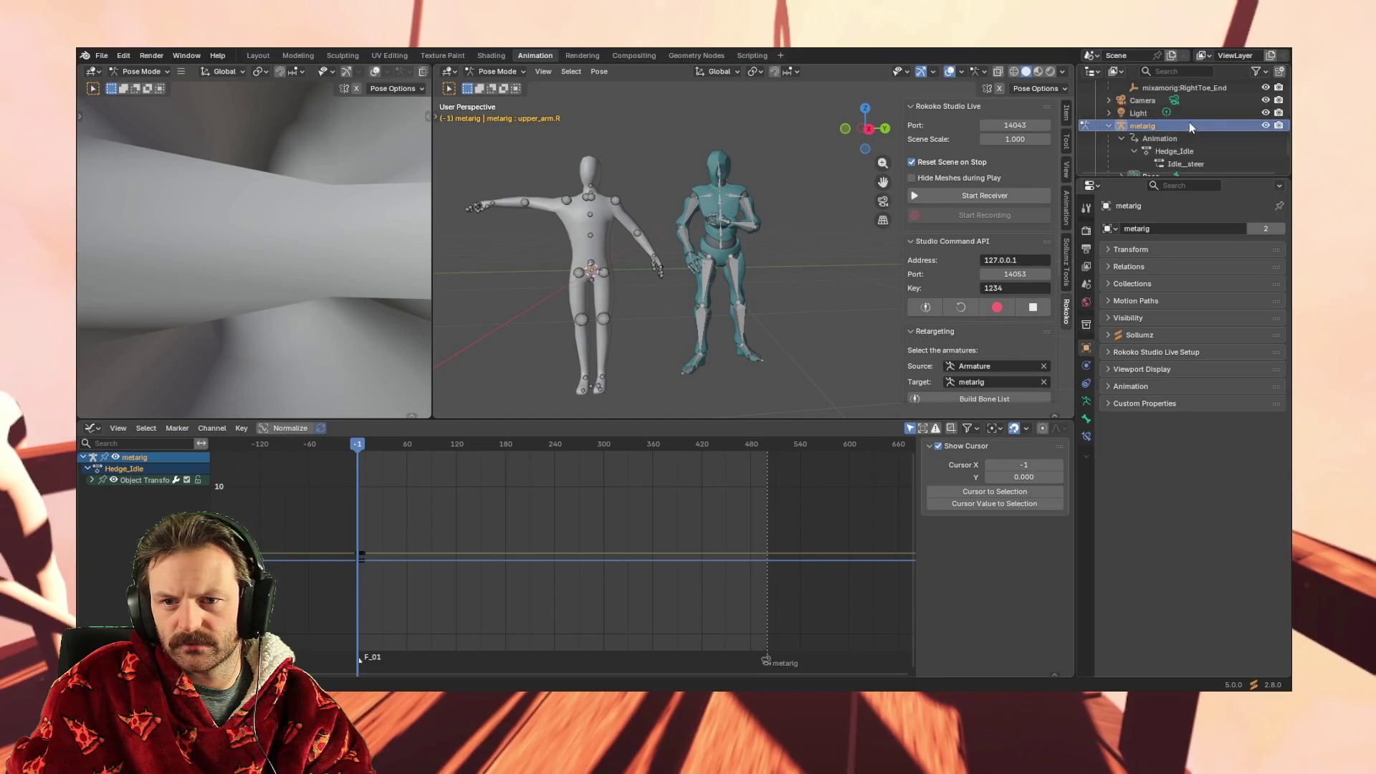
scroll(1158, 119, up, 2)
click(1144, 114)
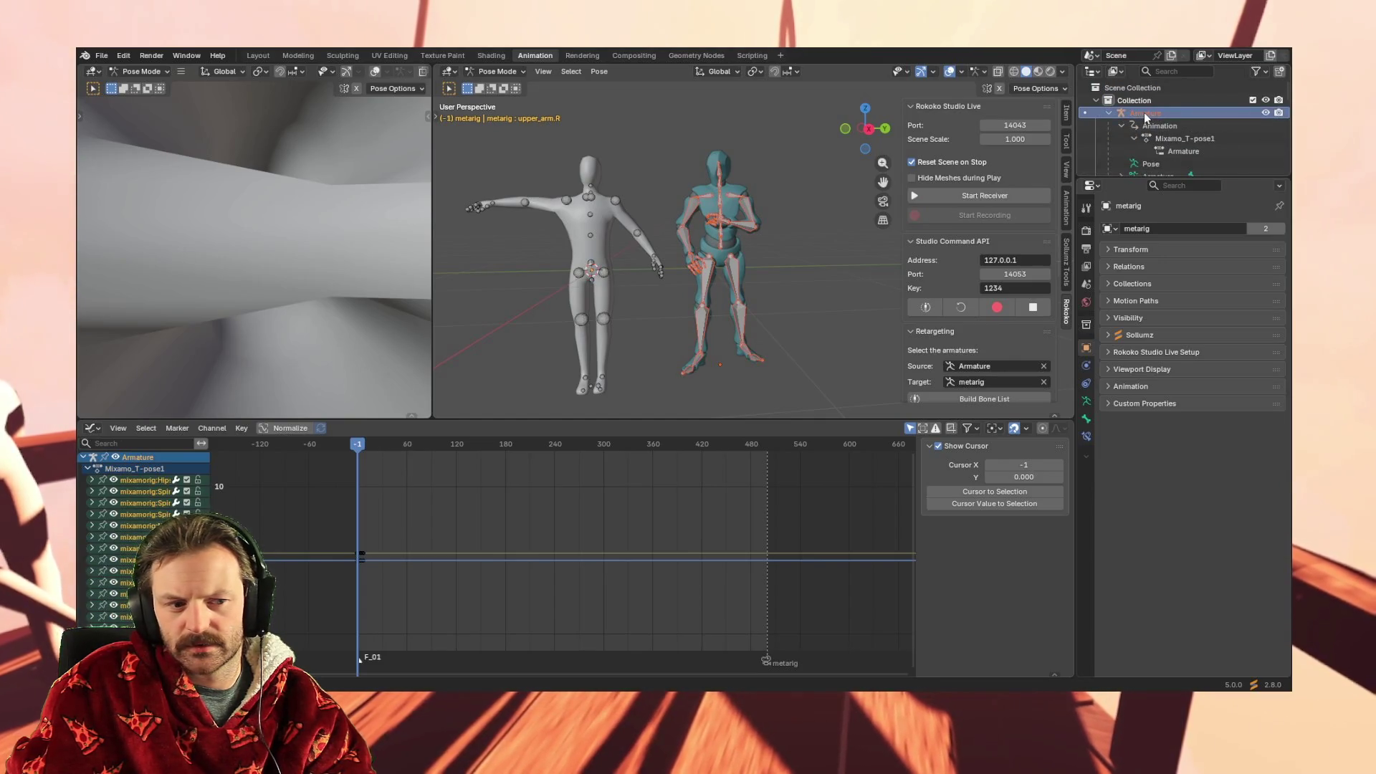
scroll(1152, 149, down, 15)
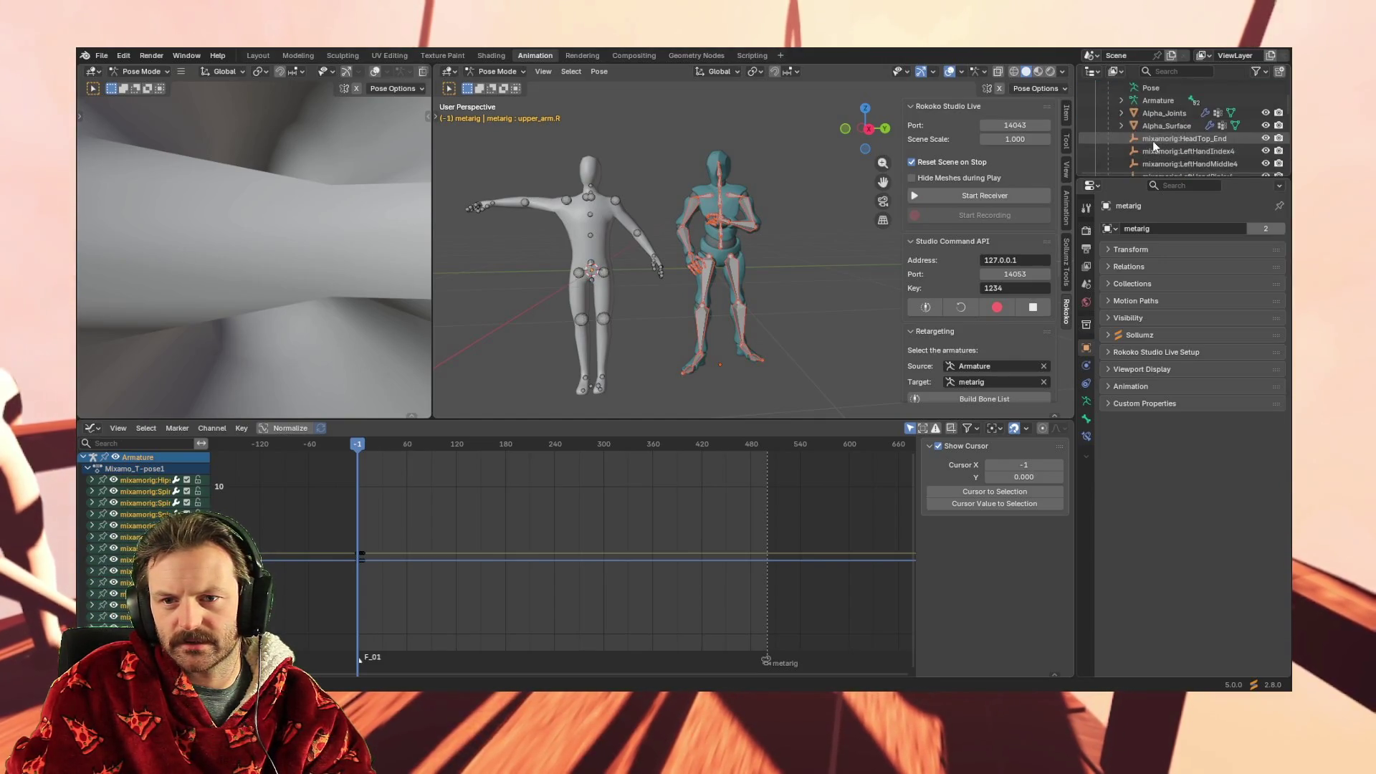
scroll(1156, 146, down, 8)
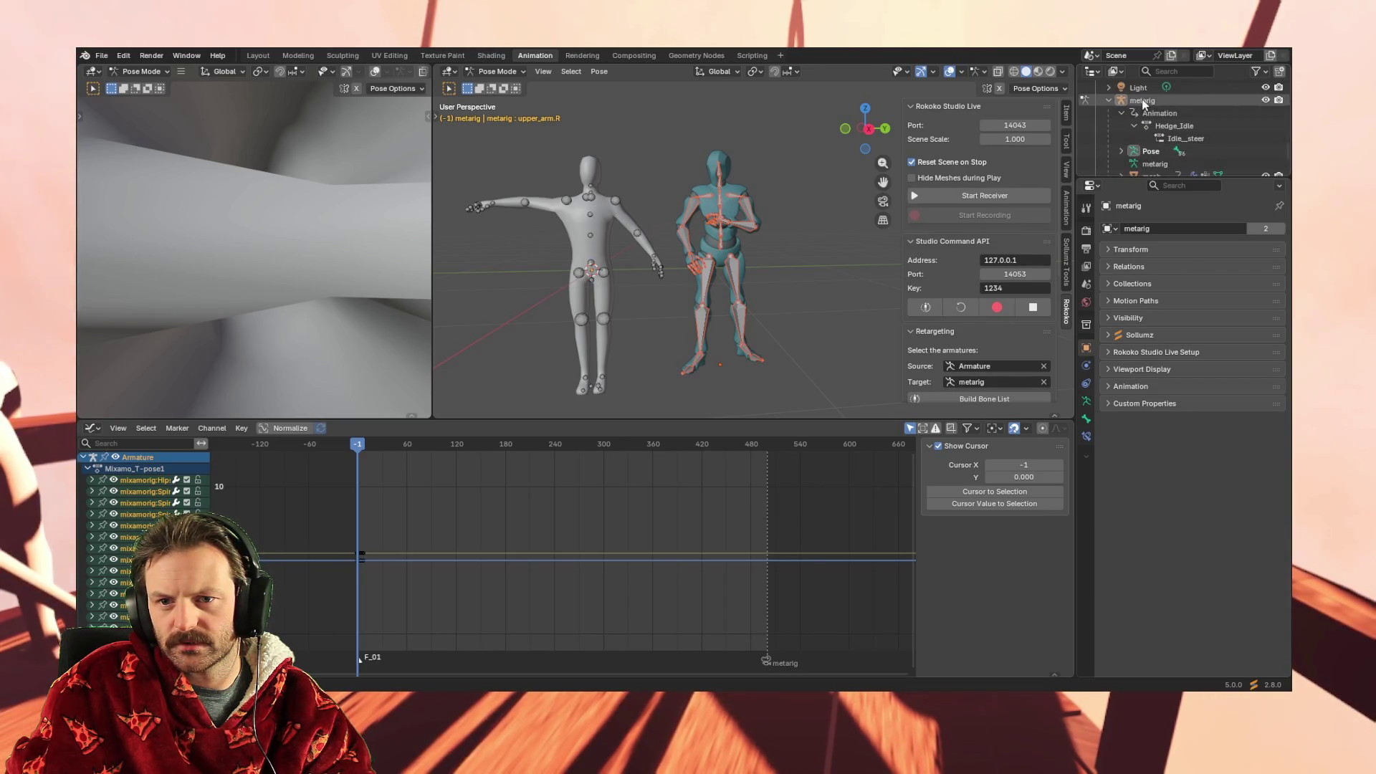
click(1142, 99)
click(1121, 114)
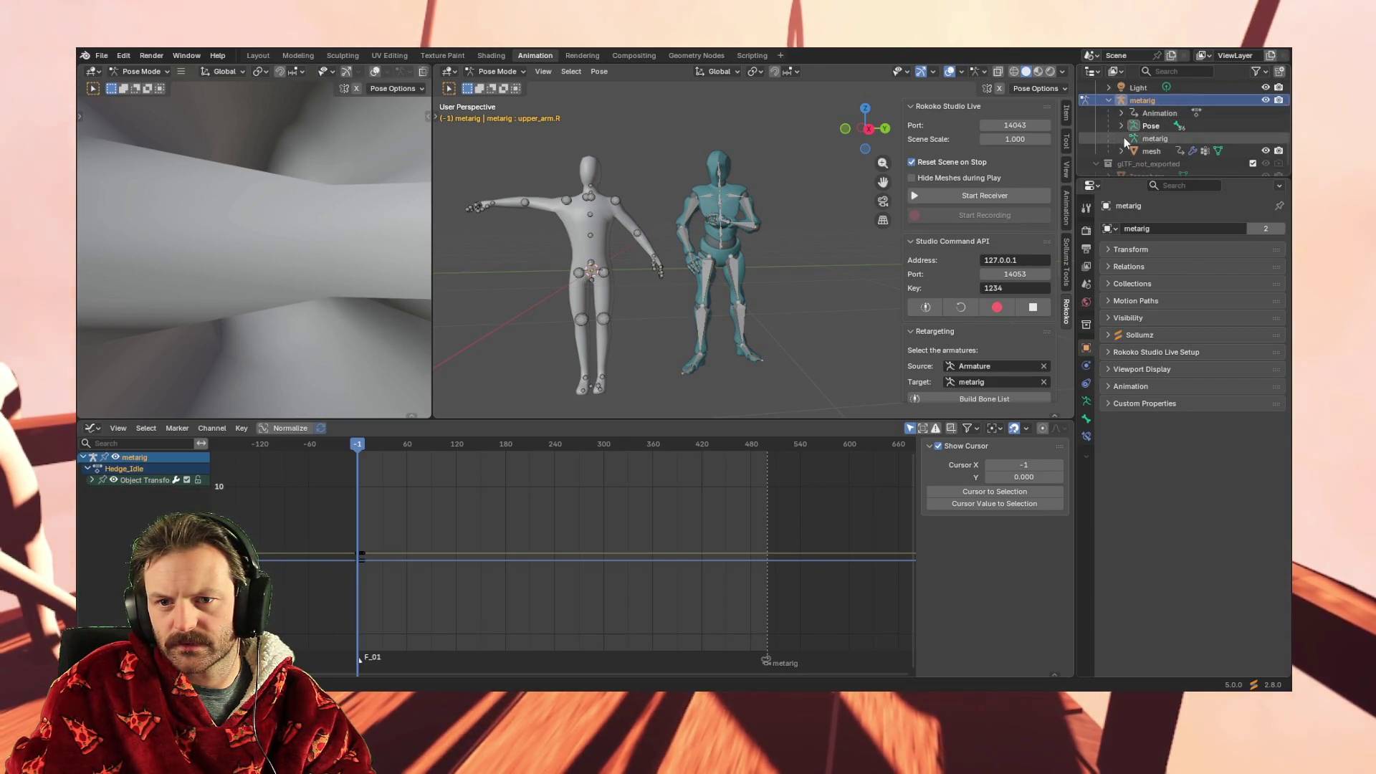
click(1141, 139)
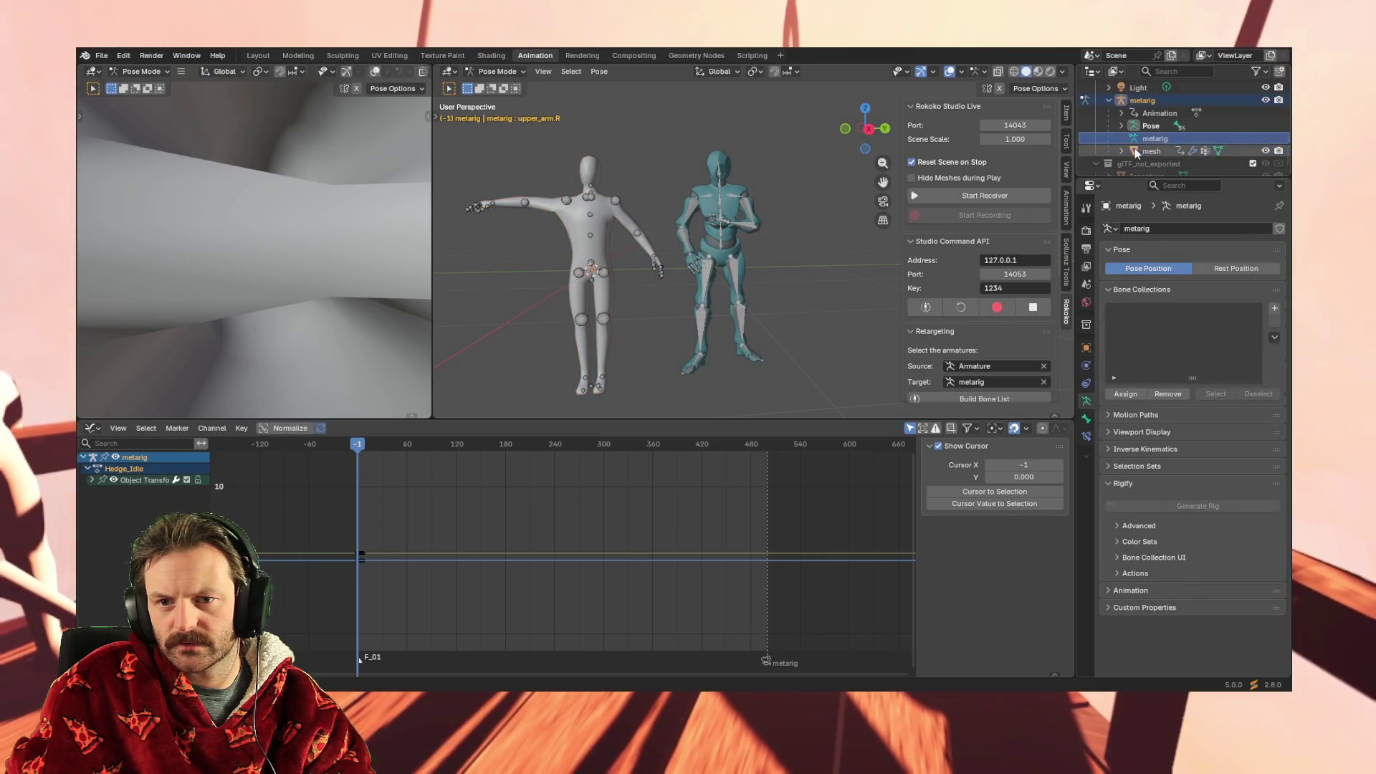
Expand the metarig pose in the Outliner, select the spine bone, then collapse it
click(1151, 125)
click(1121, 126)
click(1162, 139)
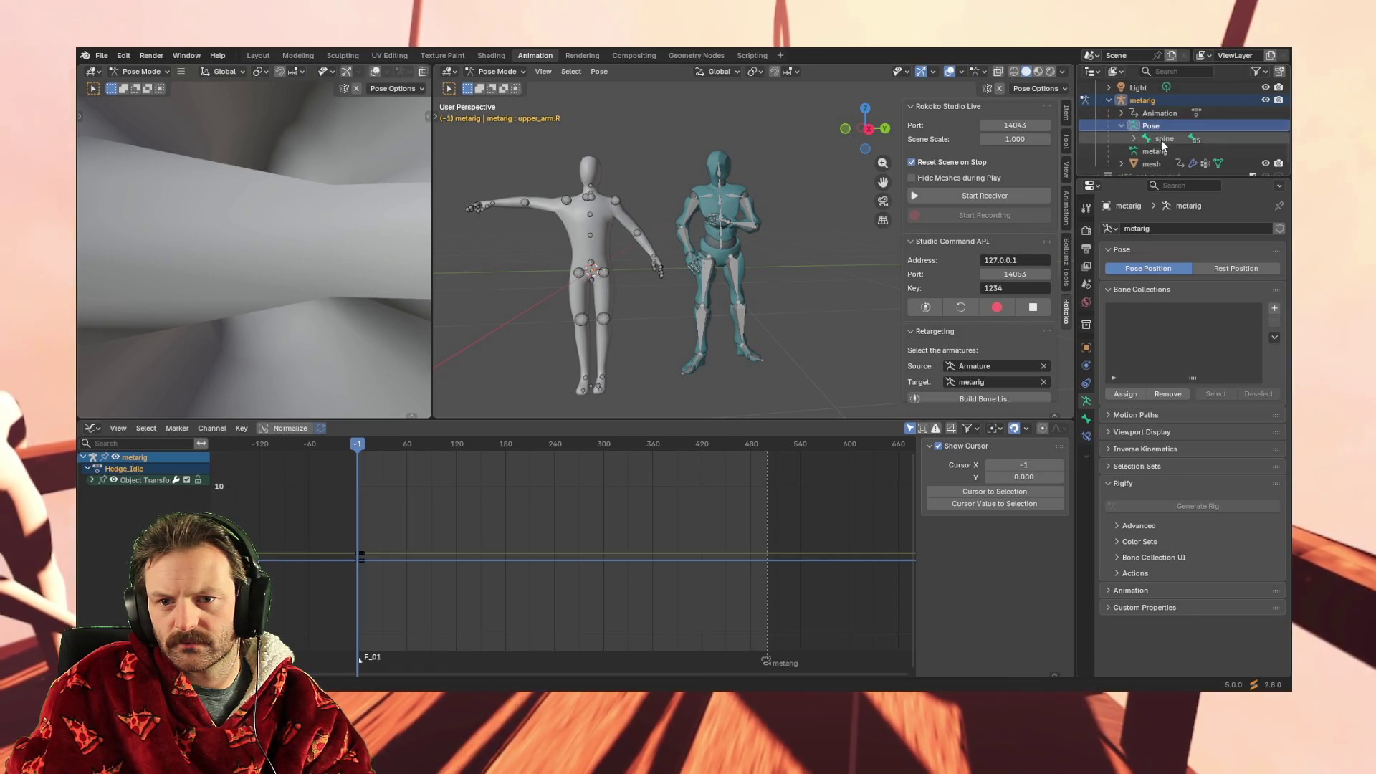
click(1121, 126)
scroll(1117, 129, down, 1)
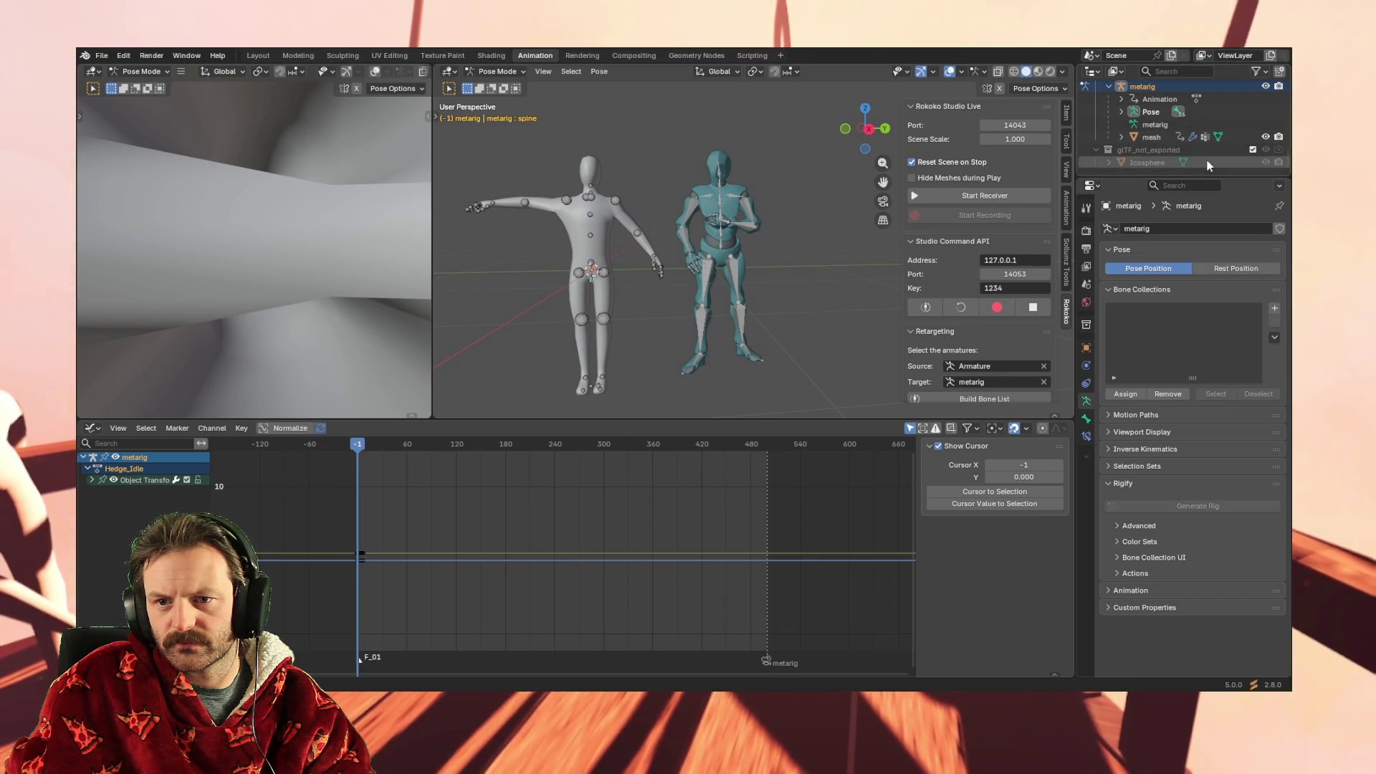
scroll(1142, 162, up, 2)
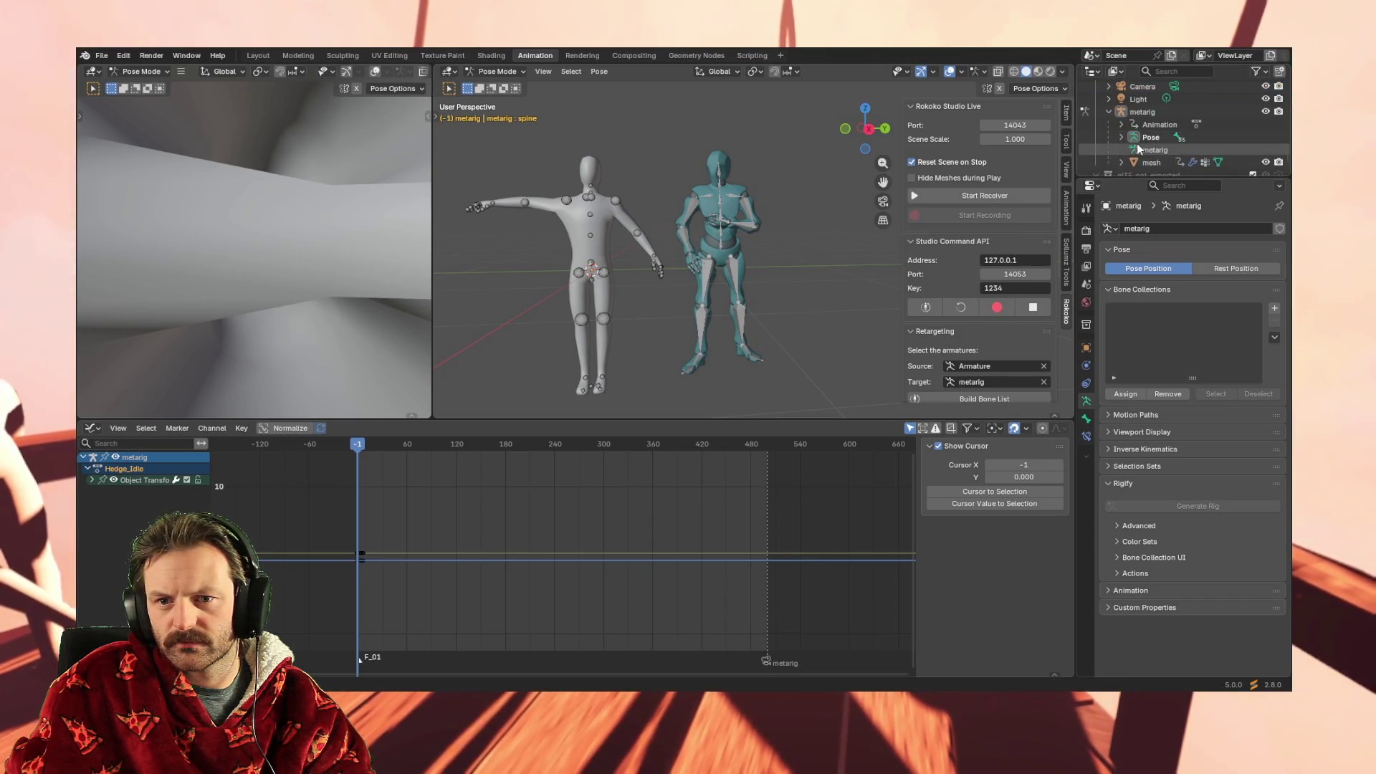
Inspect the character mesh's modifiers and vertex groups, selecting the f_index.01.R group
click(1142, 162)
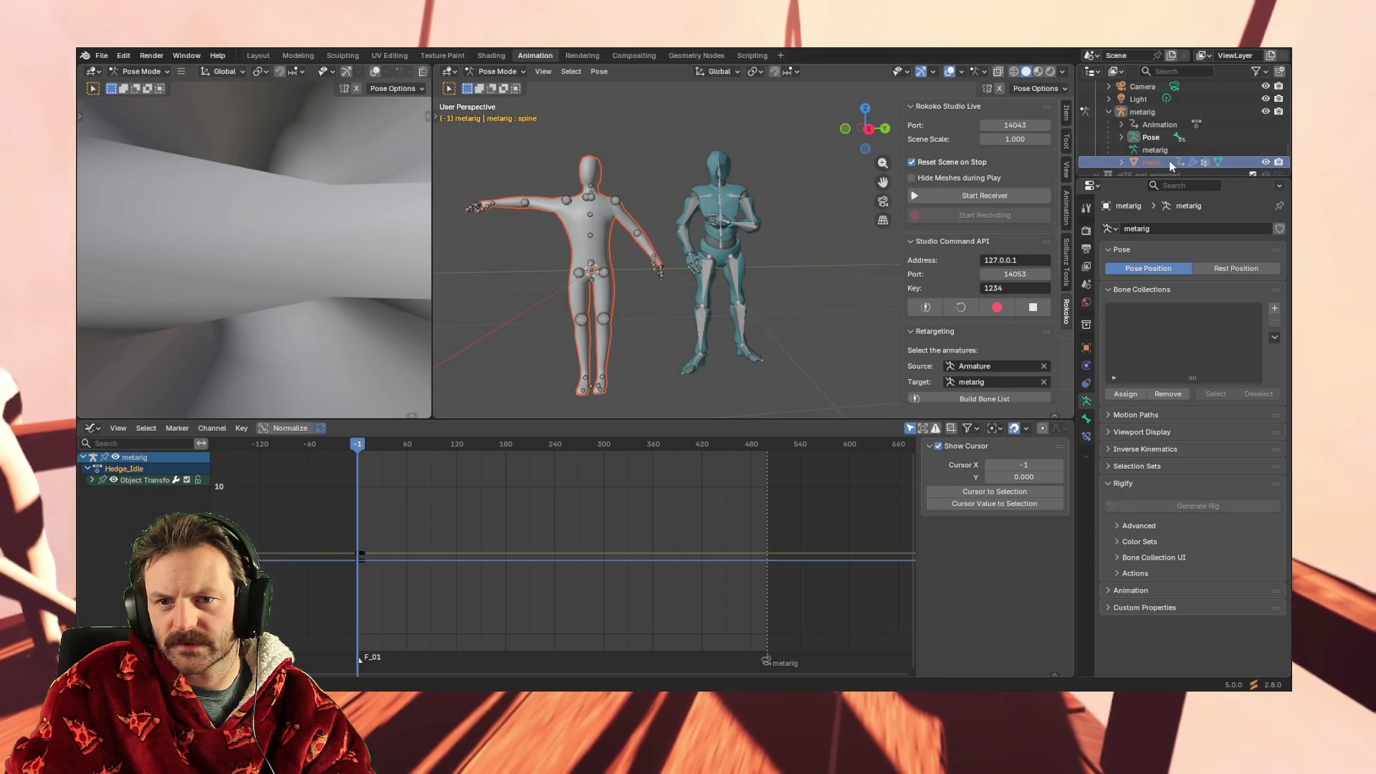
click(1155, 152)
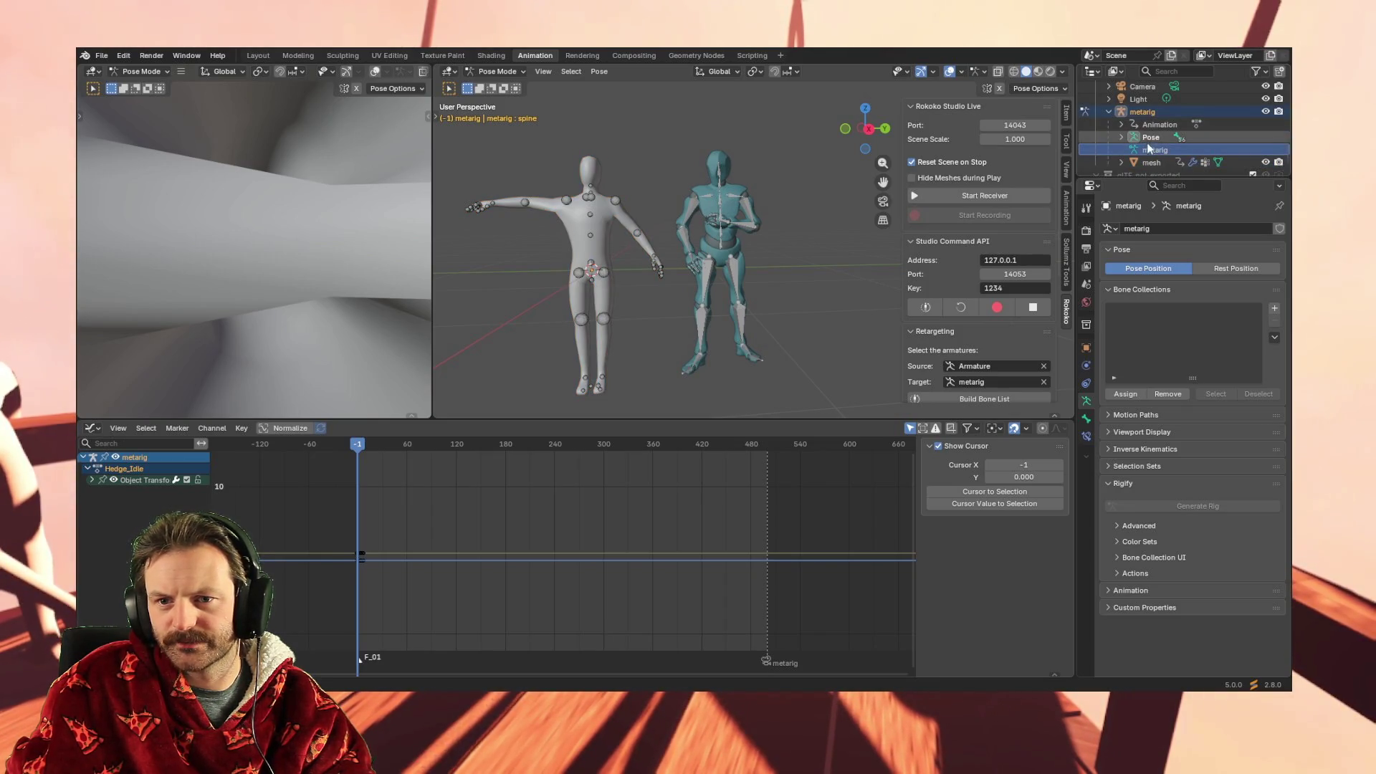
scroll(1147, 162, down, 2)
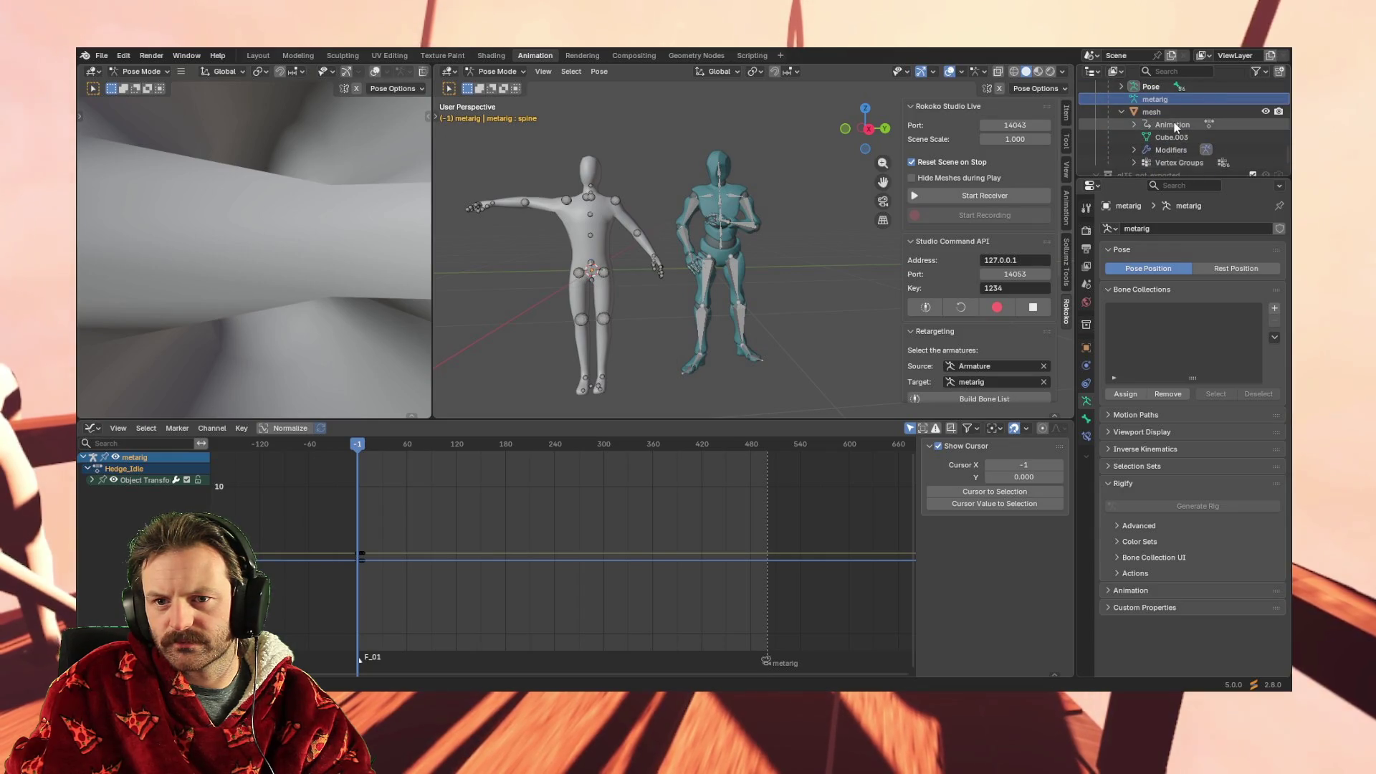
click(1164, 150)
click(1164, 162)
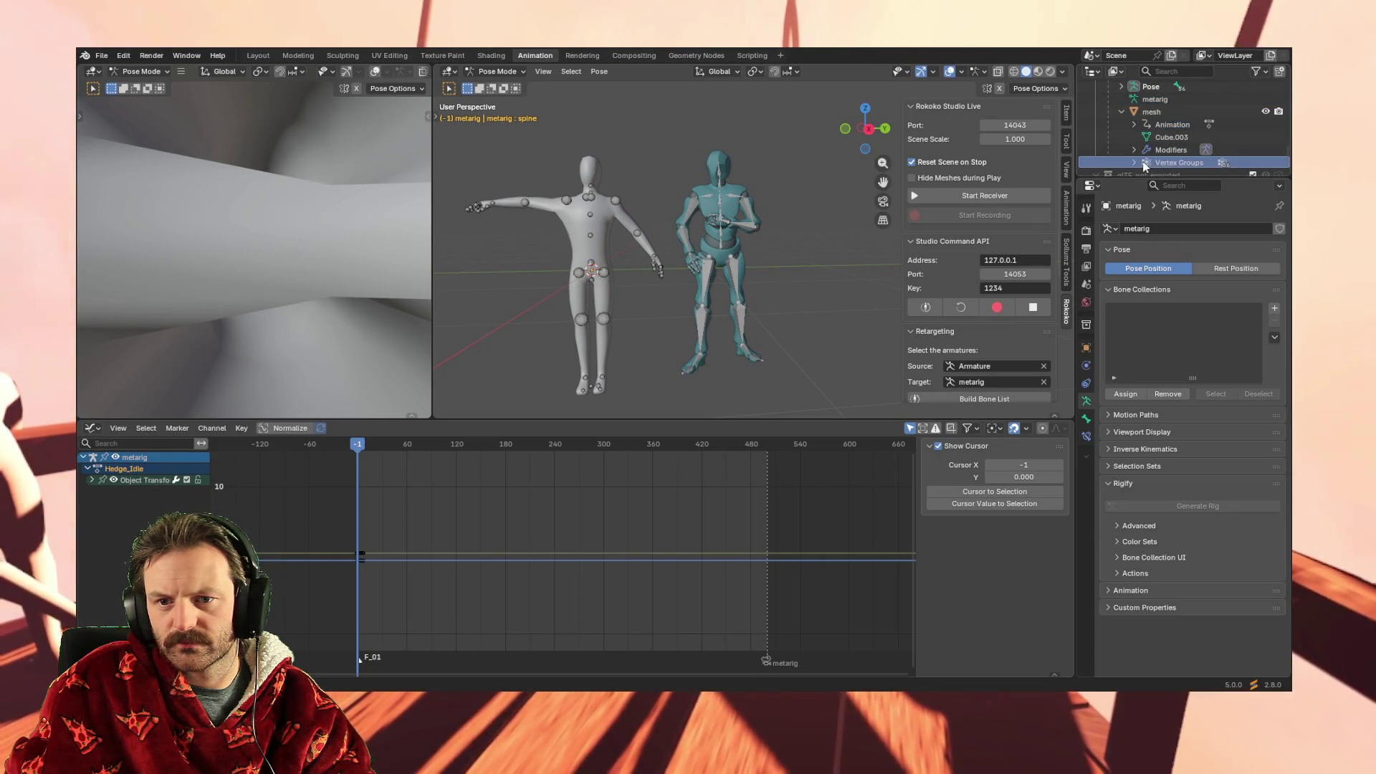
click(1134, 162)
scroll(1173, 172, down, 2)
click(1176, 142)
scroll(1176, 142, up, 5)
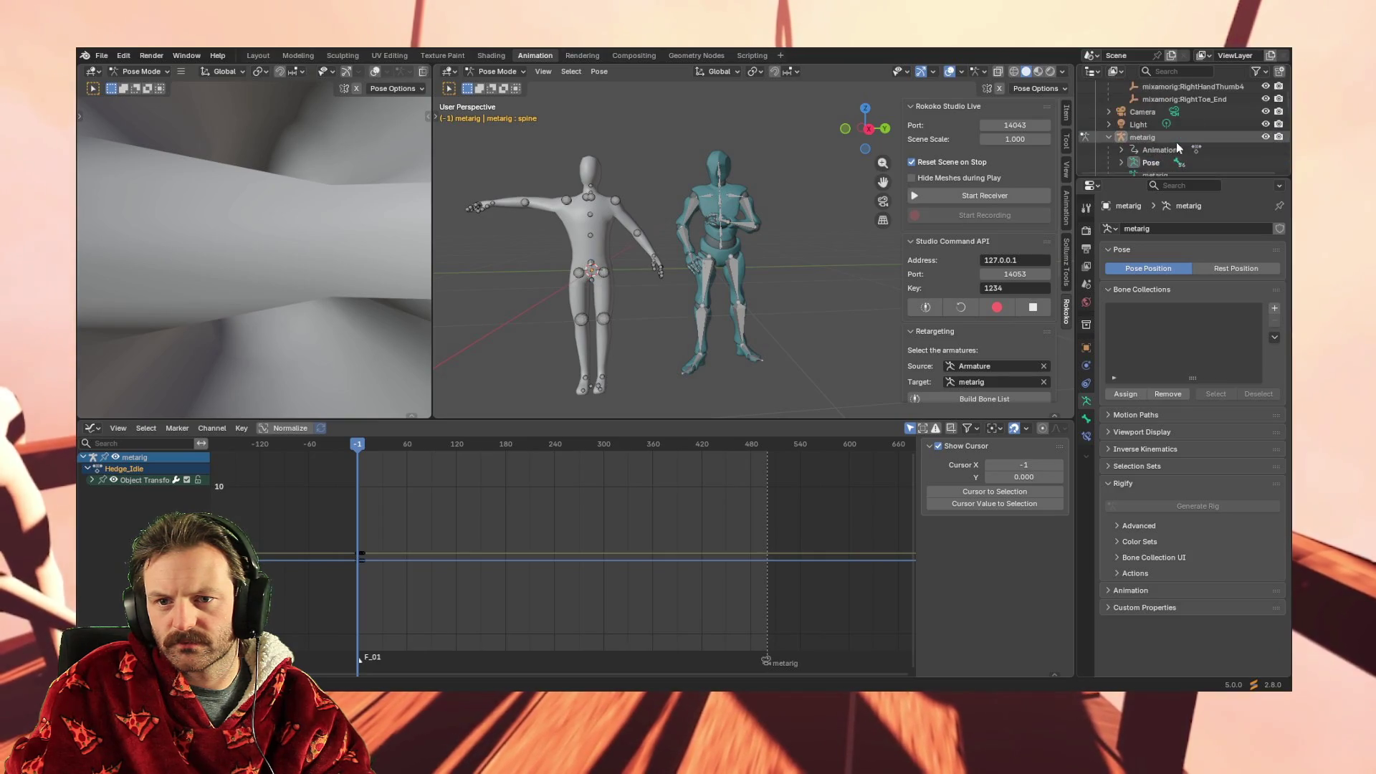
Make the metarig active with its object properties shown and select its upper_arm.R bone
click(1125, 138)
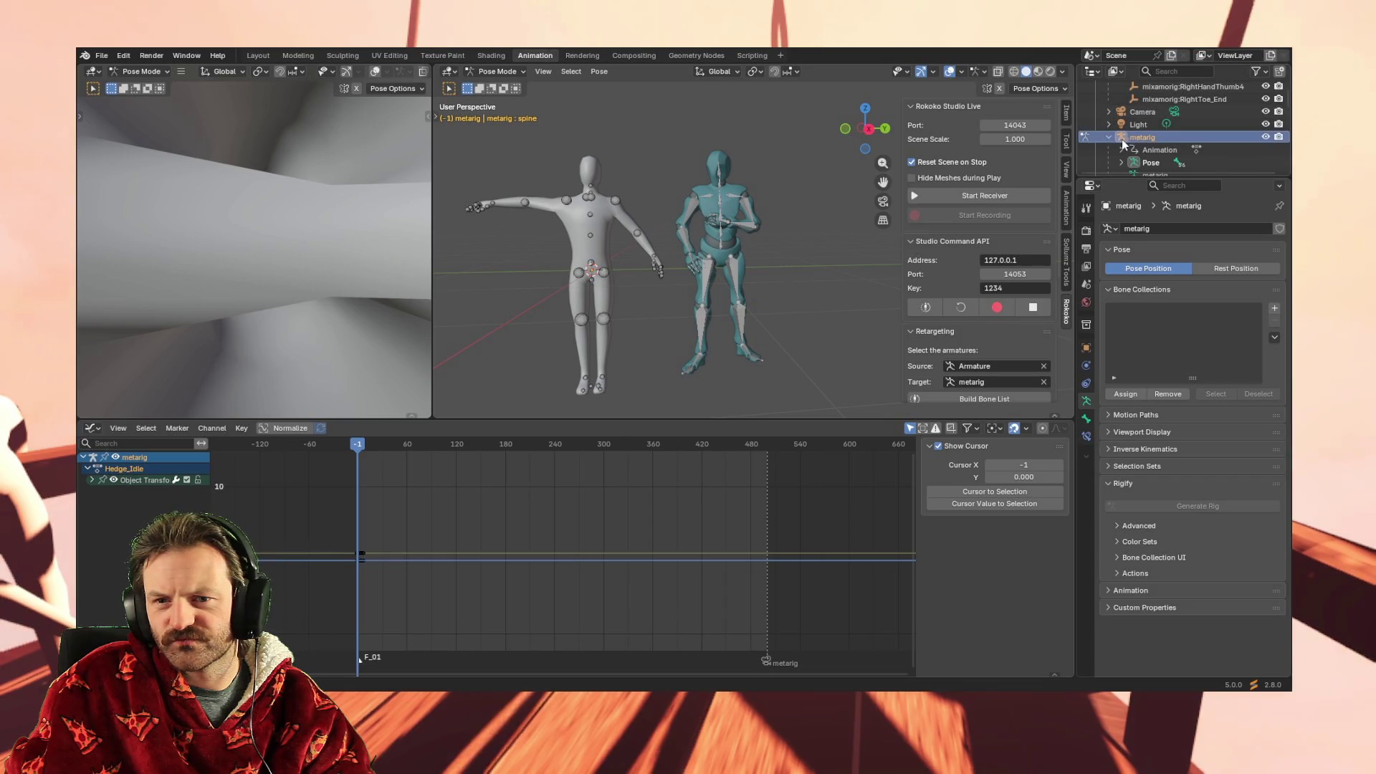
click(1122, 138)
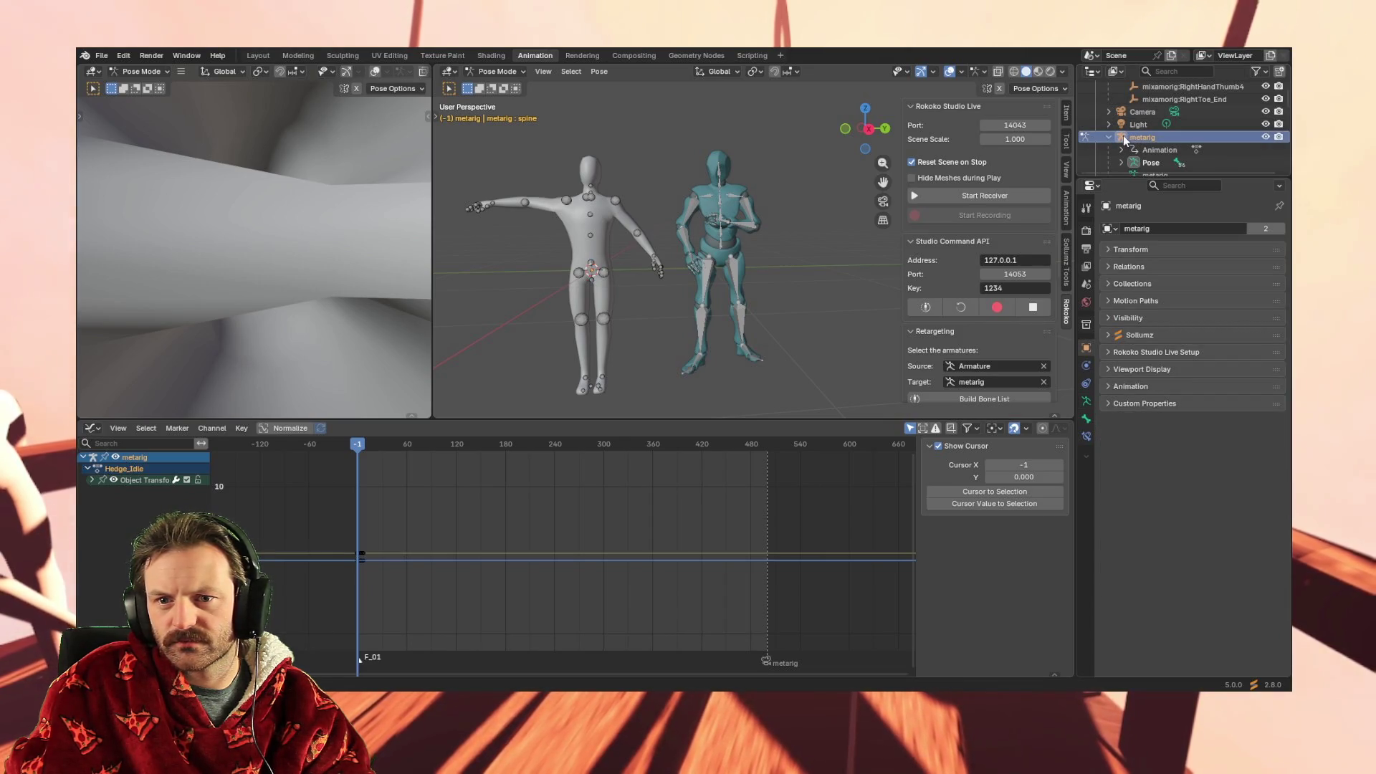
click(1124, 137)
click(1124, 136)
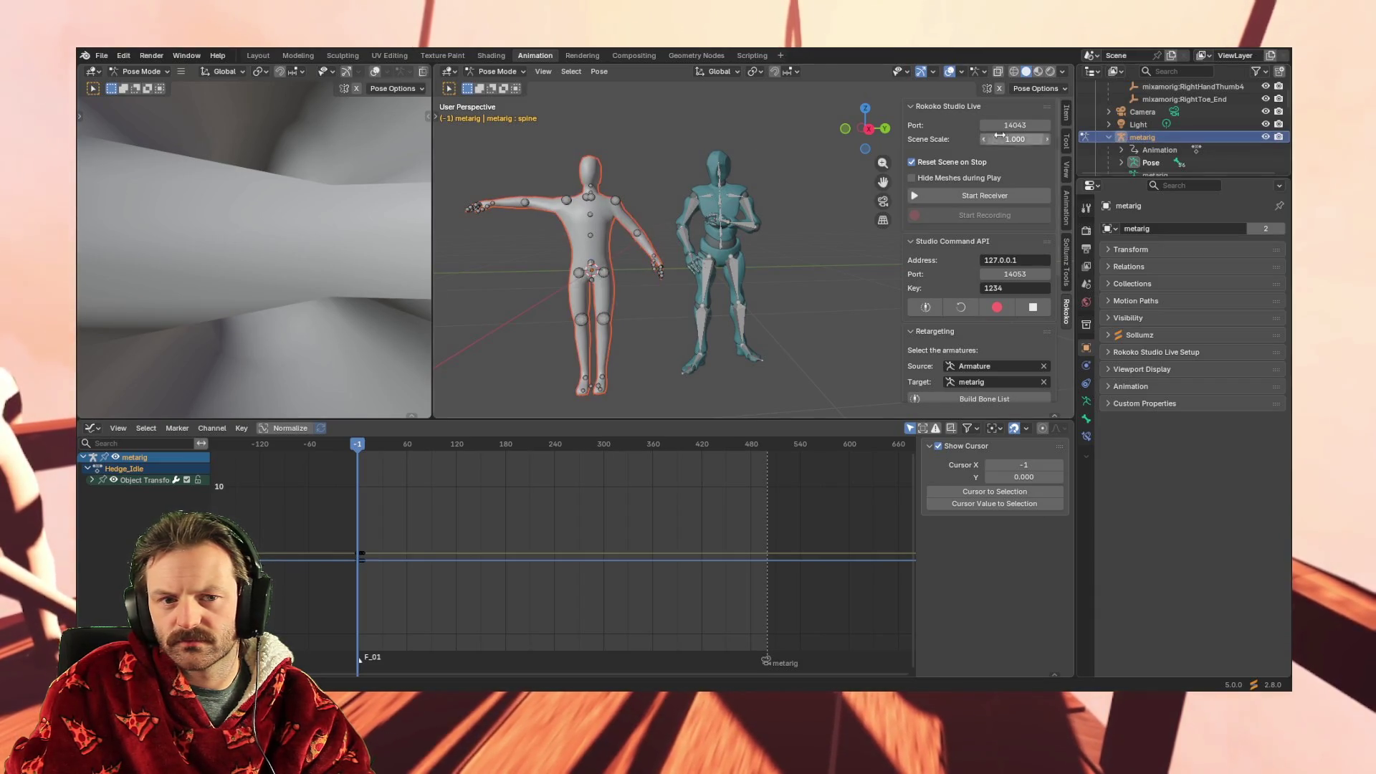
click(569, 202)
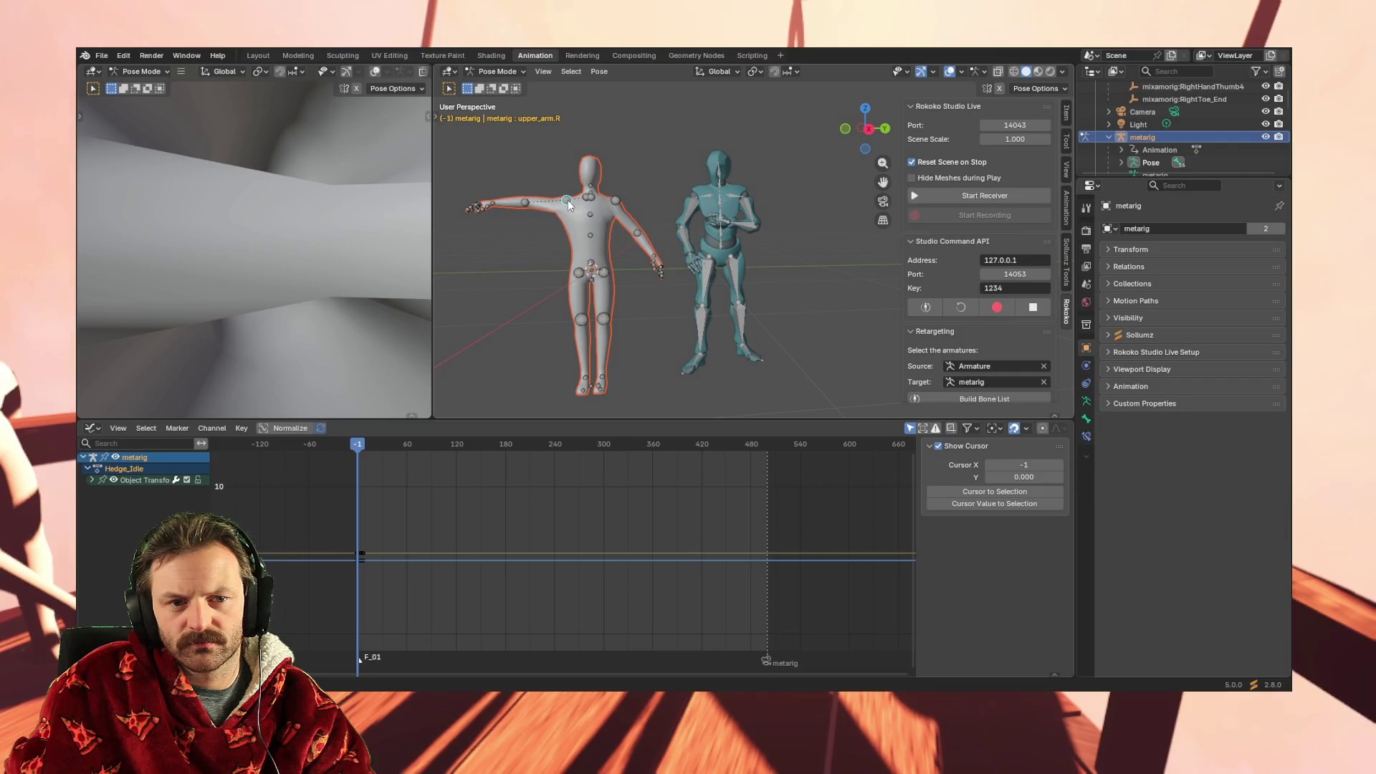
Toggle the metarig between Object and Pose Mode, ending in Object Mode
click(490, 72)
click(497, 87)
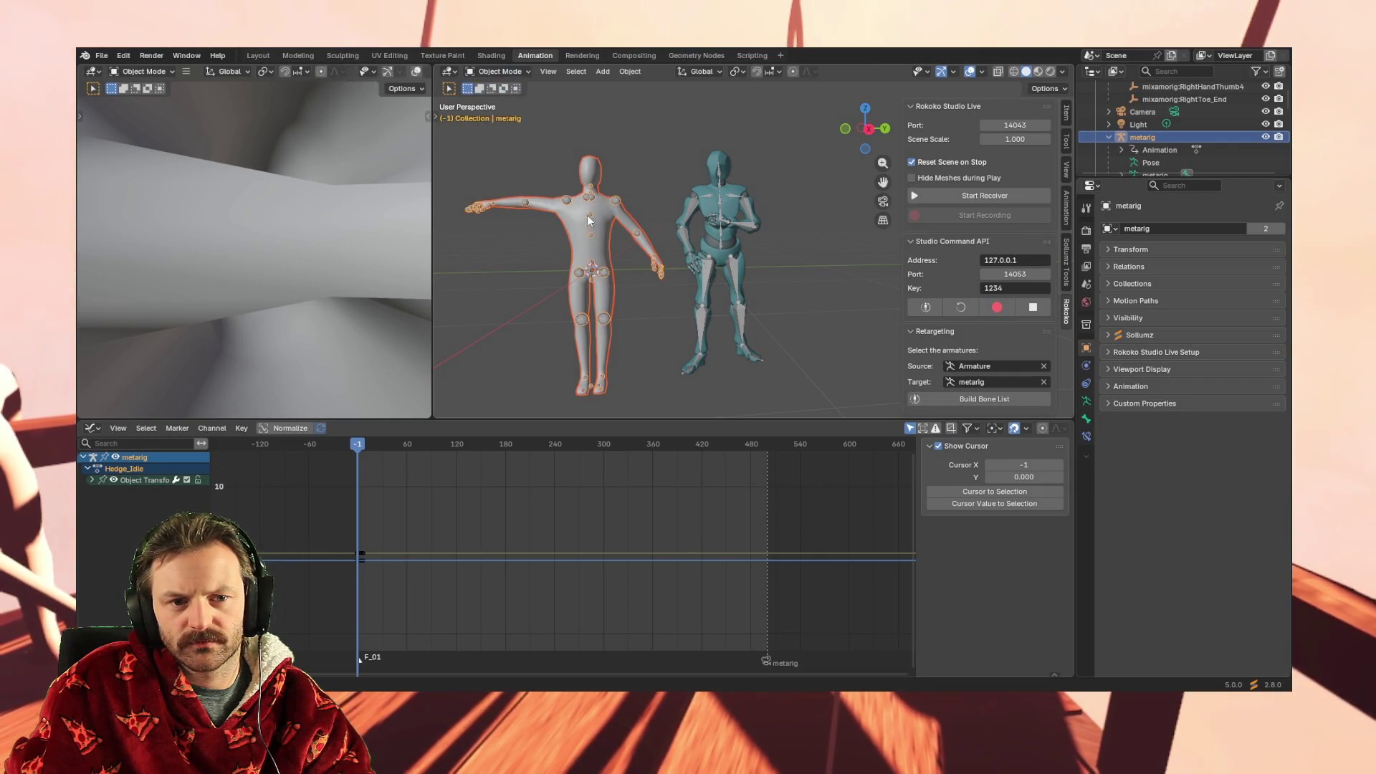
click(496, 72)
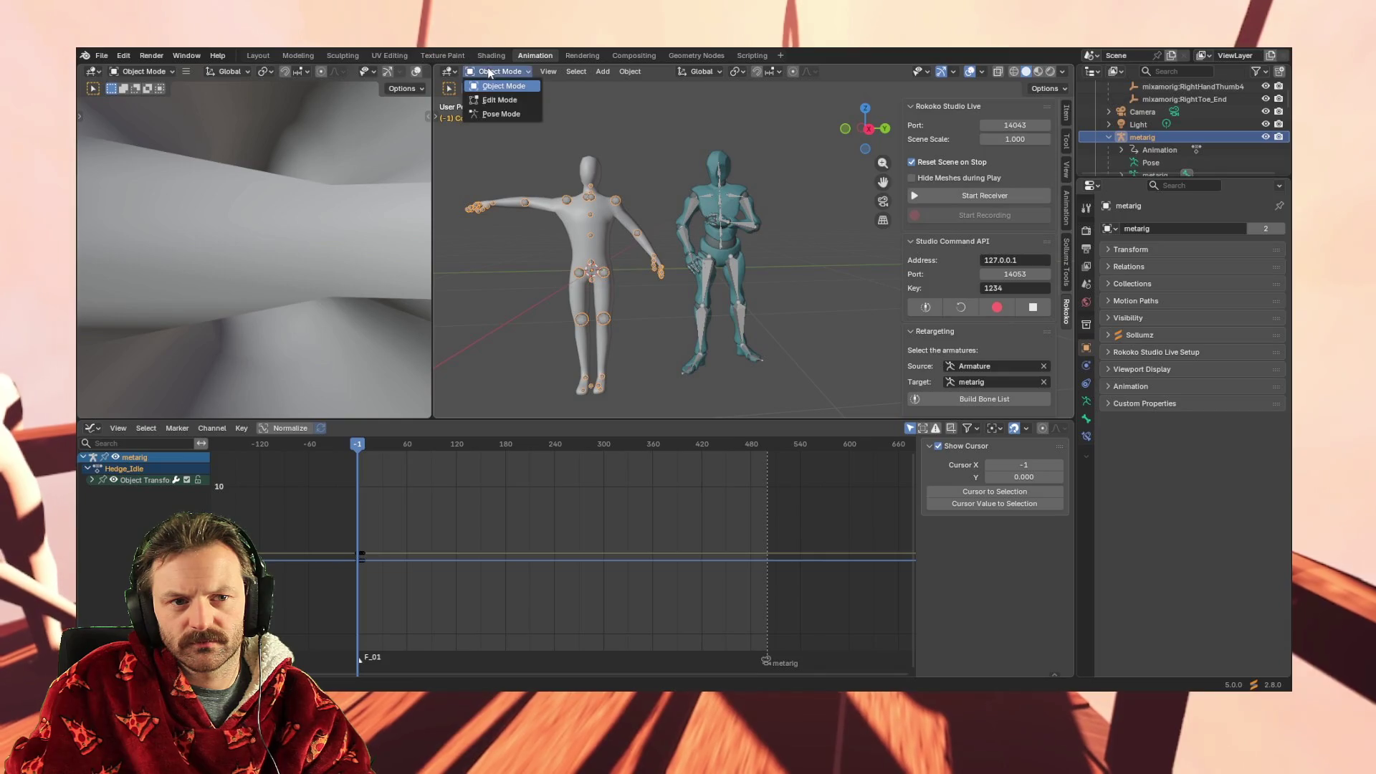
click(499, 109)
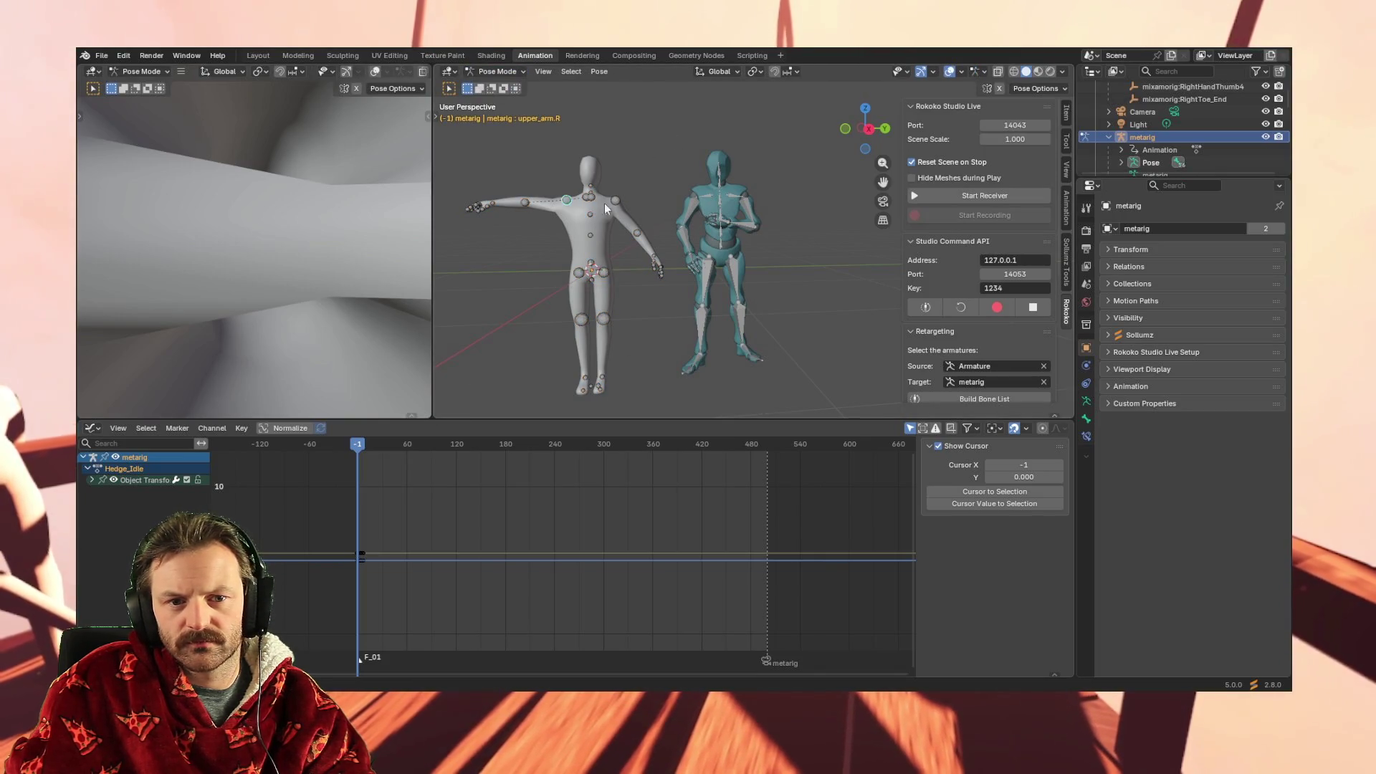
click(480, 71)
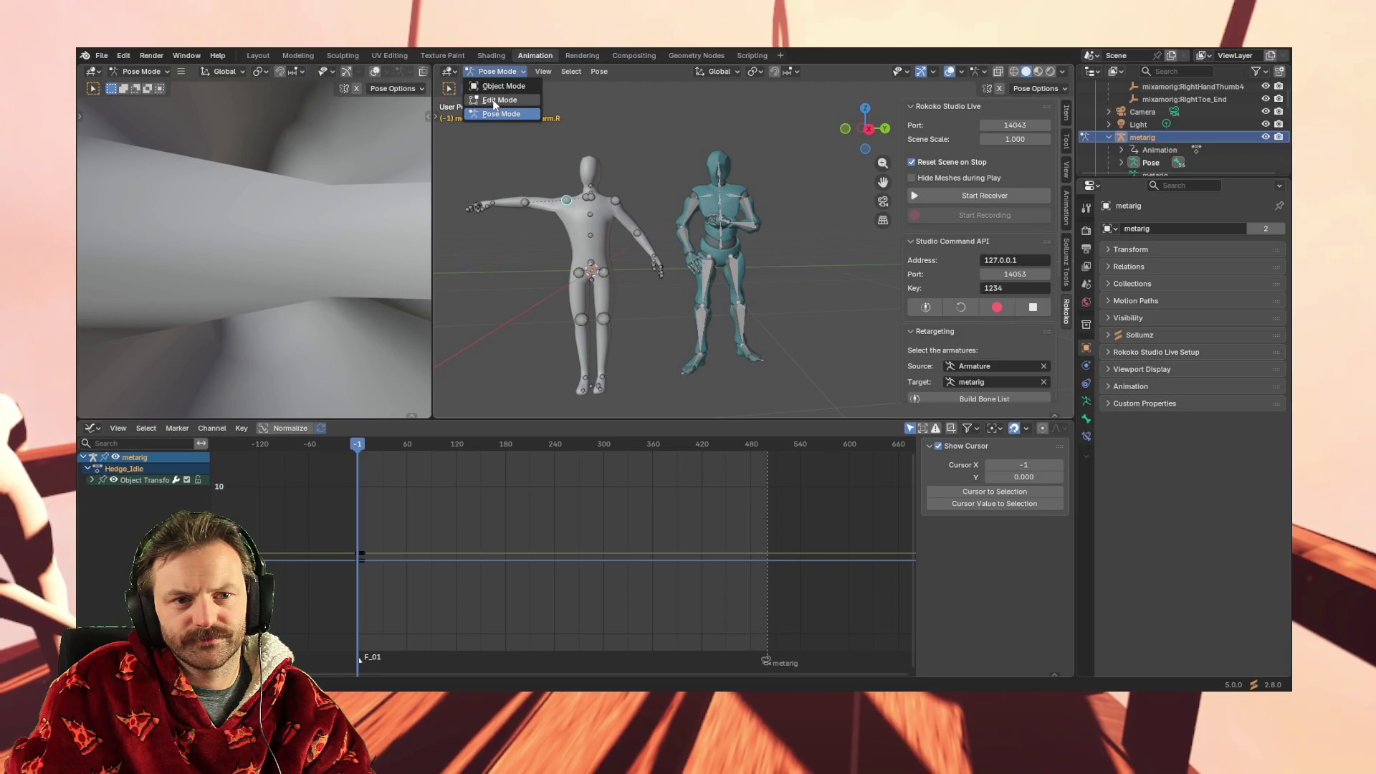
click(501, 86)
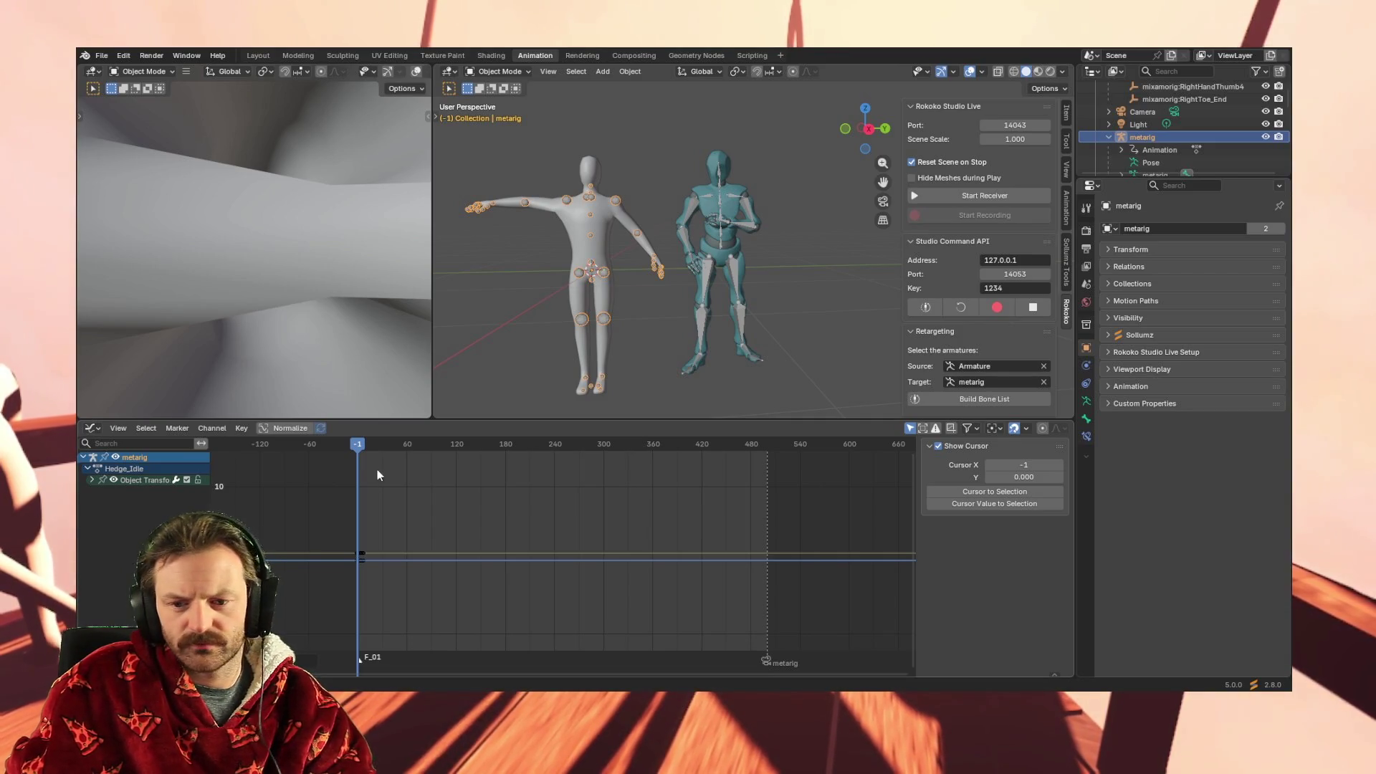
Reselect the metarig, pick its Object Transforms channel and set the current frame to 0
click(729, 199)
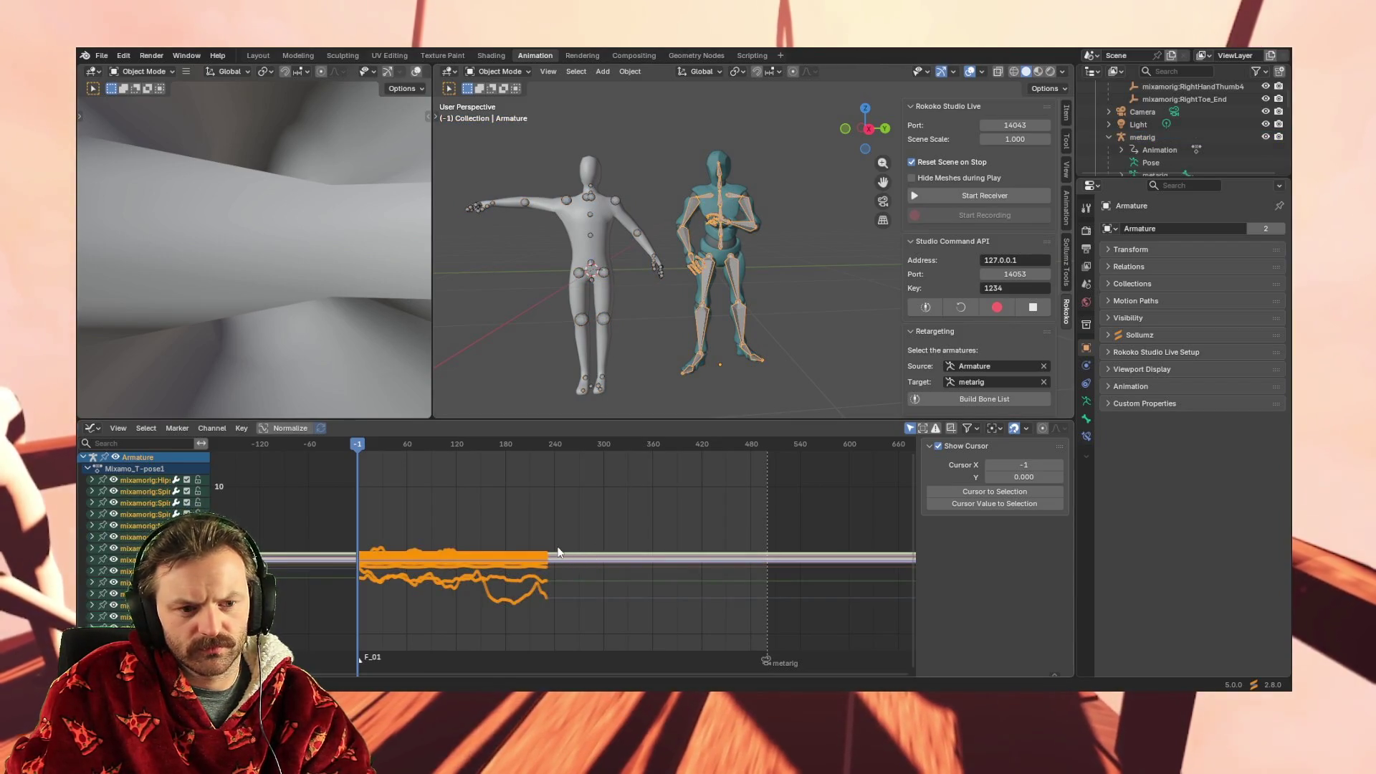
click(595, 200)
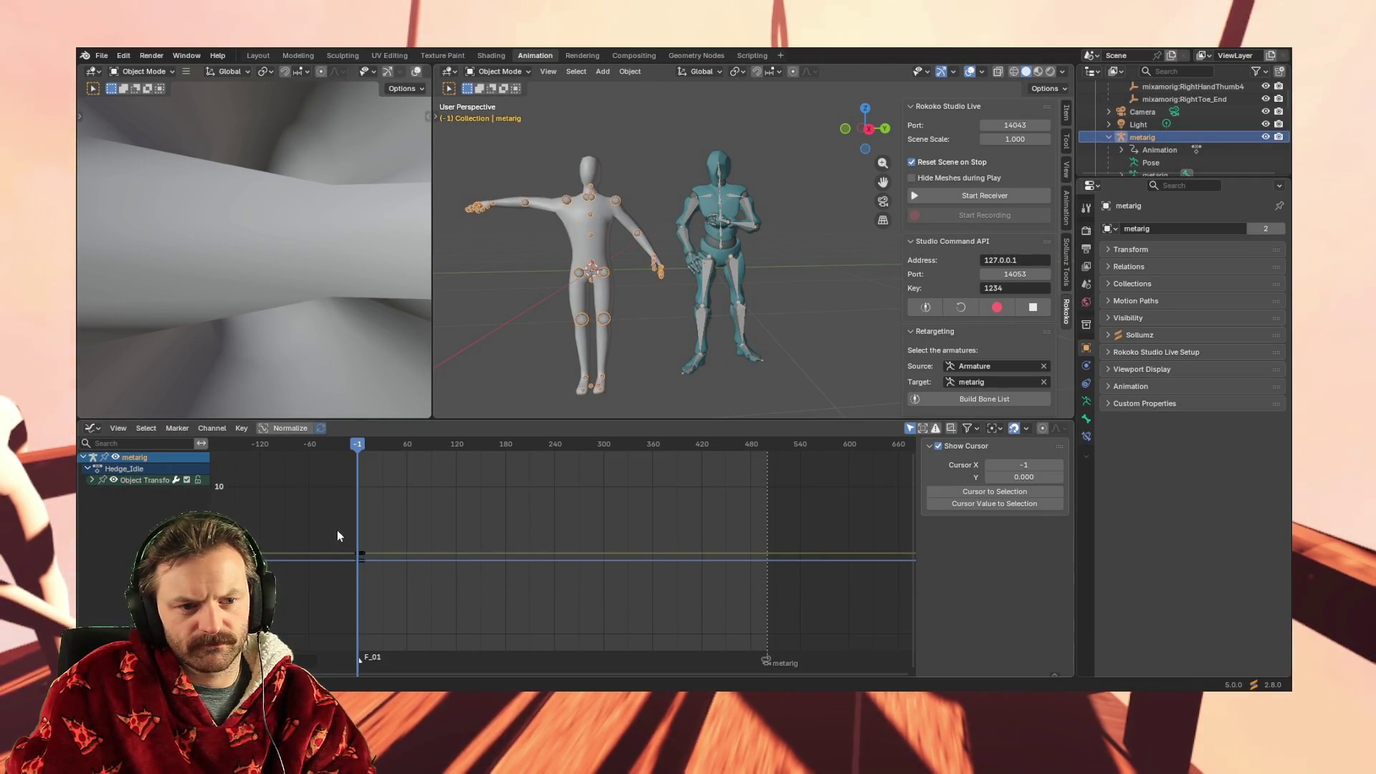
click(135, 479)
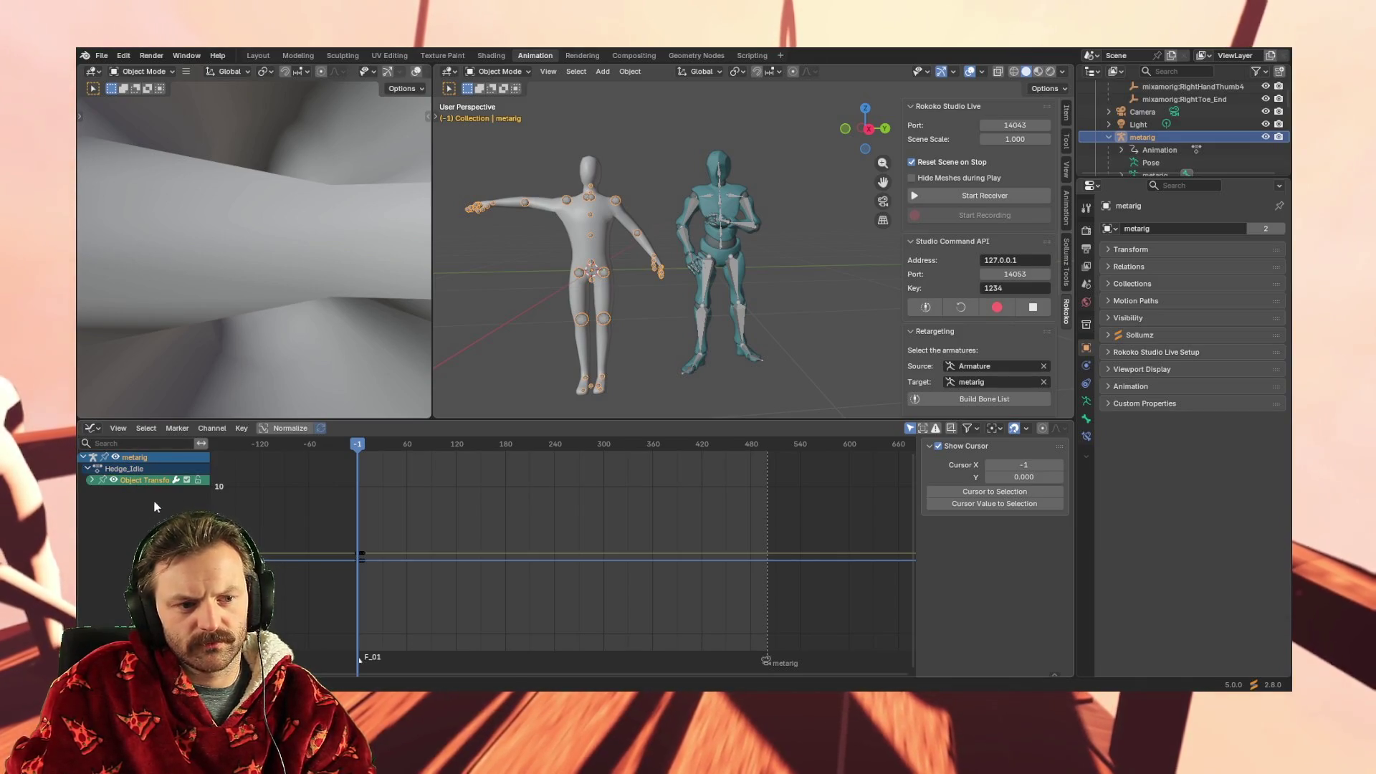
mouse_move(357, 444)
mouse_down()
mouse_move(463, 448)
mouse_move(359, 450)
mouse_up()
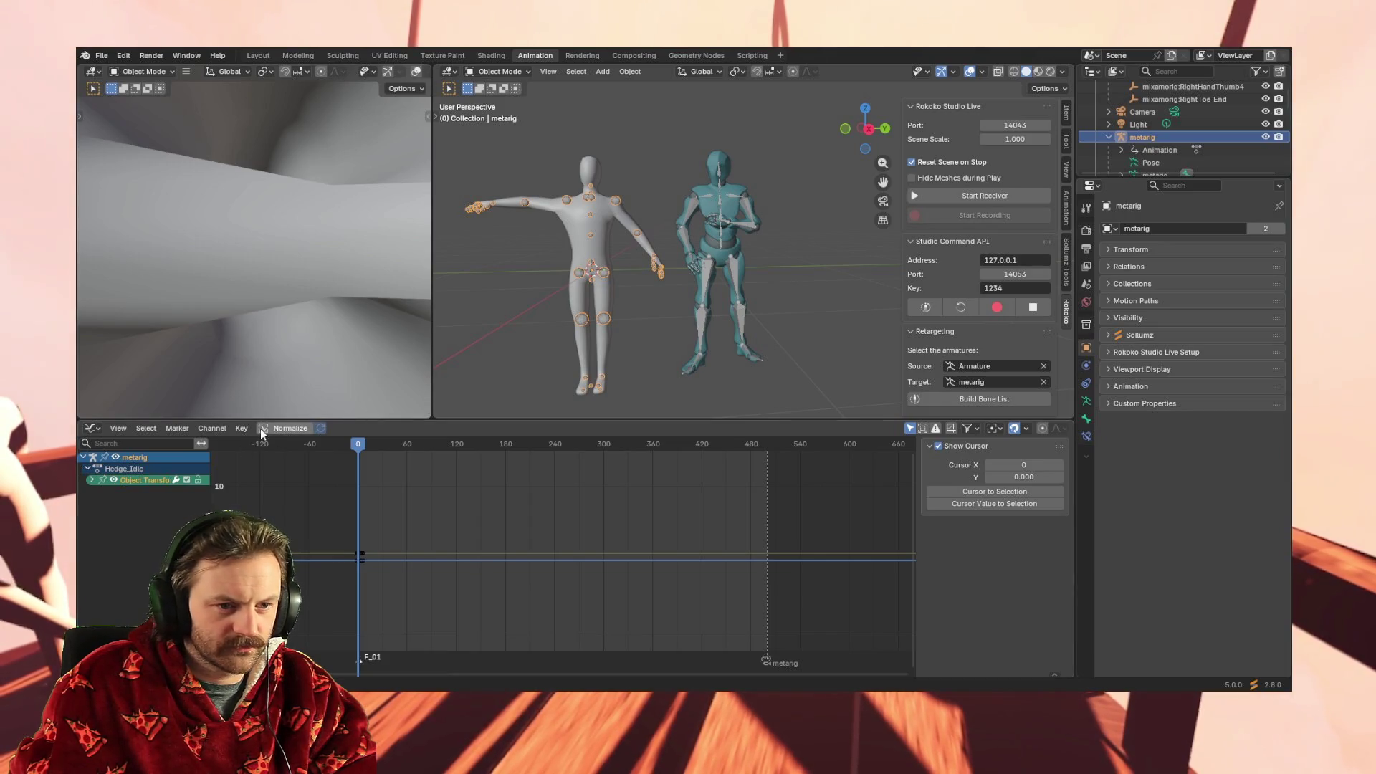
click(113, 429)
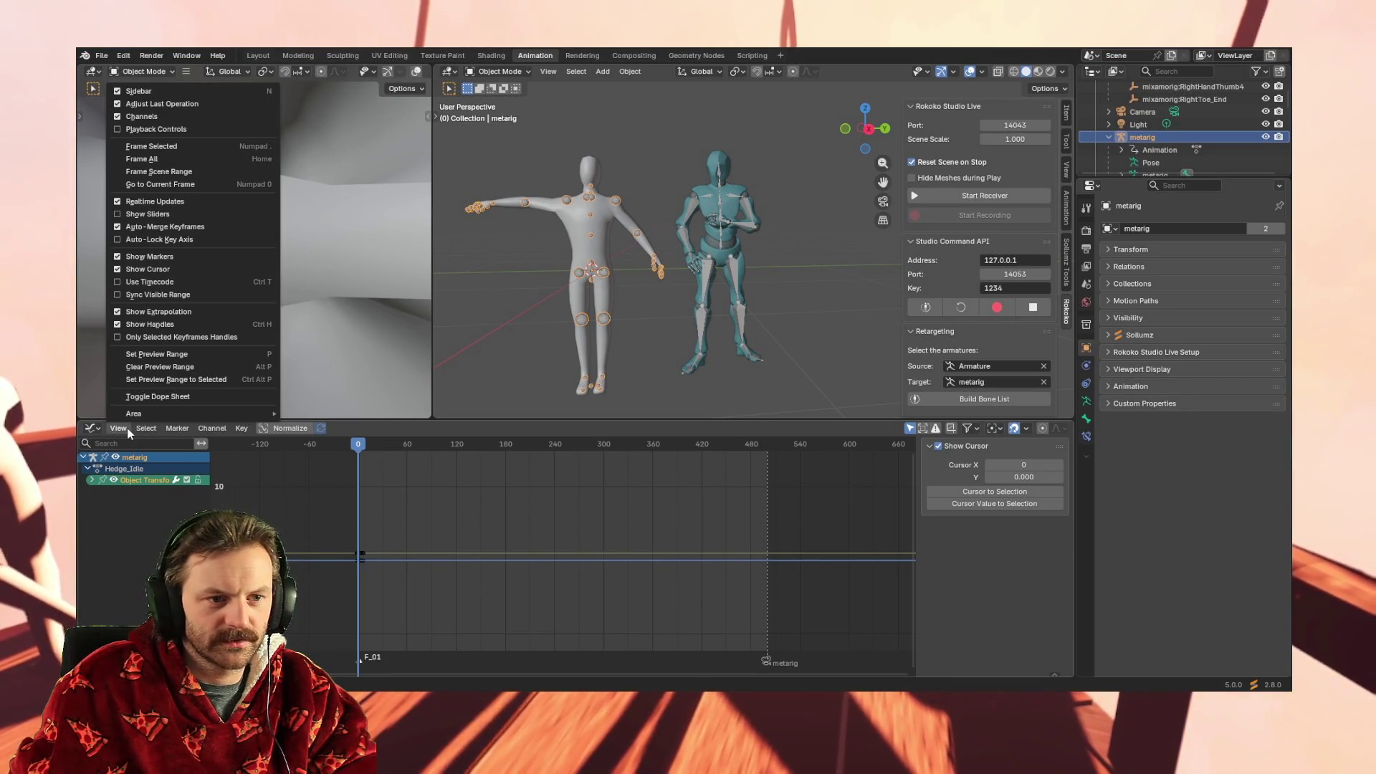
Browse the graph editor's View, Key and Channel menus
mouse_move(147, 429)
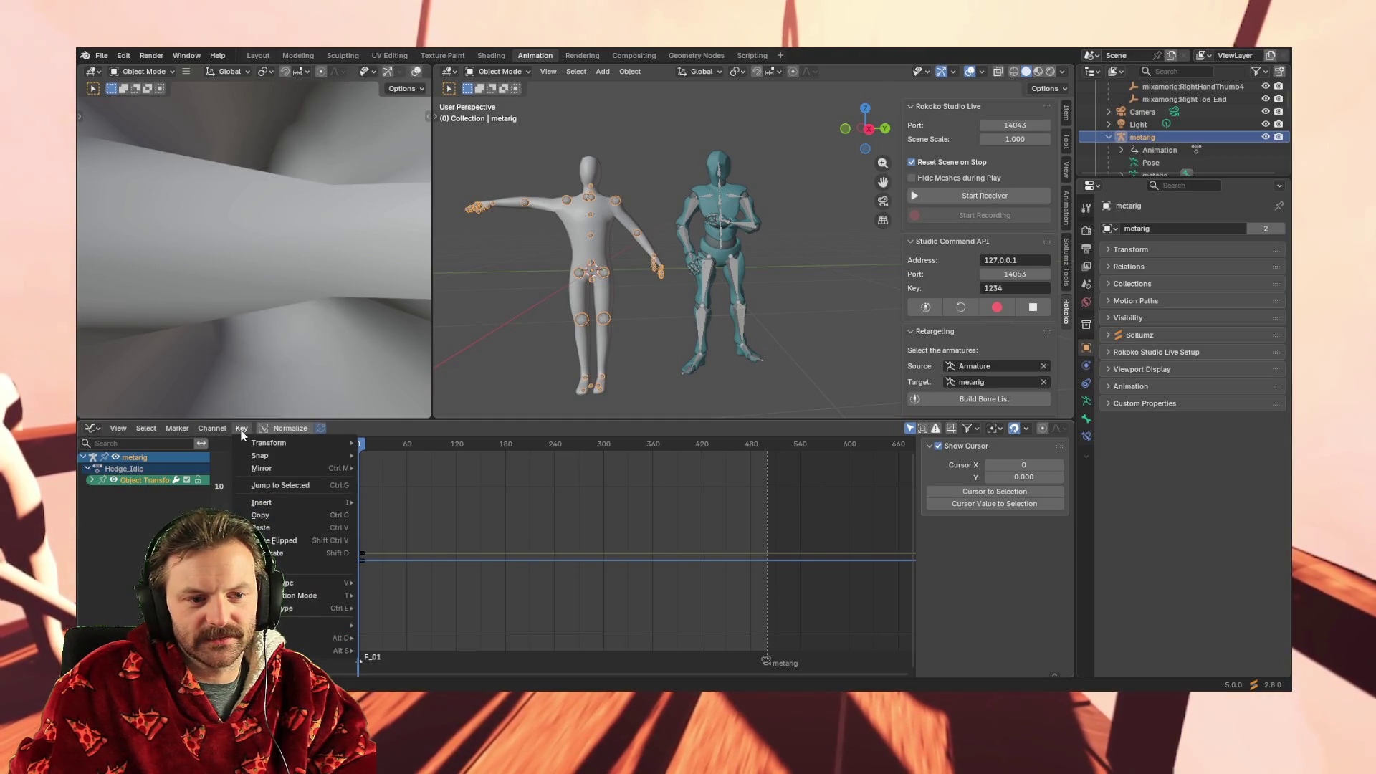
click(259, 528)
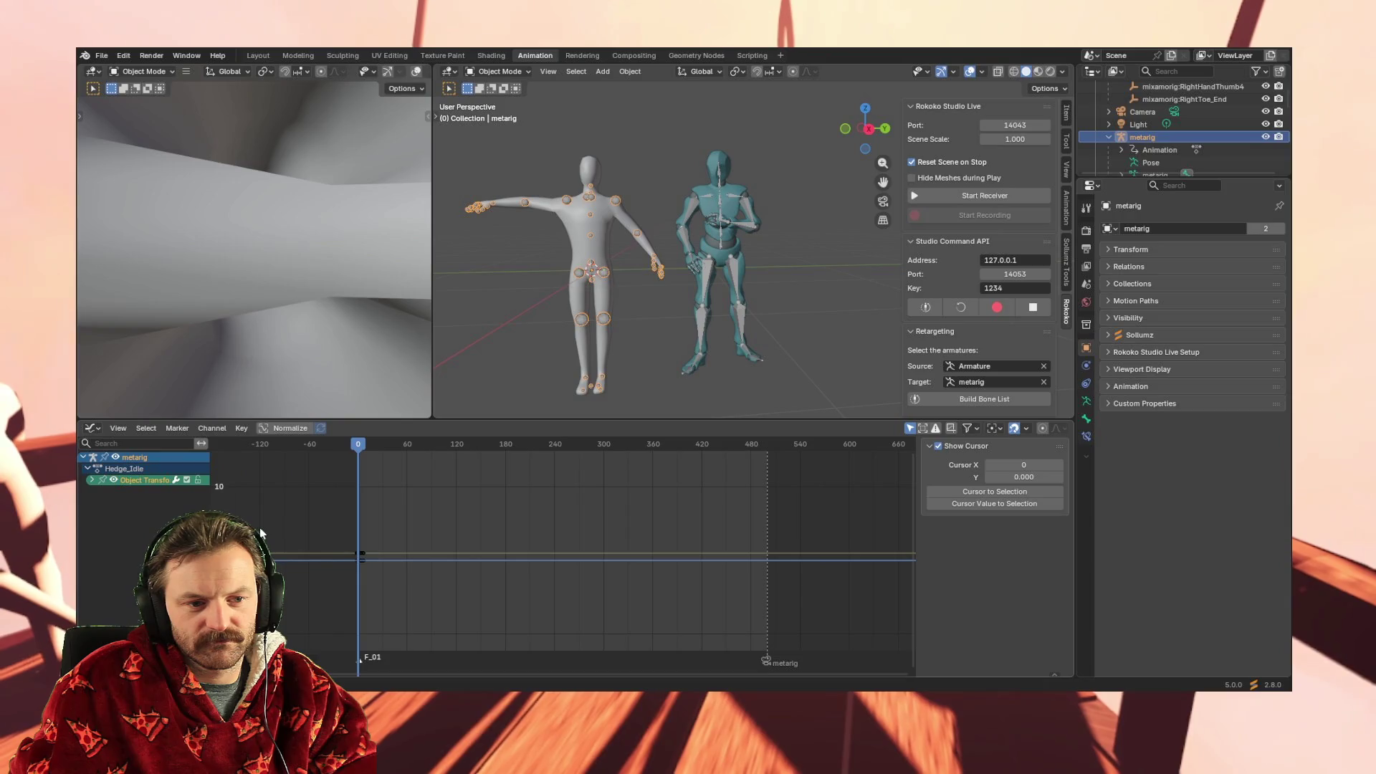
click(247, 430)
mouse_move(249, 459)
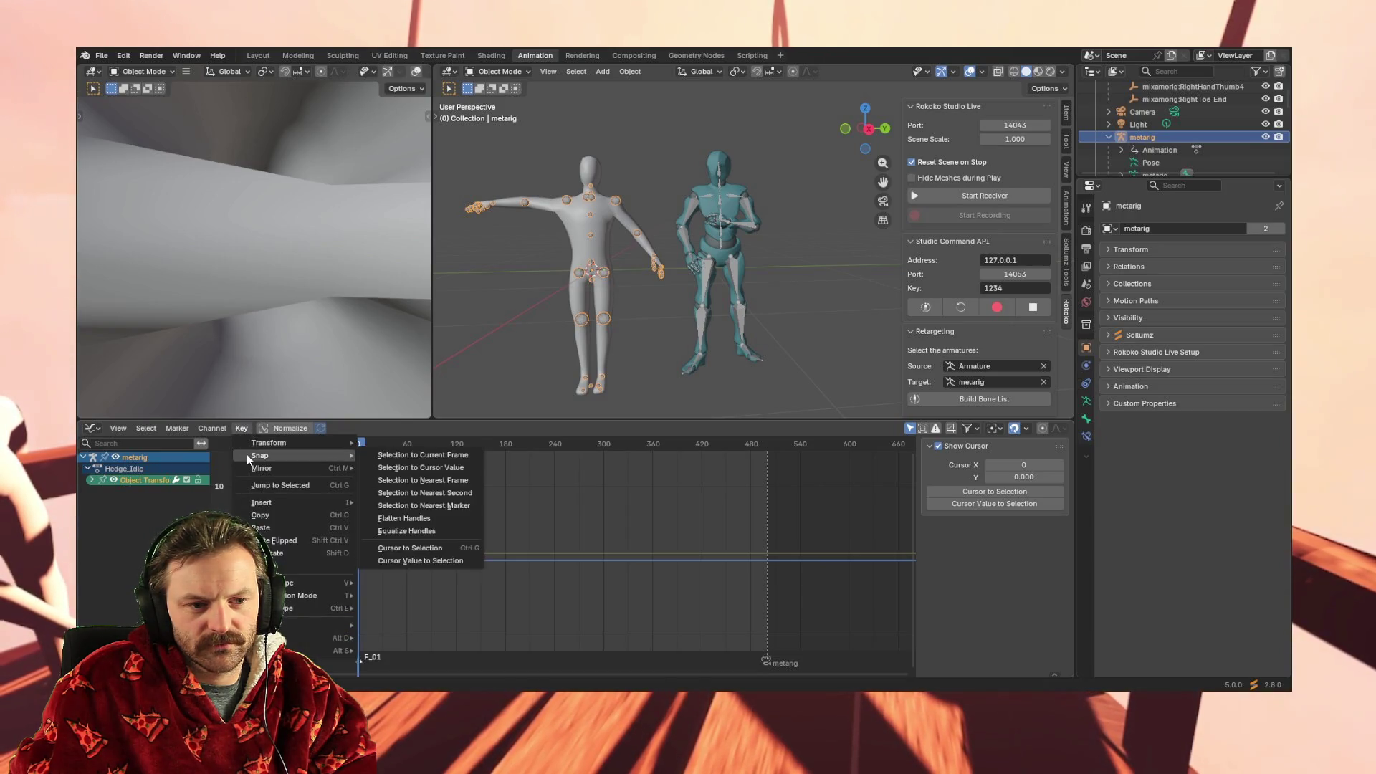
click(215, 423)
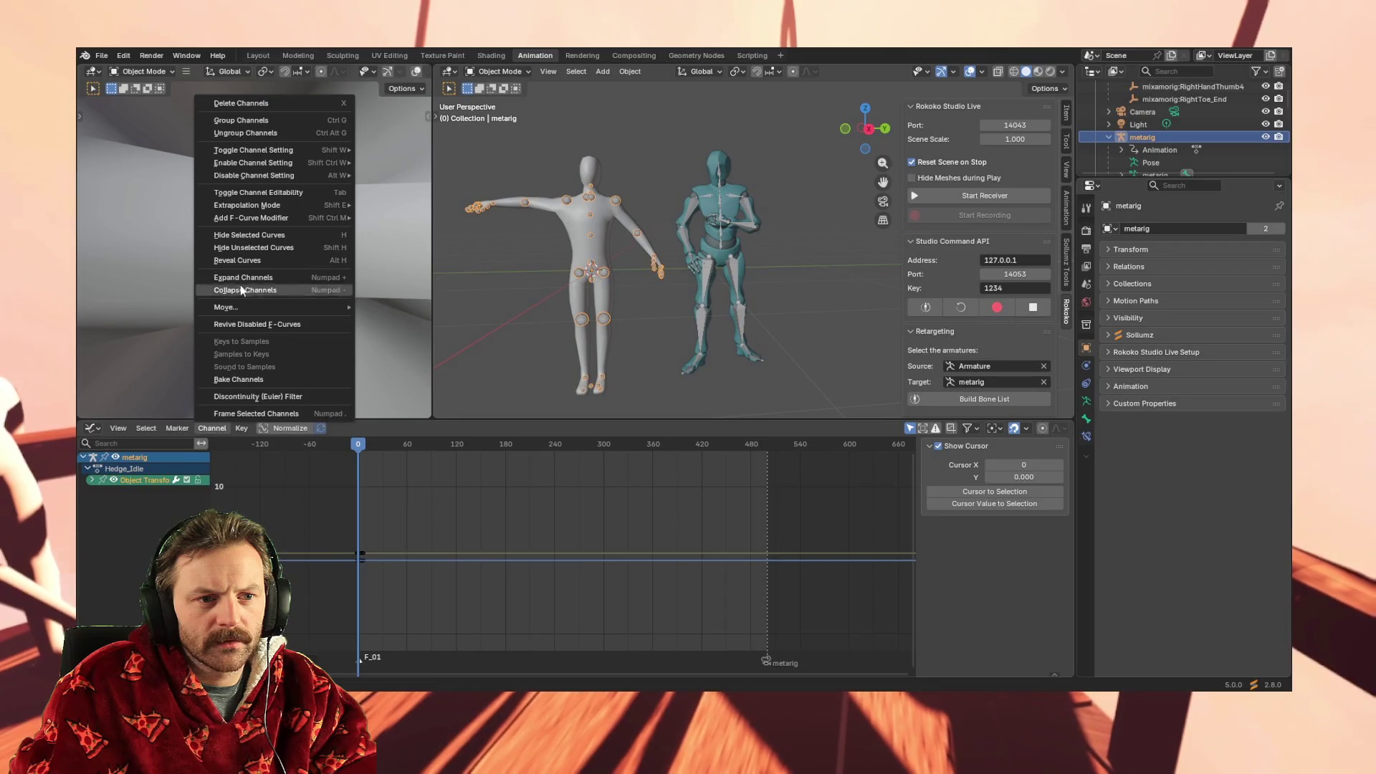
mouse_move(271, 218)
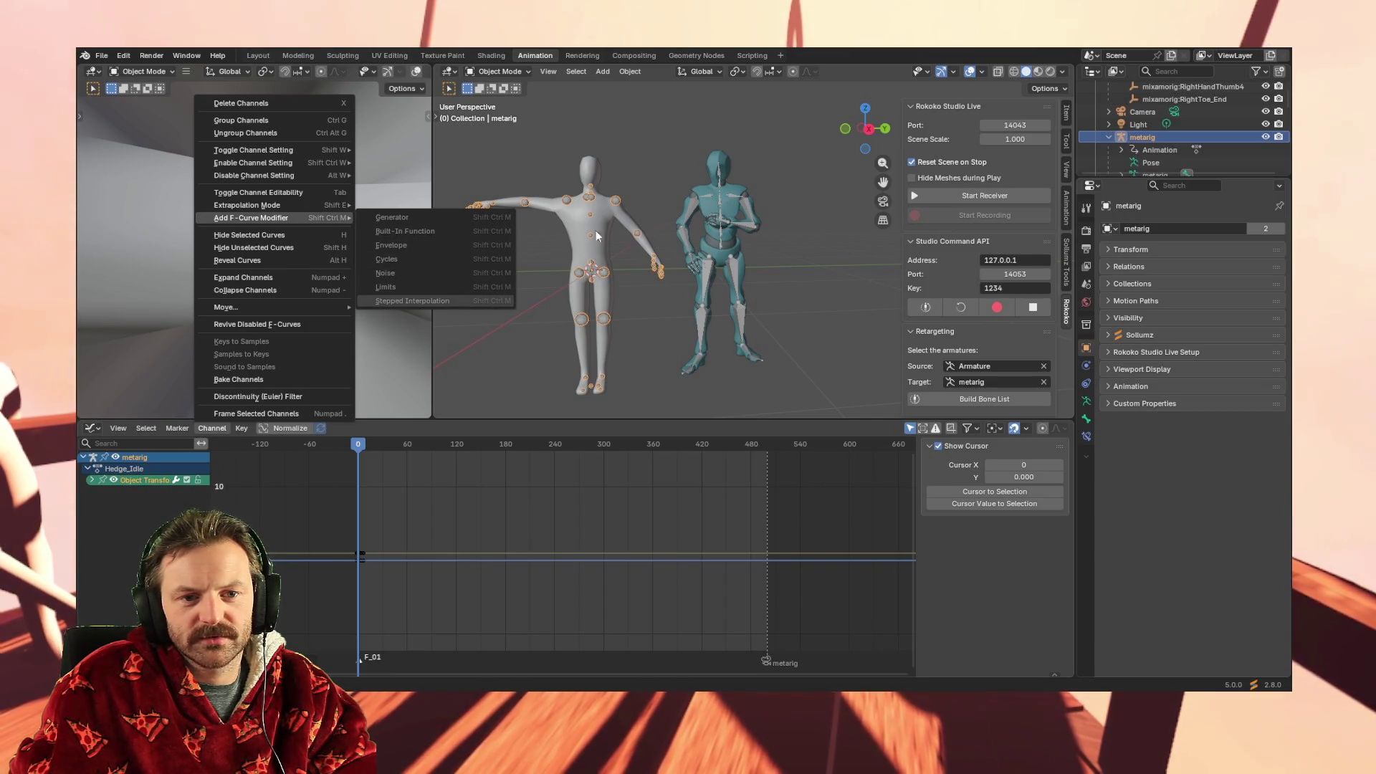
Close the Channel menu and switch the metarig back to Pose Mode
click(566, 203)
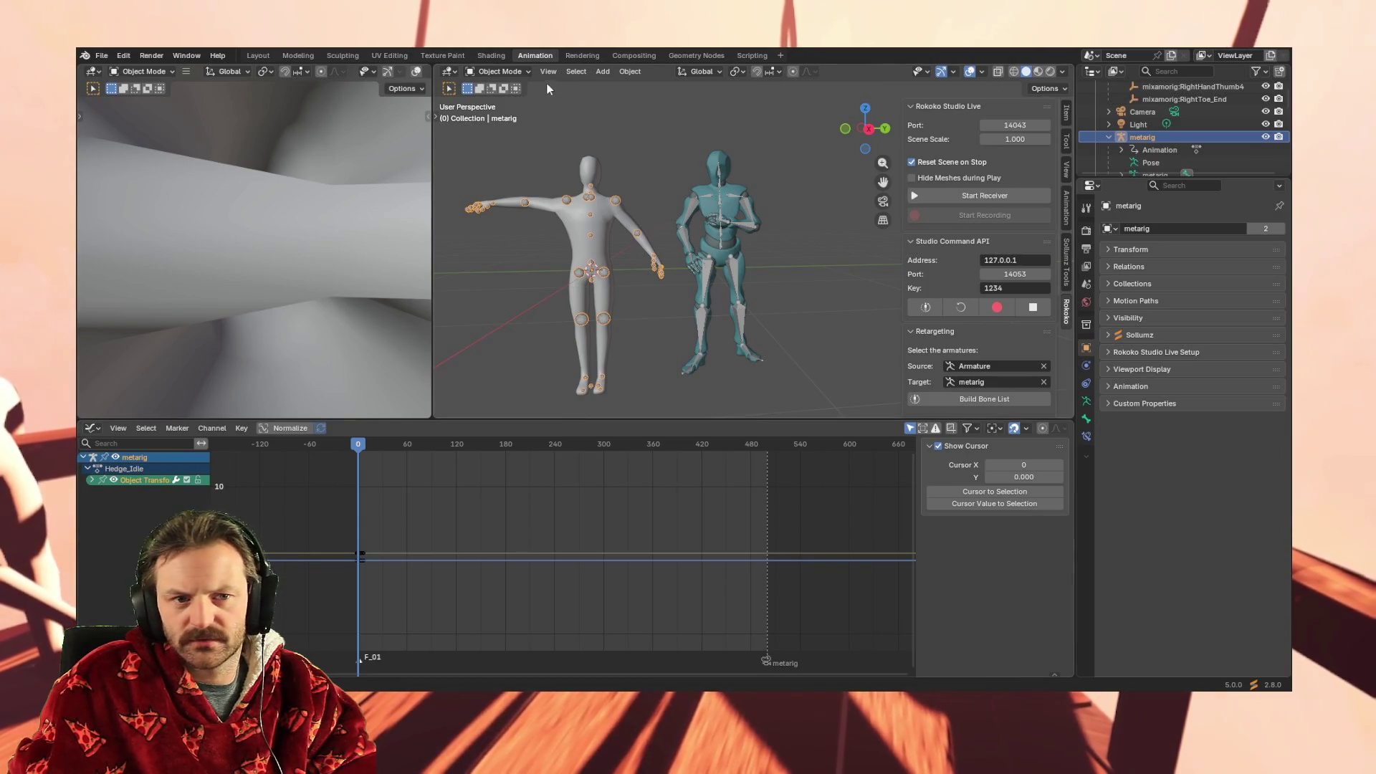
click(501, 71)
click(502, 114)
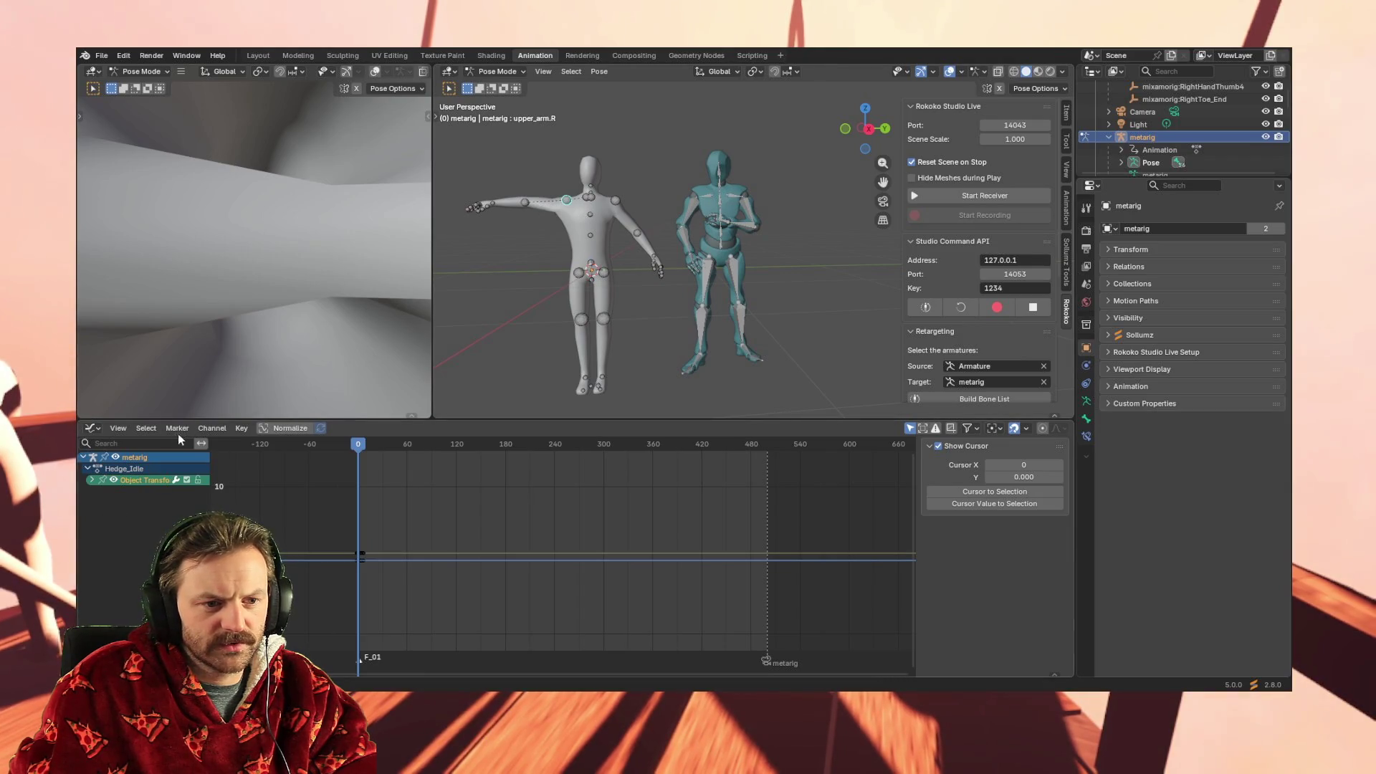
Select the spine.002 bone while browsing the graph editor's Channel and Key menus
click(209, 429)
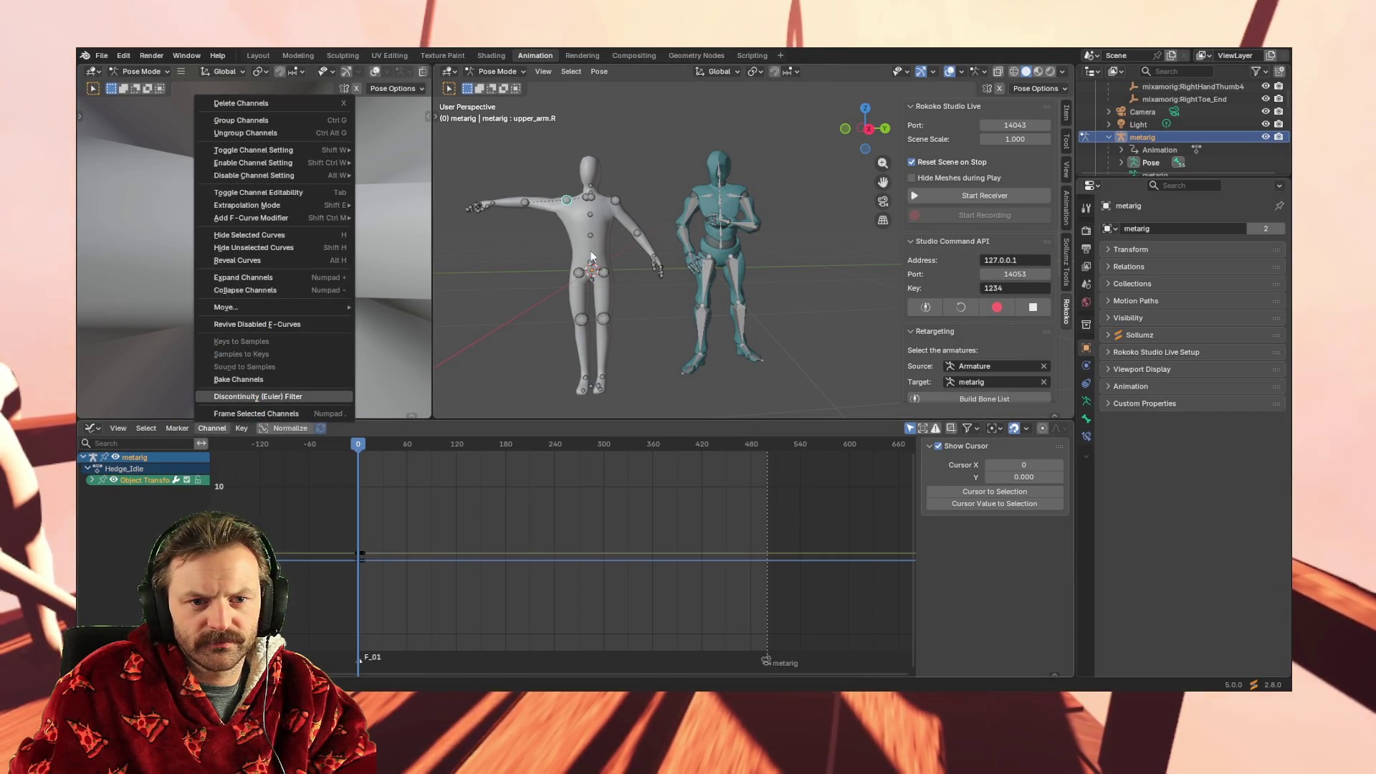
click(589, 244)
click(591, 237)
click(208, 428)
click(212, 428)
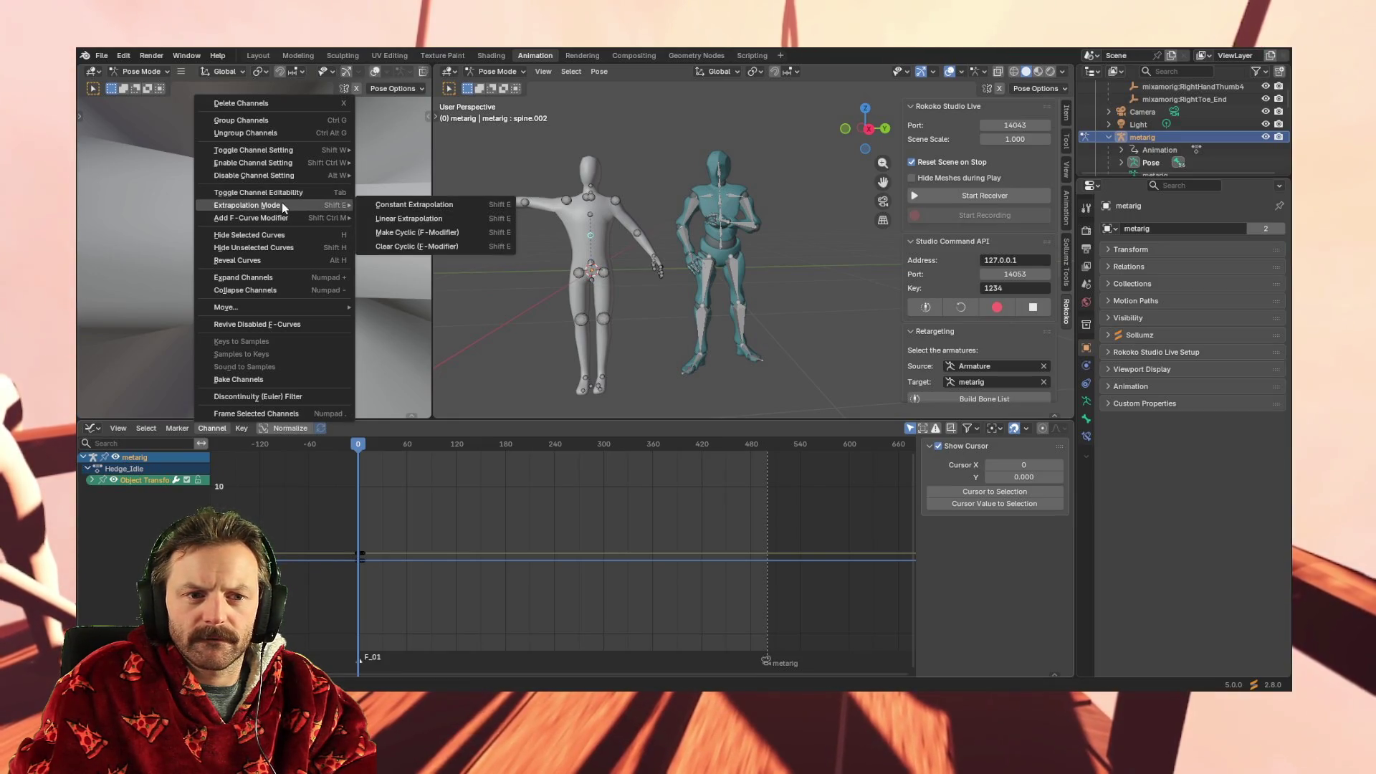
click(452, 232)
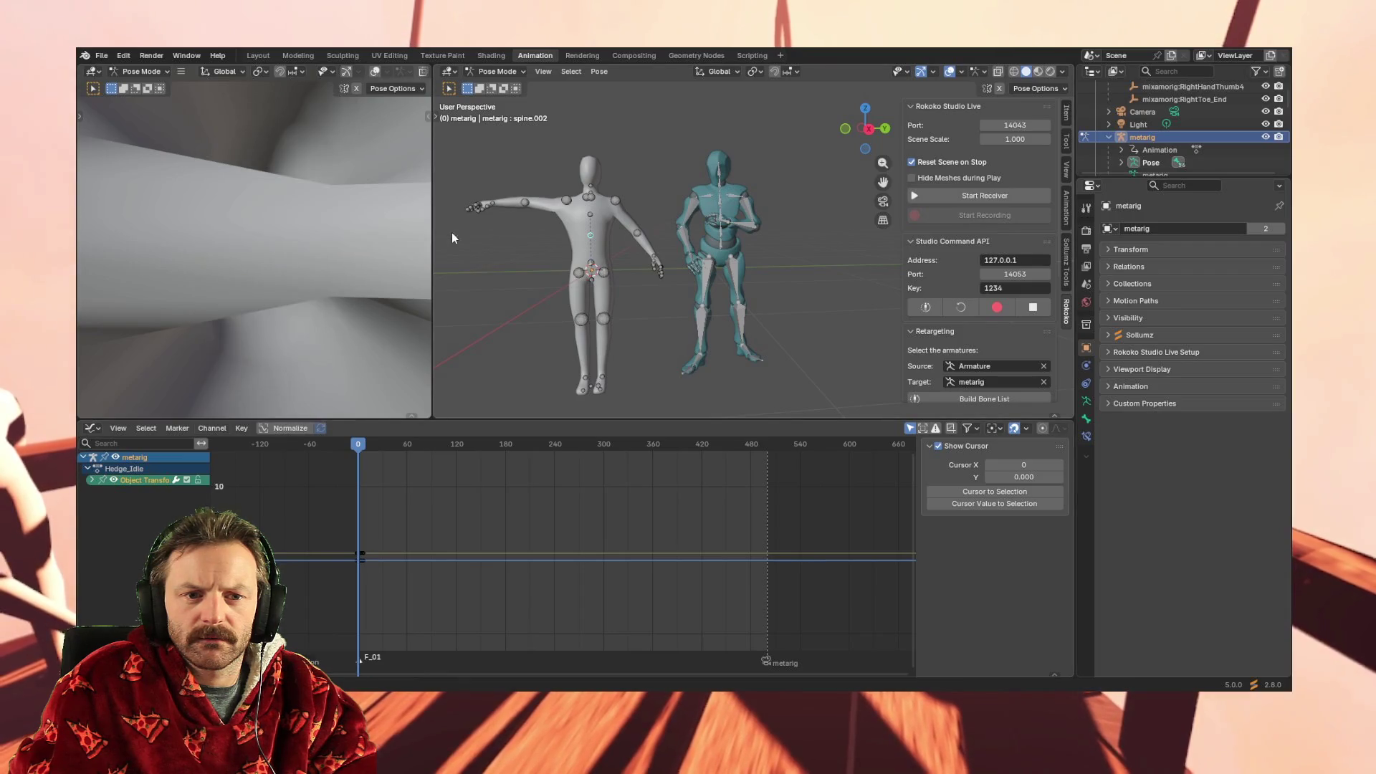
click(219, 429)
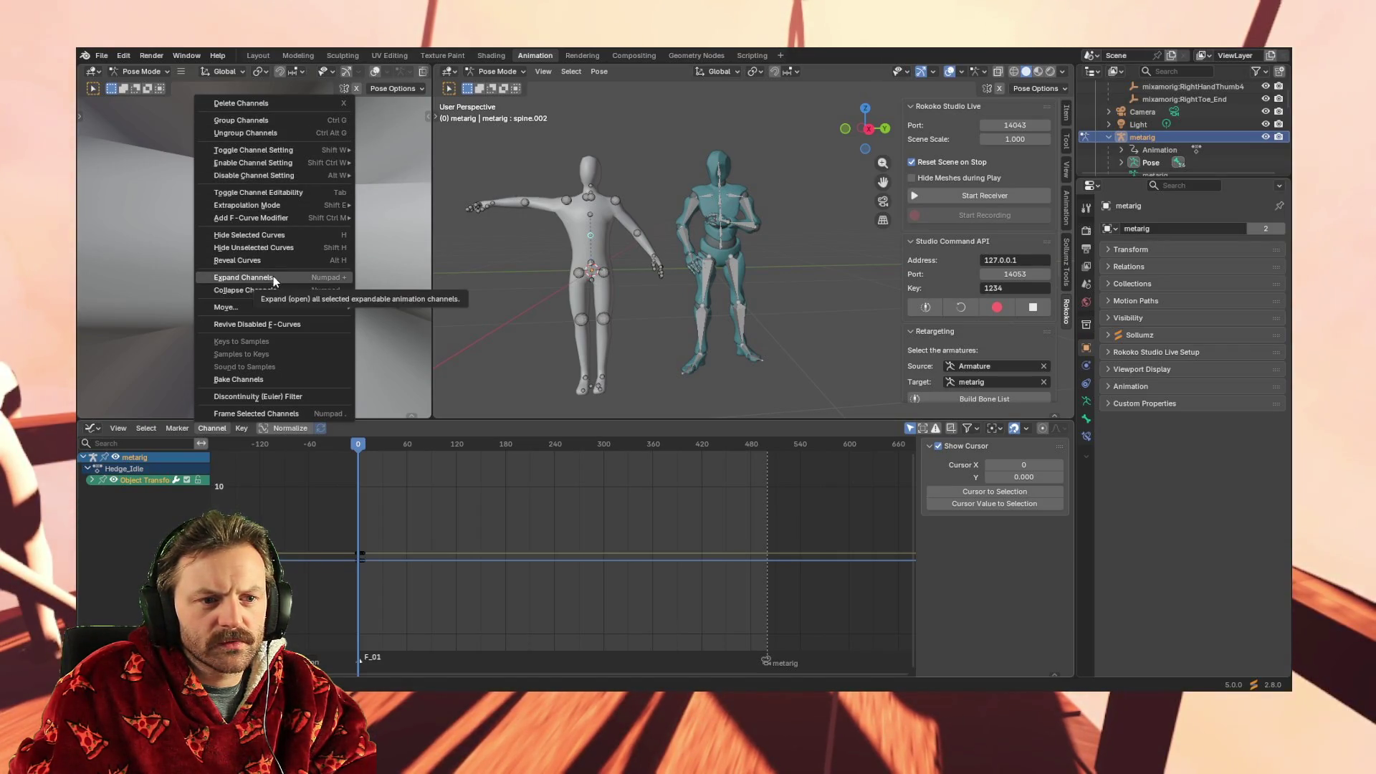
click(285, 256)
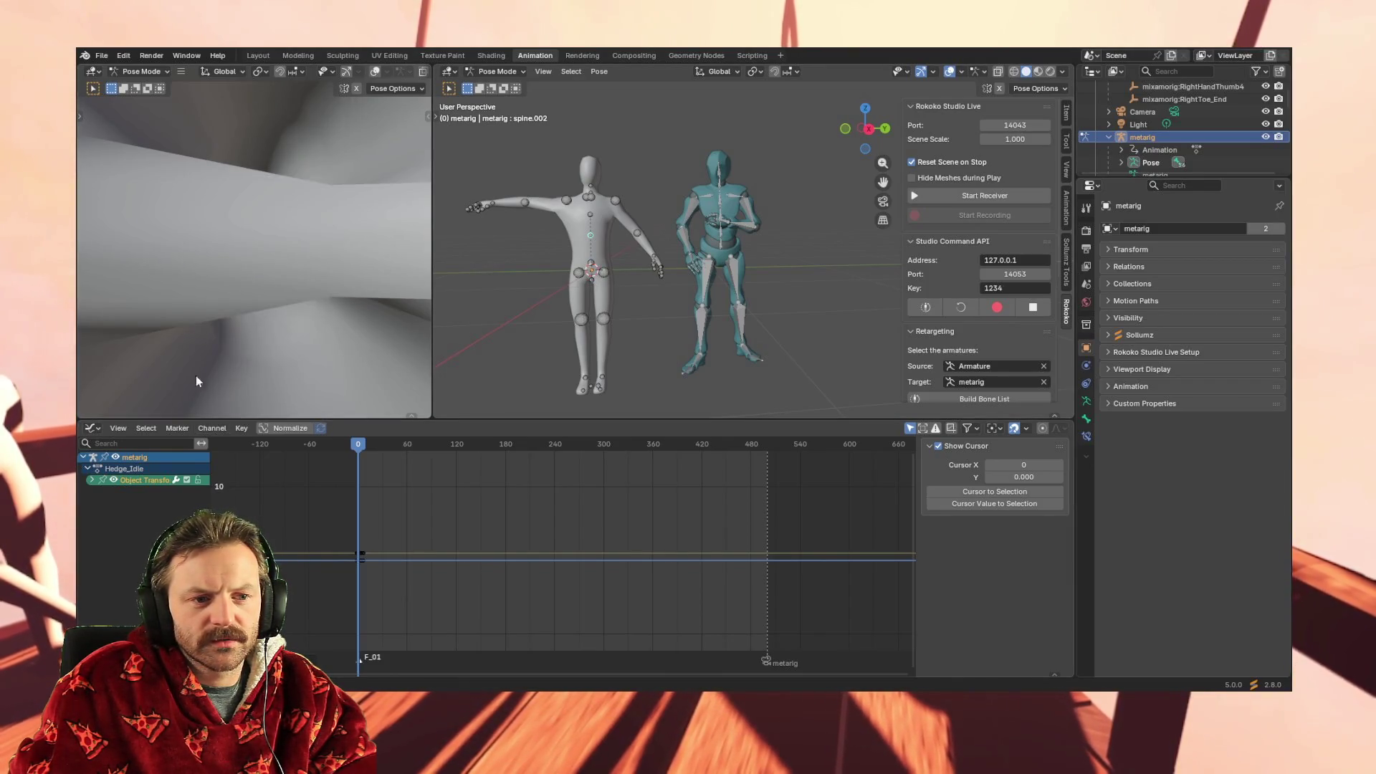
click(211, 428)
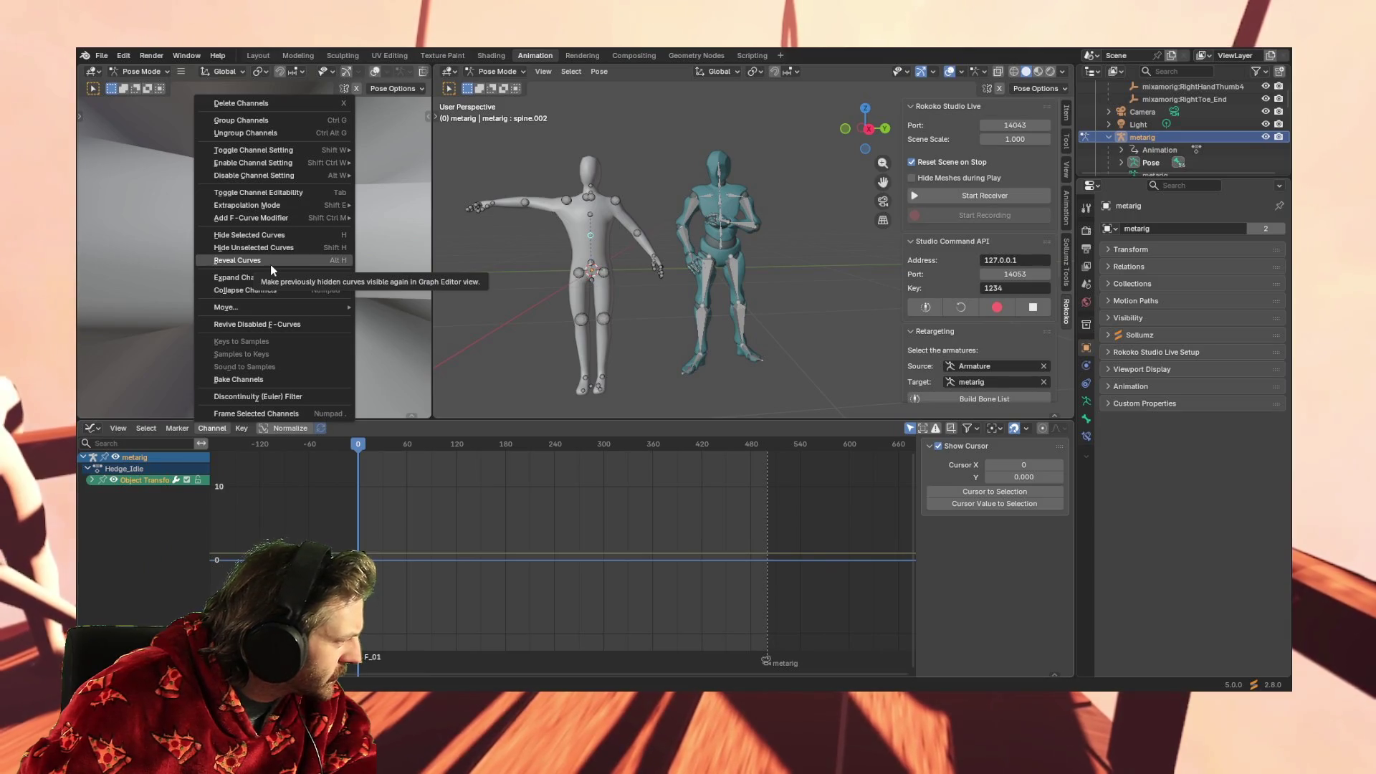
click(256, 326)
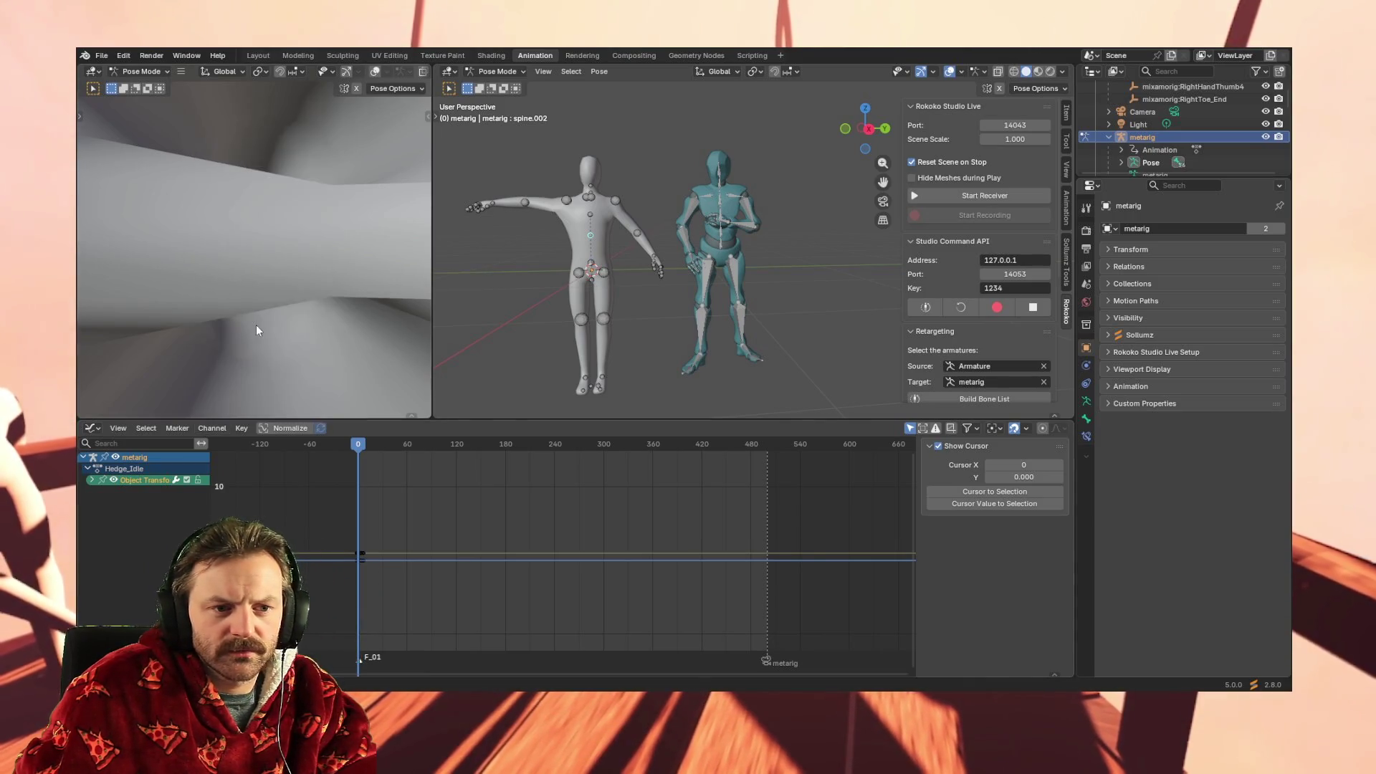
click(212, 429)
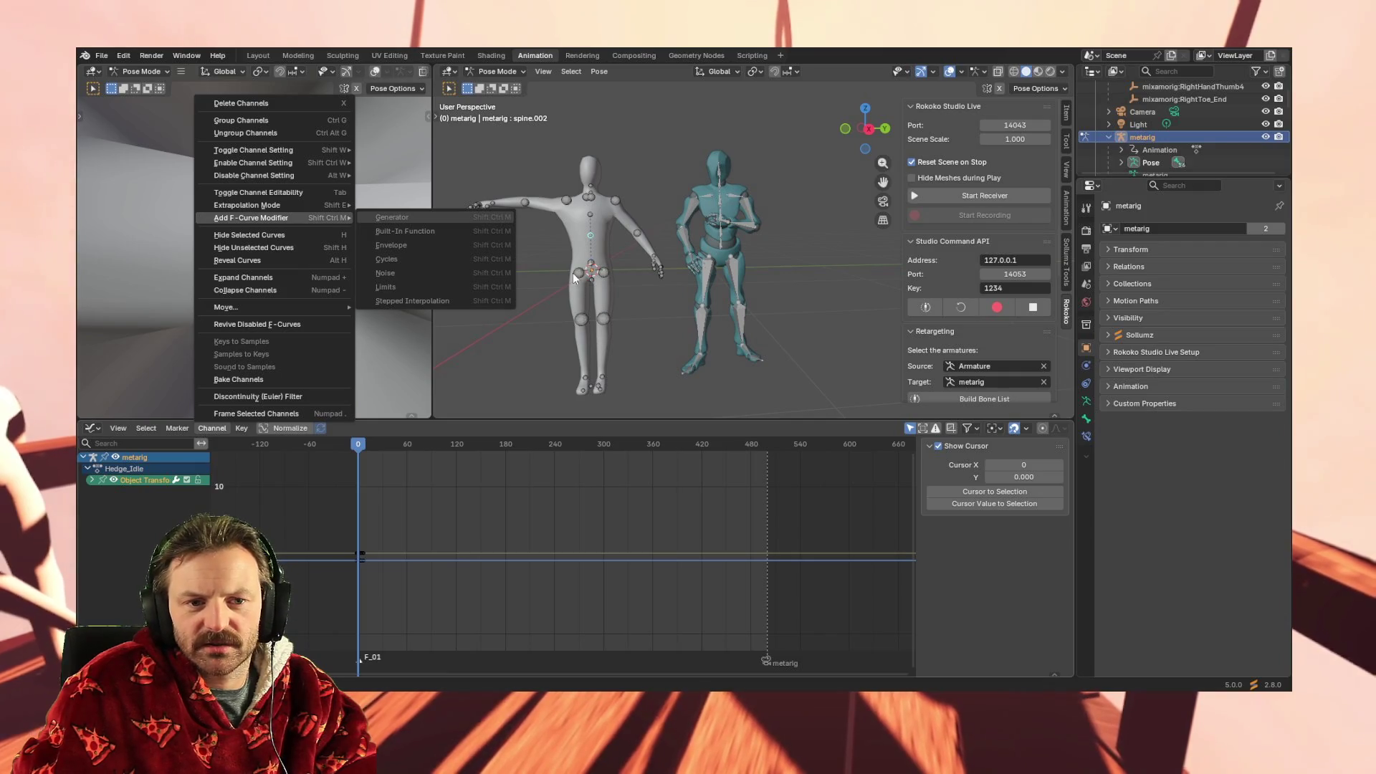
Box-select all the metarig's bones and run Build Bone List in the Rokoko panel
mouse_move(450, 144)
mouse_down()
mouse_move(694, 423)
mouse_move(669, 409)
mouse_up()
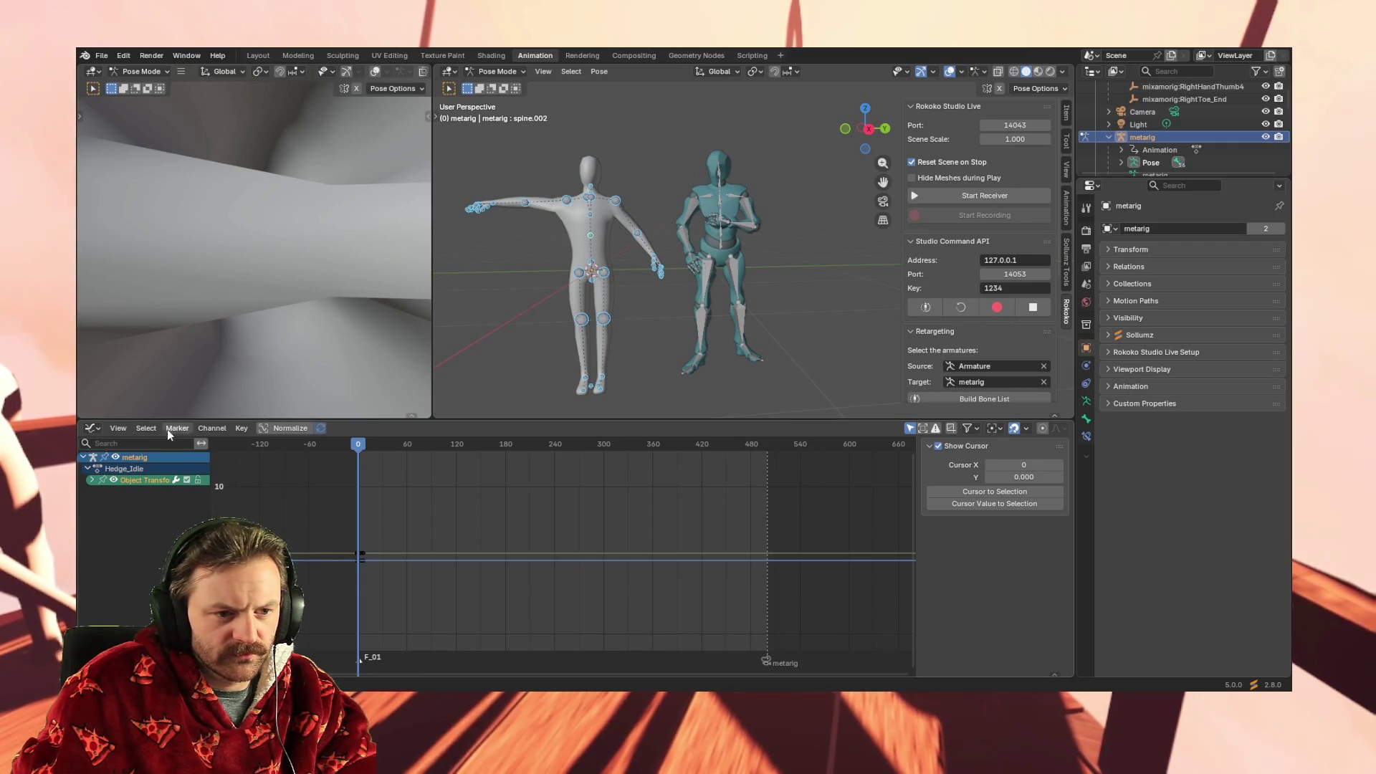
click(212, 428)
mouse_move(277, 311)
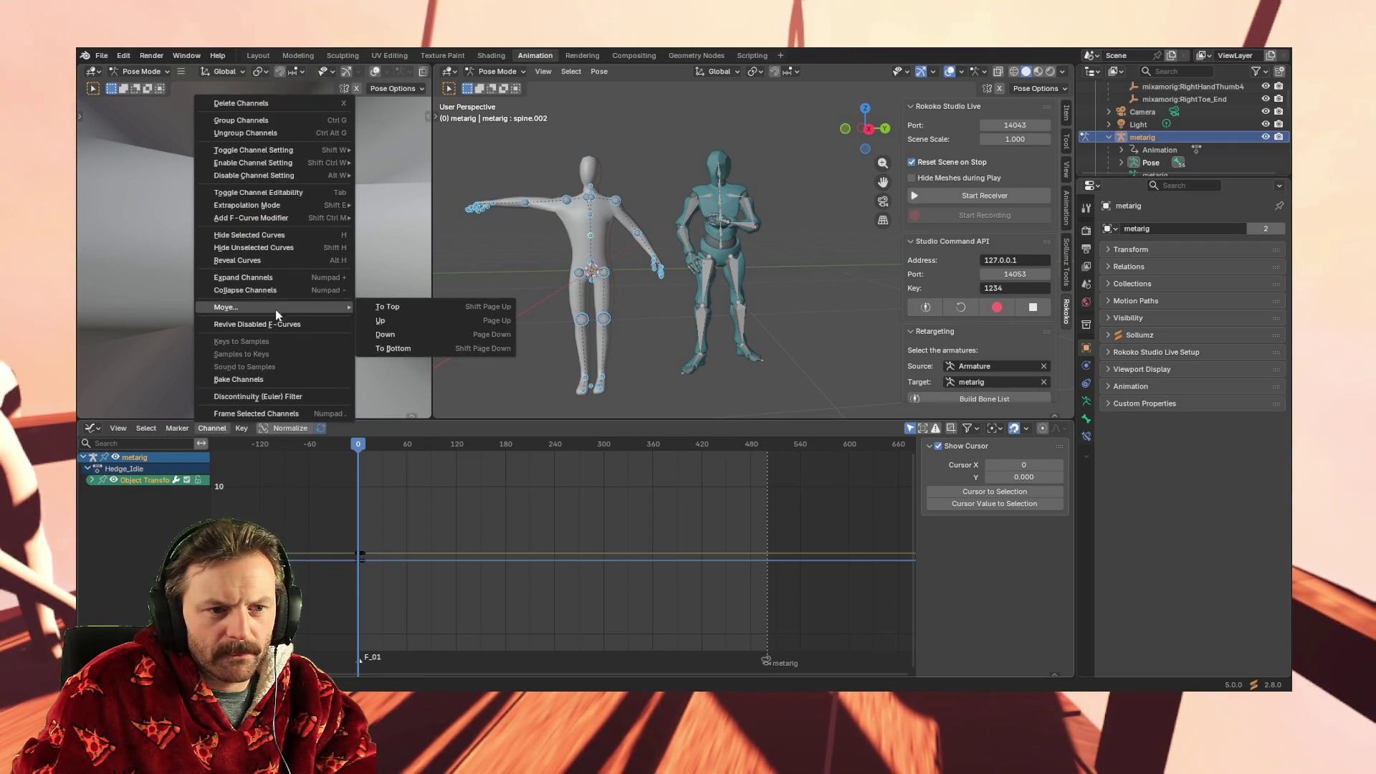
click(279, 327)
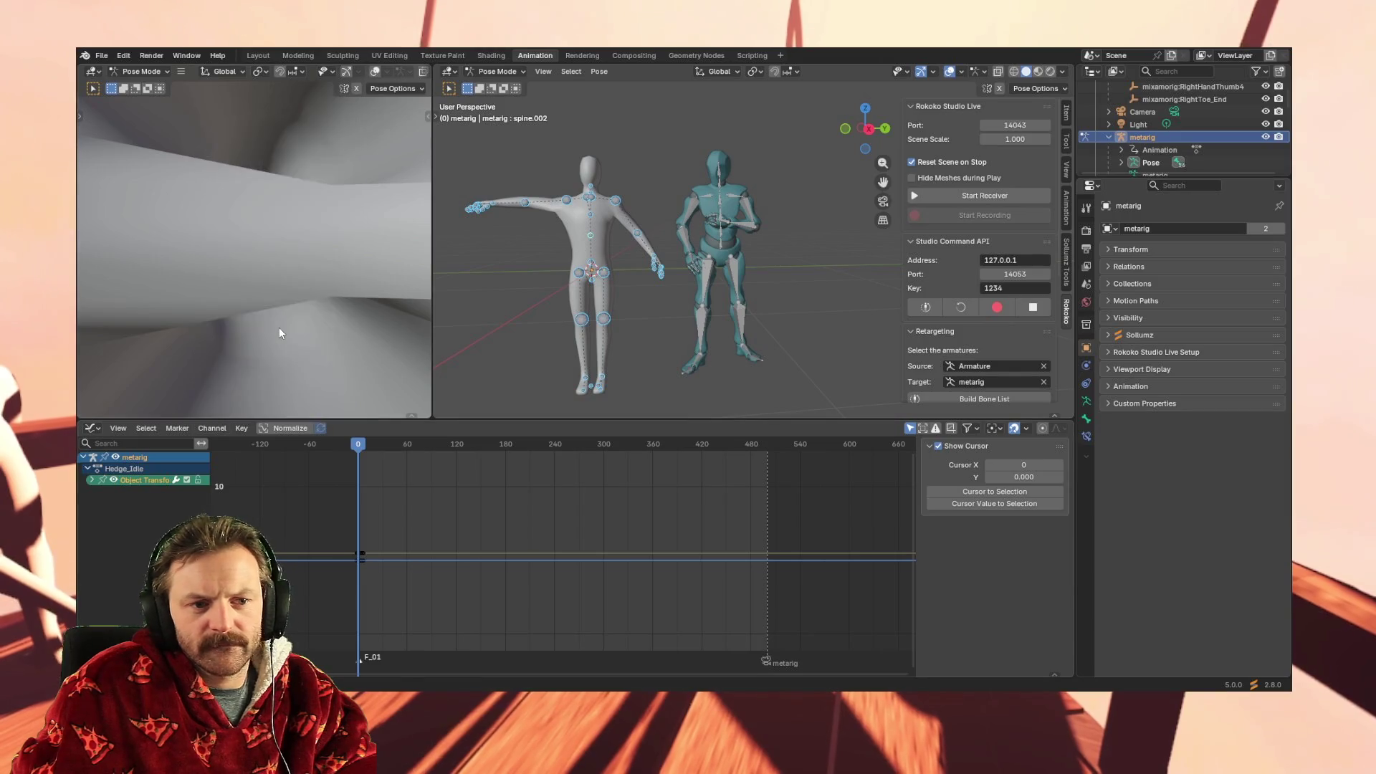
click(212, 428)
mouse_move(274, 308)
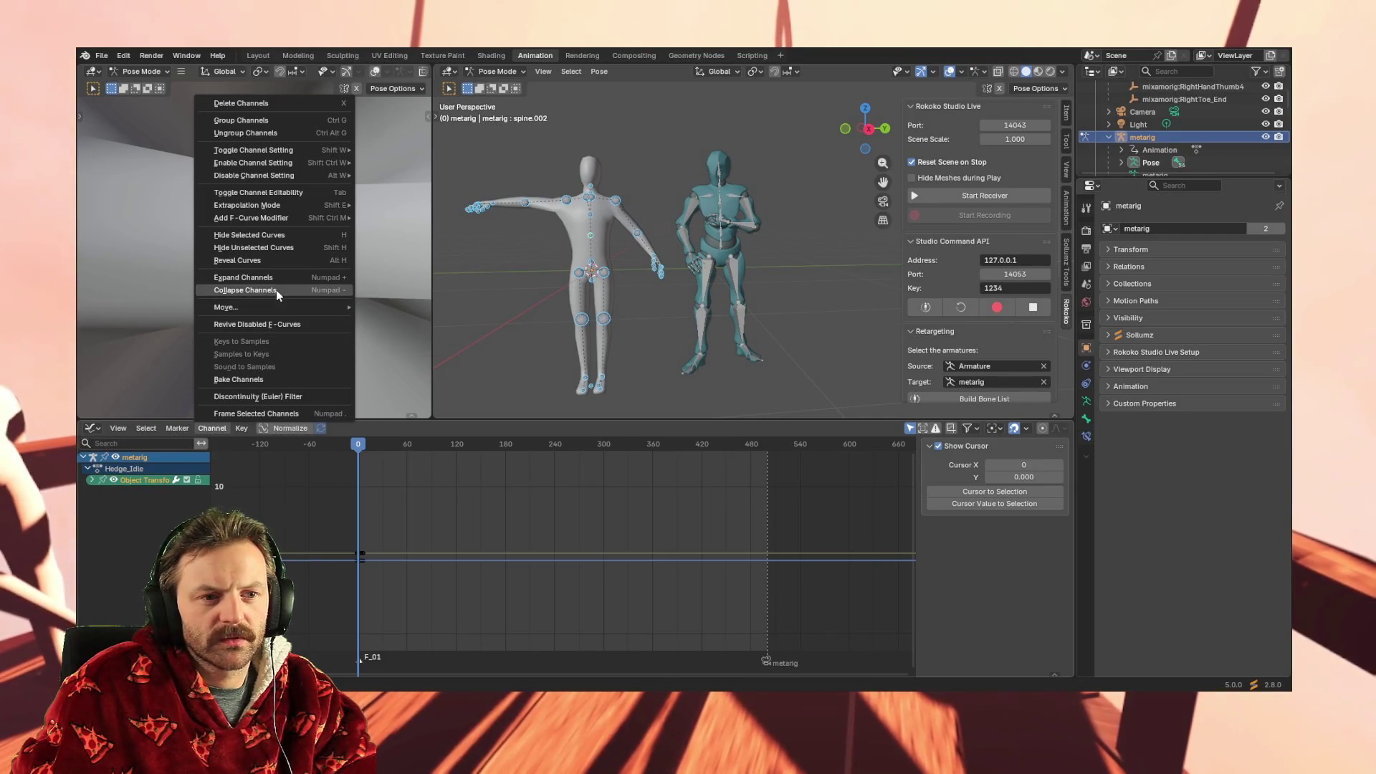
click(959, 398)
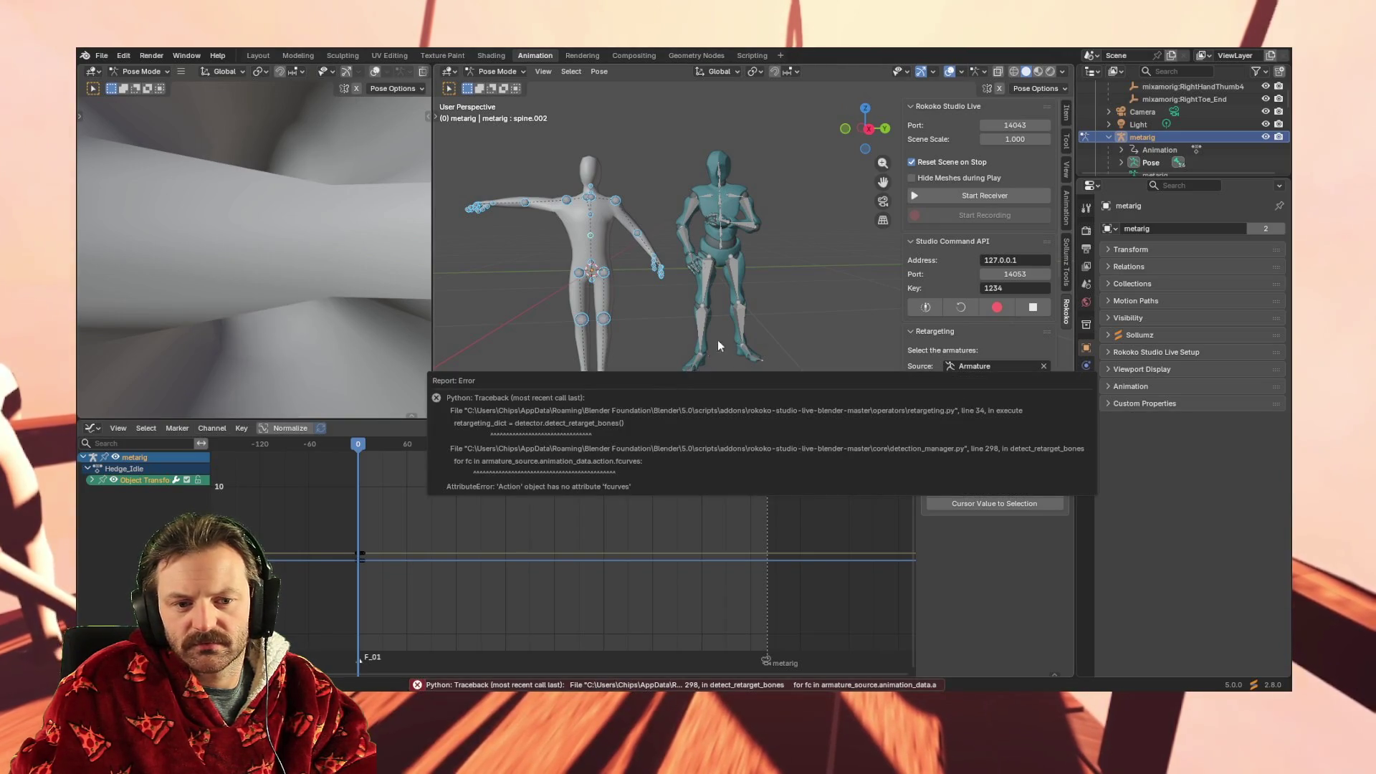
Open the graph editor's Channel menu at Add F-Curve Modifier
click(208, 429)
mouse_move(261, 216)
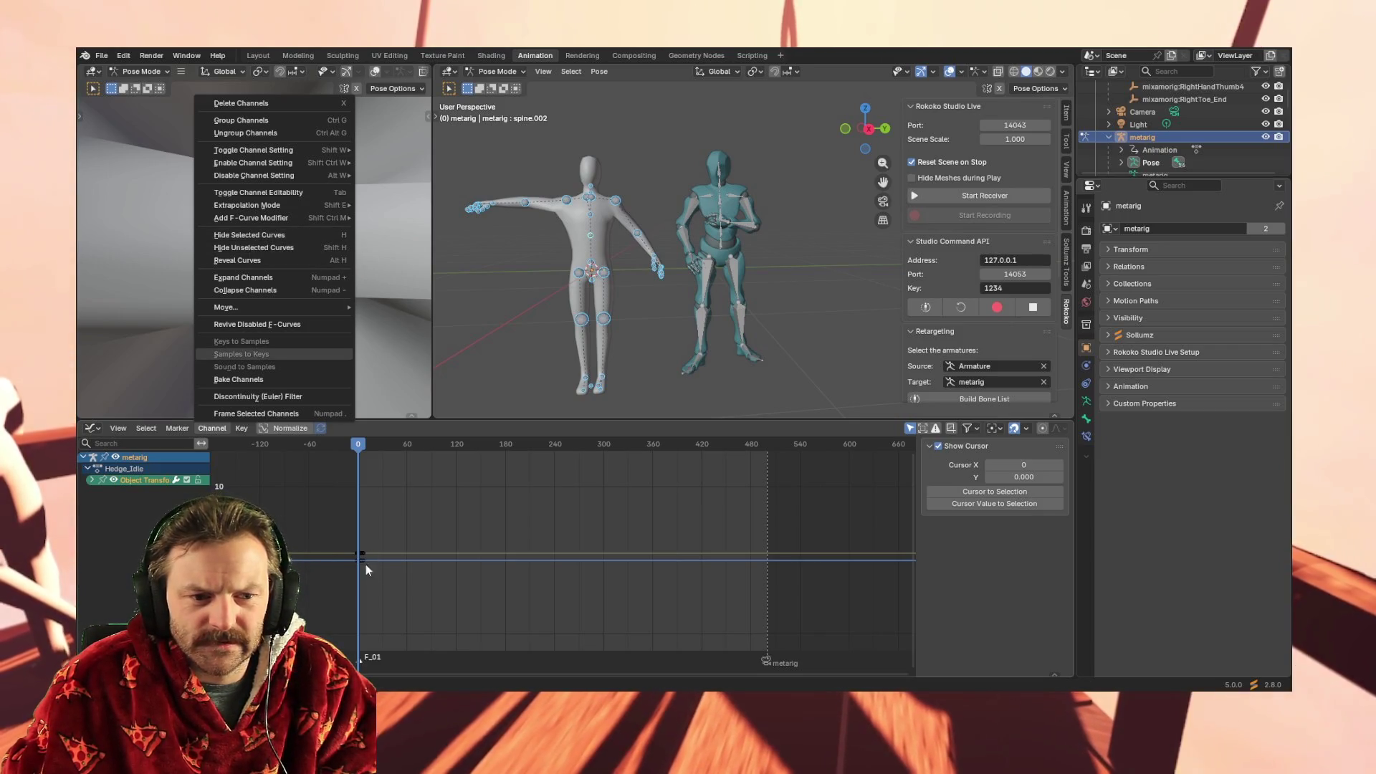
Close the Channel menu, scrub the playhead to frame 248 and select only upper_arm.R
click(409, 562)
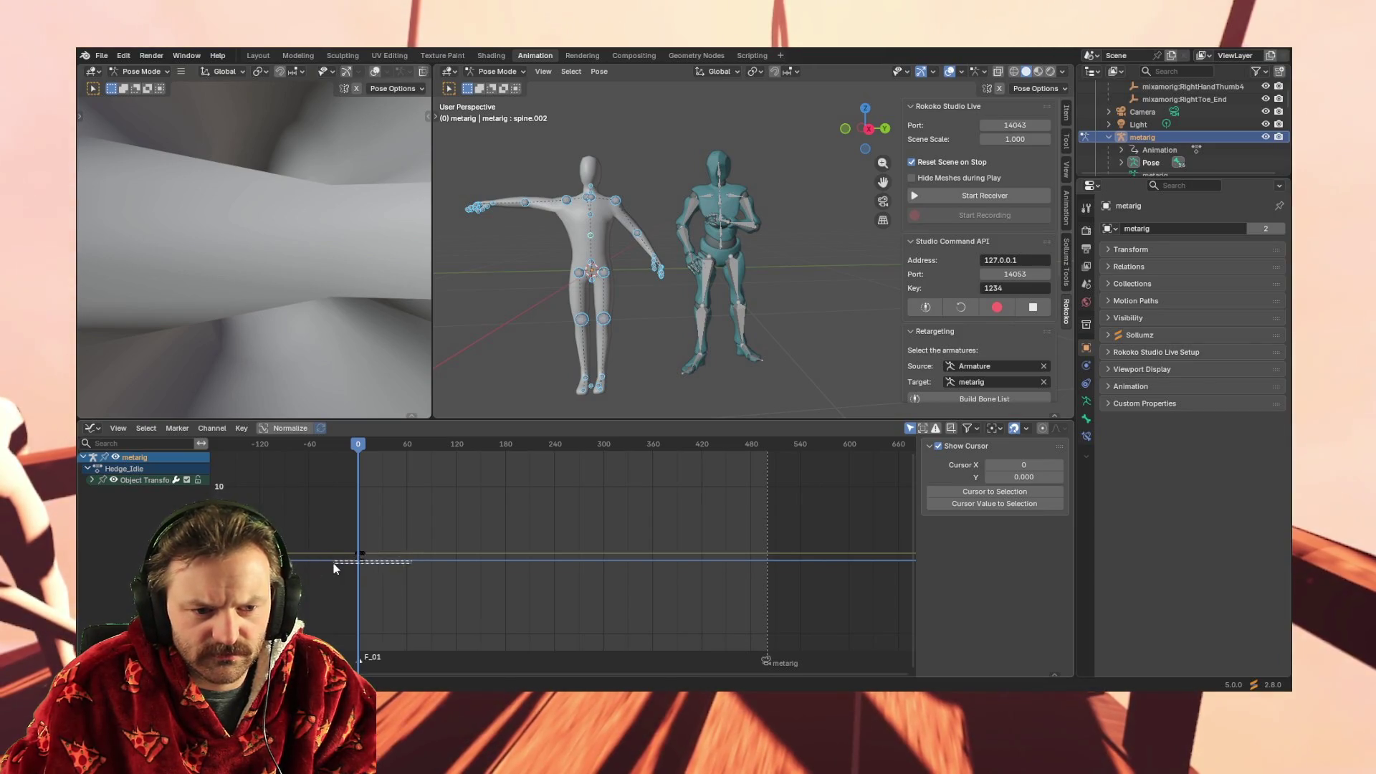
mouse_move(359, 444)
mouse_down()
mouse_move(421, 453)
mouse_move(287, 458)
mouse_up()
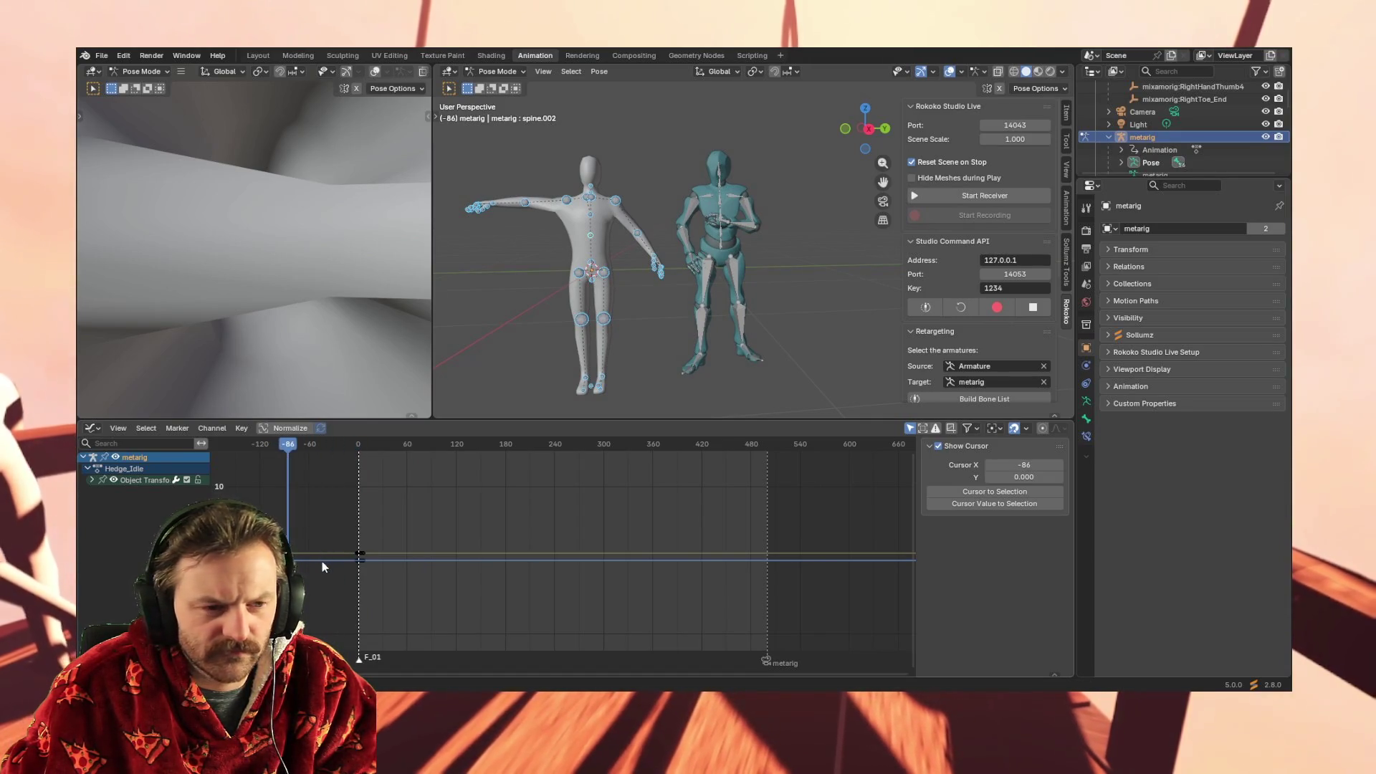
drag(545, 448, 643, 456)
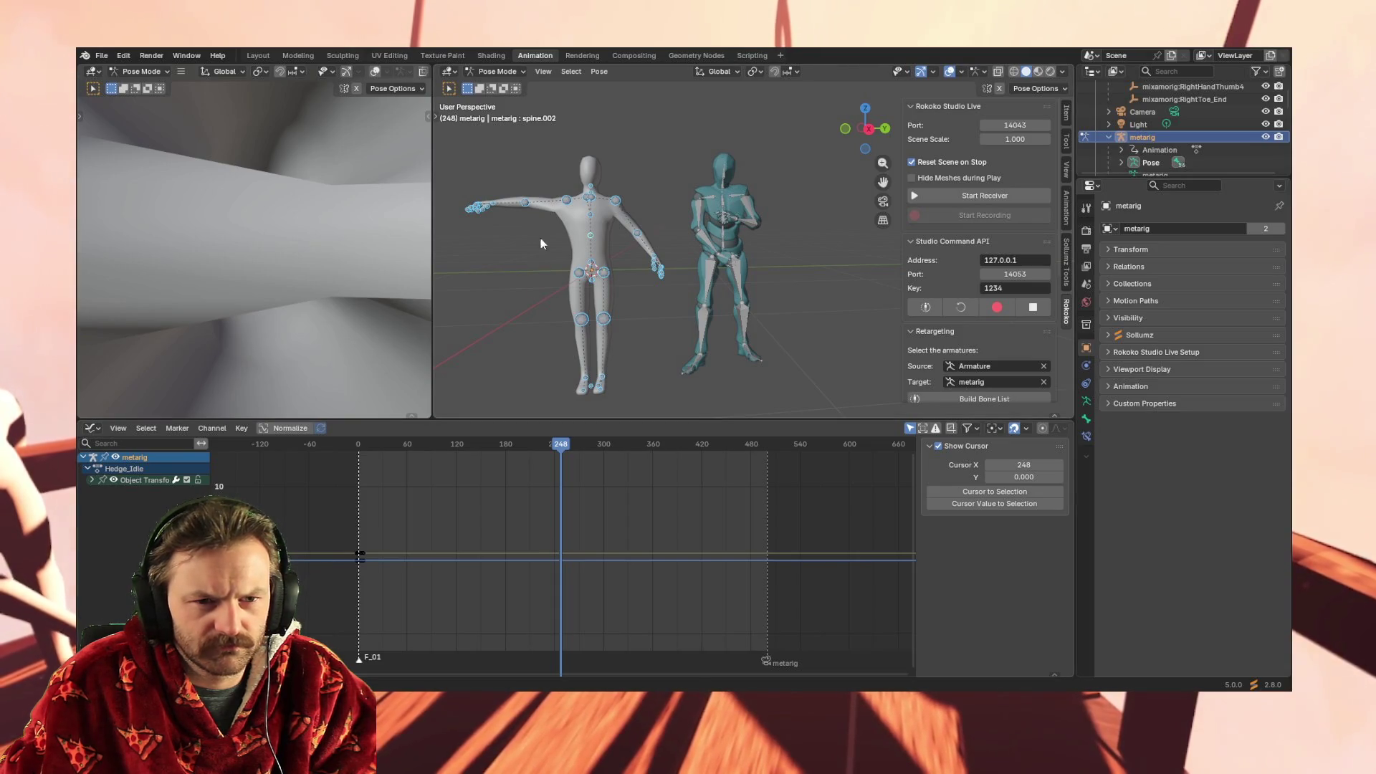
click(566, 199)
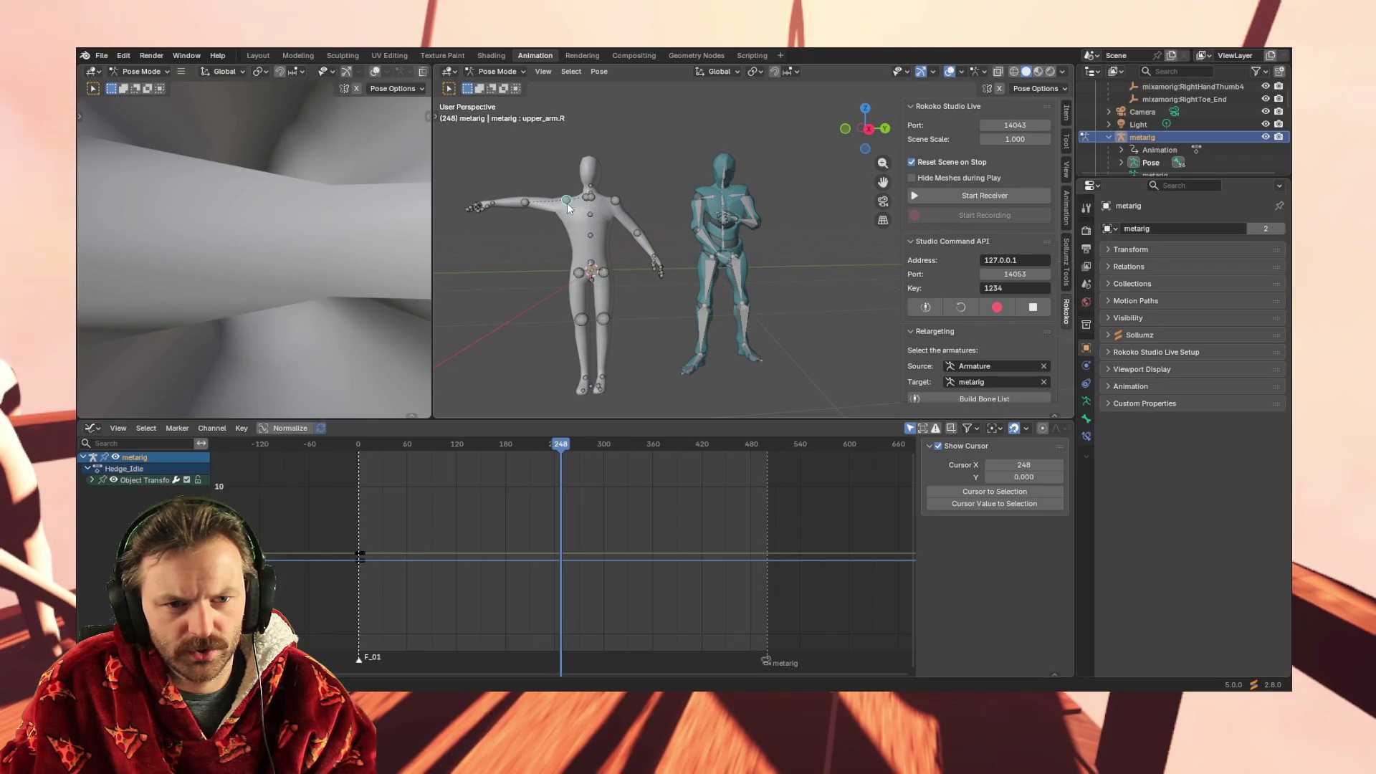
Keyframe upper_arm.R at frame 248 and move the playhead a few frames ahead
key(shift+e)
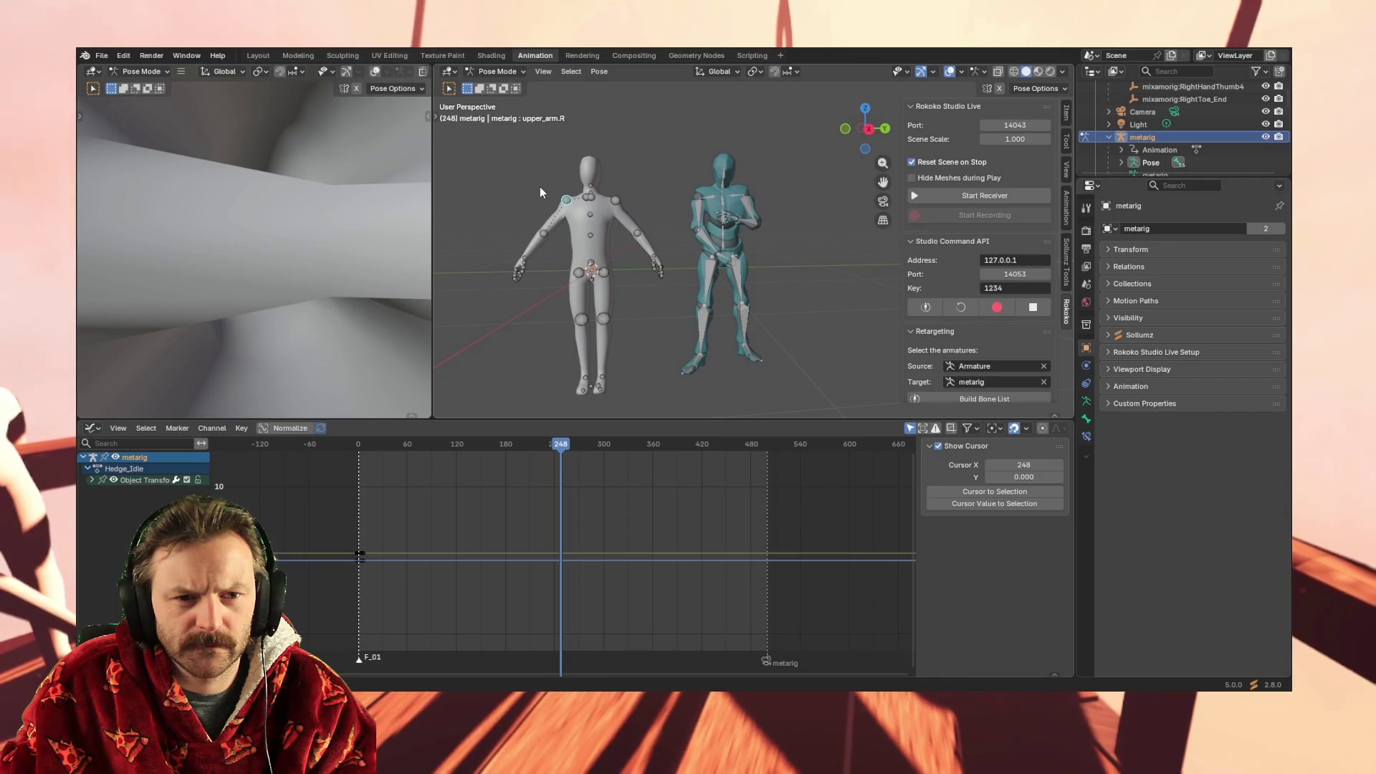
key(i)
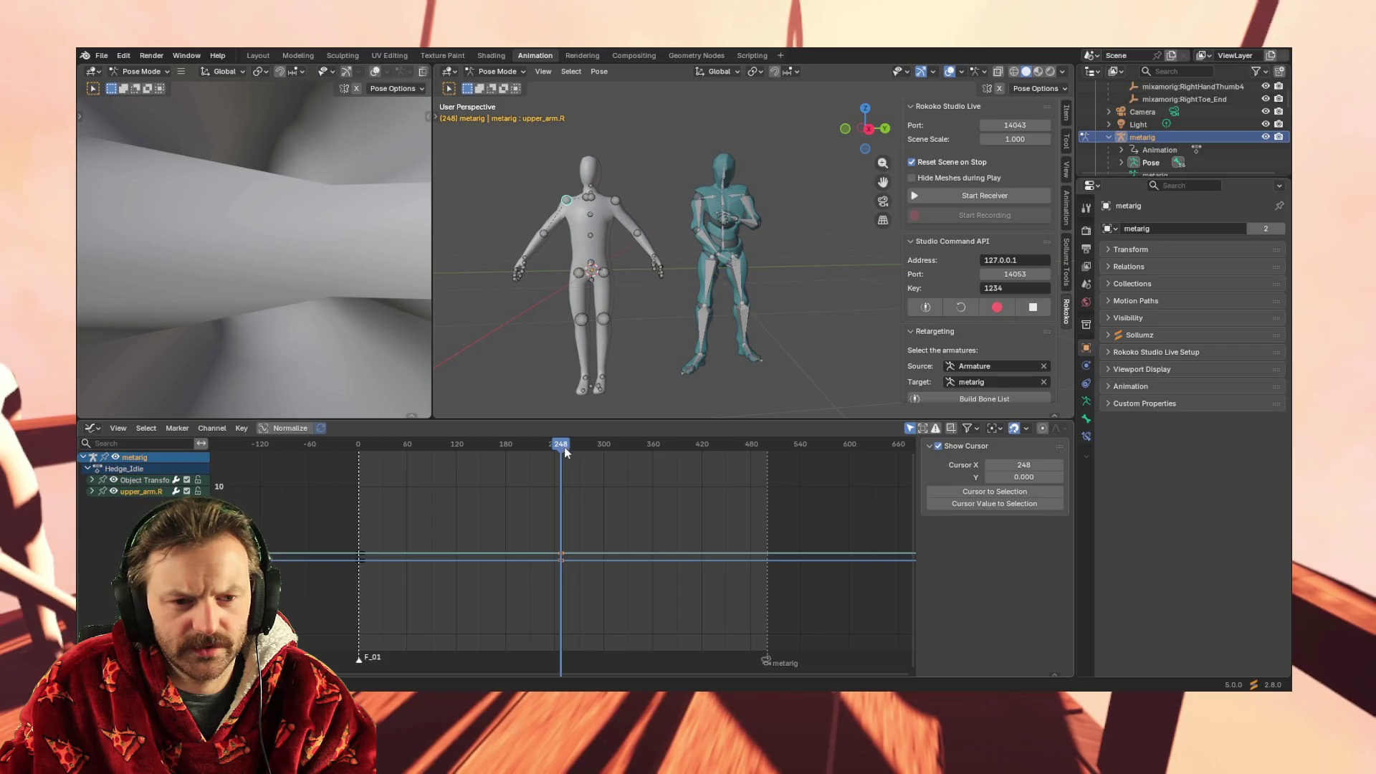
drag(564, 449, 569, 448)
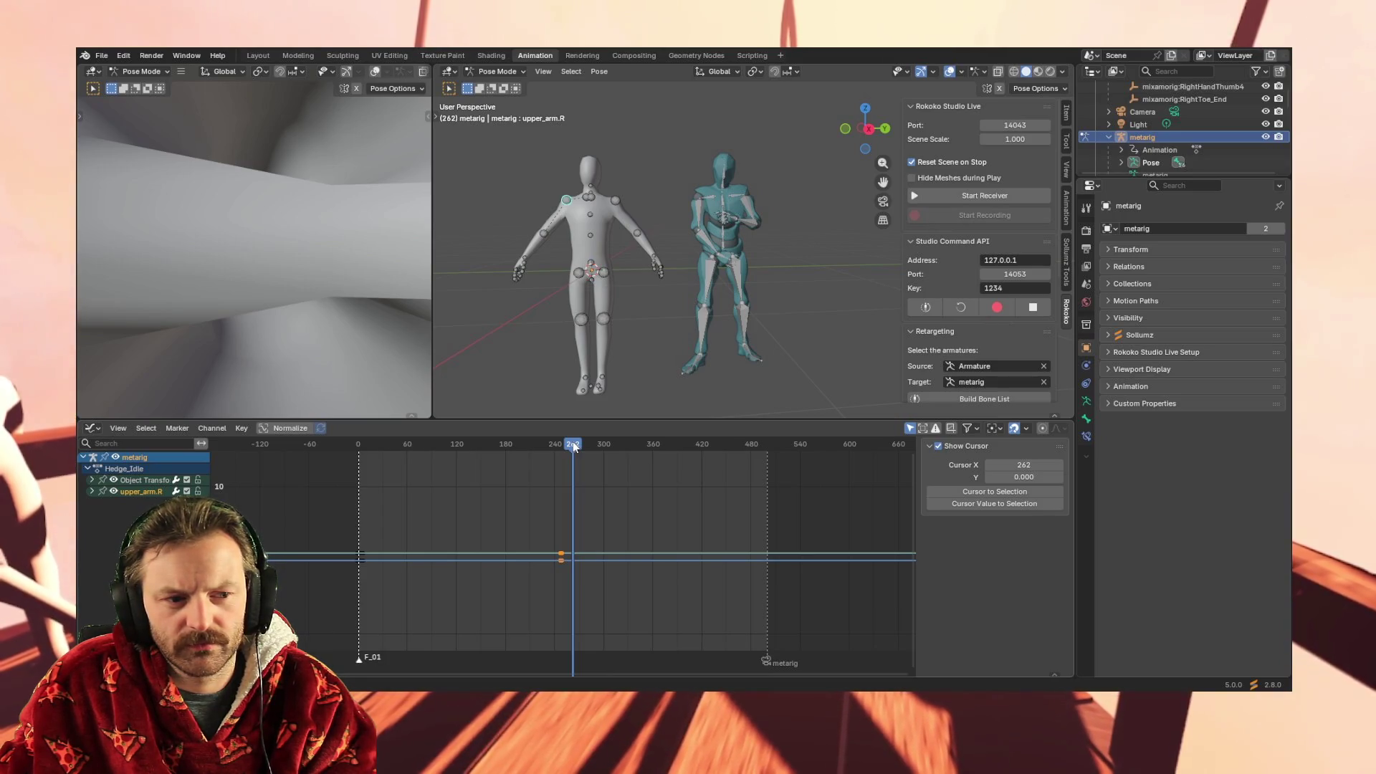
Rerun the Rokoko retargeting, dismiss its error report and deselect the bone
click(987, 399)
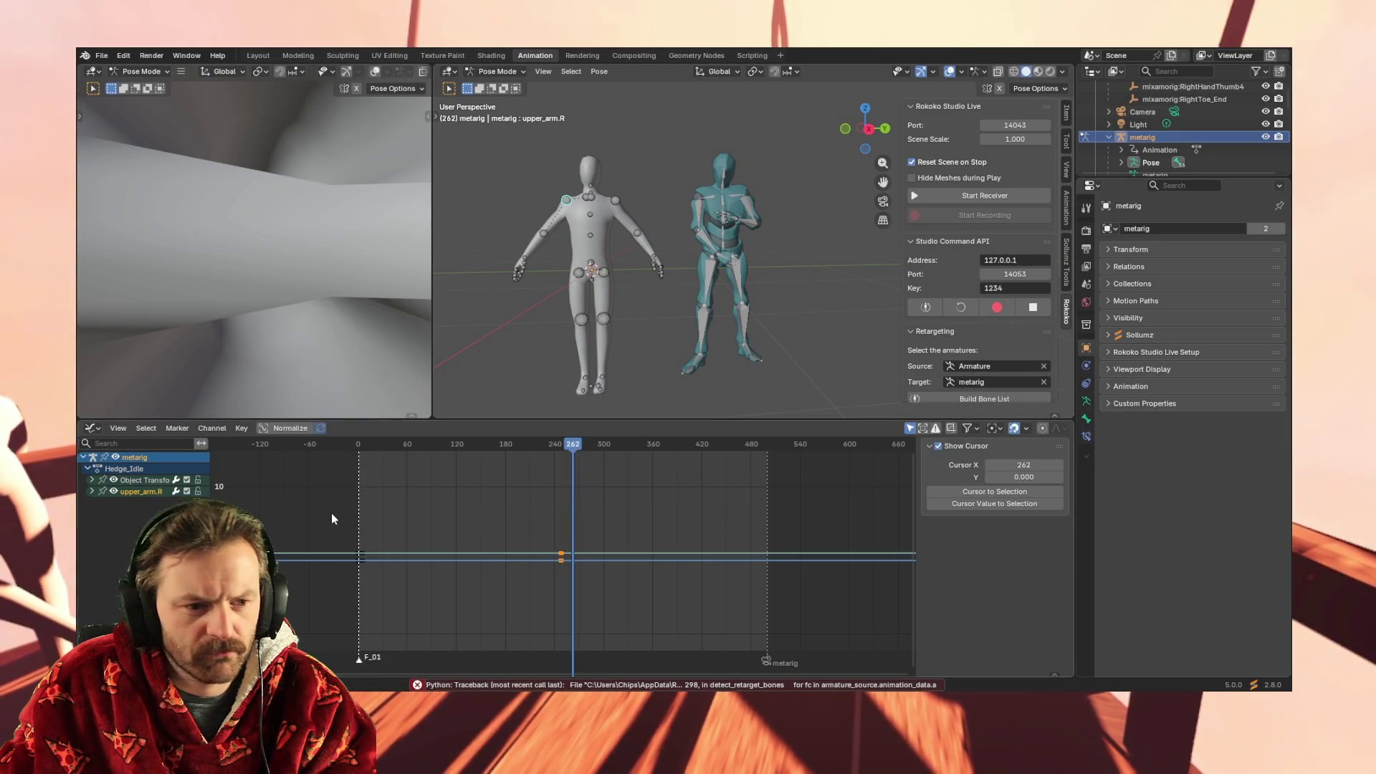
click(147, 493)
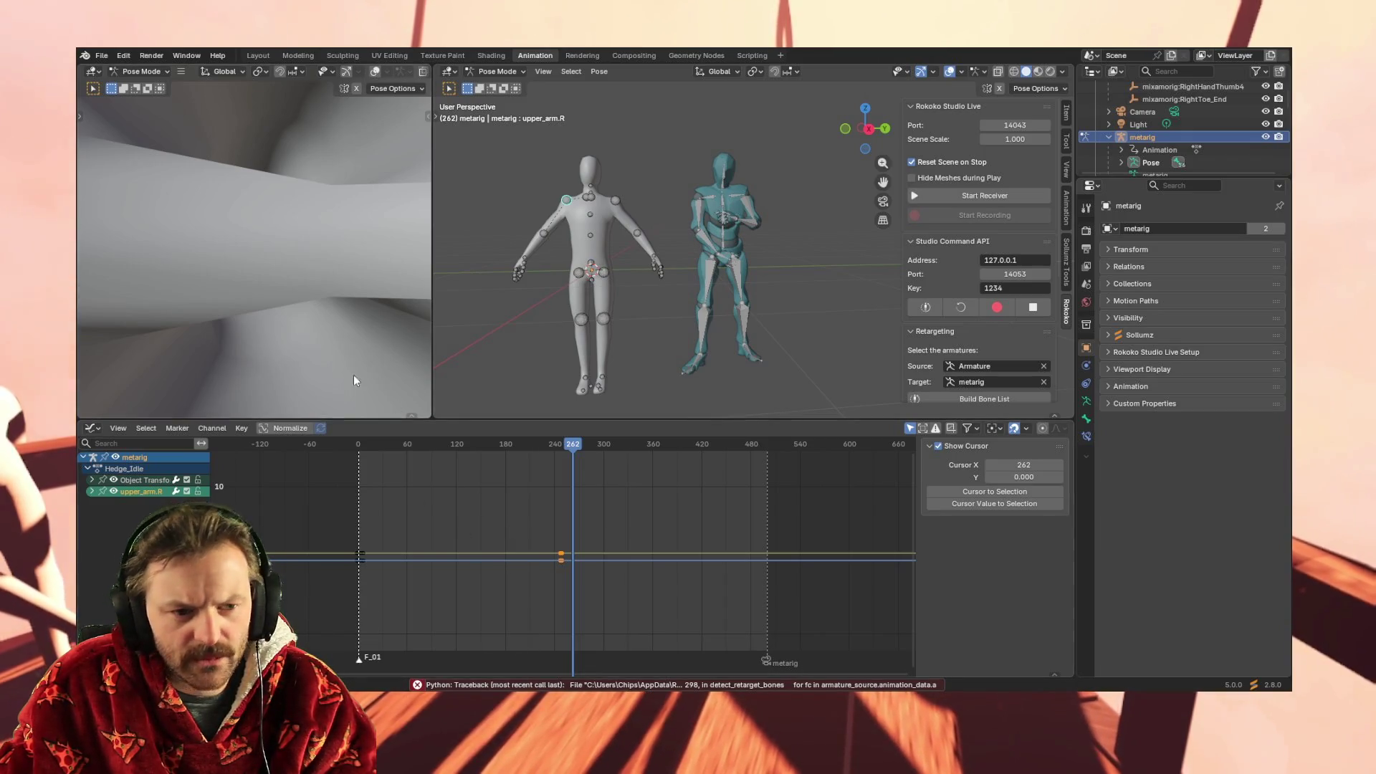
click(722, 183)
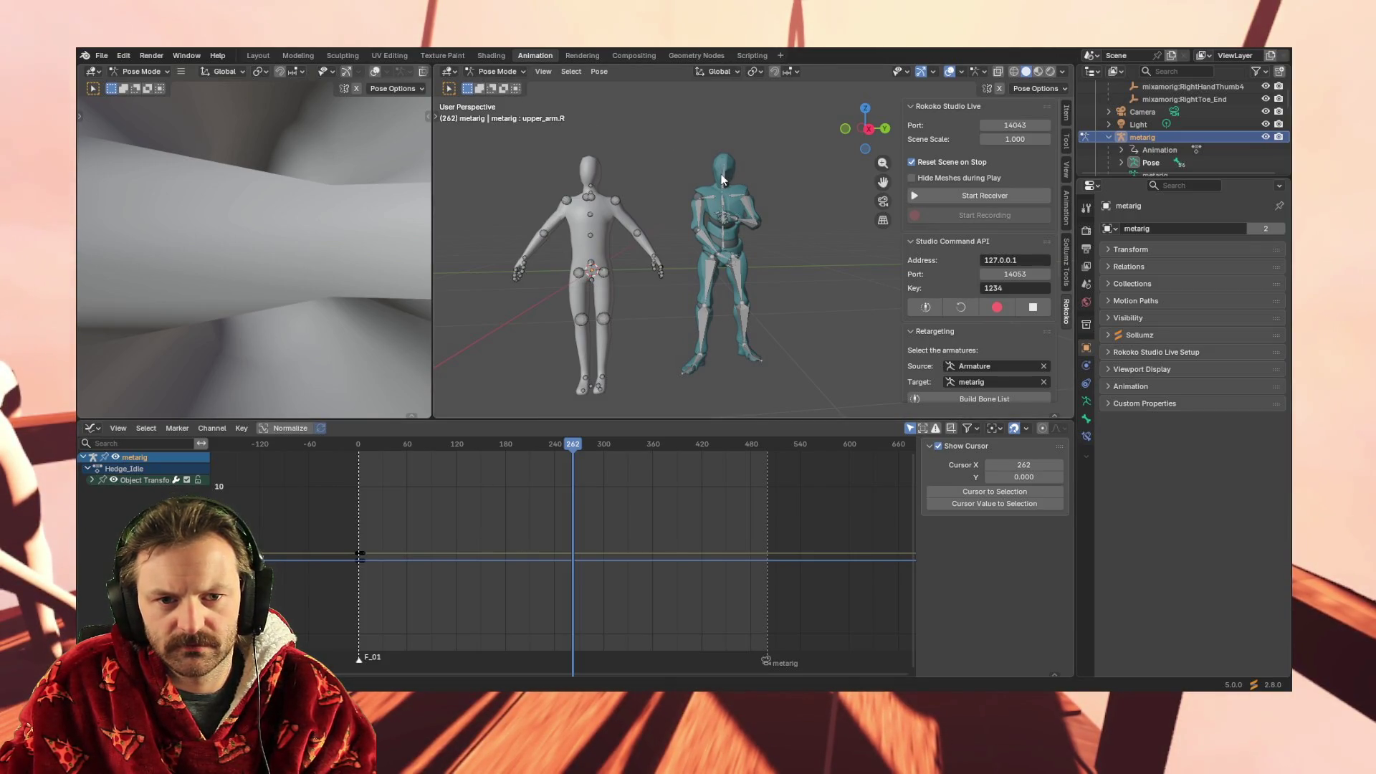
Switch to Object Mode and select the Mixamo armature, then the metarig, to compare keys
click(479, 70)
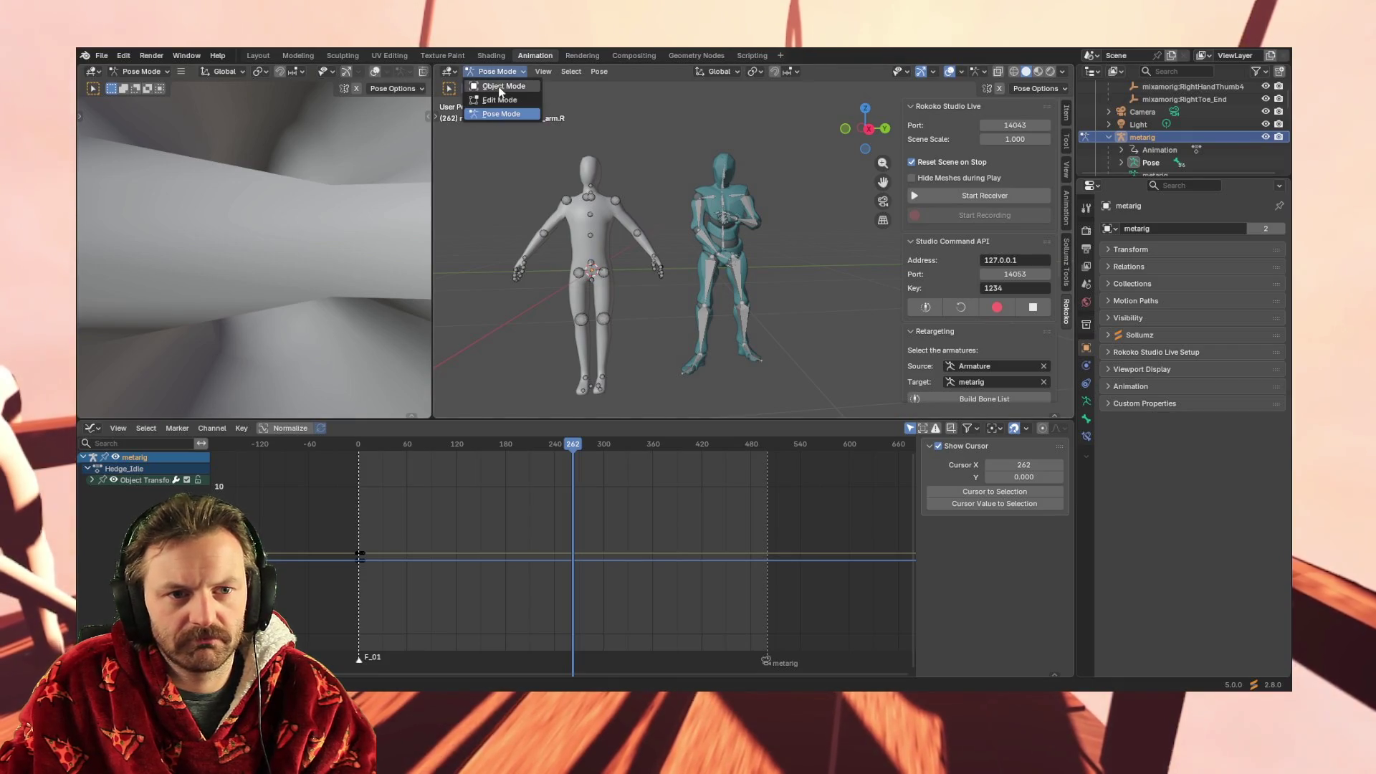
click(491, 85)
click(721, 197)
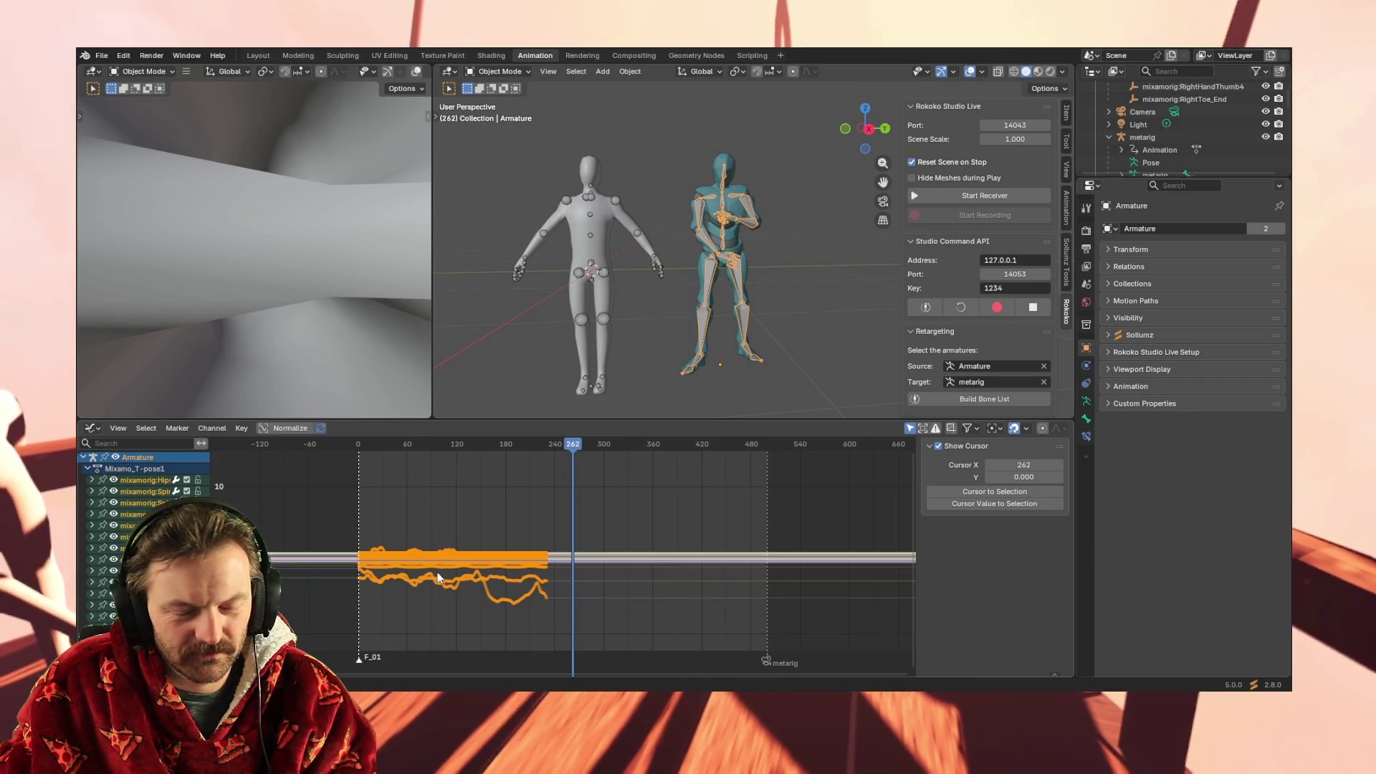
click(590, 196)
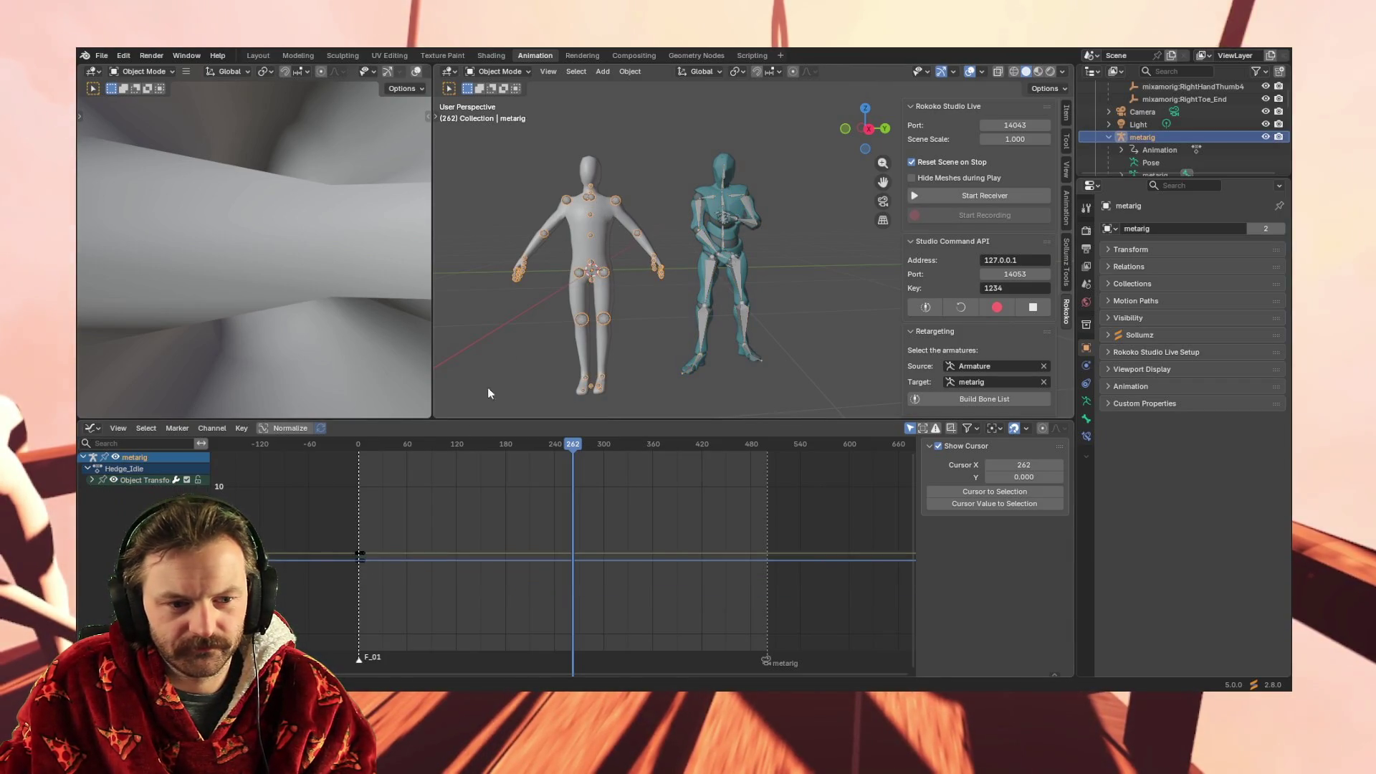
Expand the metarig's Object Transforms channel, go to frame 113, and return to Pose Mode
drag(586, 446, 574, 449)
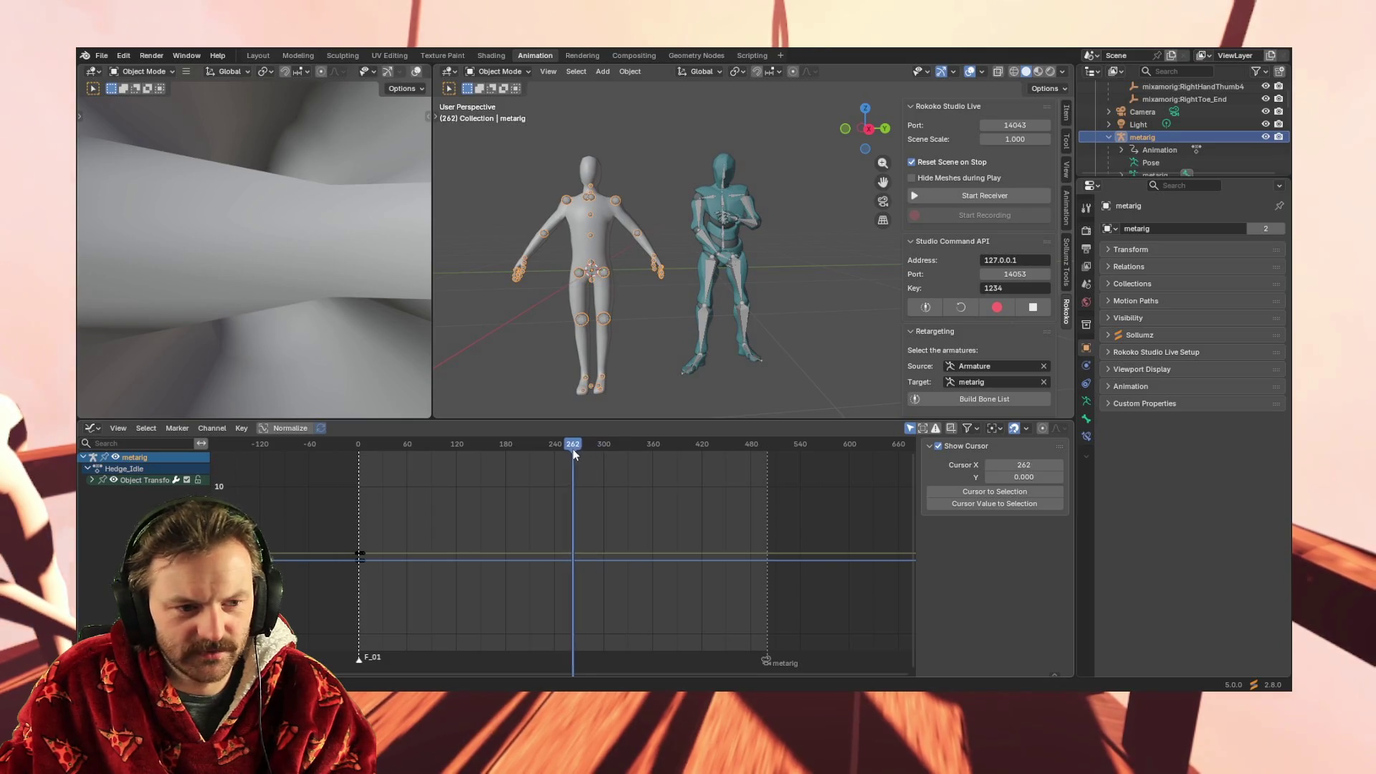
click(92, 481)
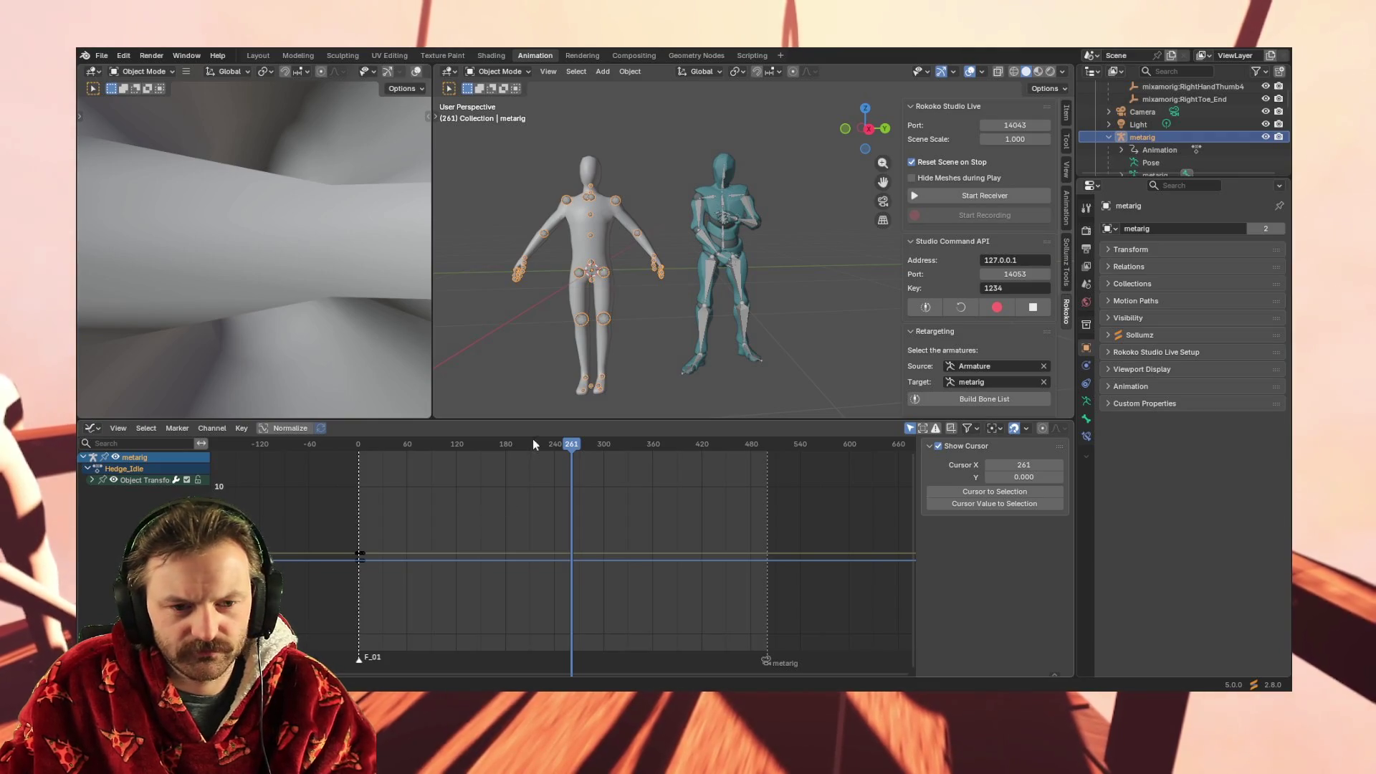
mouse_move(565, 444)
mouse_down()
mouse_move(414, 445)
mouse_move(450, 444)
mouse_up()
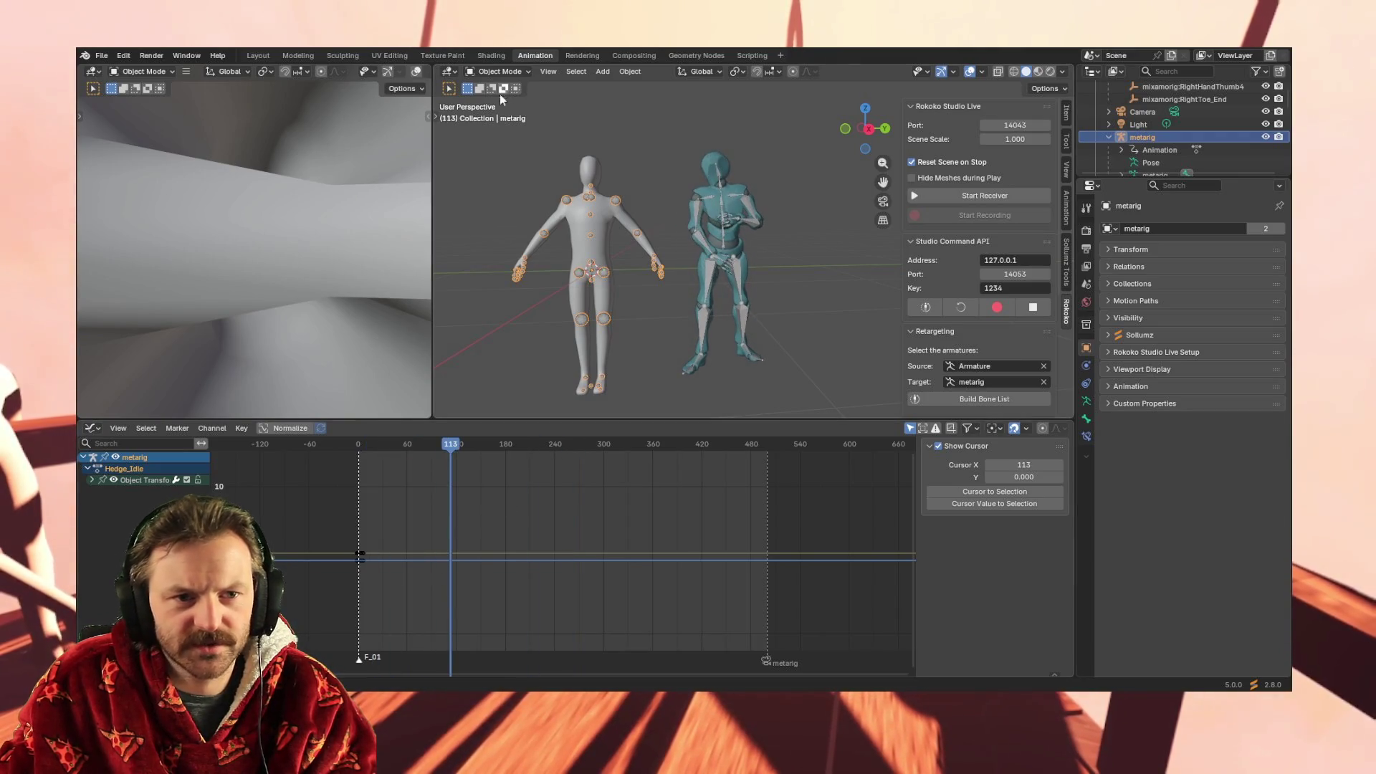
click(506, 71)
click(511, 116)
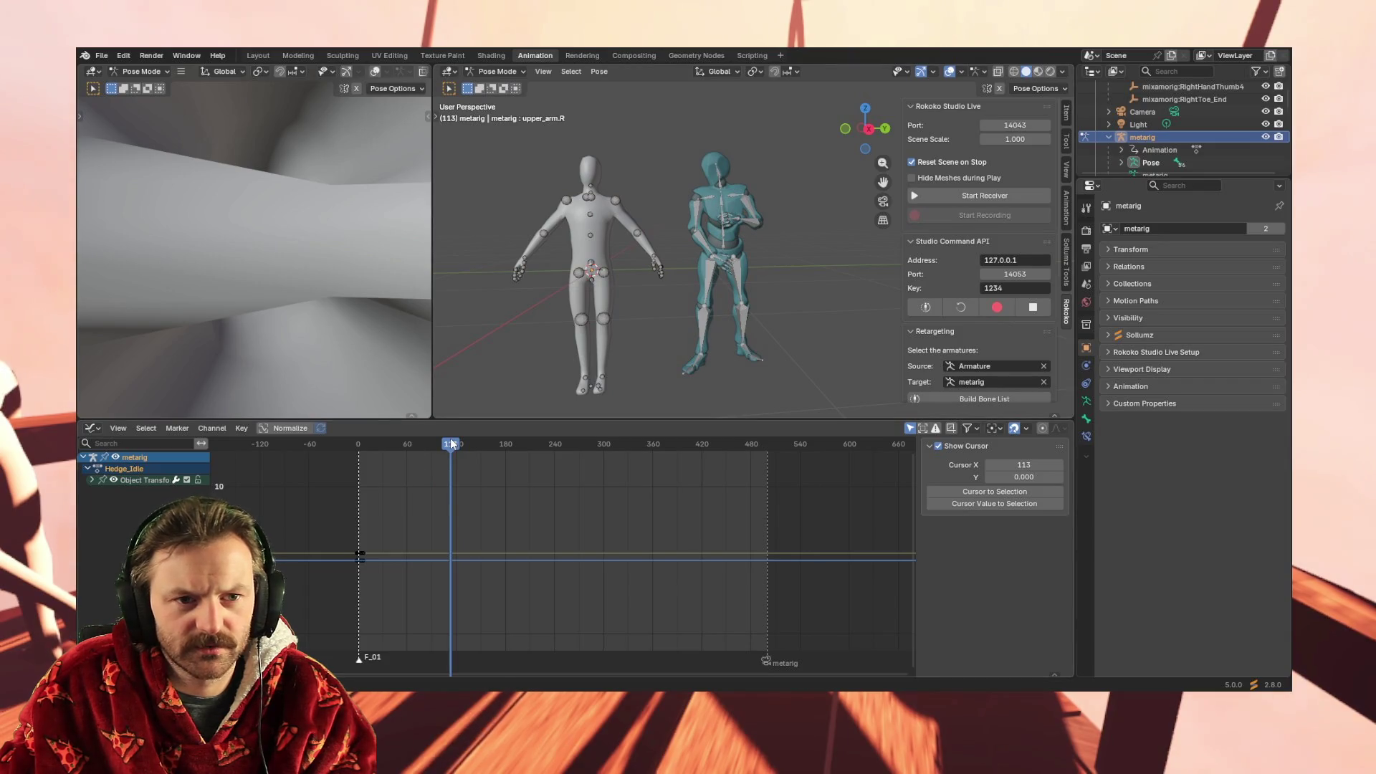
At frame 238, box-select all of the metarig's bones
mouse_move(456, 442)
mouse_down()
mouse_move(381, 444)
mouse_move(562, 445)
mouse_move(554, 456)
mouse_up()
click(604, 273)
click(591, 236)
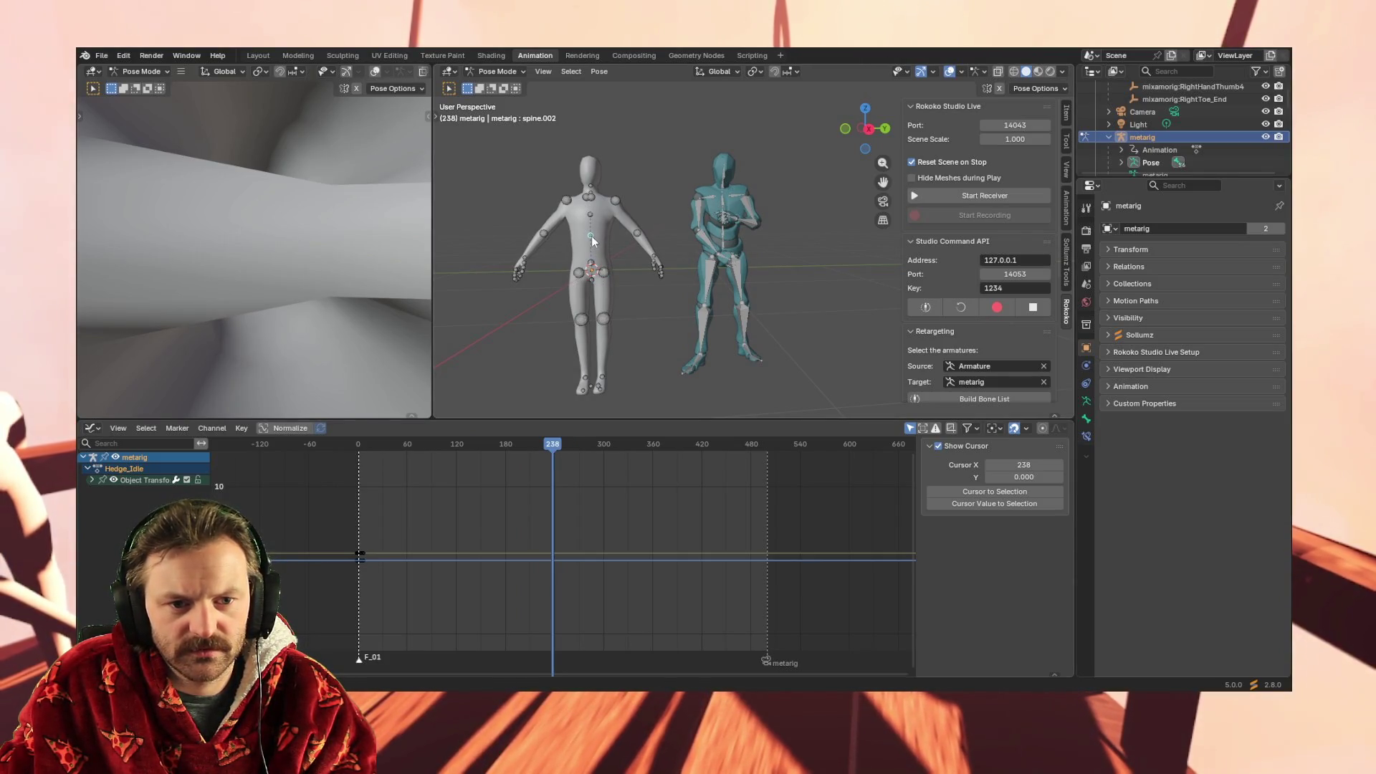
click(569, 200)
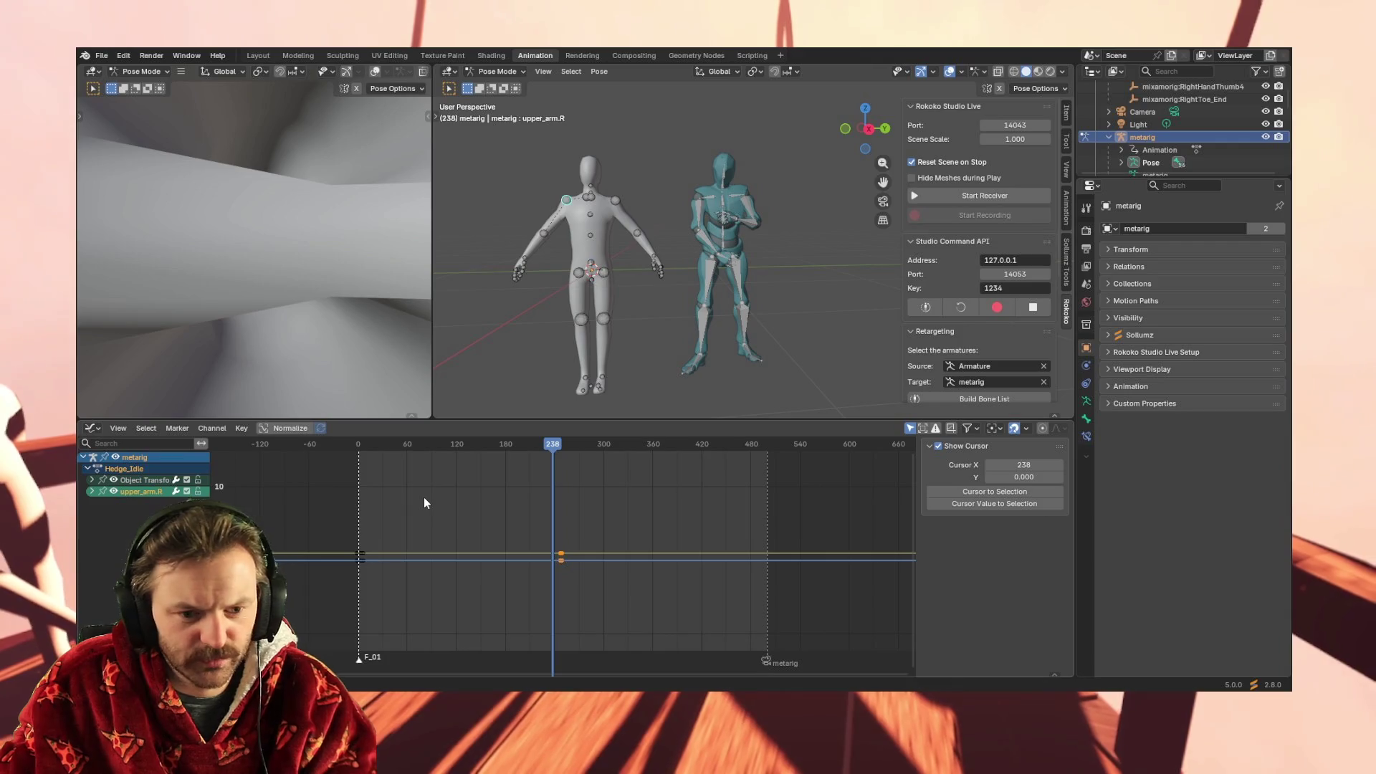
drag(494, 139, 669, 413)
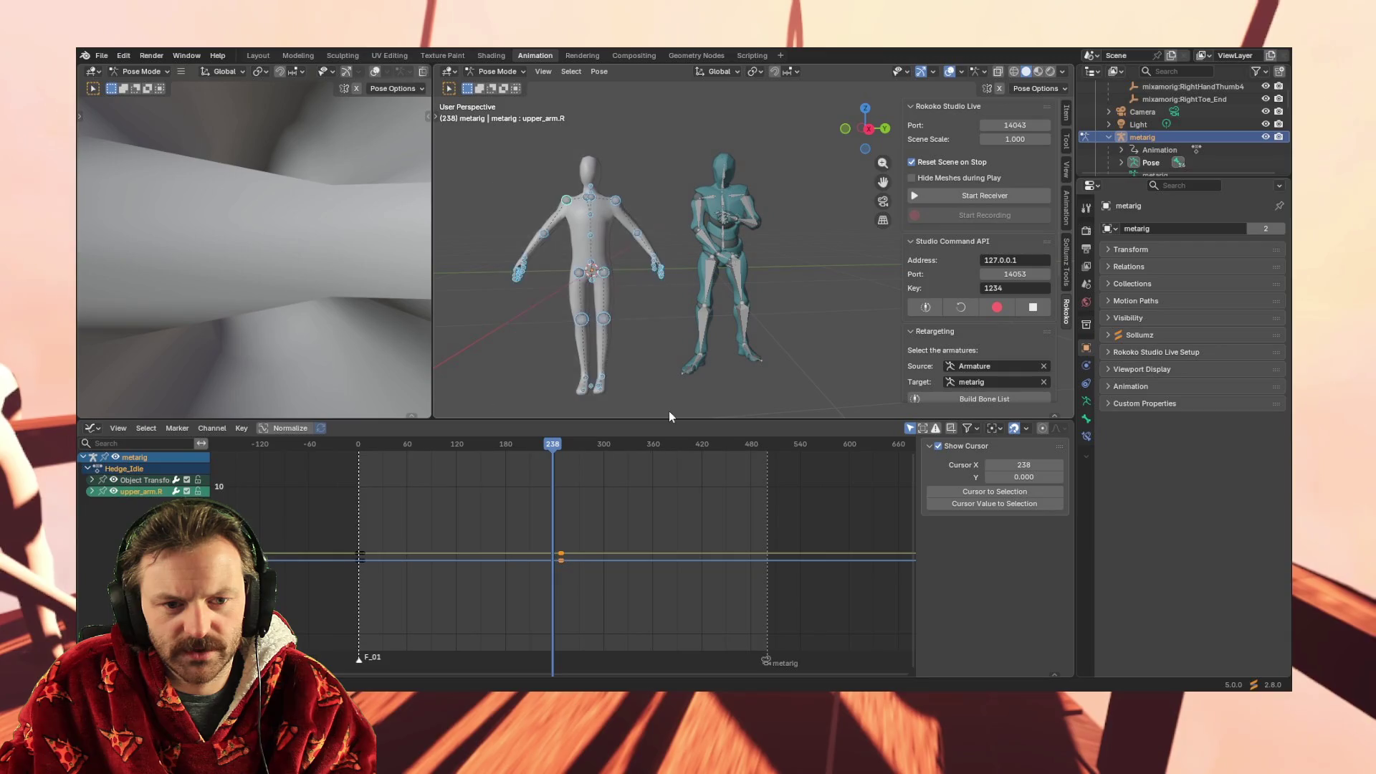
Keyframe all channels of the metarig's bones at frame 248
drag(562, 446, 562, 461)
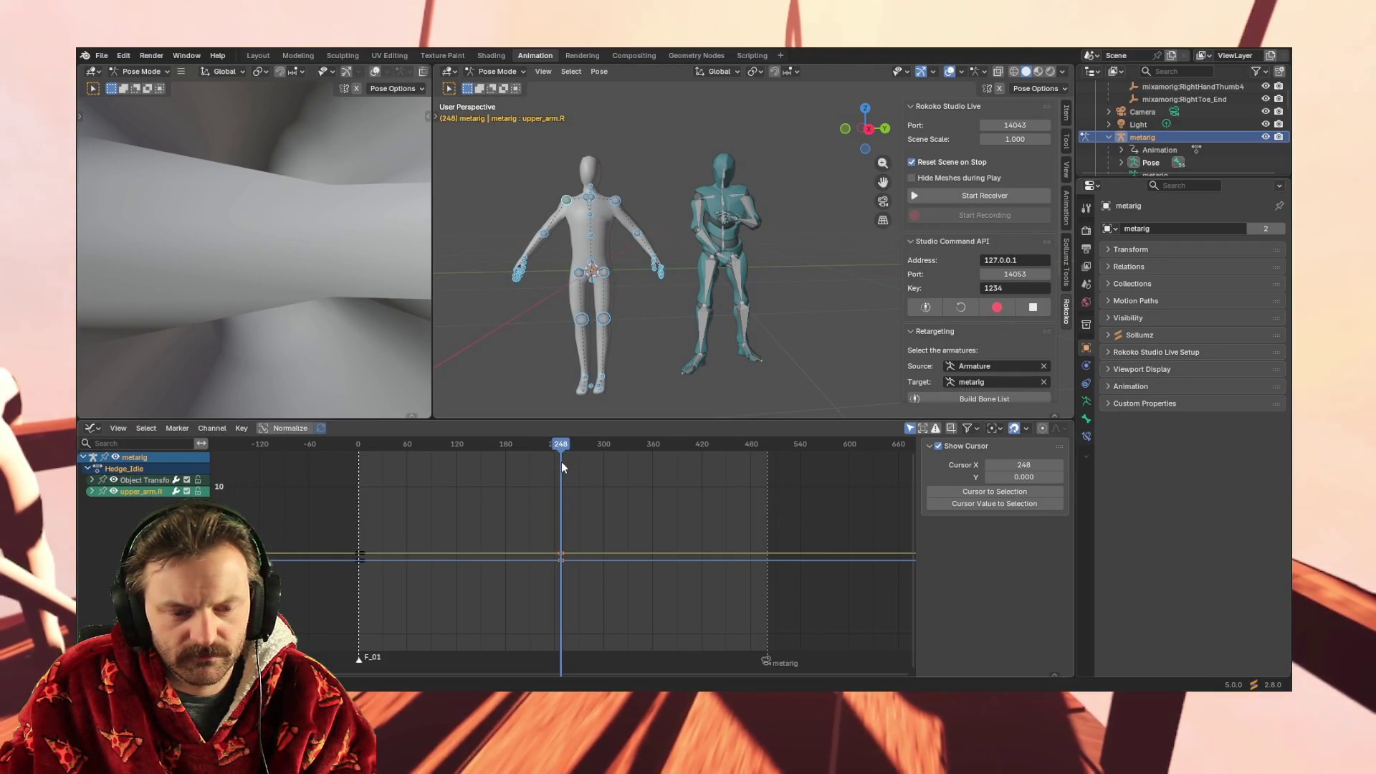
key(i)
click(570, 539)
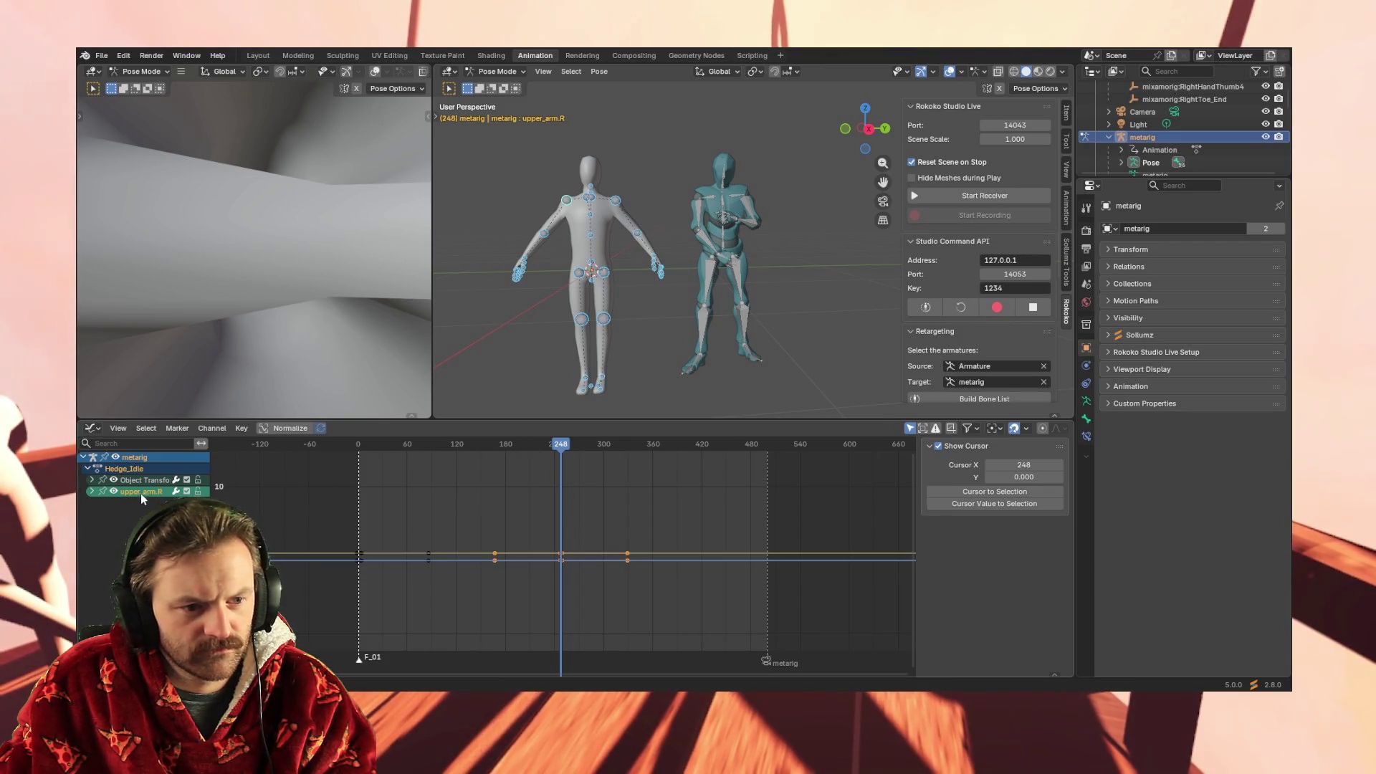
Remove the upper_arm.R channel and select the test keyframes at 180, 252 and 300
click(91, 491)
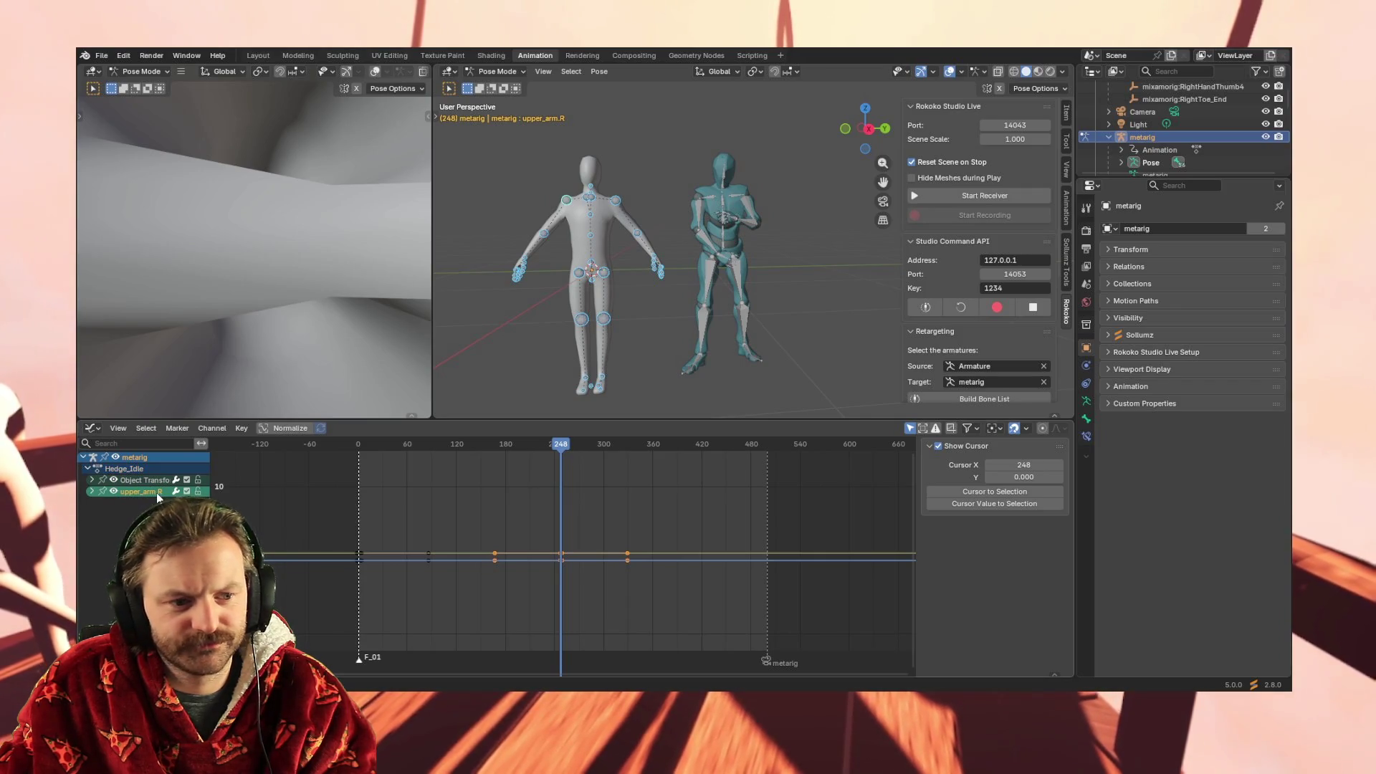
key(x)
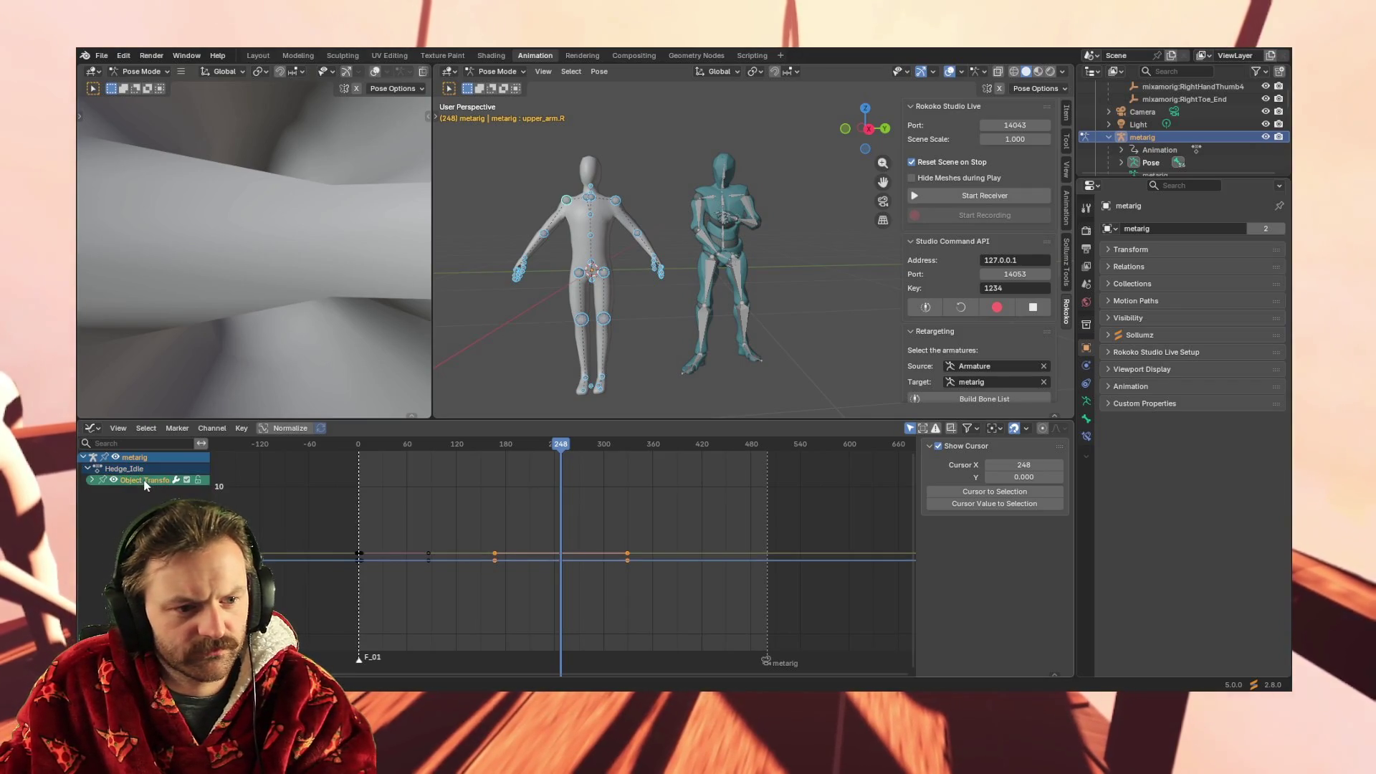
key(i)
click(564, 446)
drag(490, 586, 685, 513)
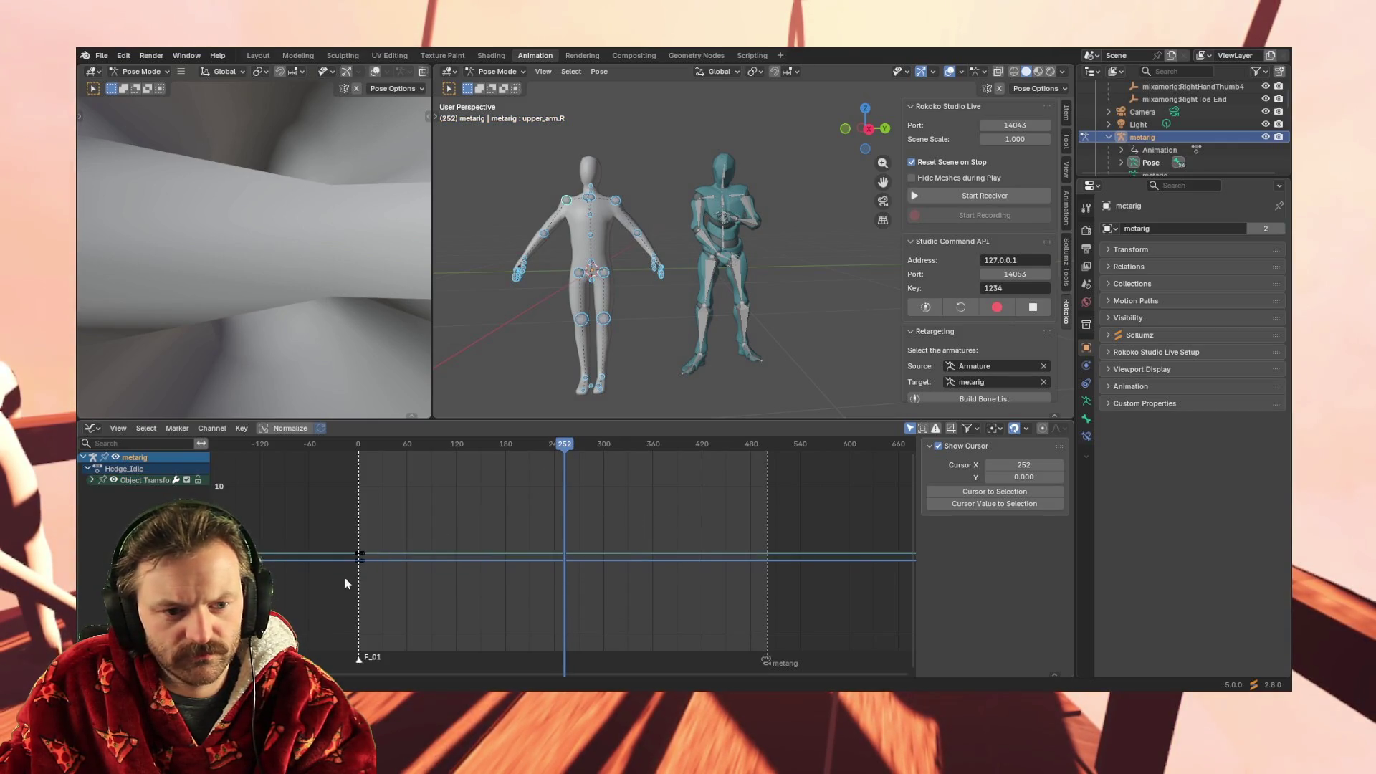
Delete the test keyframes and keyframe the metarig's whole pose at frame 121
key(x)
click(357, 447)
drag(358, 455, 457, 458)
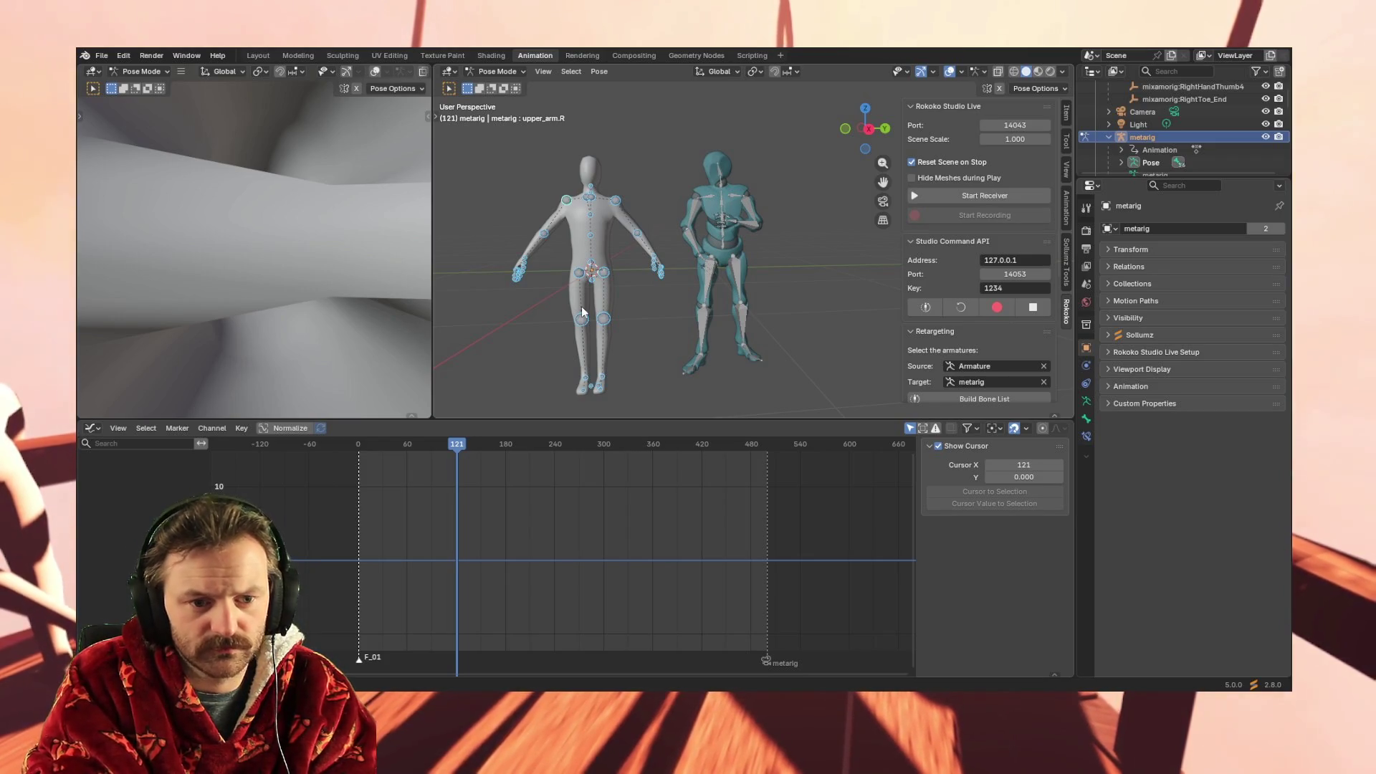
key(i)
Deselect all of the metarig's bones and switch the viewport to Object Mode
scroll(126, 562, down, 10)
scroll(127, 545, up, 10)
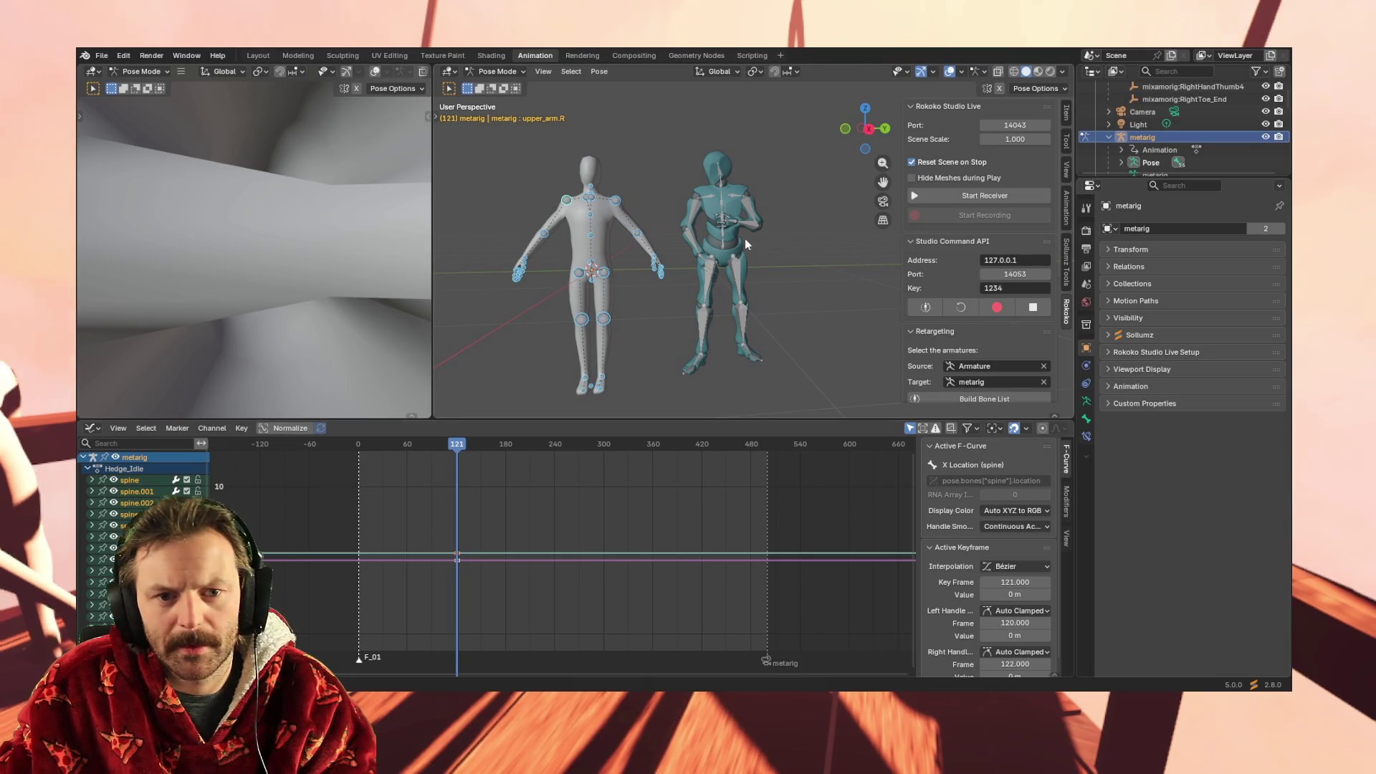
click(712, 262)
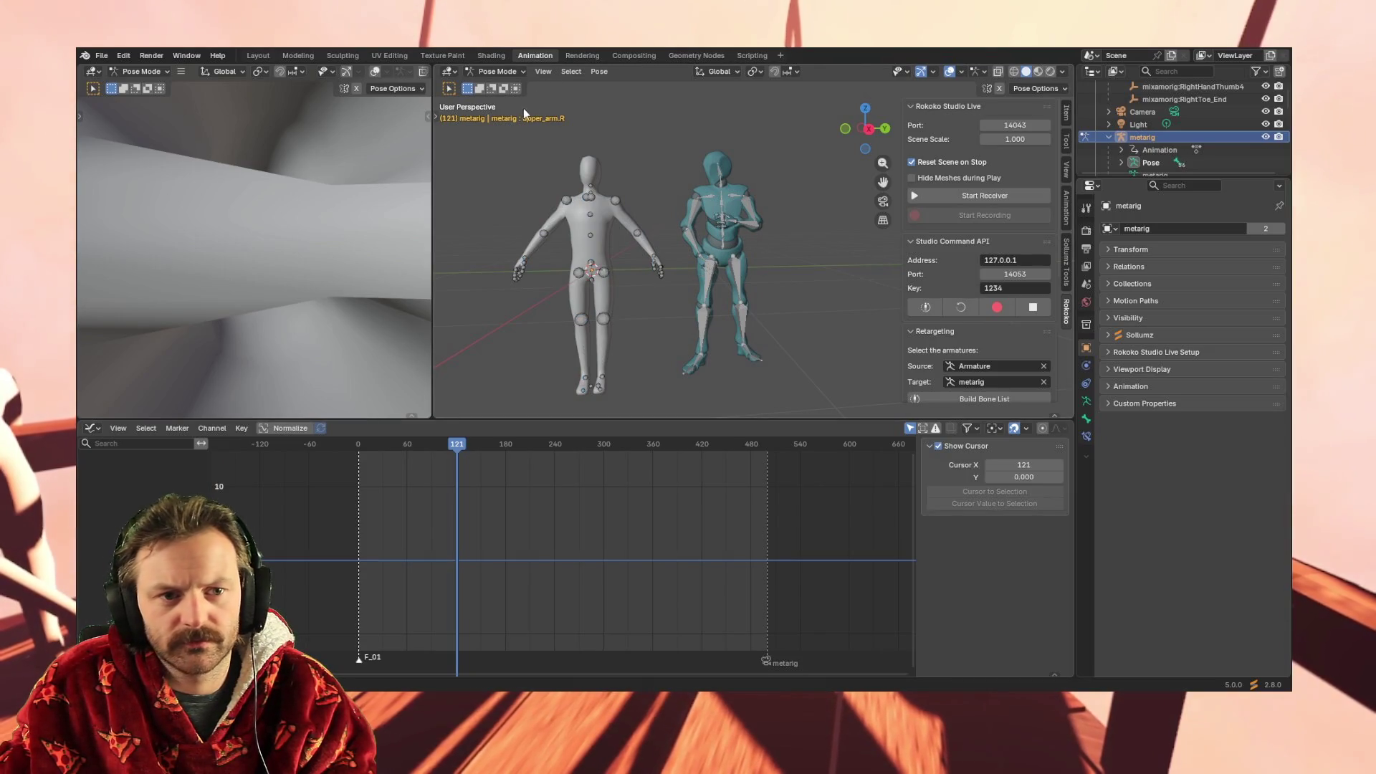
click(504, 86)
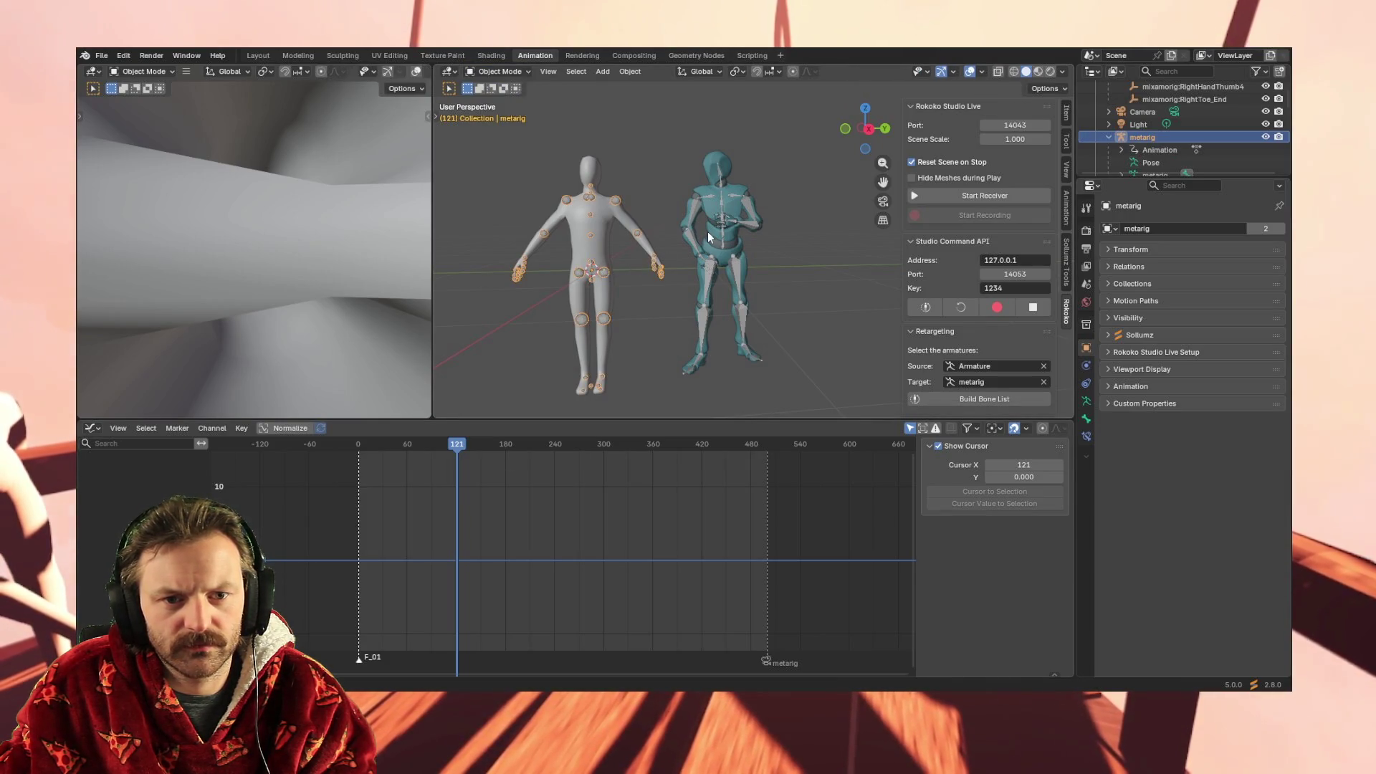
Check the Mixamo Armature's keys, then make the metarig active and put it in Pose Mode
click(750, 227)
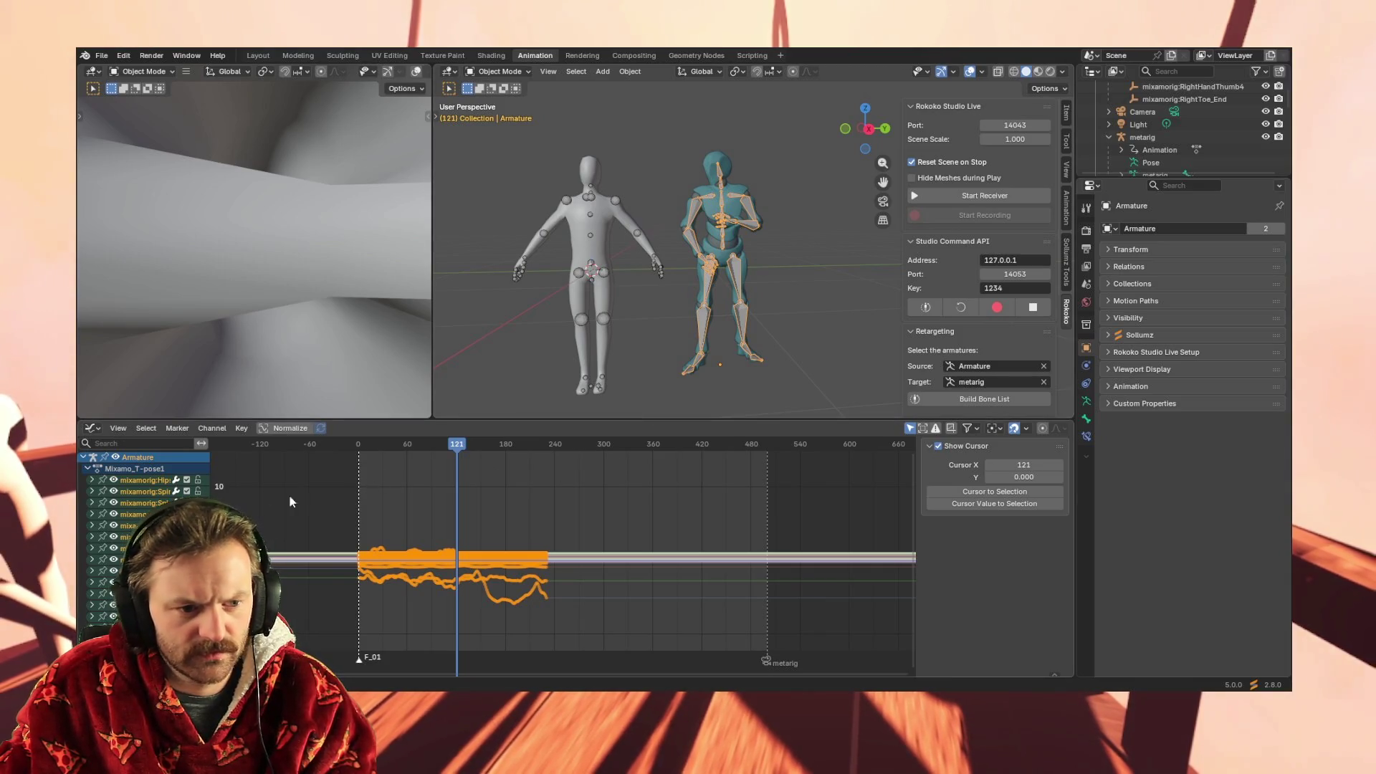
scroll(143, 483, down, 10)
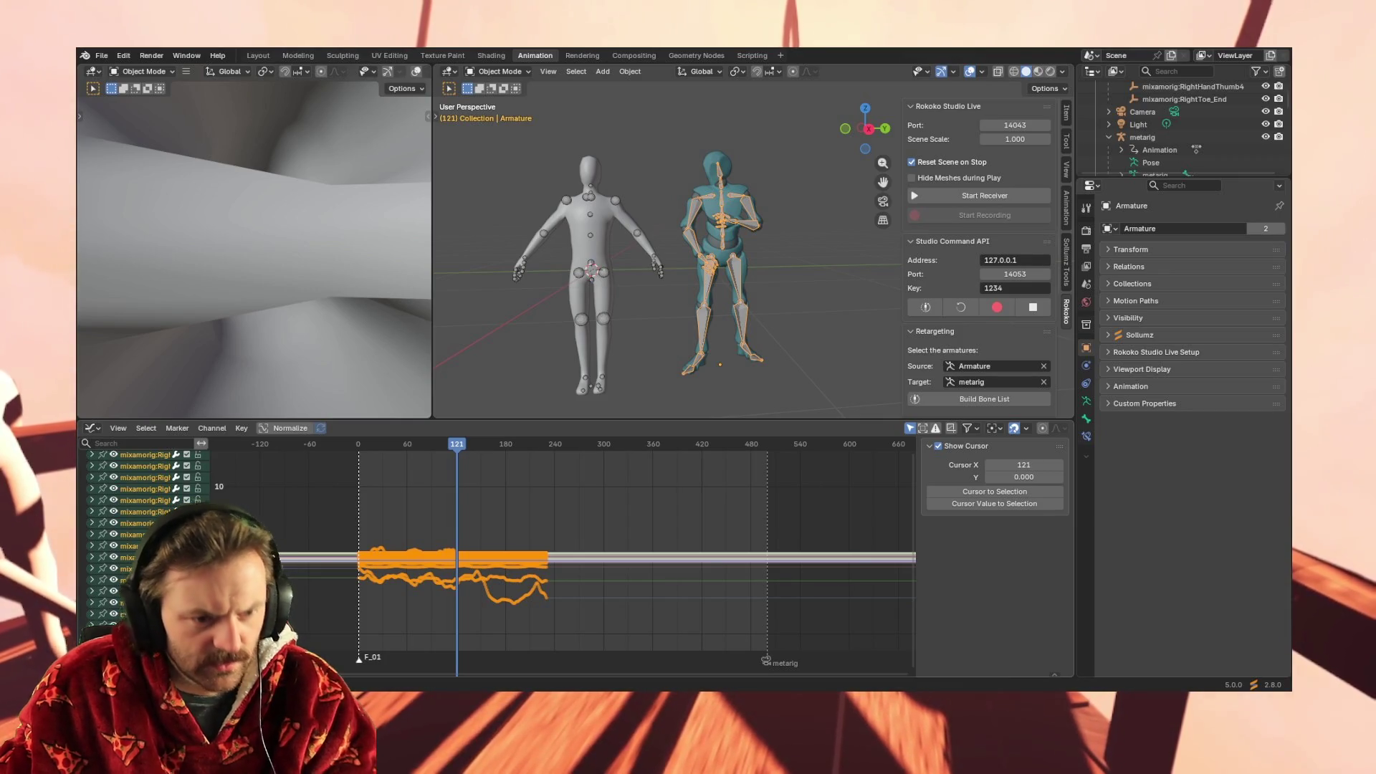
click(580, 271)
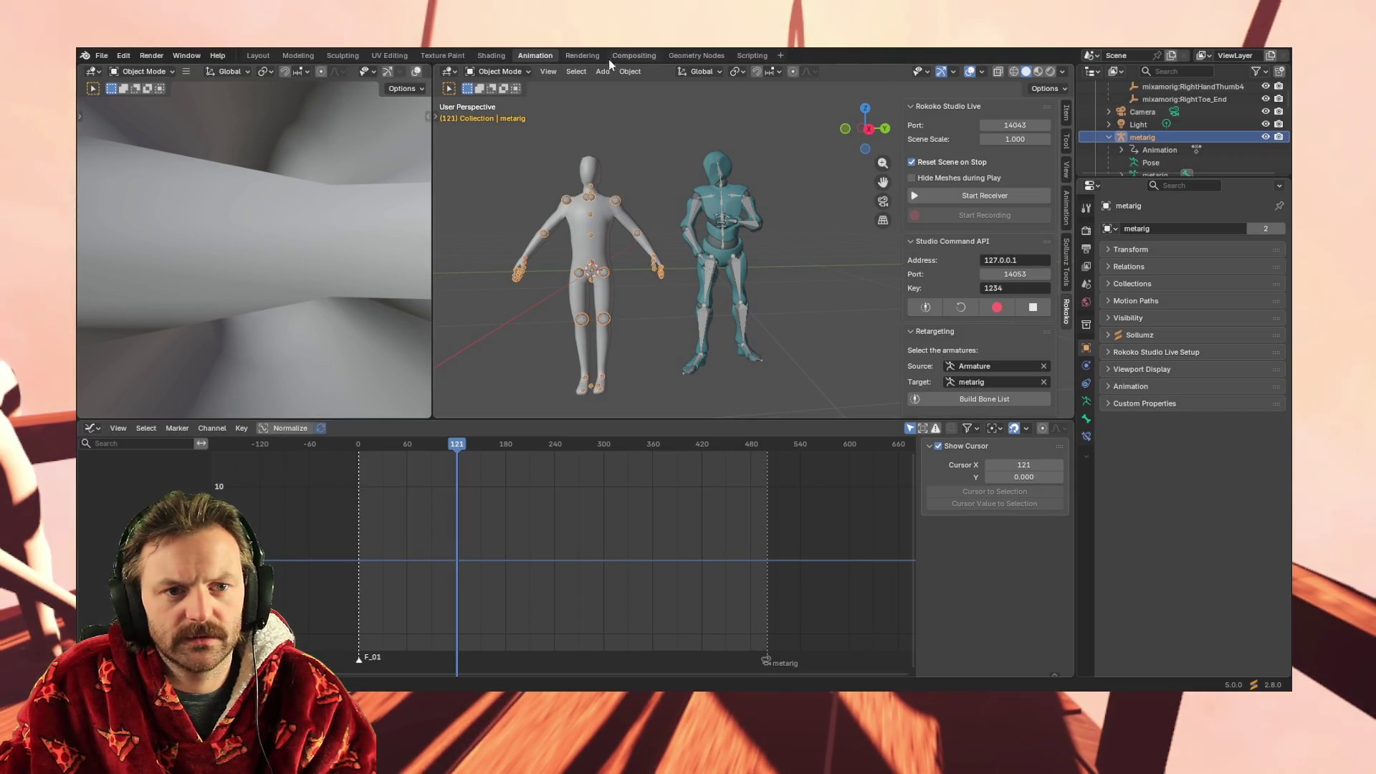
click(510, 113)
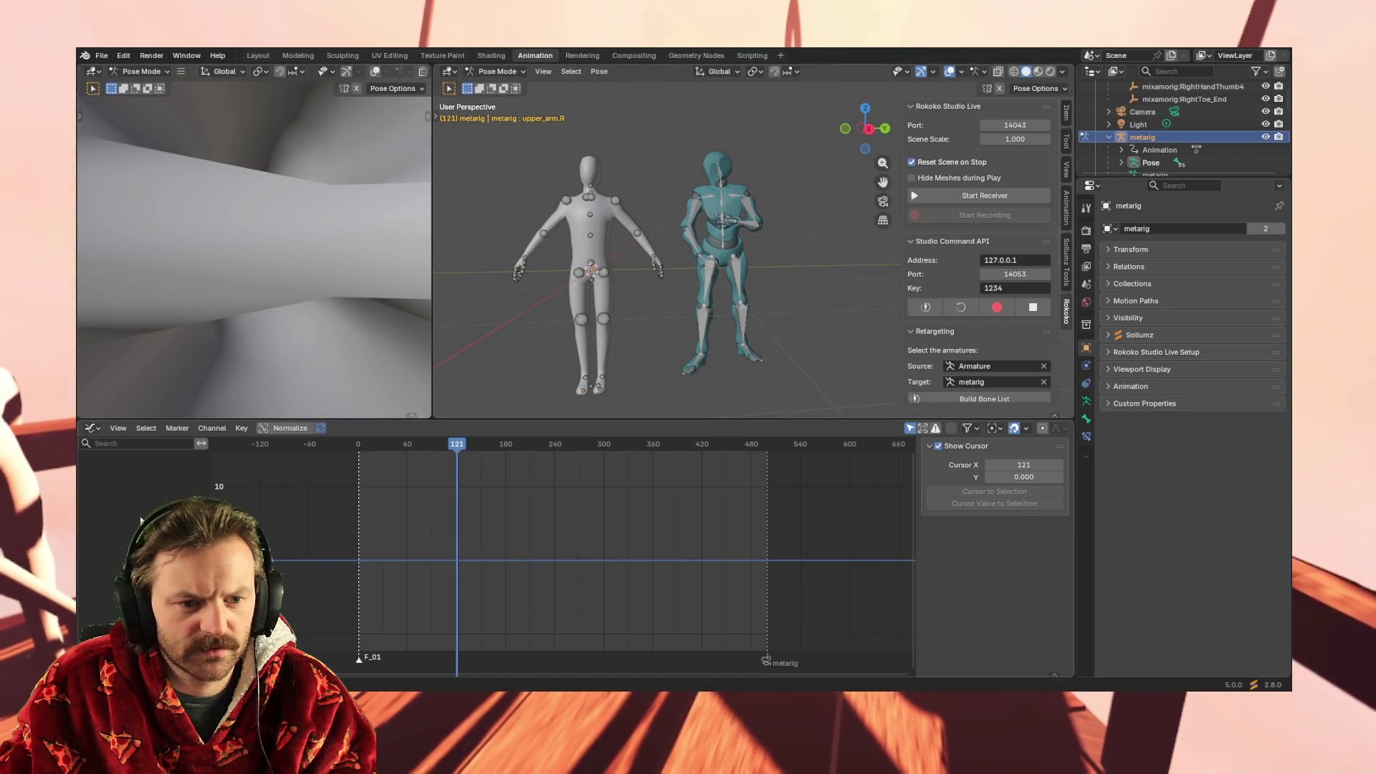
Select all of the metarig's bones and pick the spine's flat curve in the Graph Editor
click(582, 270)
drag(475, 125, 666, 407)
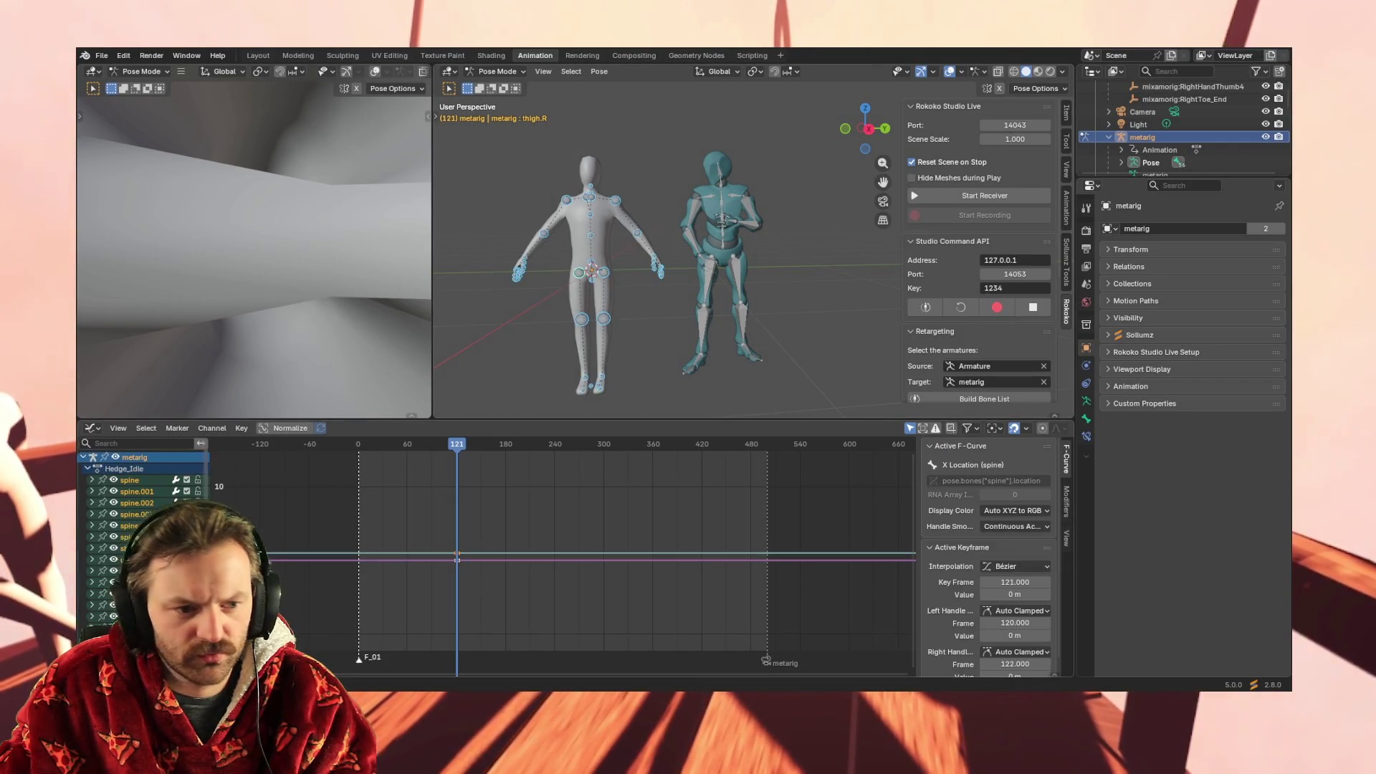
scroll(144, 538, down, 15)
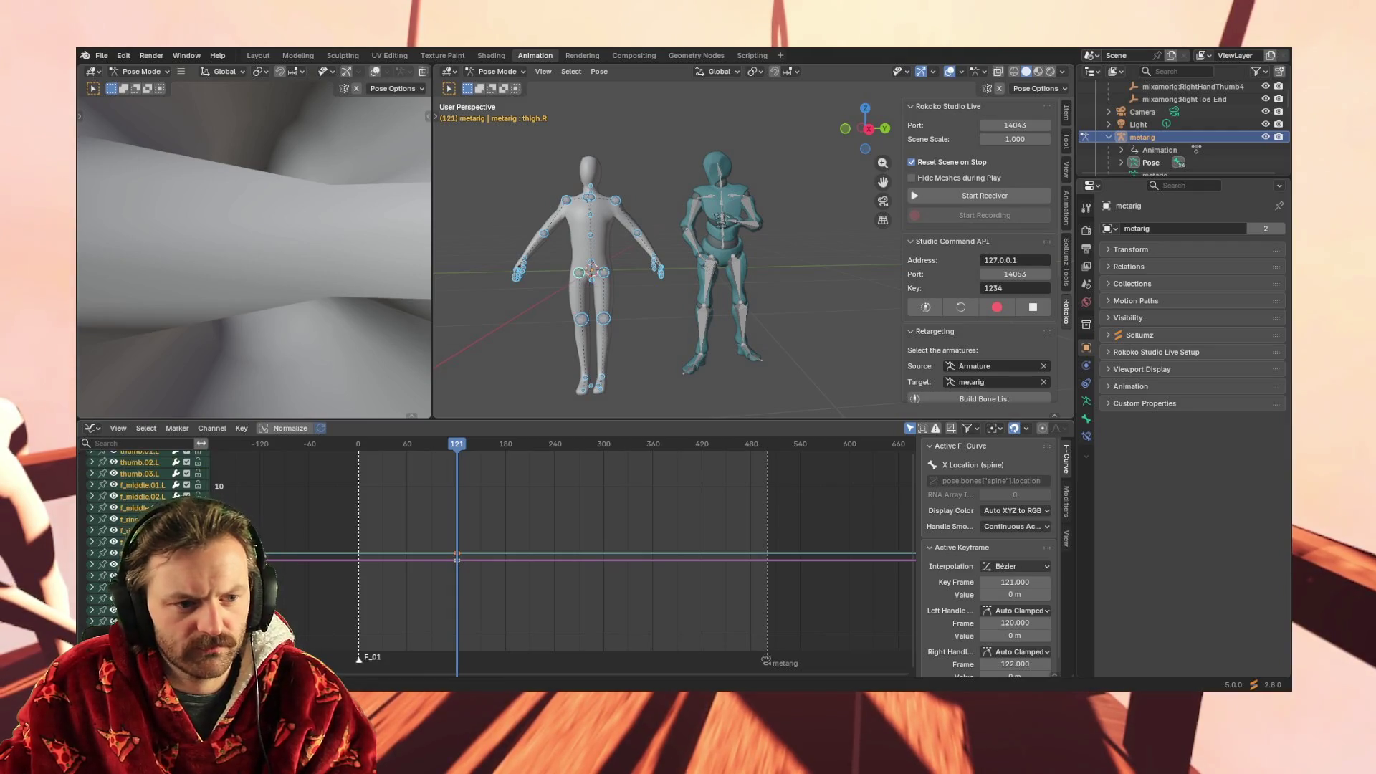
scroll(145, 480, up, 15)
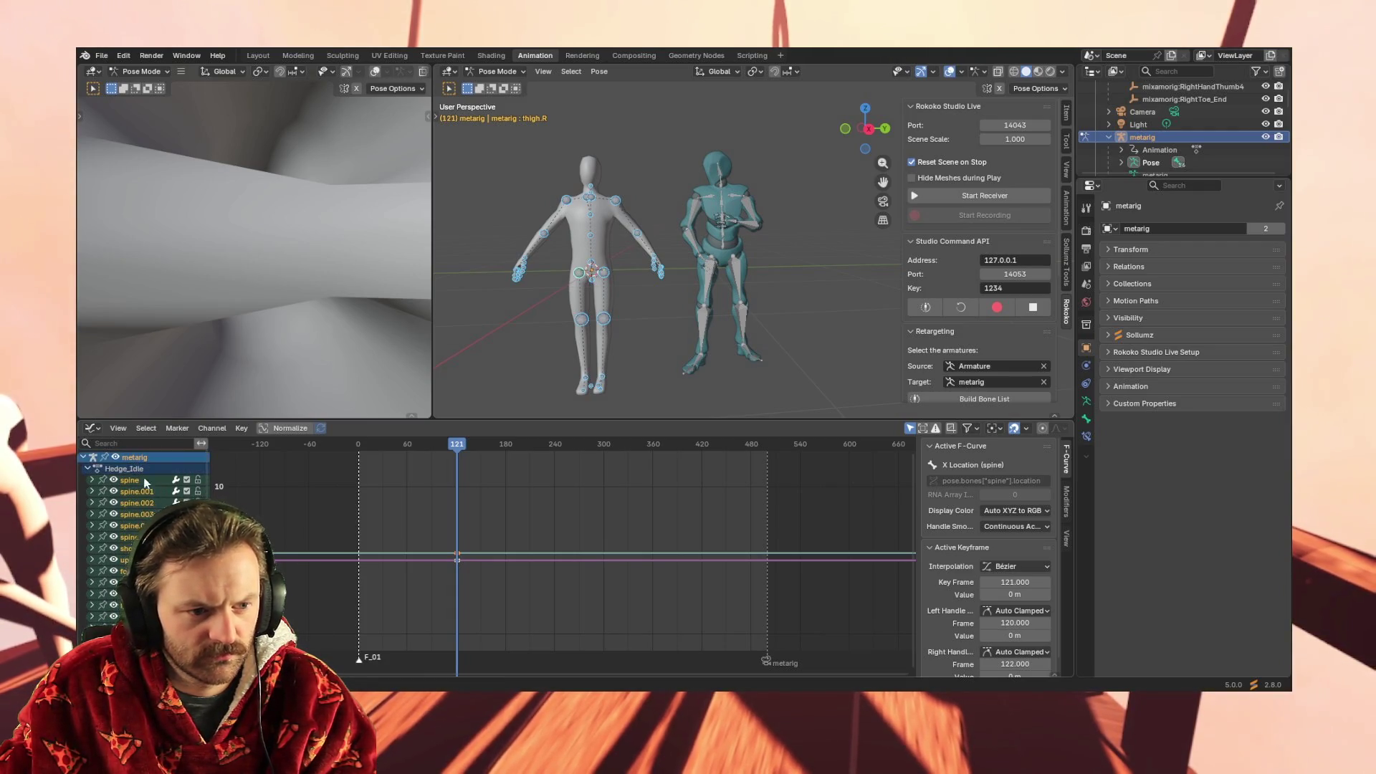
click(145, 472)
scroll(146, 481, down, 15)
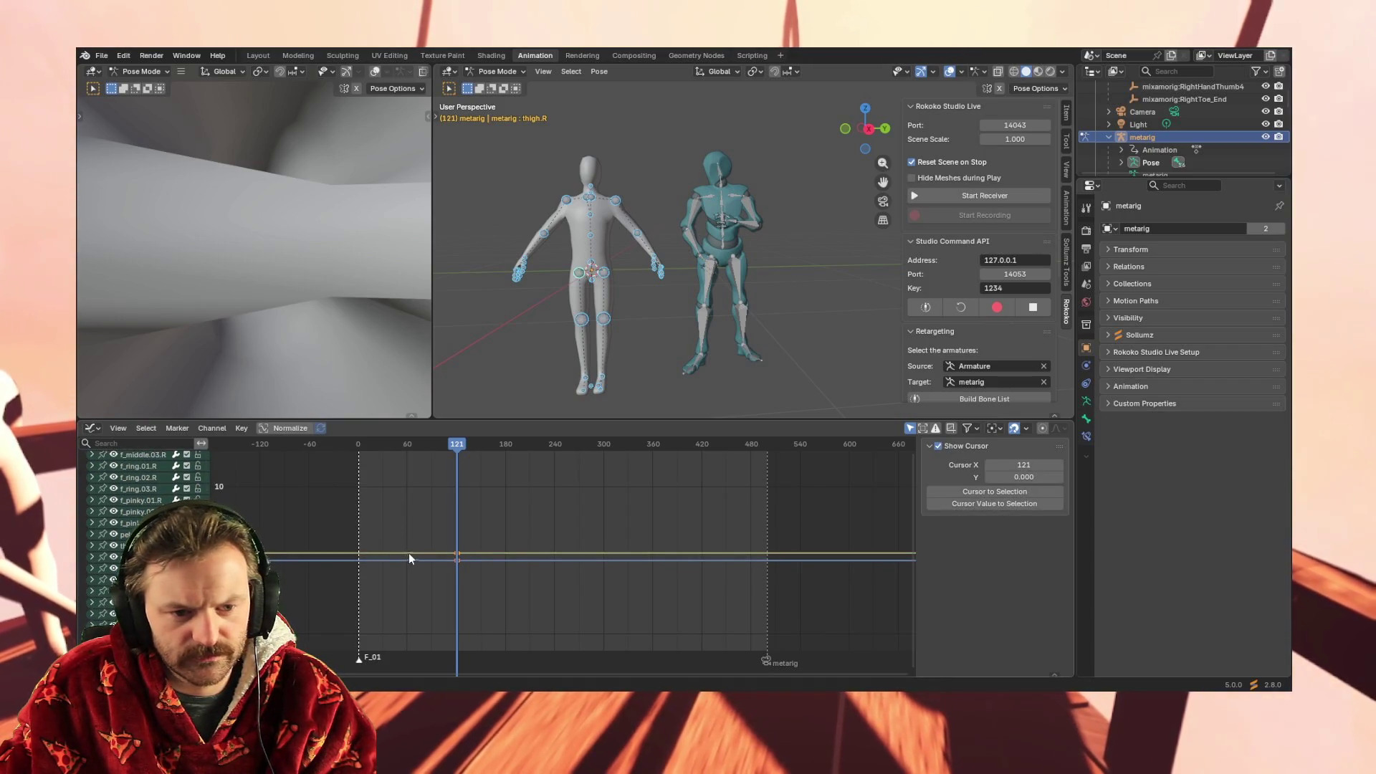
click(454, 553)
Paste the copied Mixamo keys at frame 121 and scrub to preview the motion
mouse_move(465, 448)
mouse_down()
mouse_move(440, 448)
mouse_move(466, 448)
mouse_up()
click(457, 448)
key(ctrl+v)
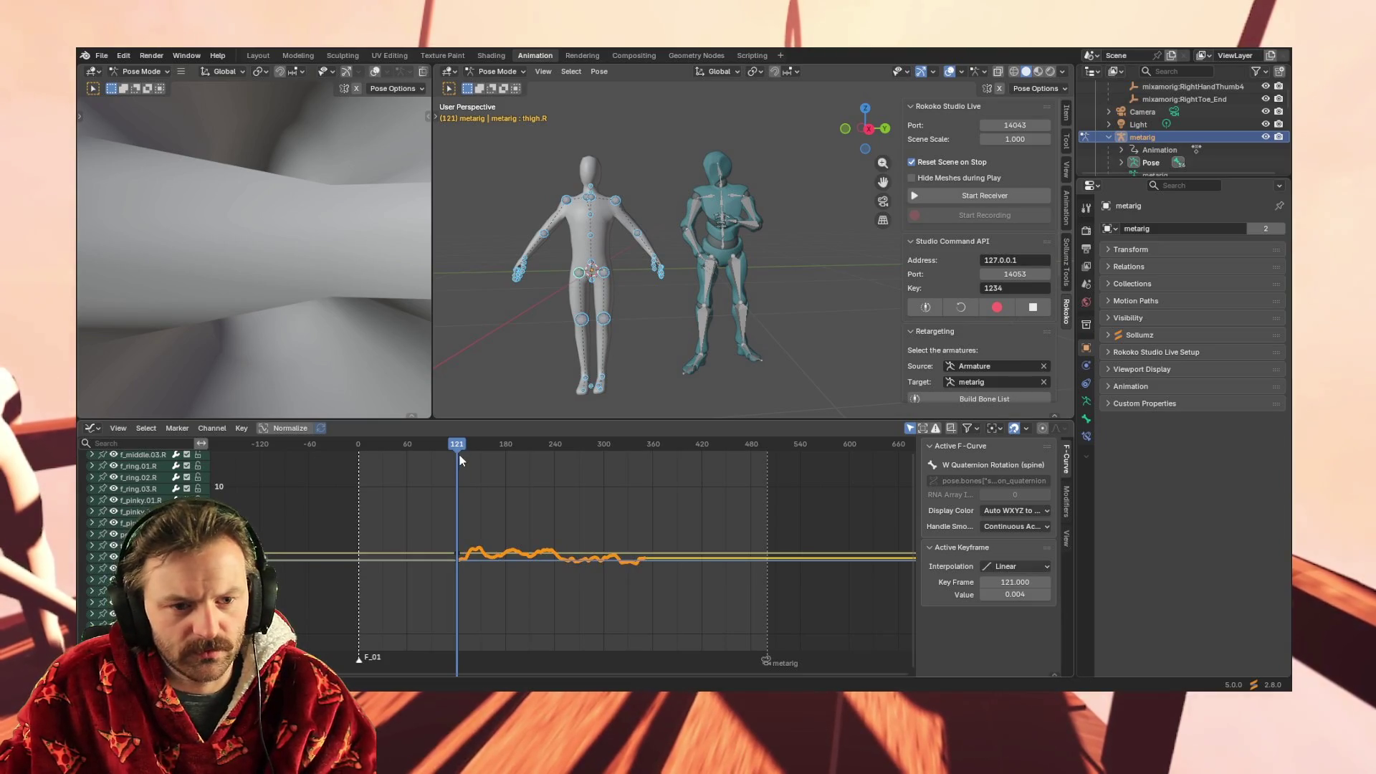
drag(459, 448, 556, 448)
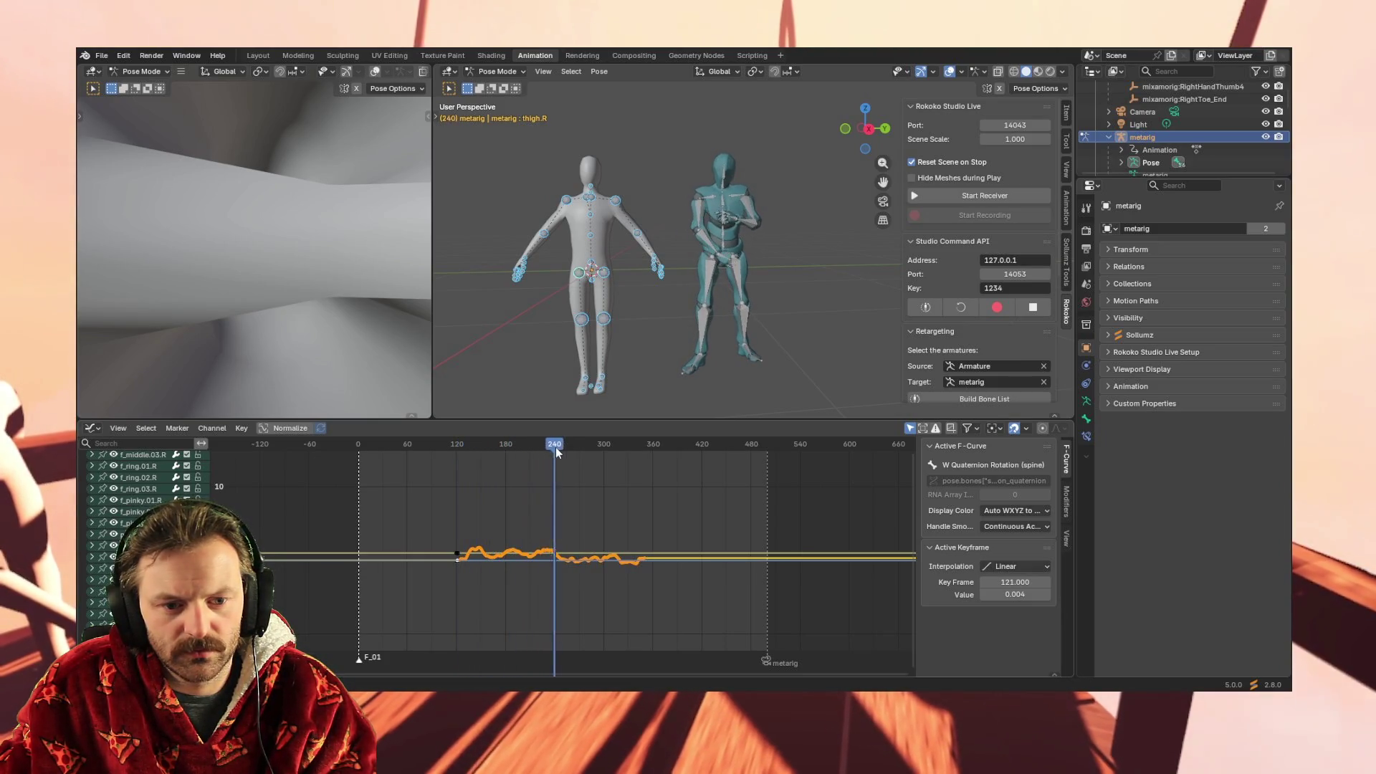
mouse_move(643, 459)
mouse_down()
mouse_move(364, 458)
mouse_move(511, 467)
mouse_up()
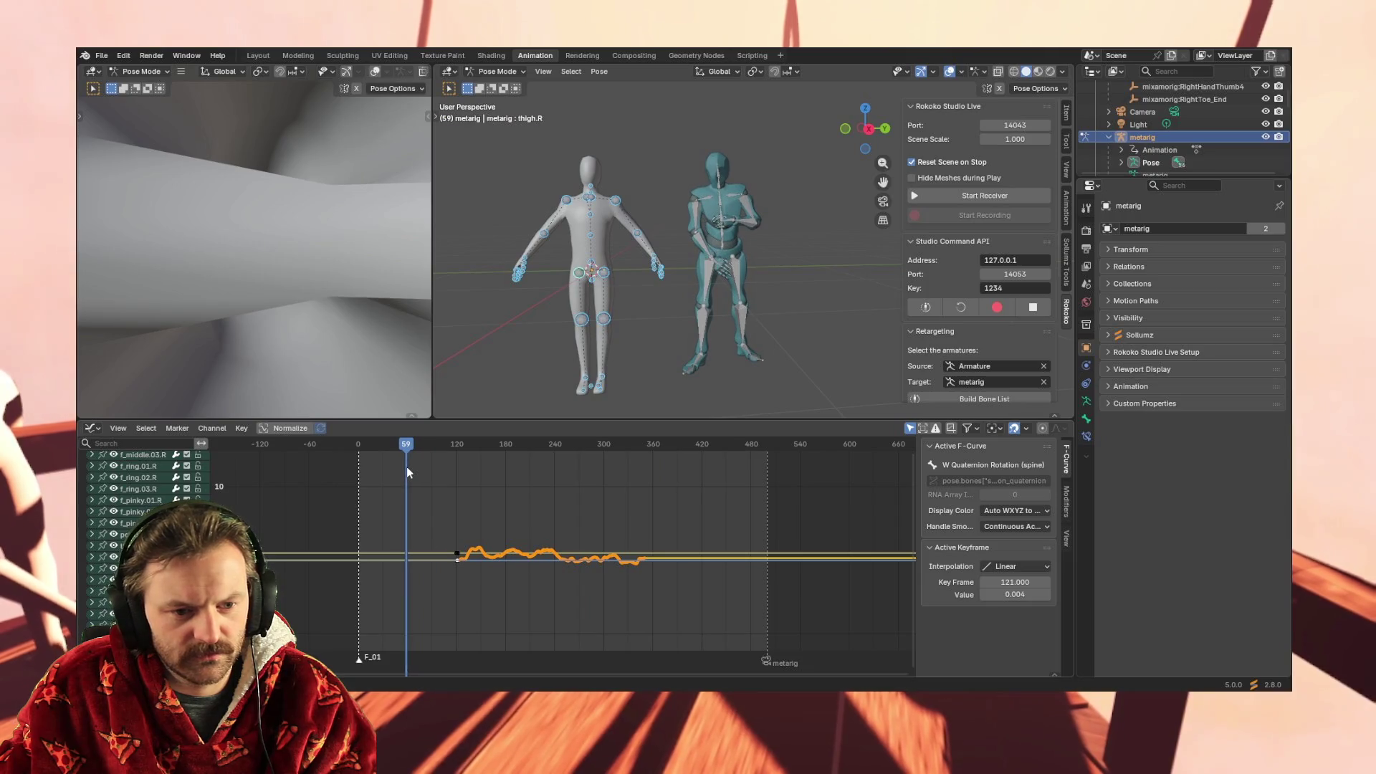
Paste the keys again at frame 59, preview, then undo the trial and return to frame 1
key(ctrl+v)
drag(410, 448, 550, 448)
key(Escape)
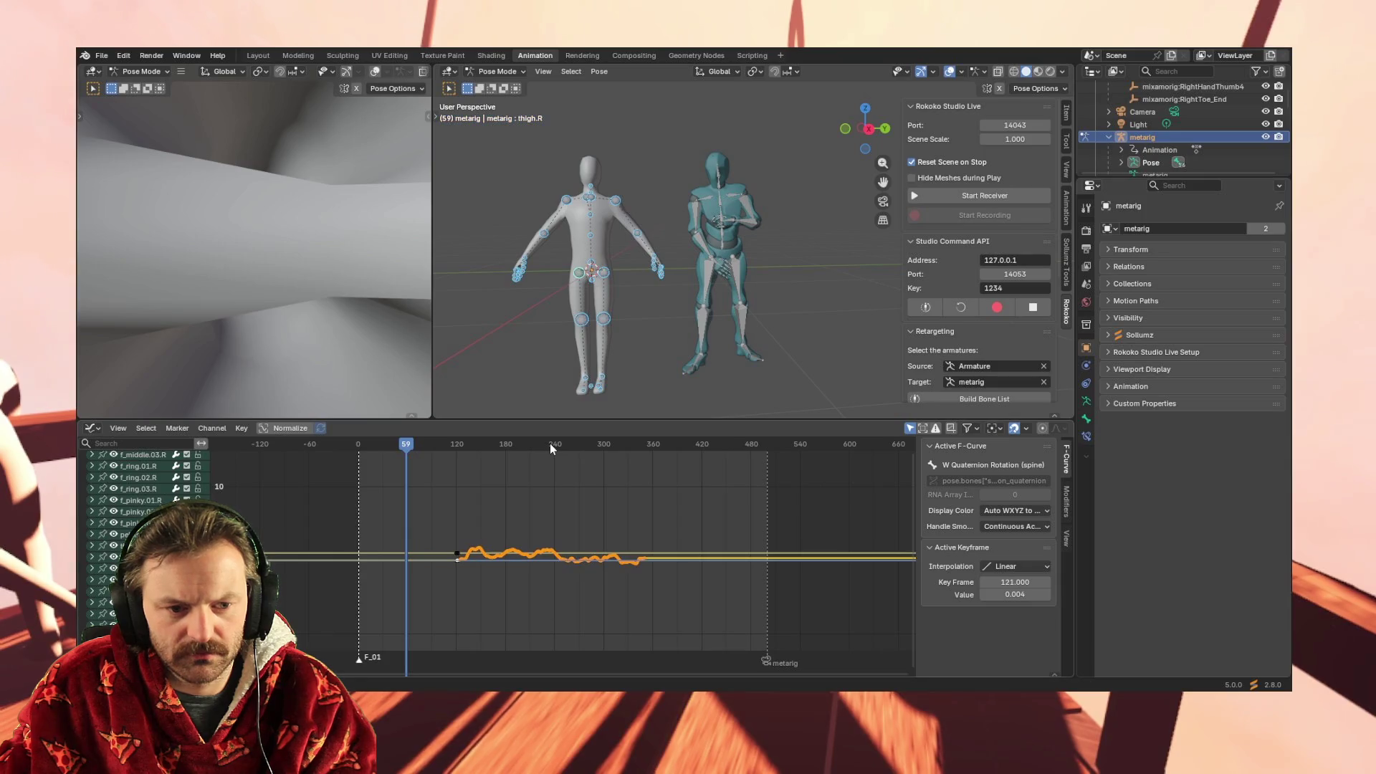
key(ctrl+z)
key(ctrl+z)
click(359, 443)
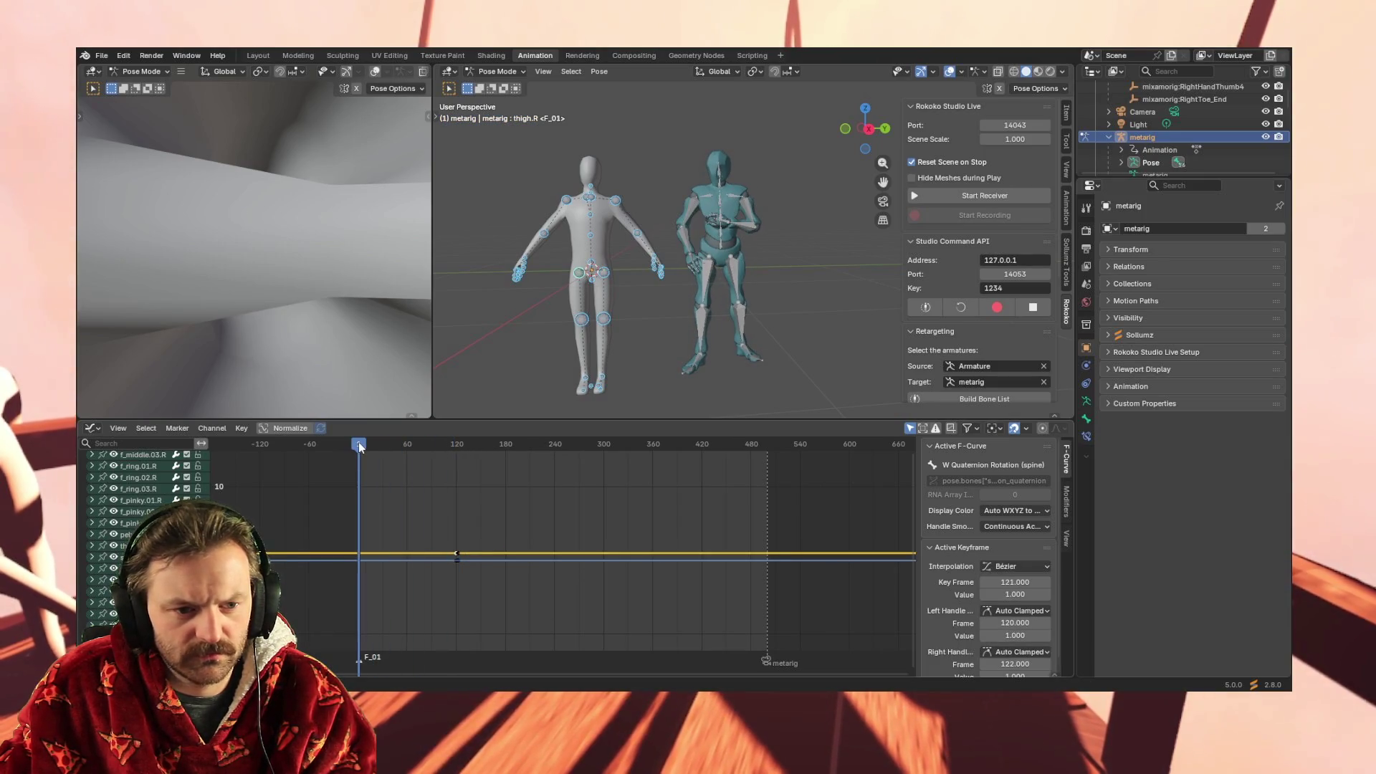
Paste the Mixamo keys at frame 1 and scrub through to check the pose
key(ctrl+v)
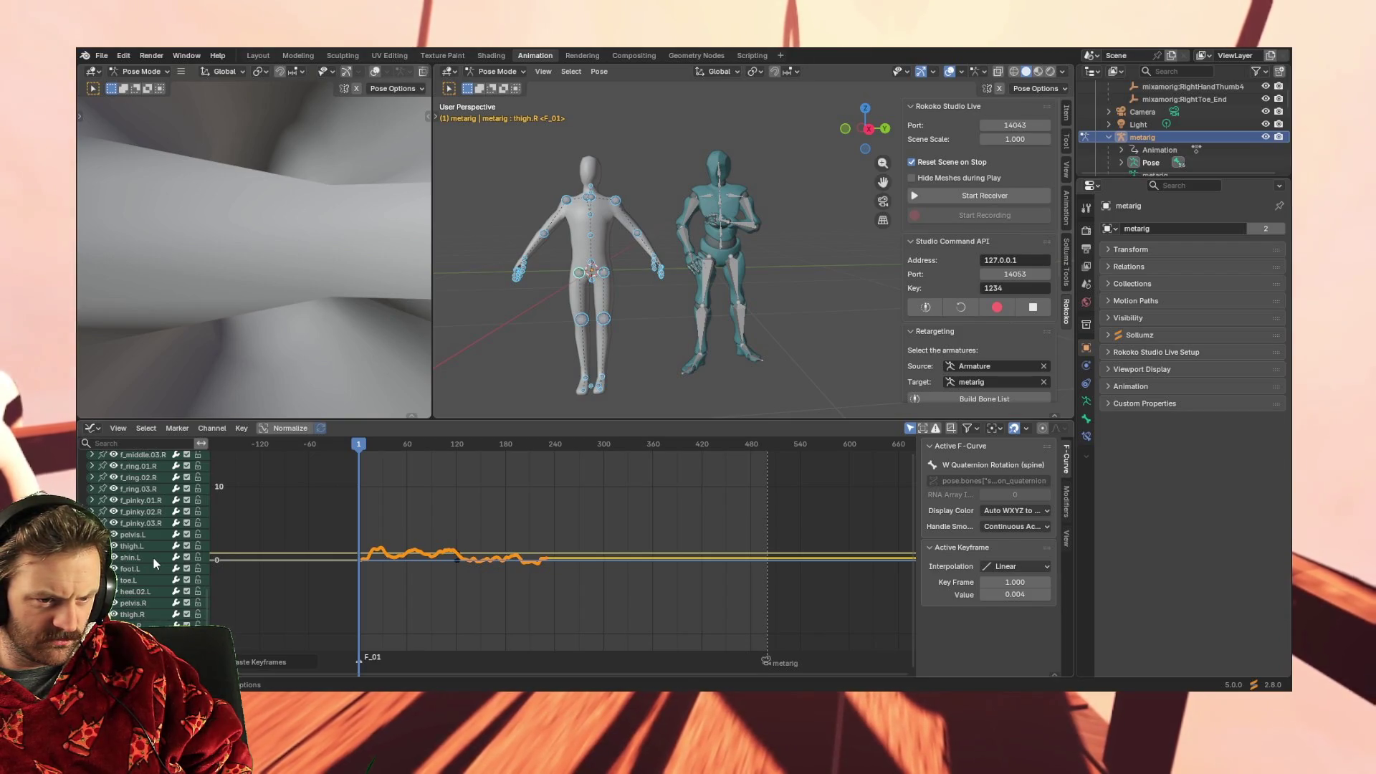
mouse_move(359, 448)
mouse_down()
mouse_move(567, 455)
mouse_move(444, 466)
mouse_up()
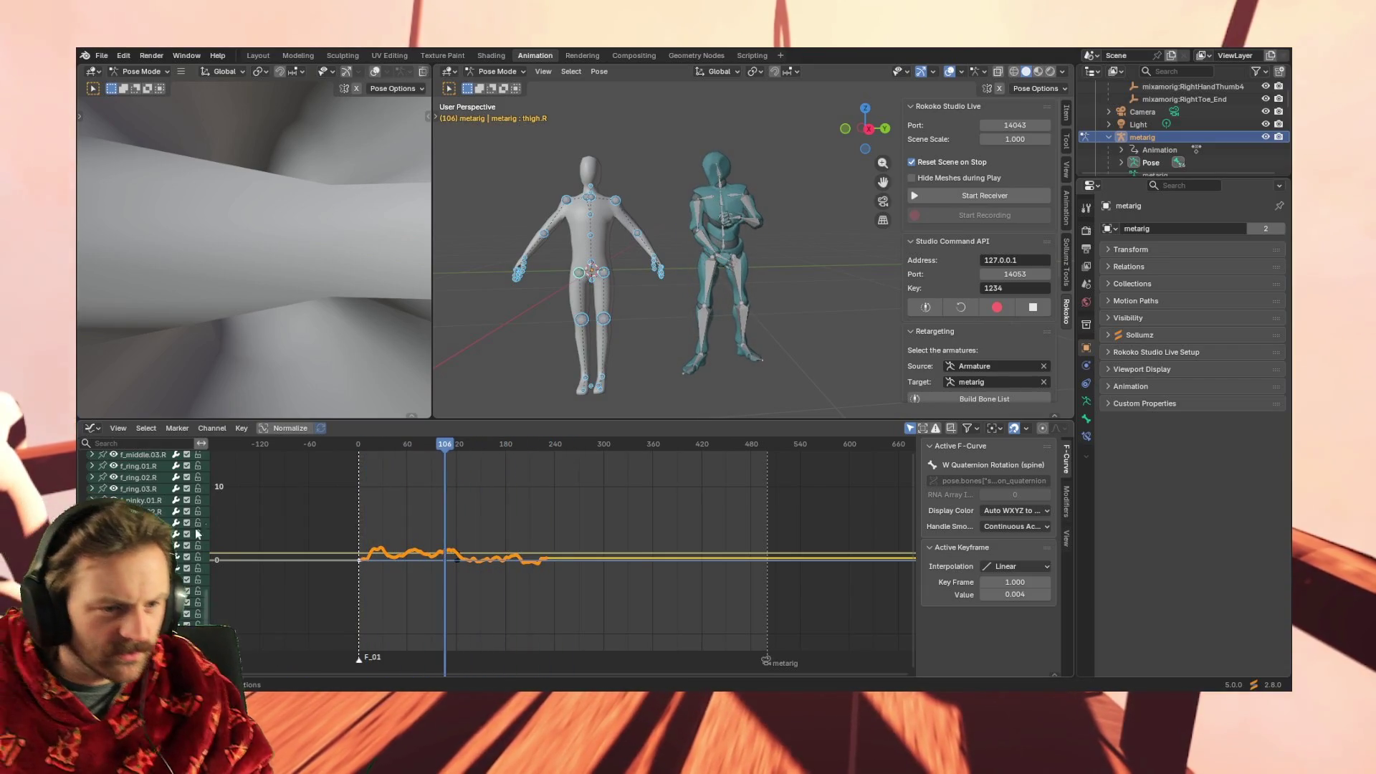
click(128, 558)
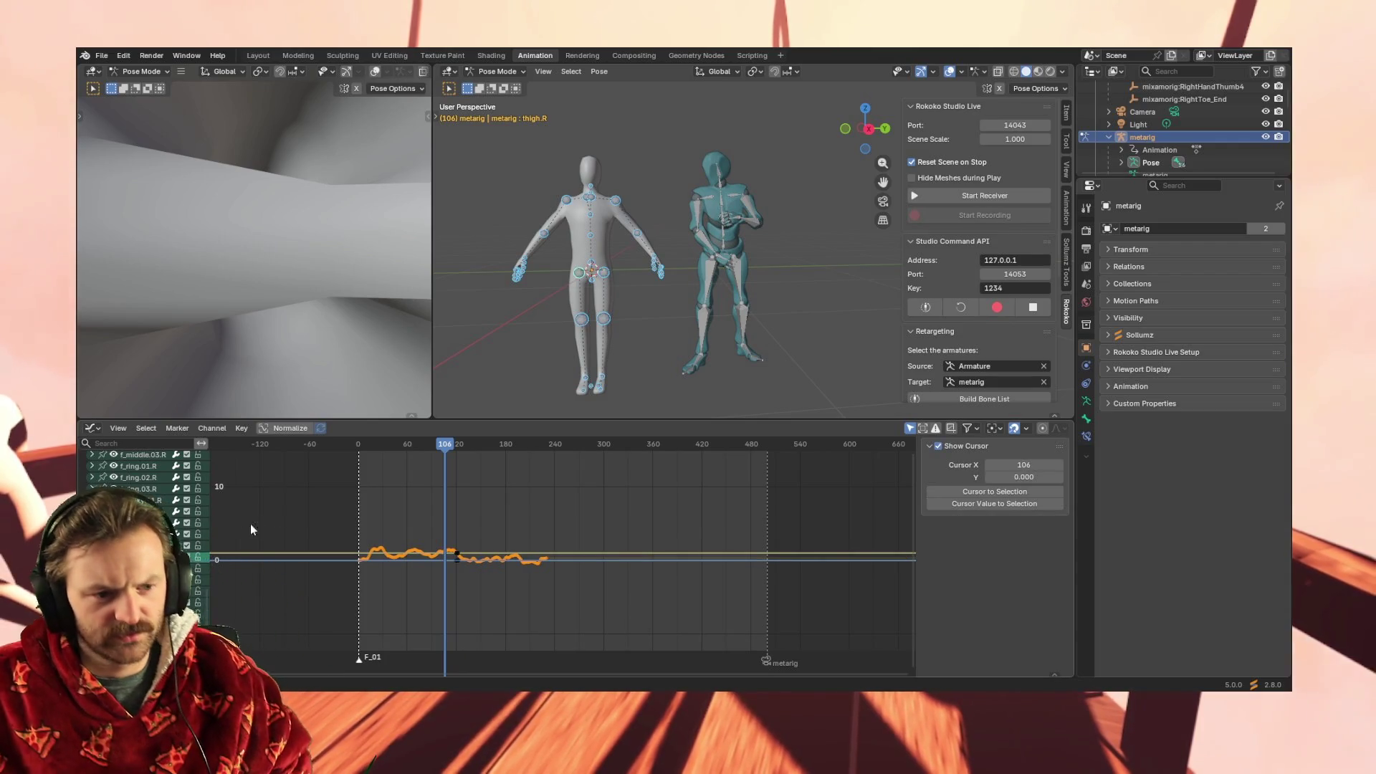
Delete the spine and spine.001 animation channels, then move to around frame 120
scroll(144, 488, up, 1)
scroll(143, 473, up, 2)
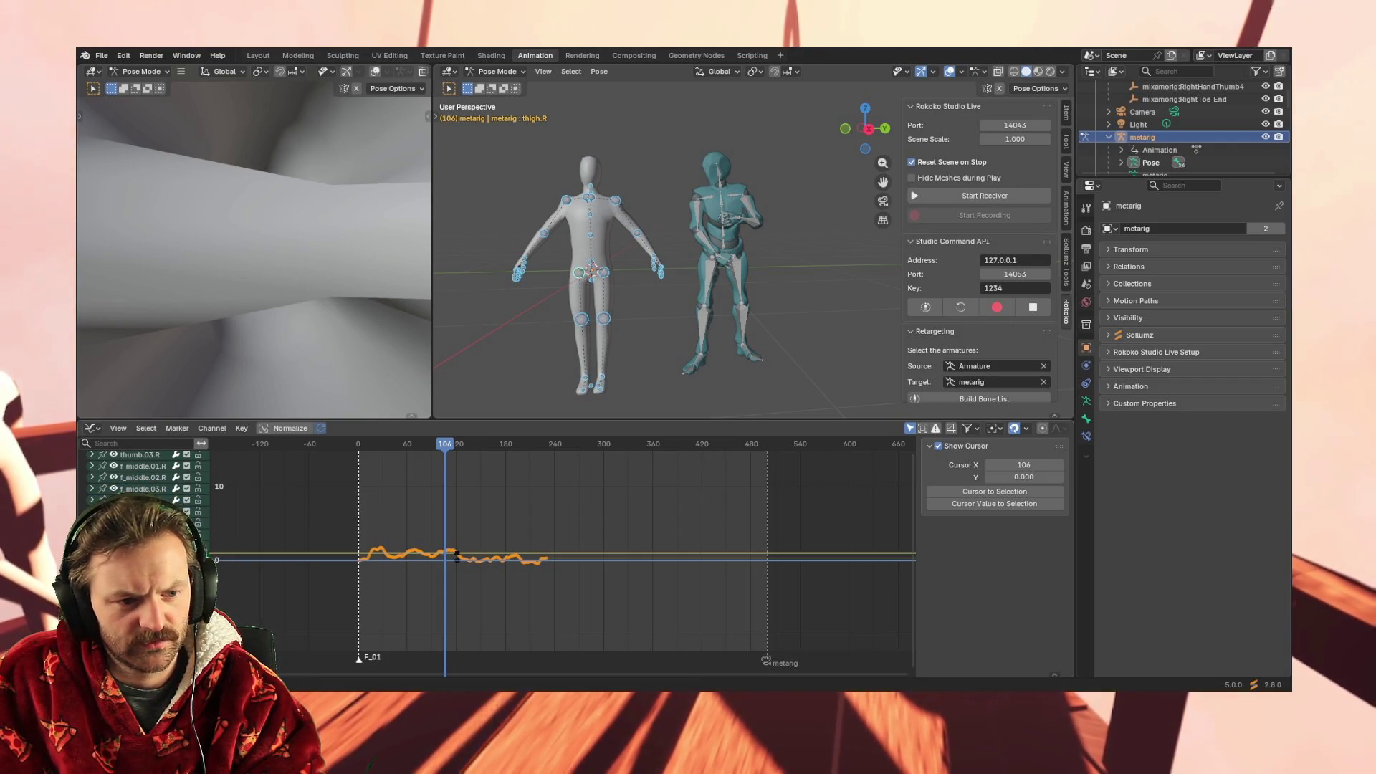
scroll(144, 473, up, 1)
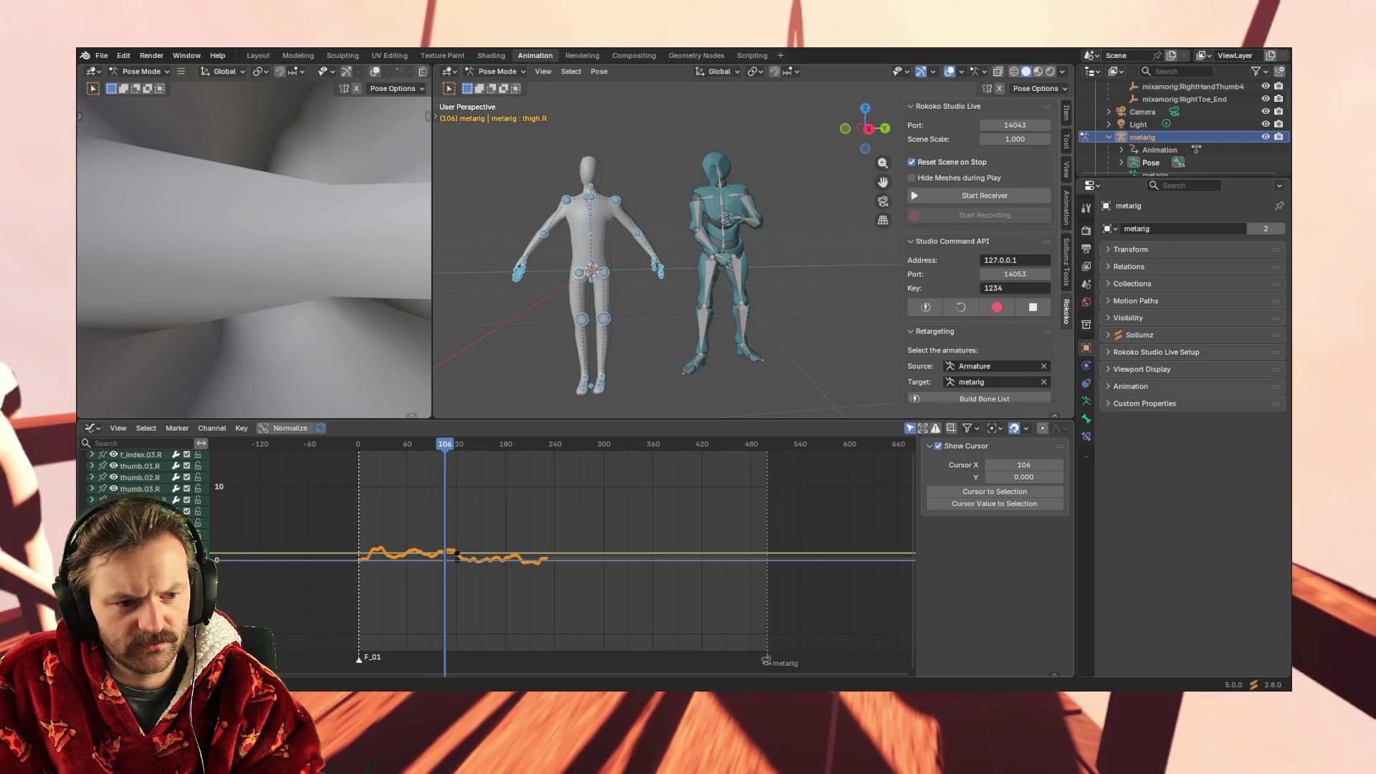
scroll(144, 473, up, 15)
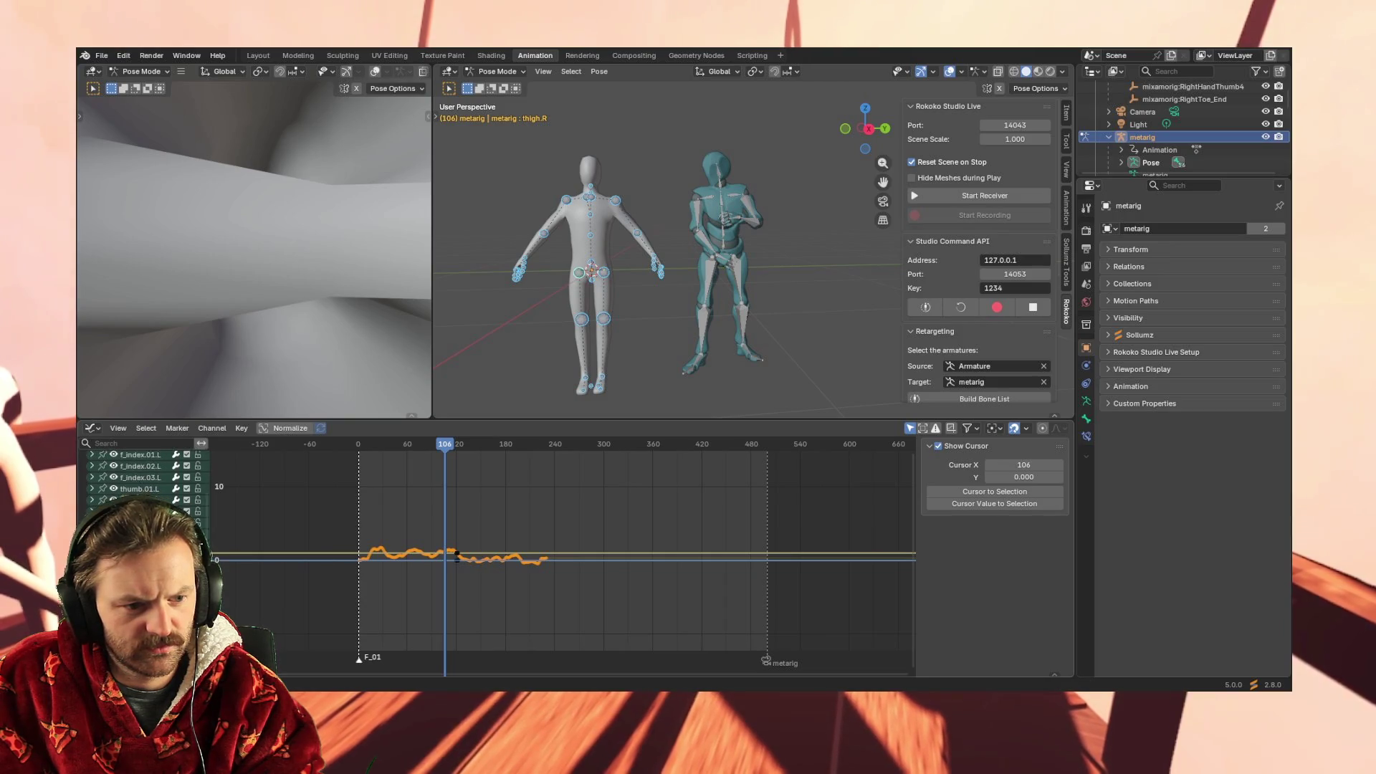
shift+click(144, 480)
key(x)
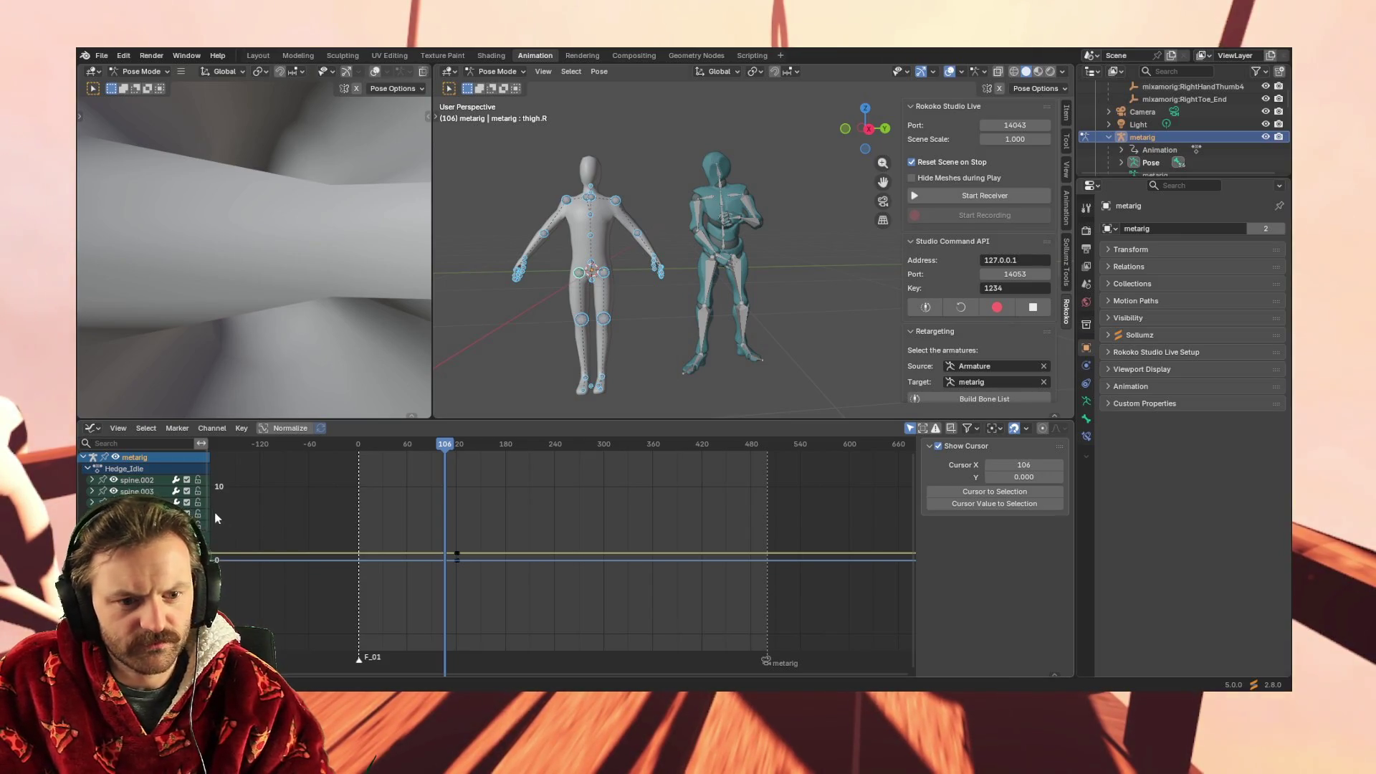
drag(452, 445, 456, 450)
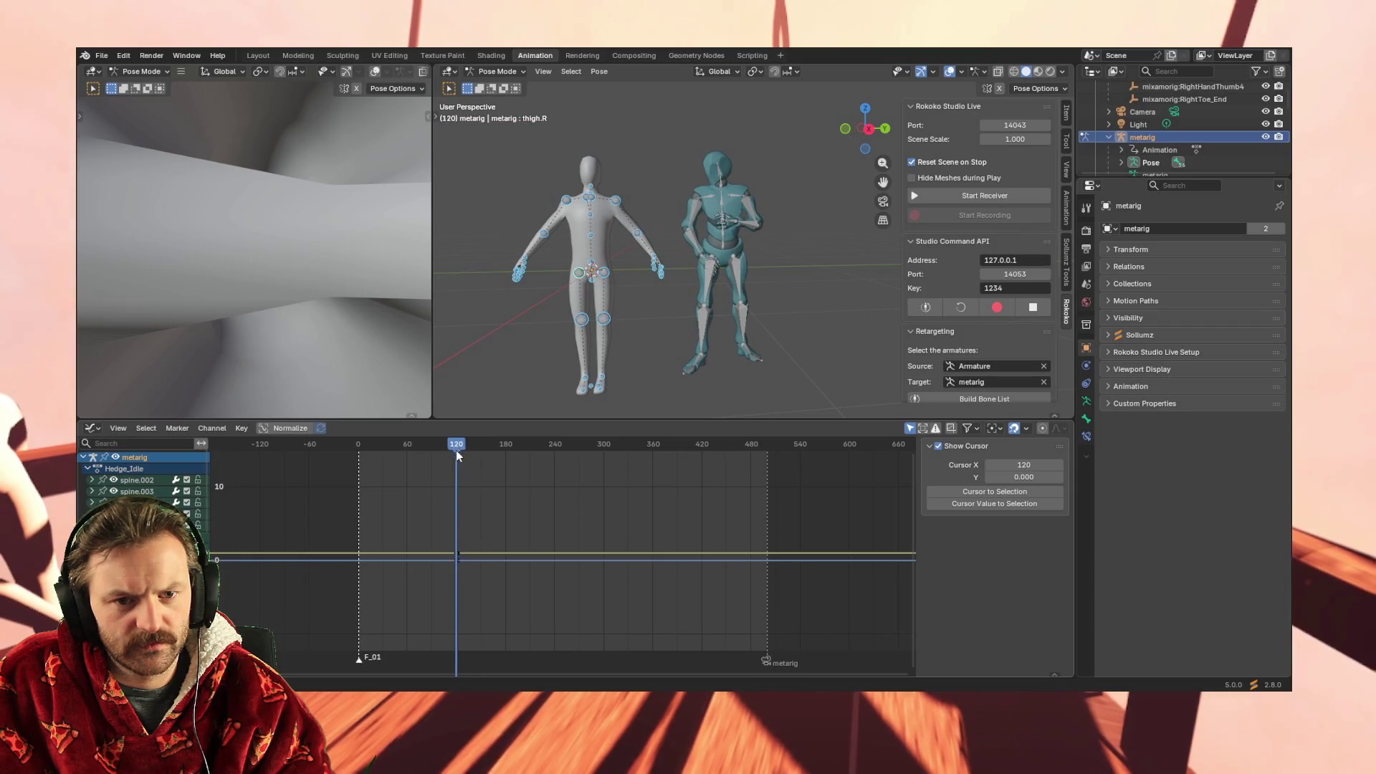
In Object Mode, inspect the Armature's mixamorig:Spine curve, reselect the metarig, and return to frame 1
click(508, 70)
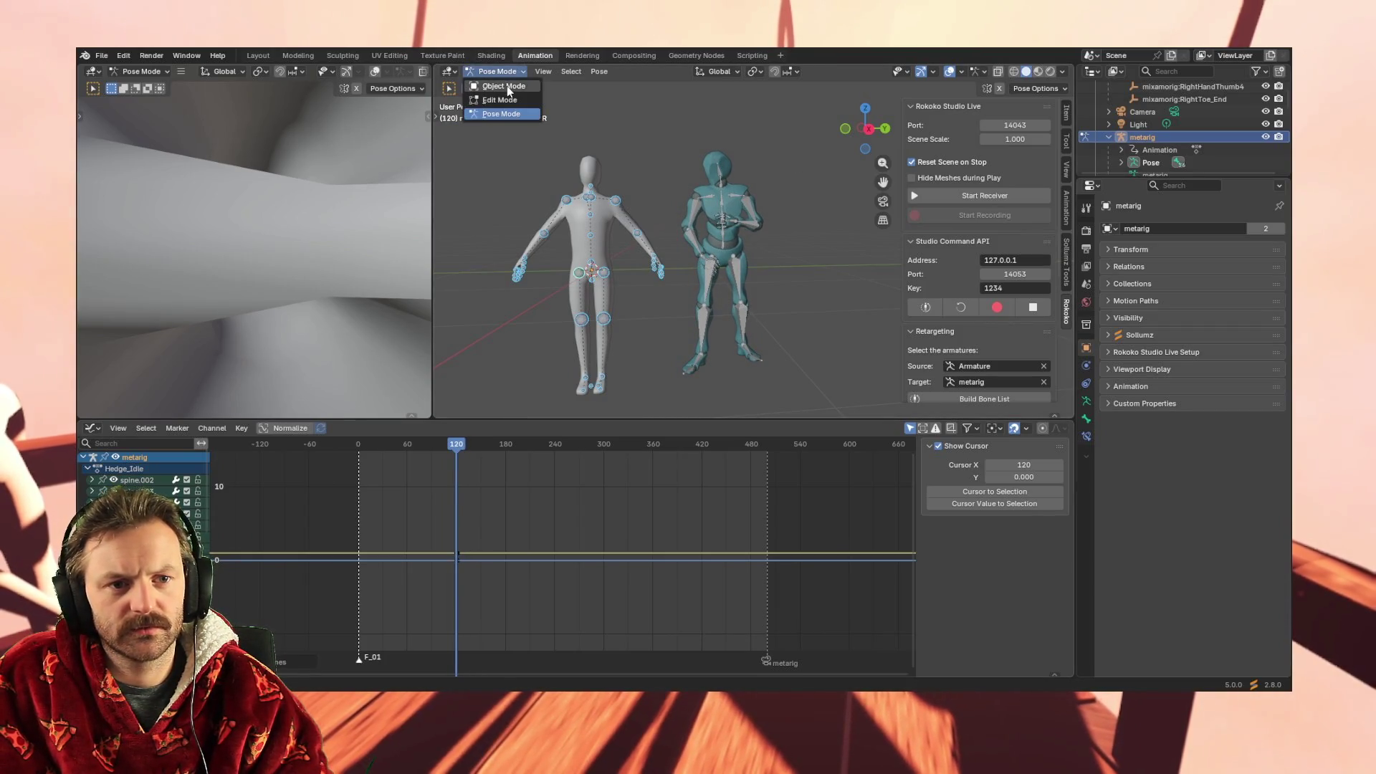
click(506, 86)
click(695, 203)
click(149, 491)
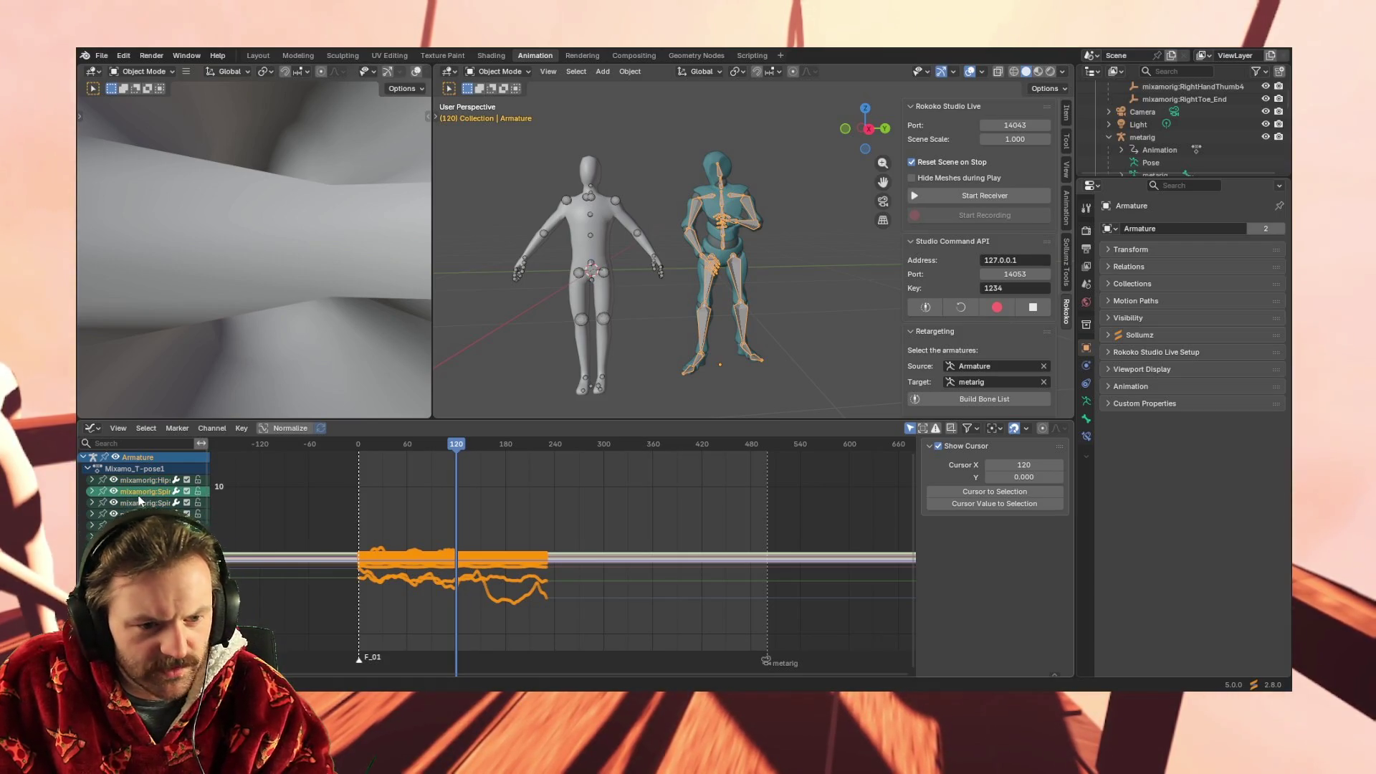
click(591, 186)
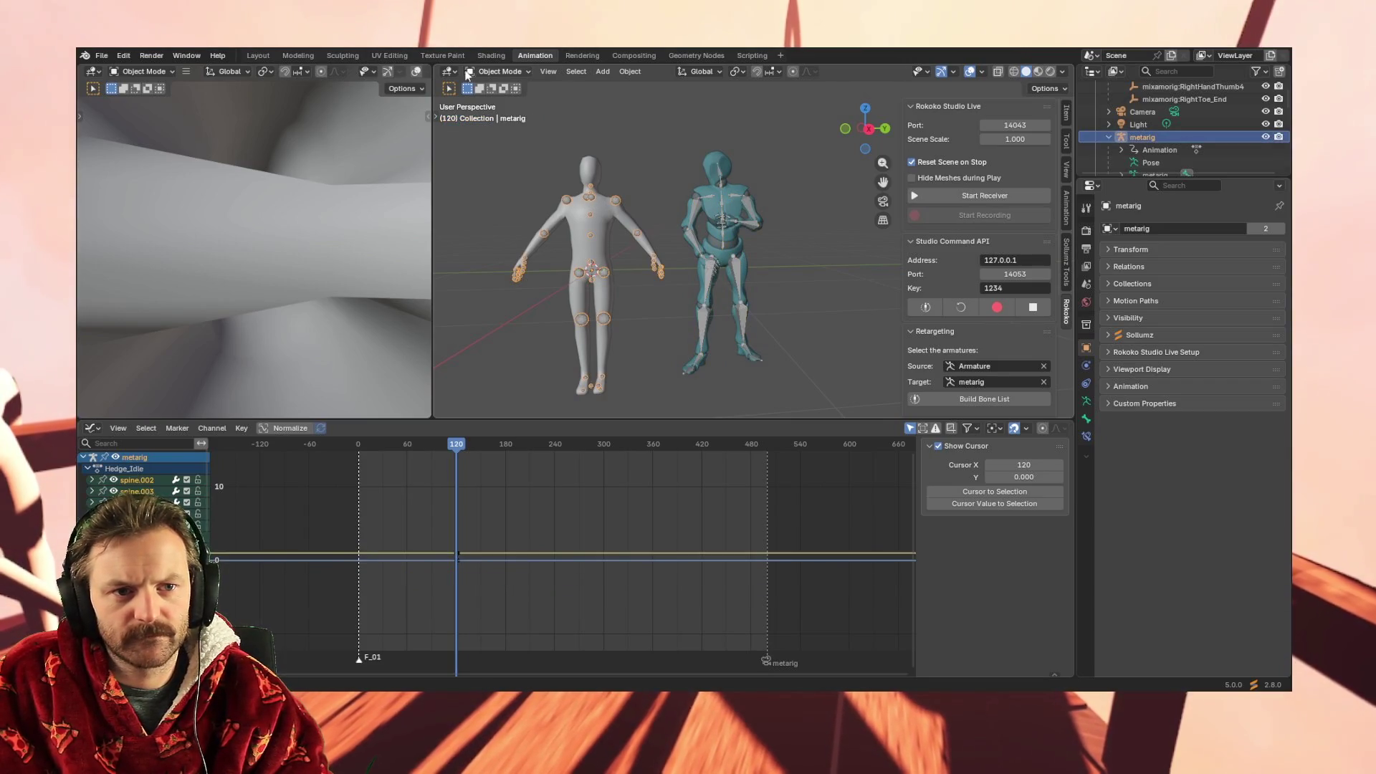
click(498, 71)
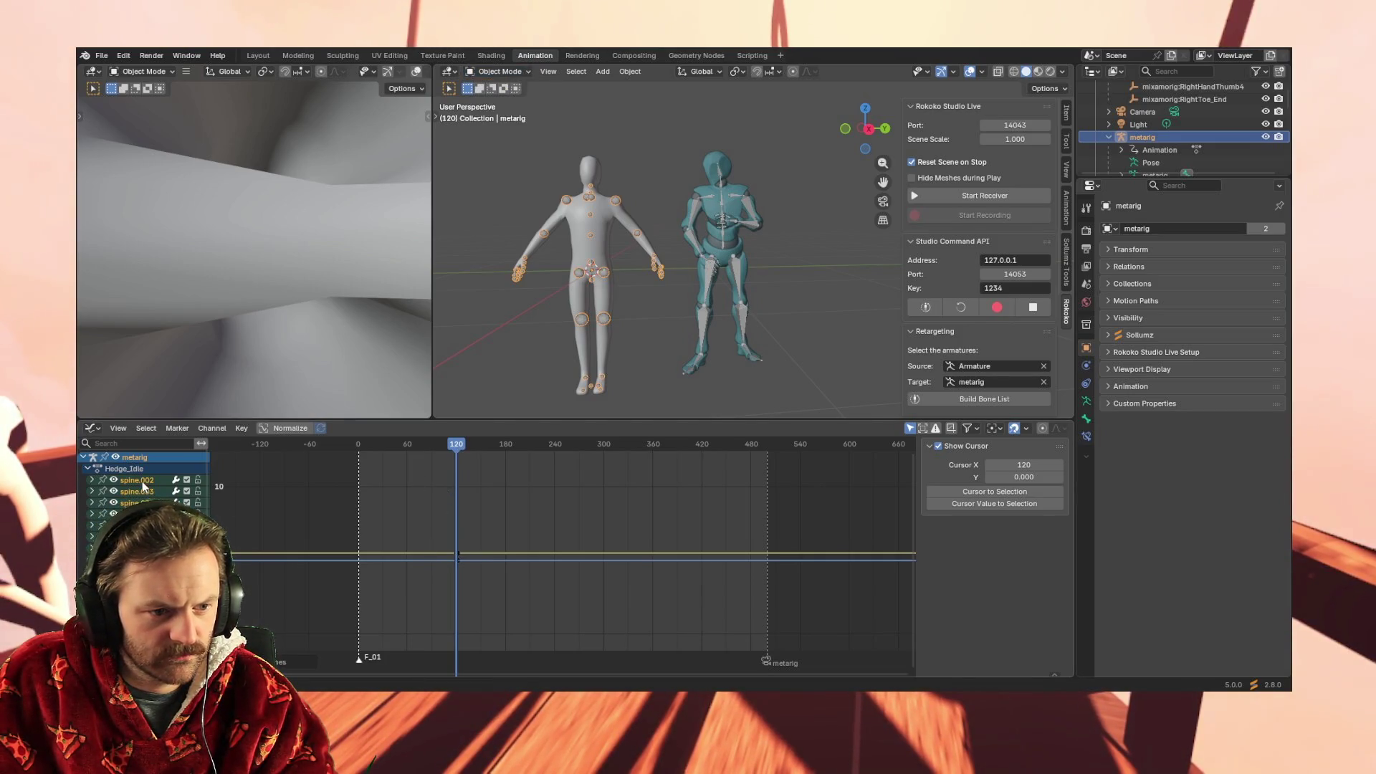
drag(463, 443, 358, 449)
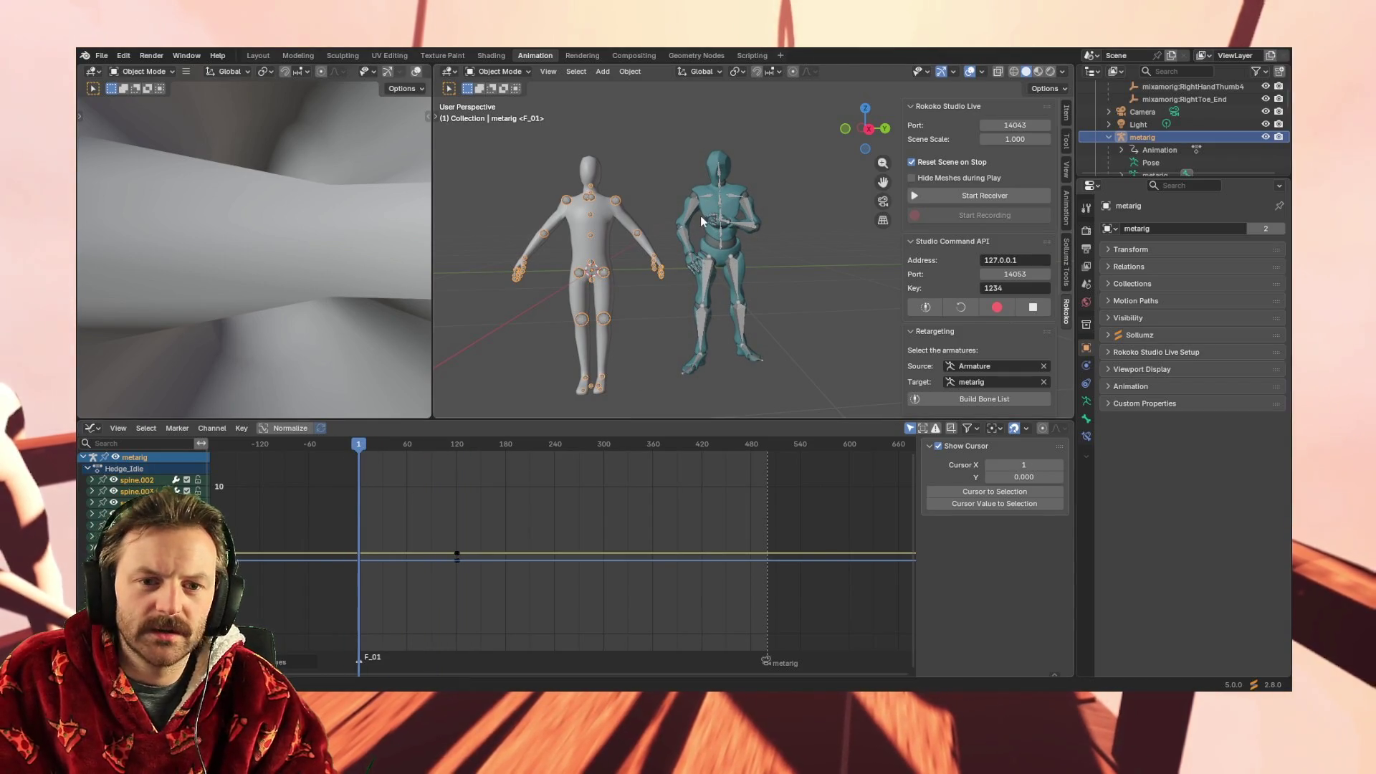
Select the Mixamo Armature and inspect its mixamorig:Hips channel in the Graph Editor
click(707, 198)
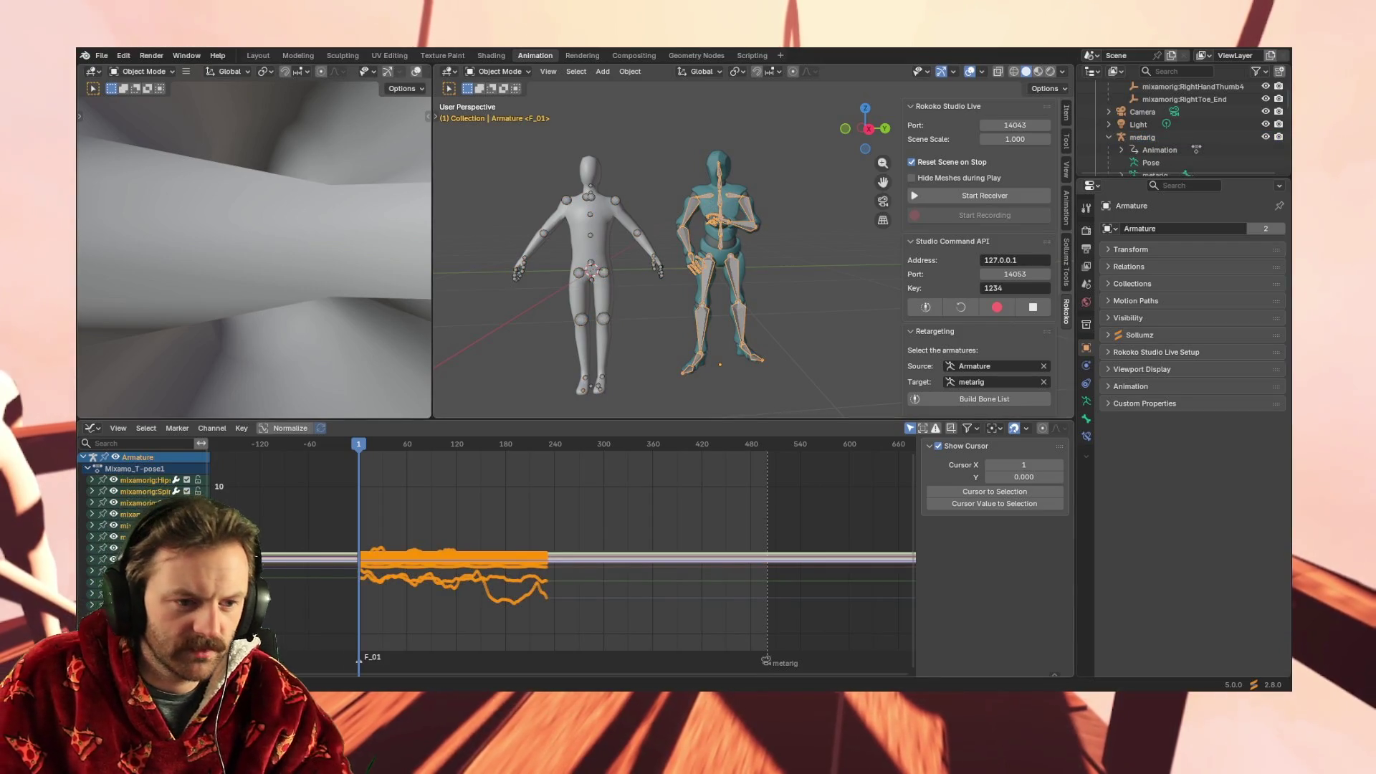
double_click(143, 481)
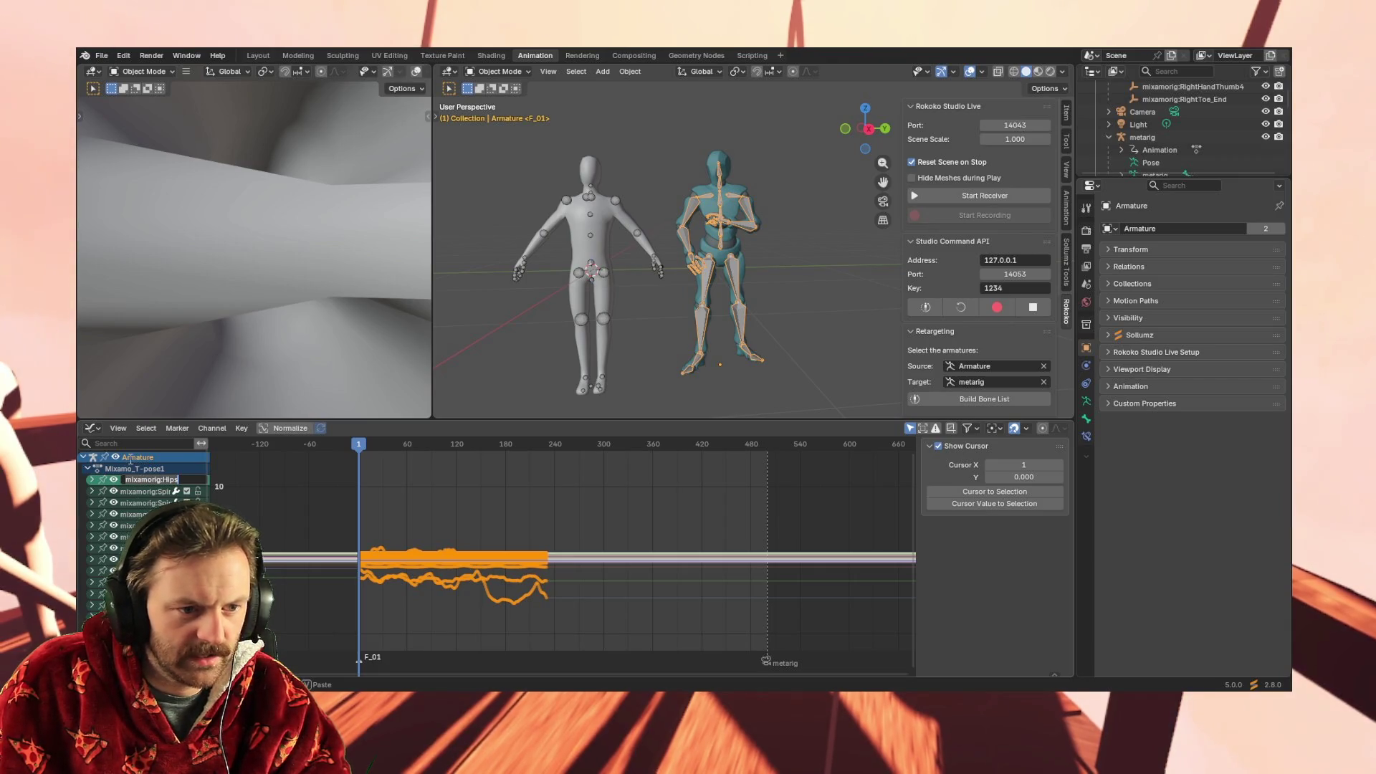
key(Escape)
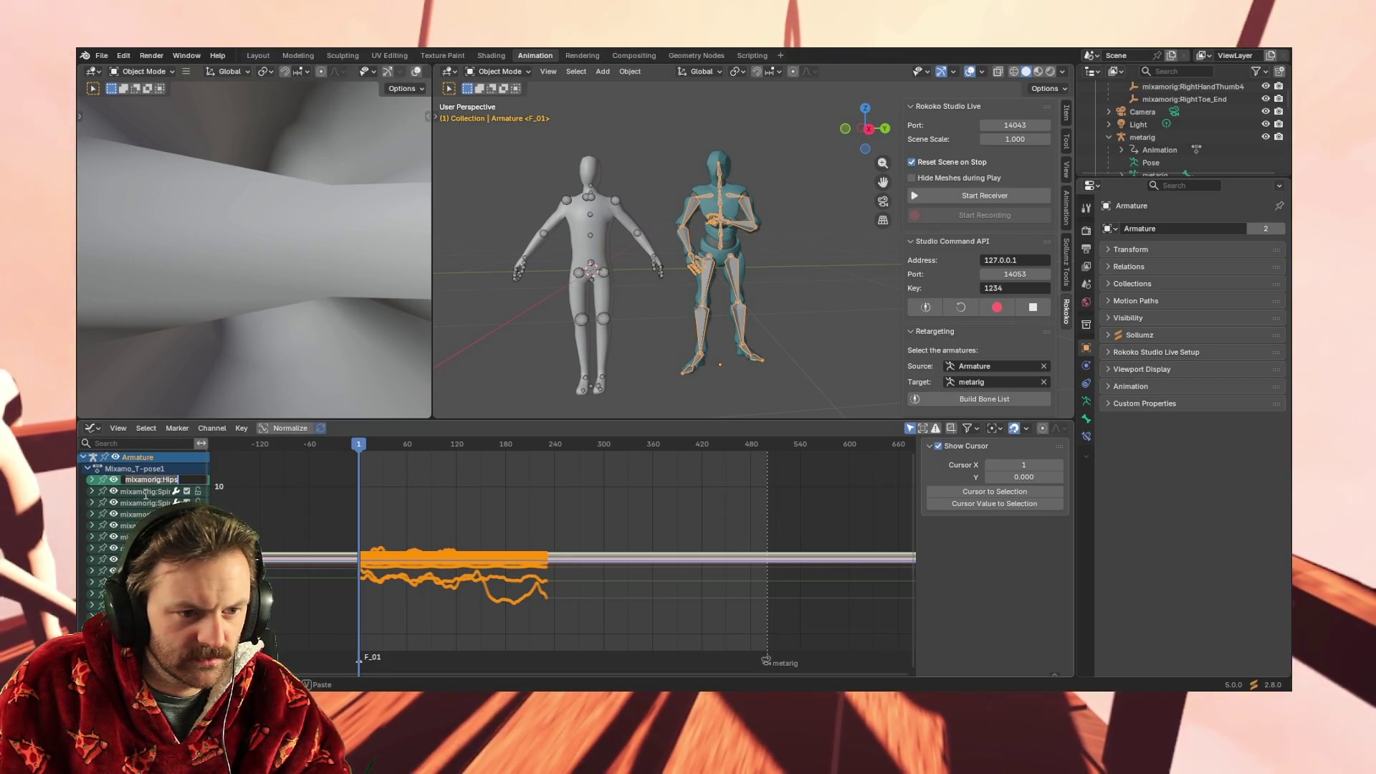
scroll(144, 493, down, 8)
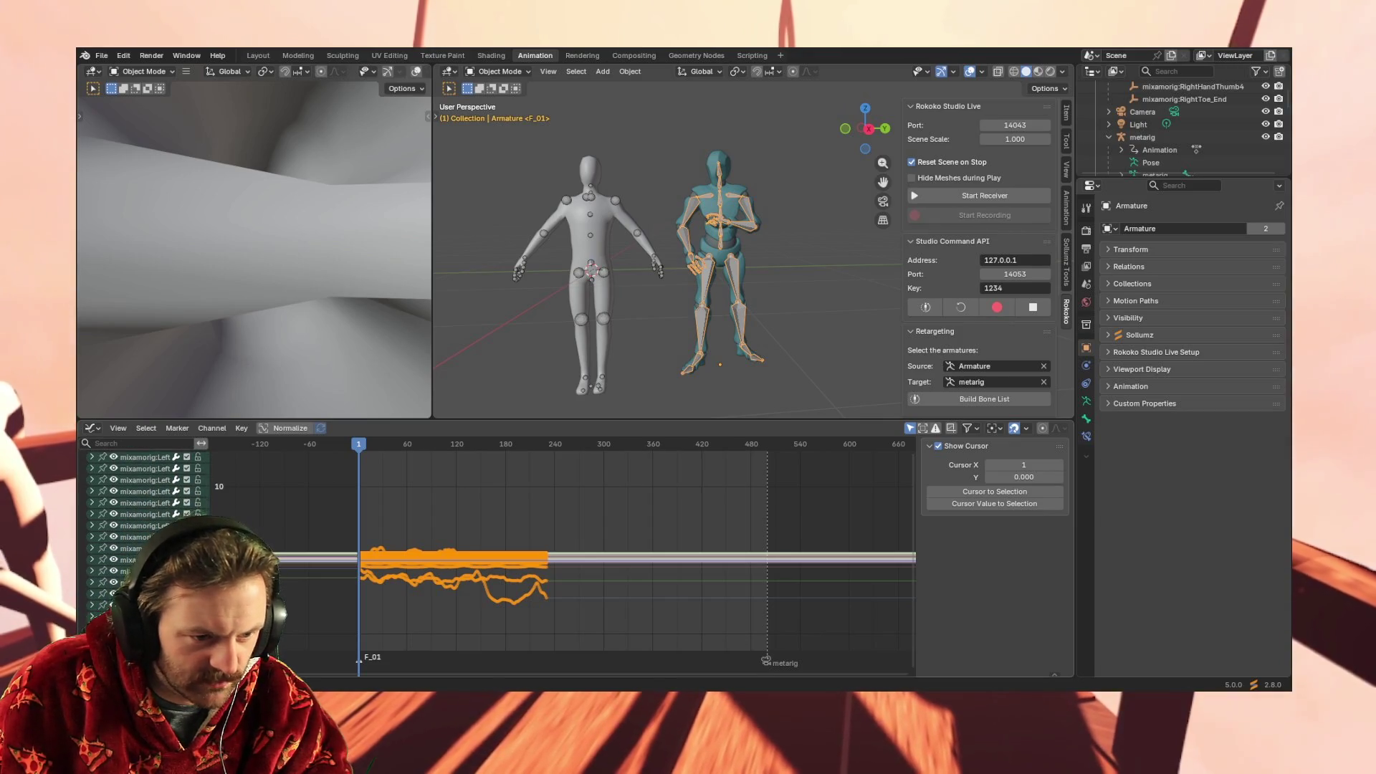
scroll(144, 502, down, 2)
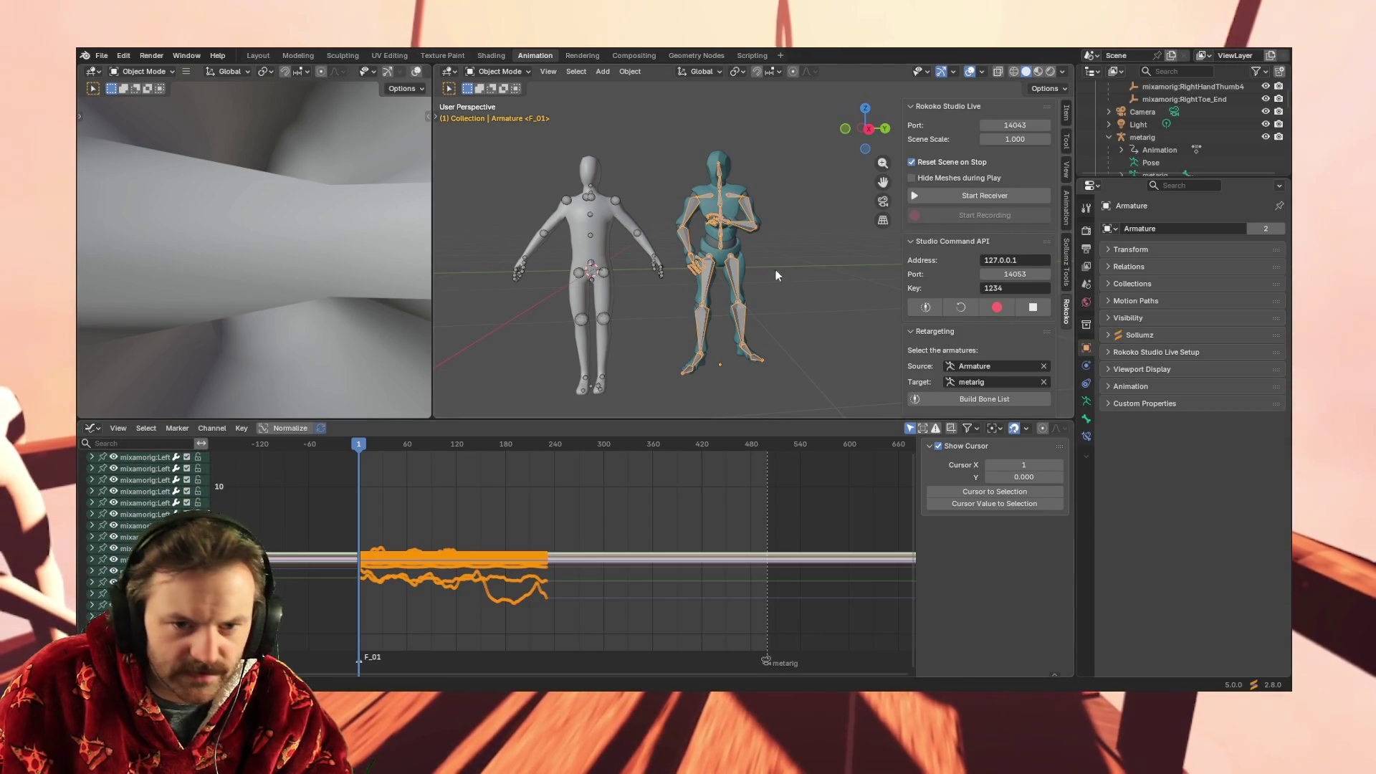
click(691, 258)
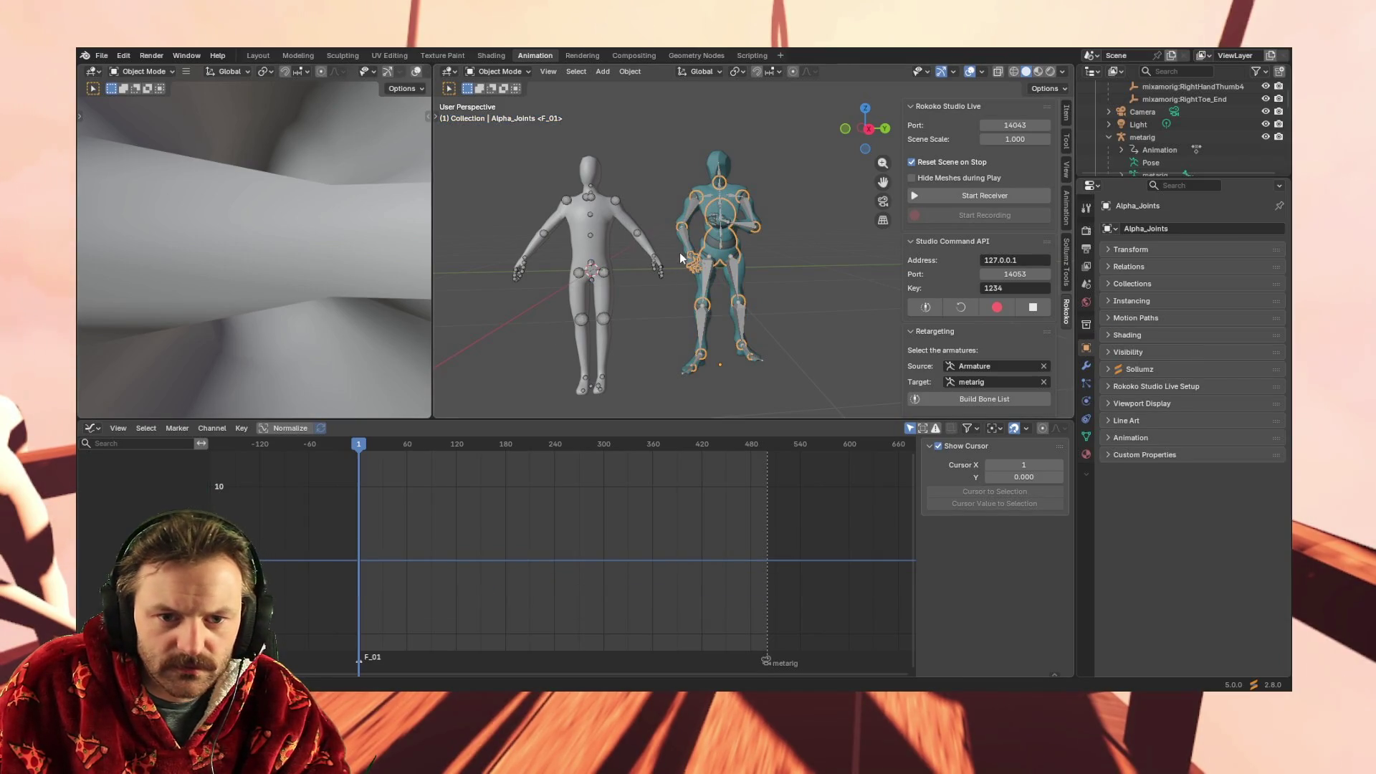
click(691, 258)
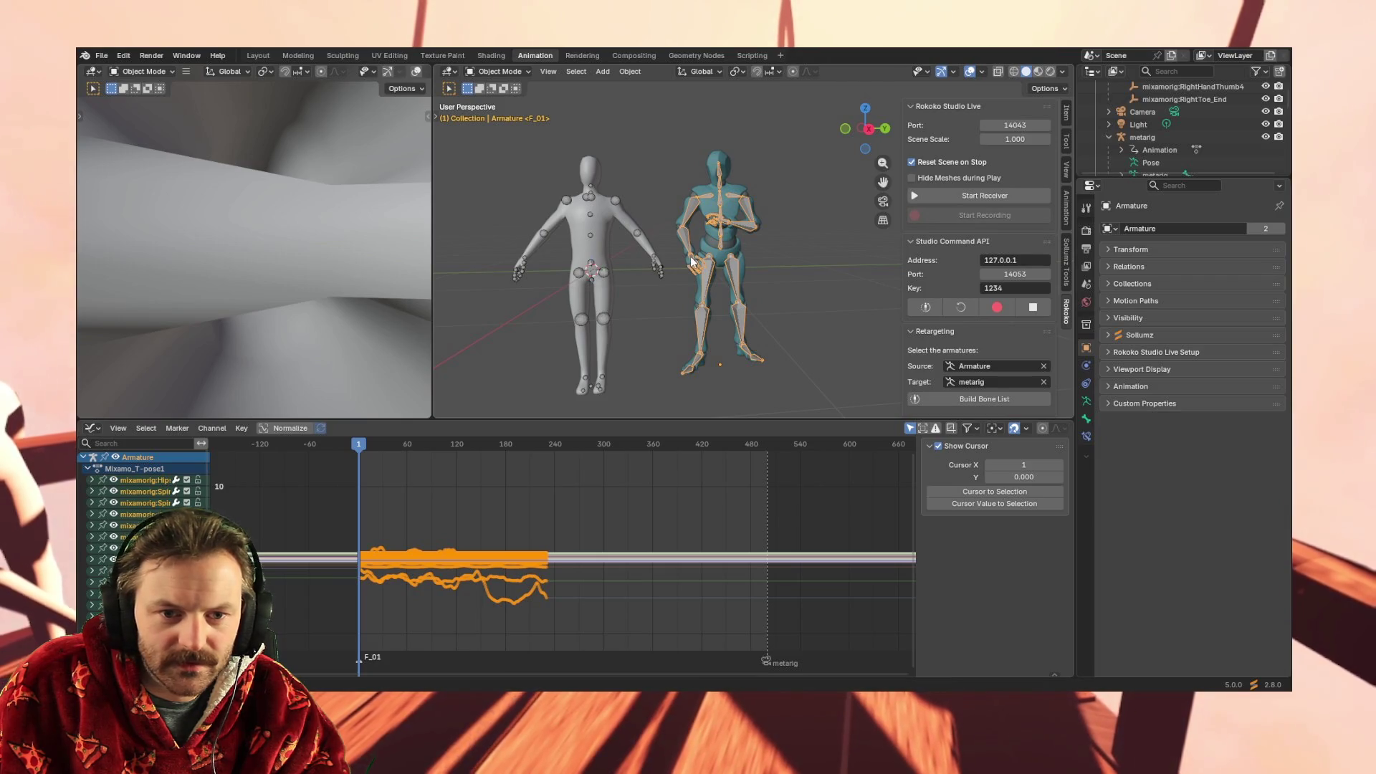
scroll(144, 502, down, 5)
scroll(144, 530, down, 1)
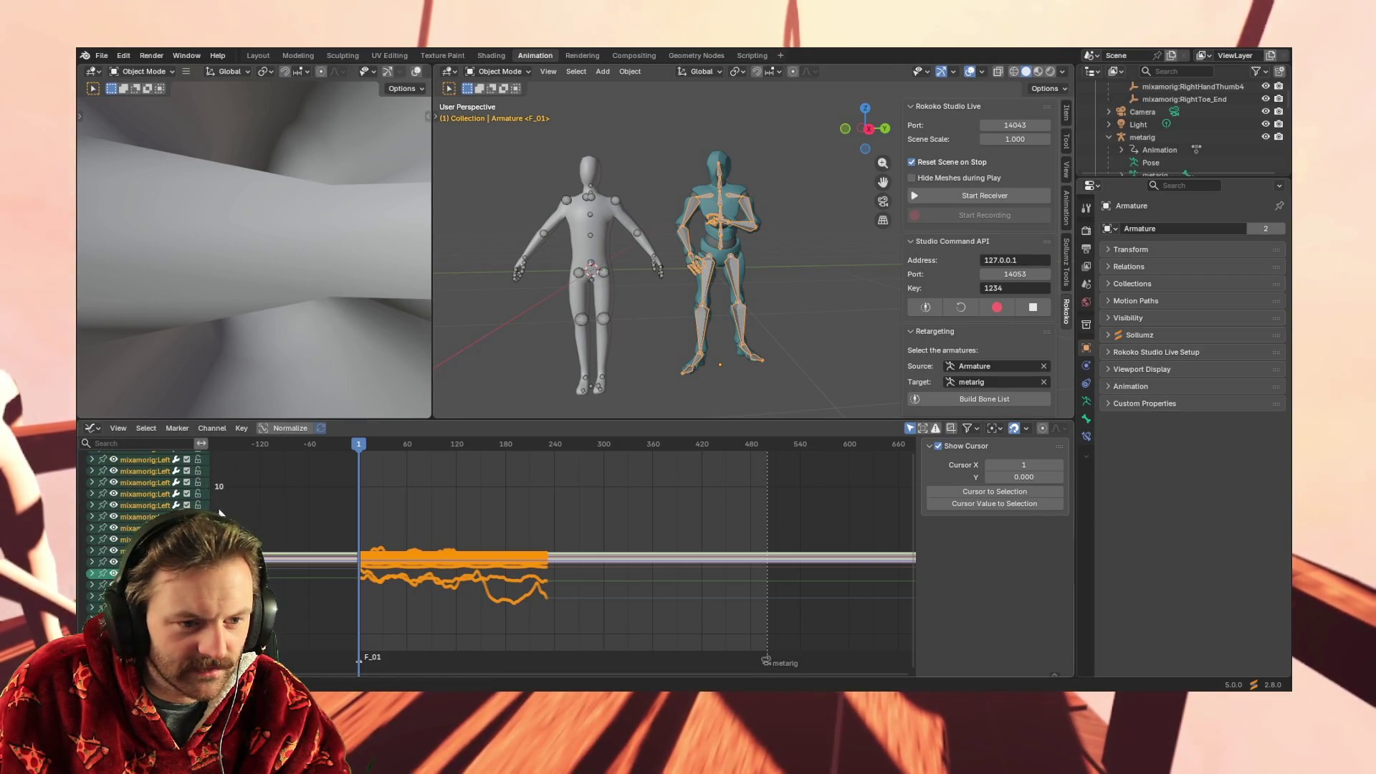
Widen the channel list to show full bone names, reselect the metarig, and play the animation
mouse_move(210, 487)
mouse_down()
mouse_move(332, 487)
mouse_move(313, 488)
mouse_up()
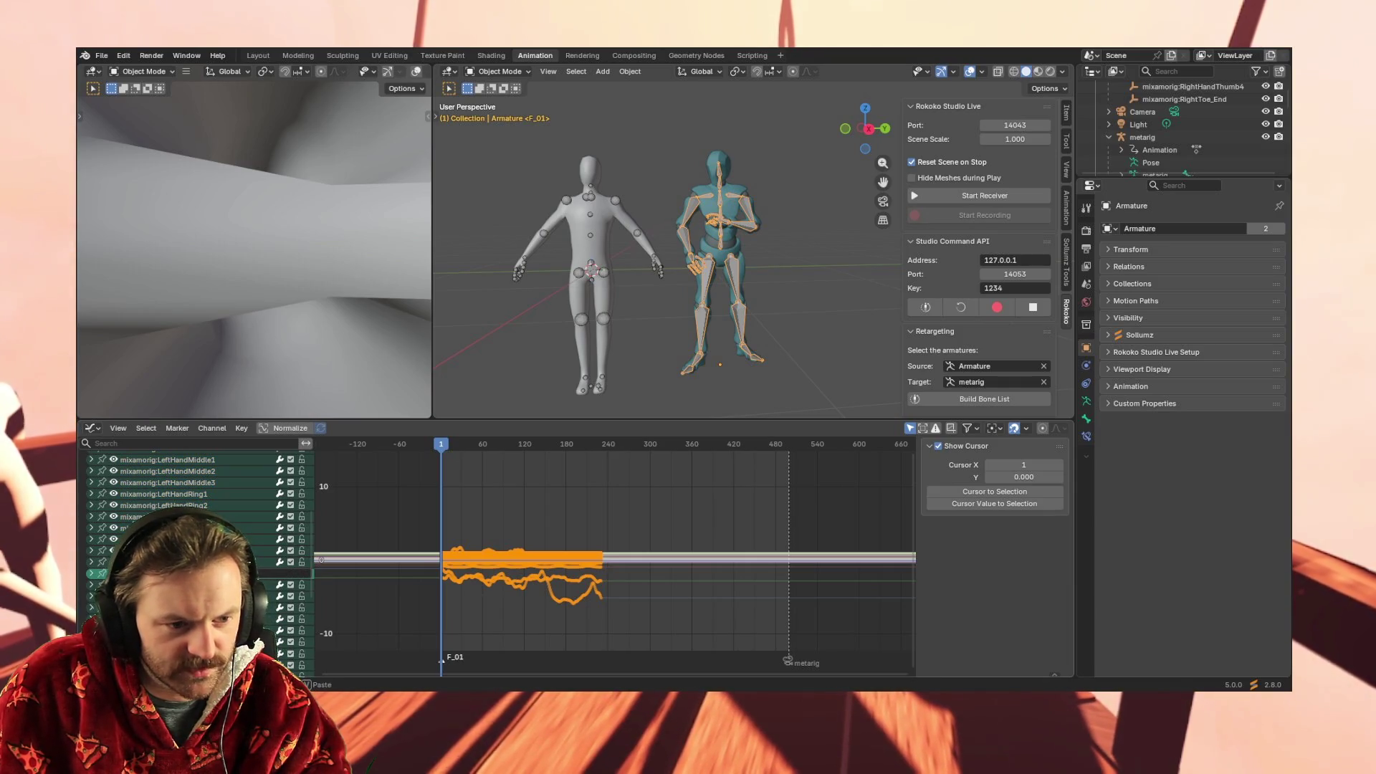
click(580, 277)
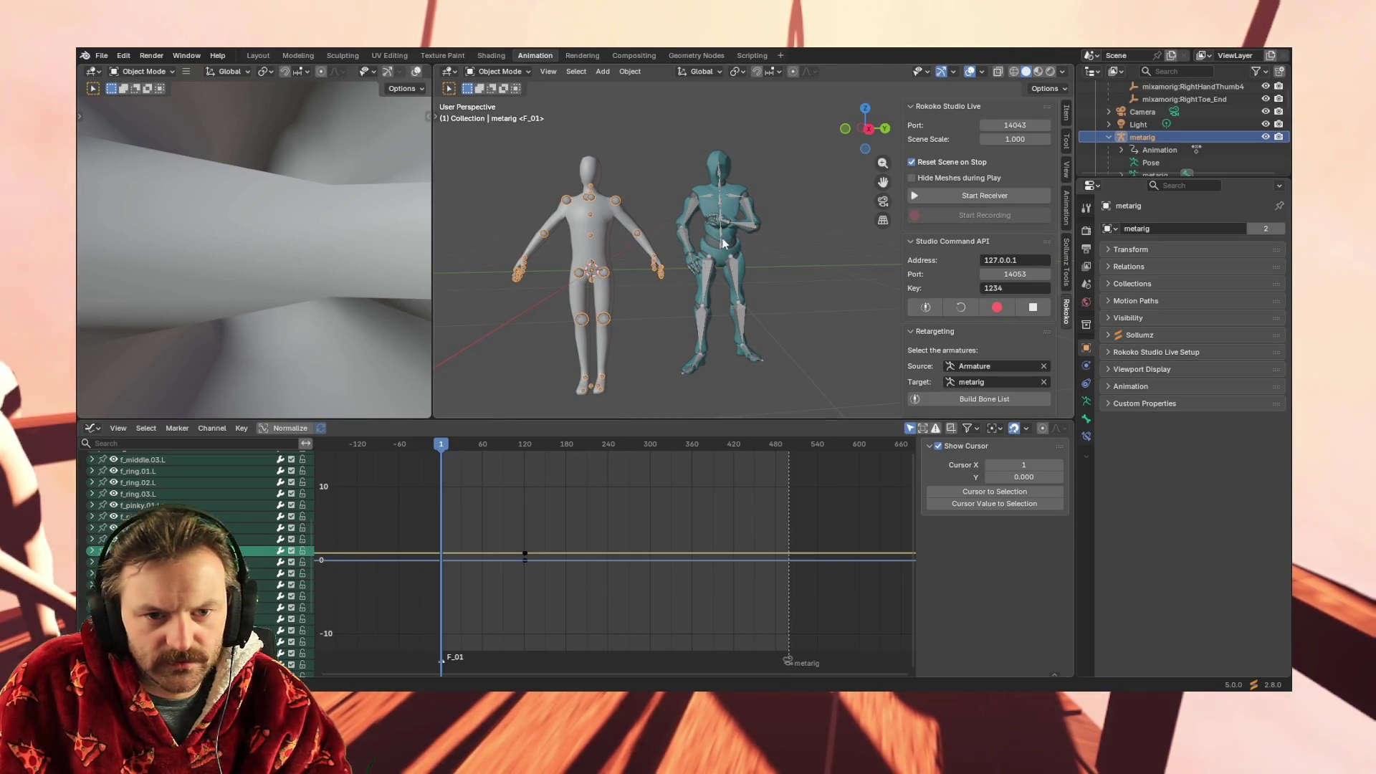
click(687, 240)
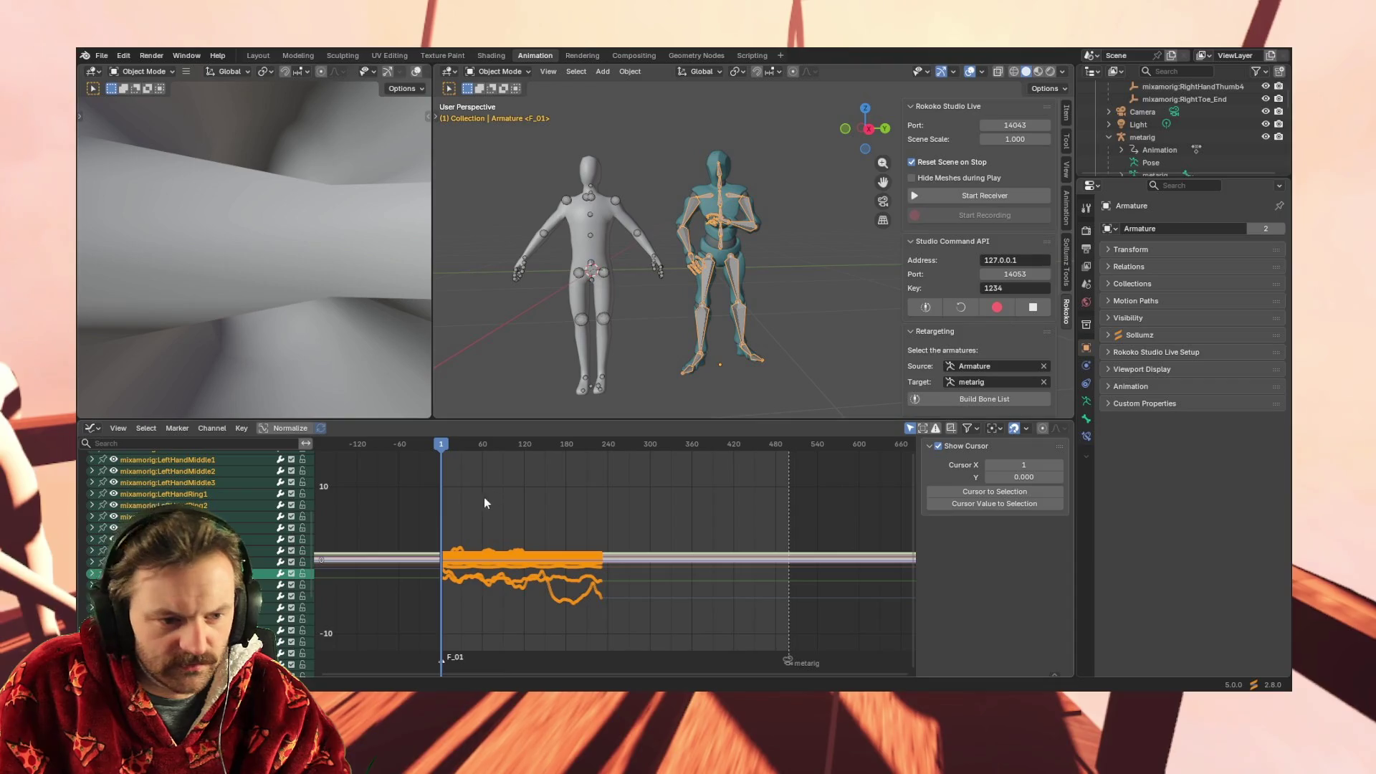
click(544, 234)
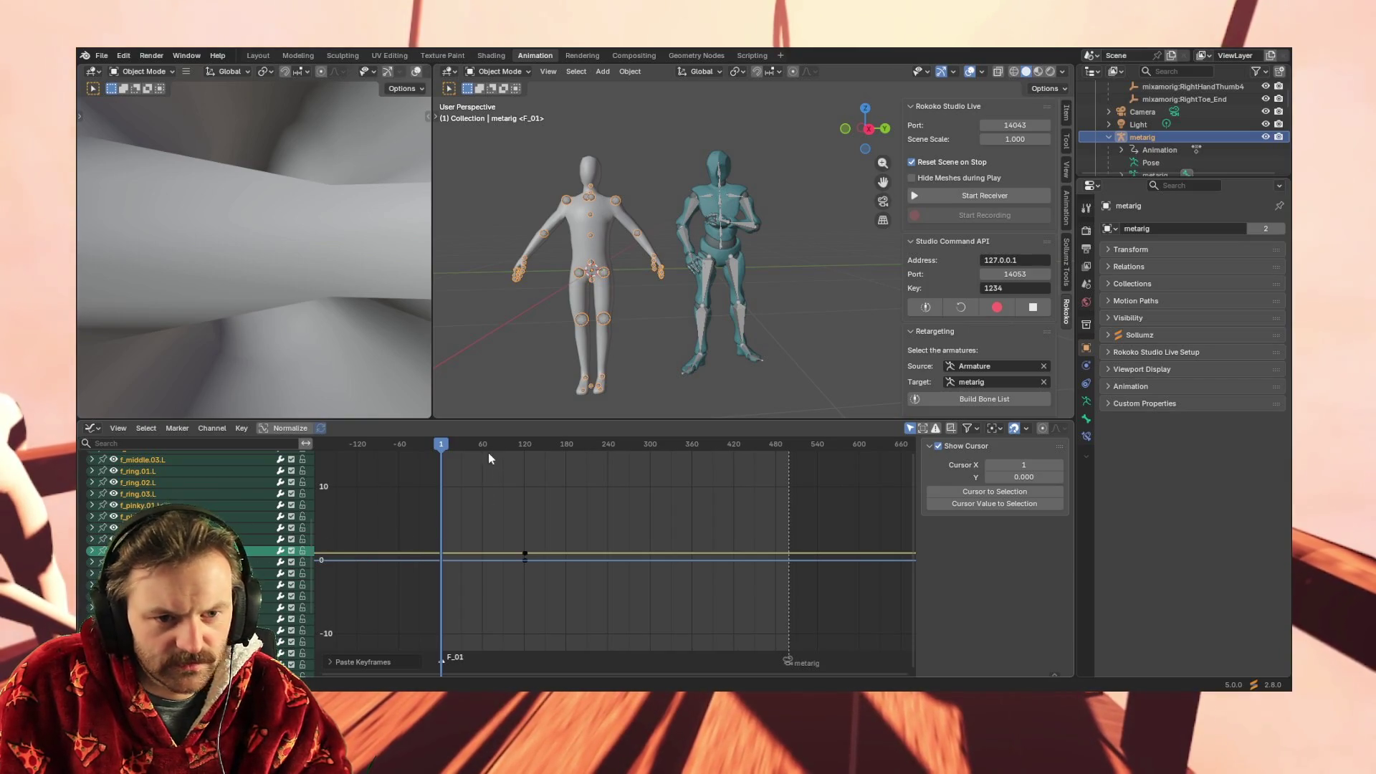
key(space)
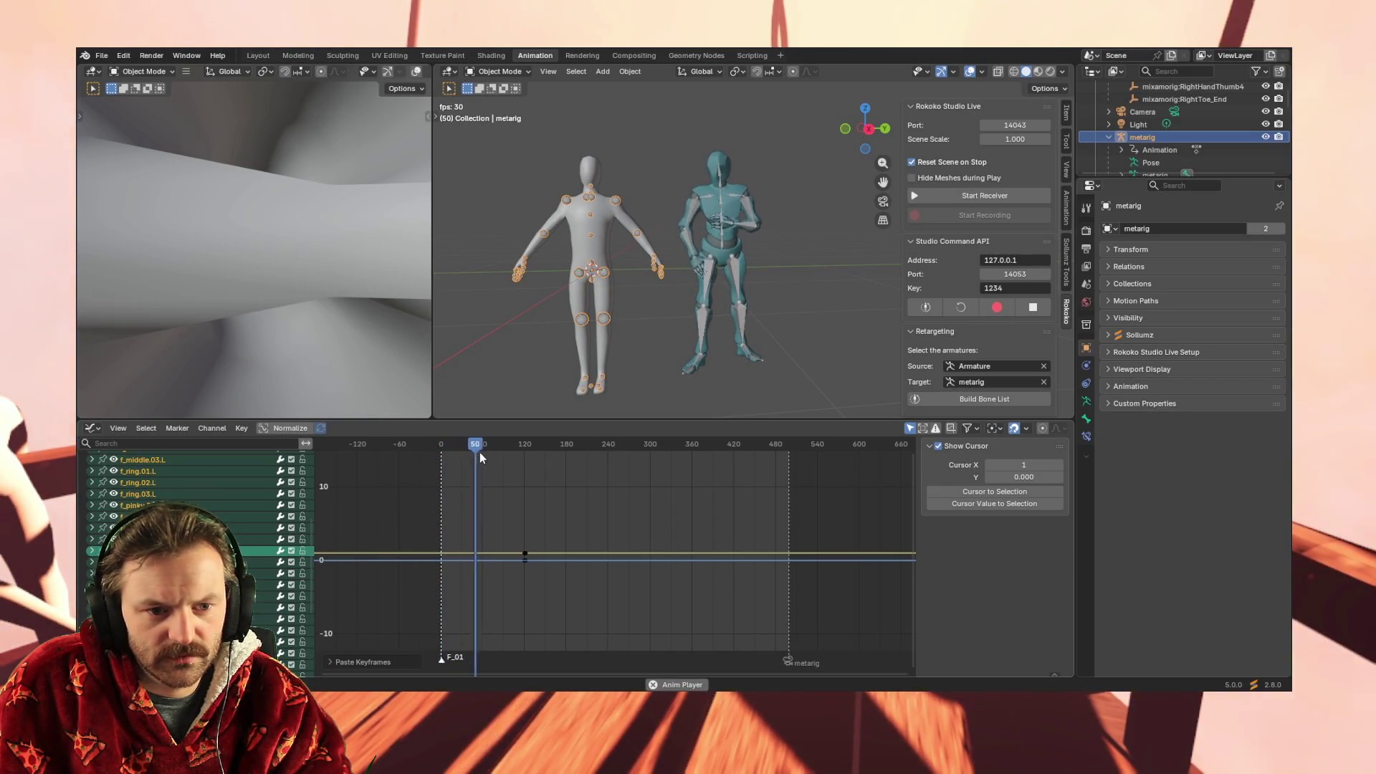
At frame 160, reselect the metarig and run Build Bone List in Rokoko Retargeting
drag(520, 446, 552, 448)
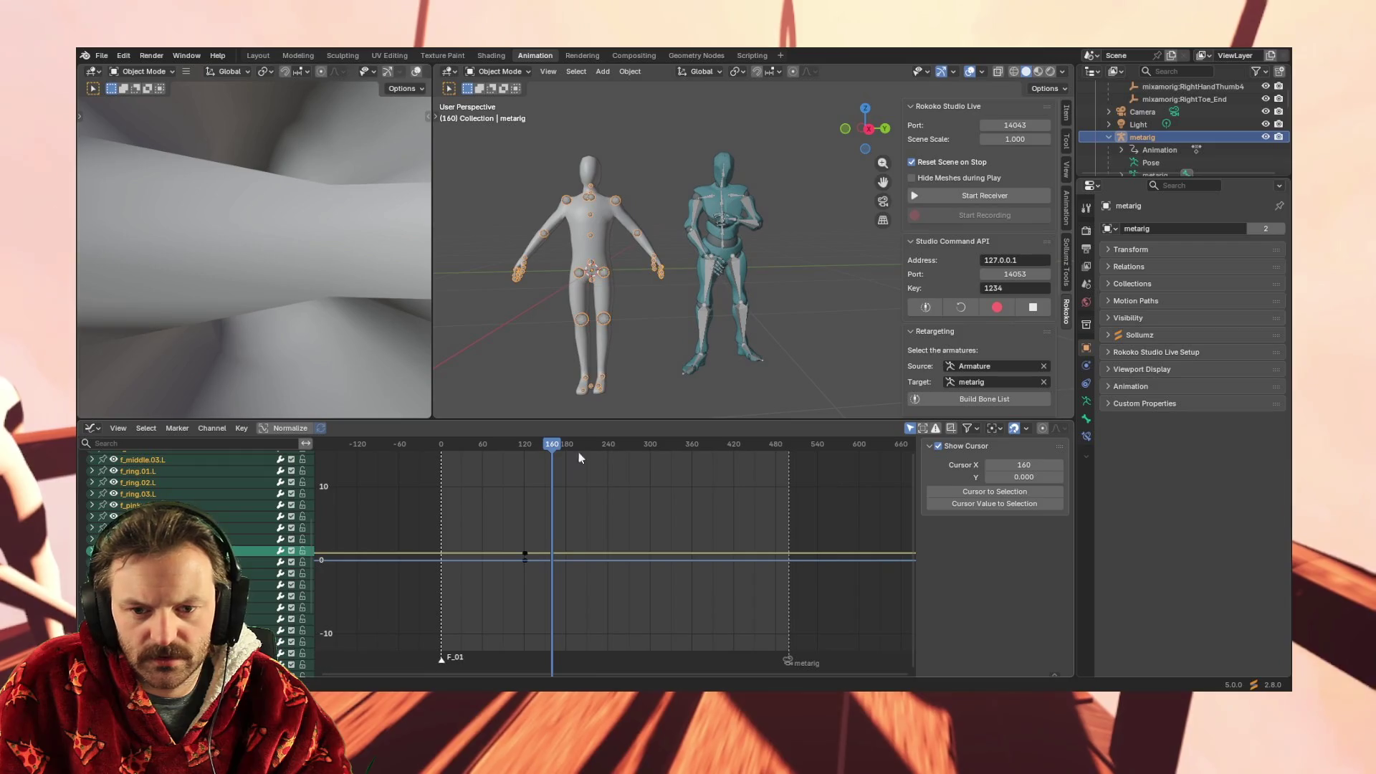
click(709, 273)
click(580, 279)
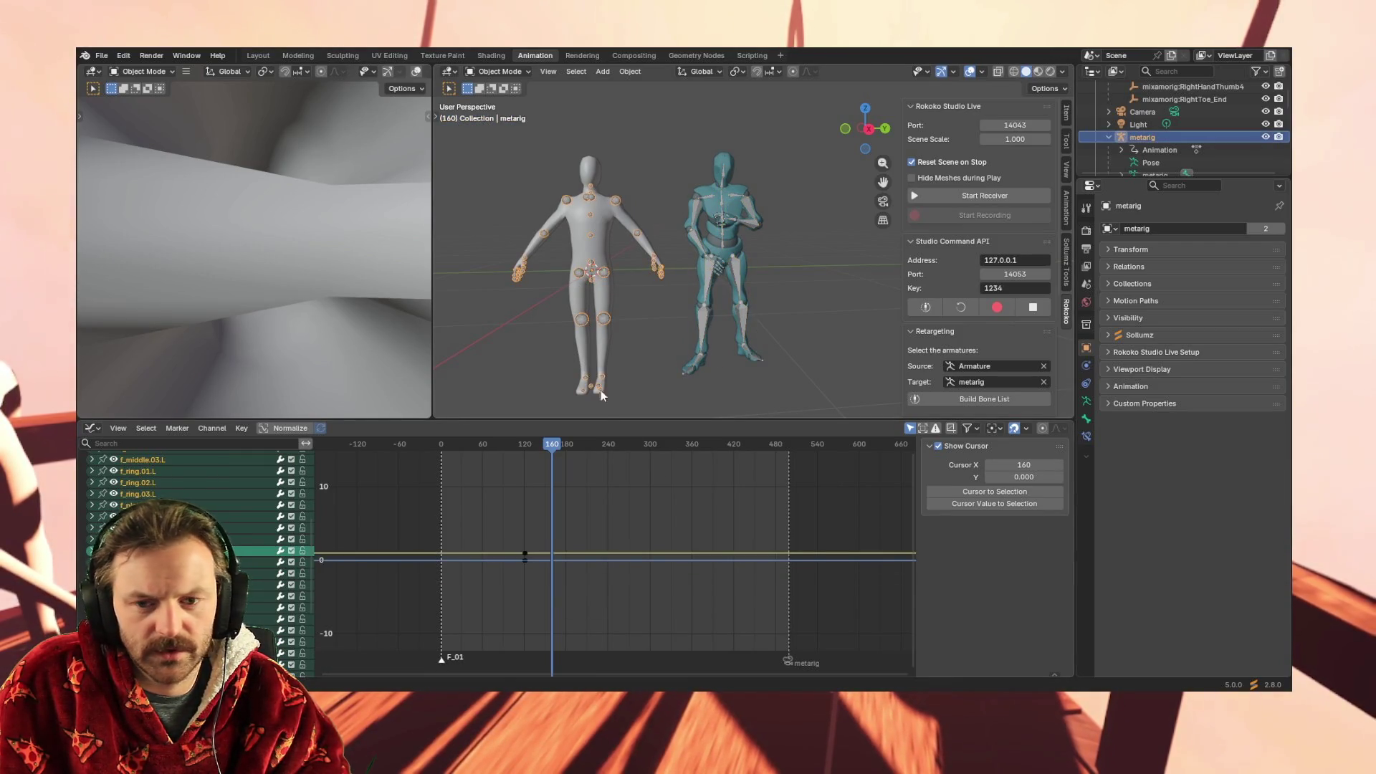
click(969, 402)
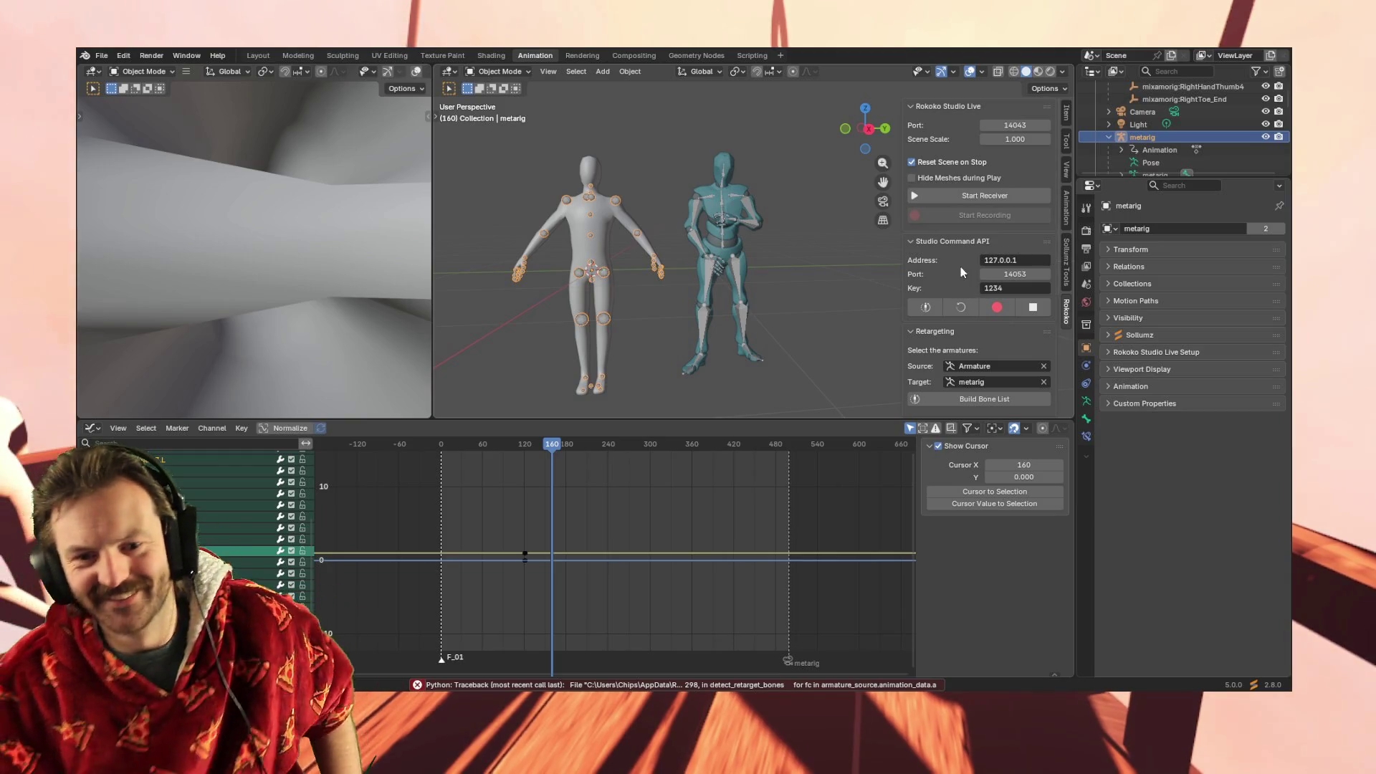
Try and cancel calibration, collapse Rokoko Studio Live and Studio Command API, and rebuild the bone list
click(929, 308)
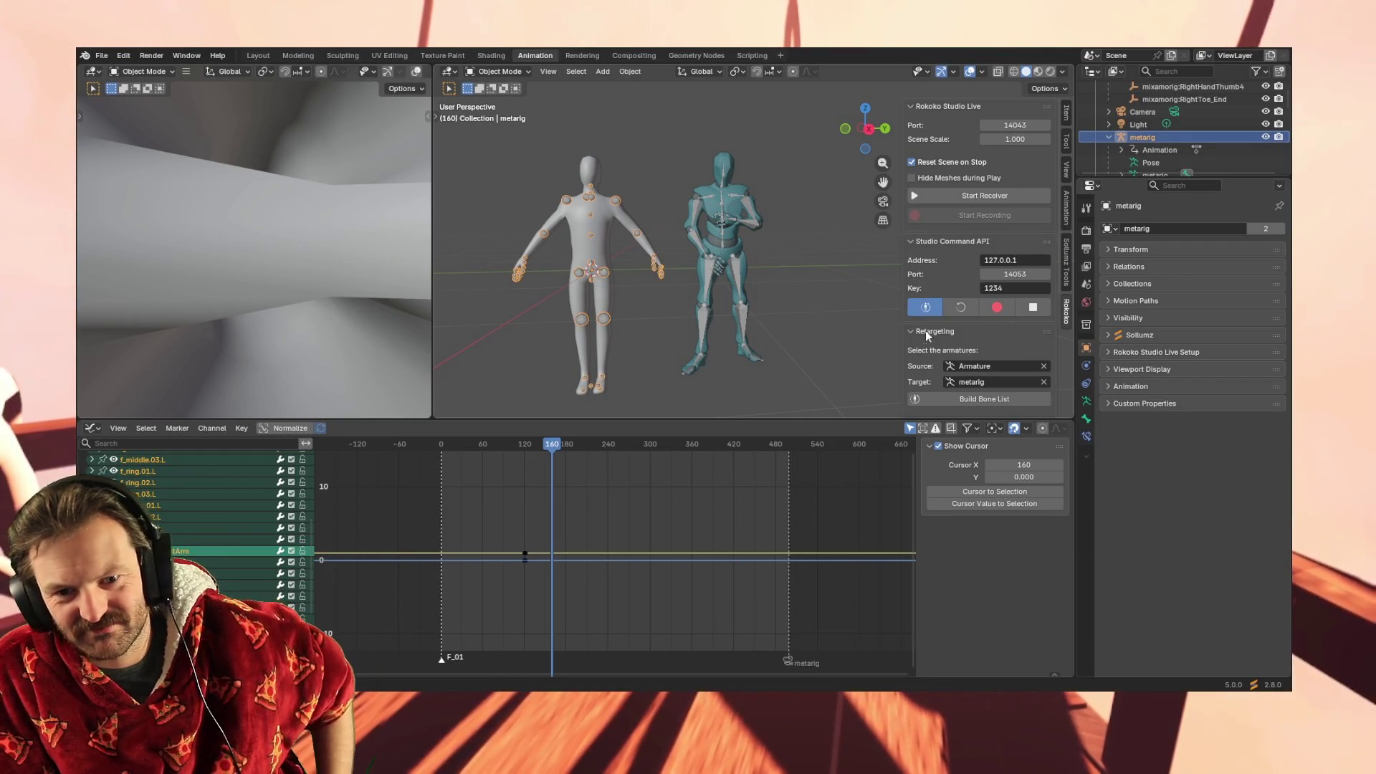
click(1039, 308)
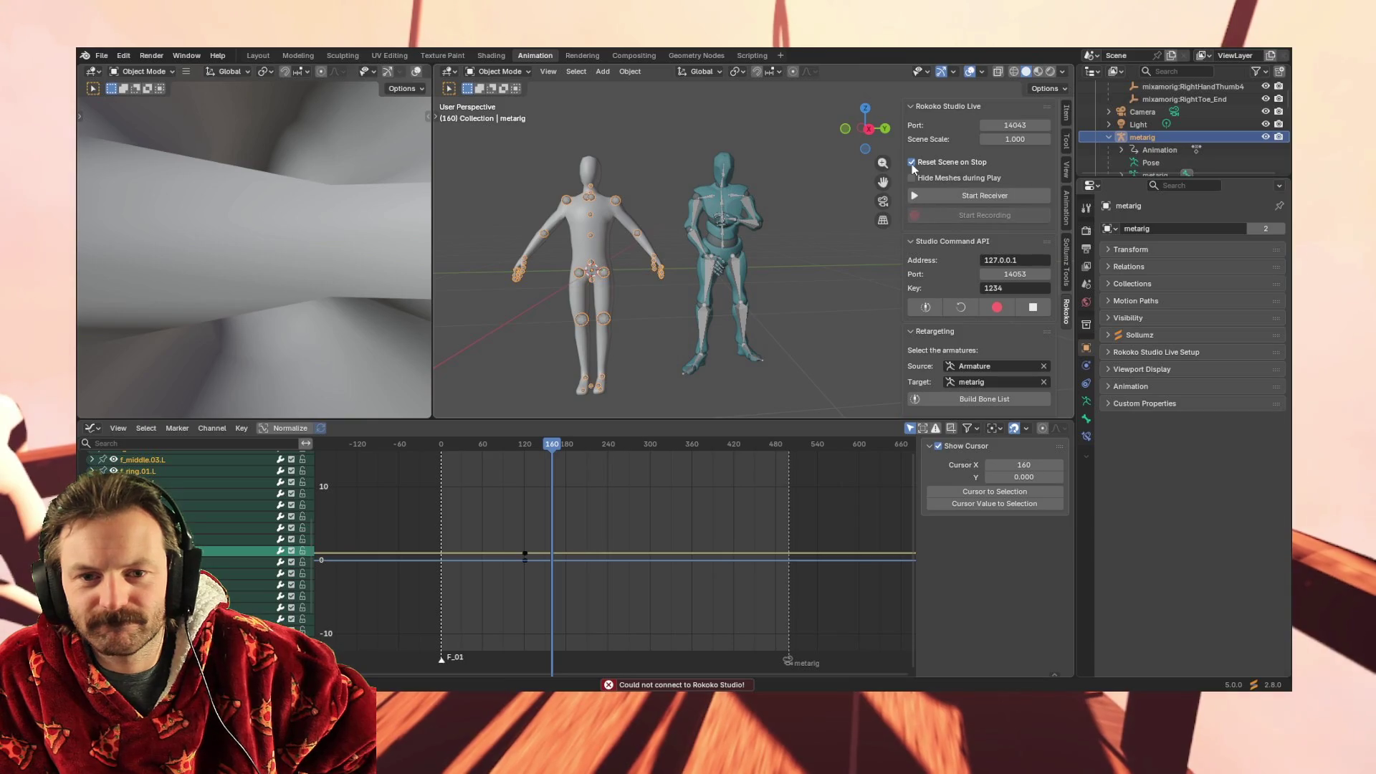
click(915, 108)
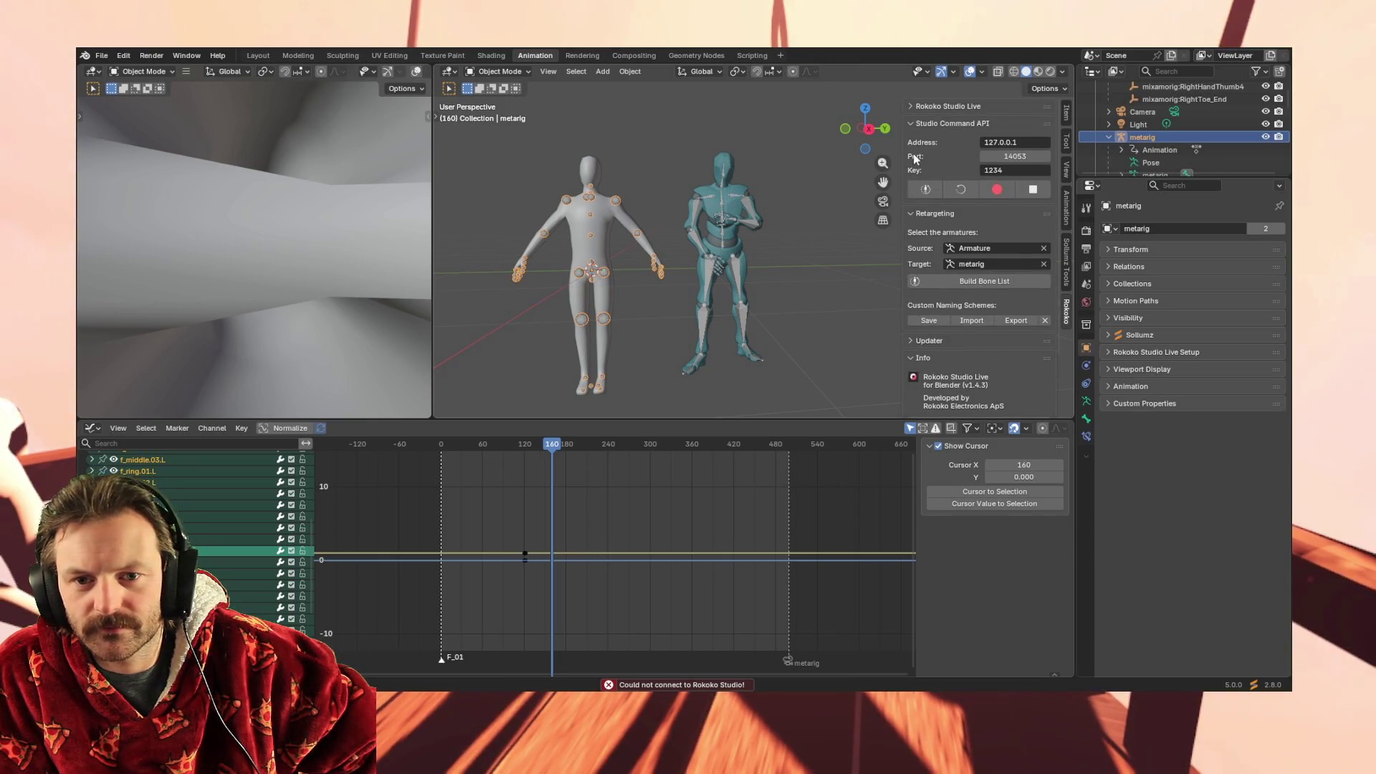
click(914, 123)
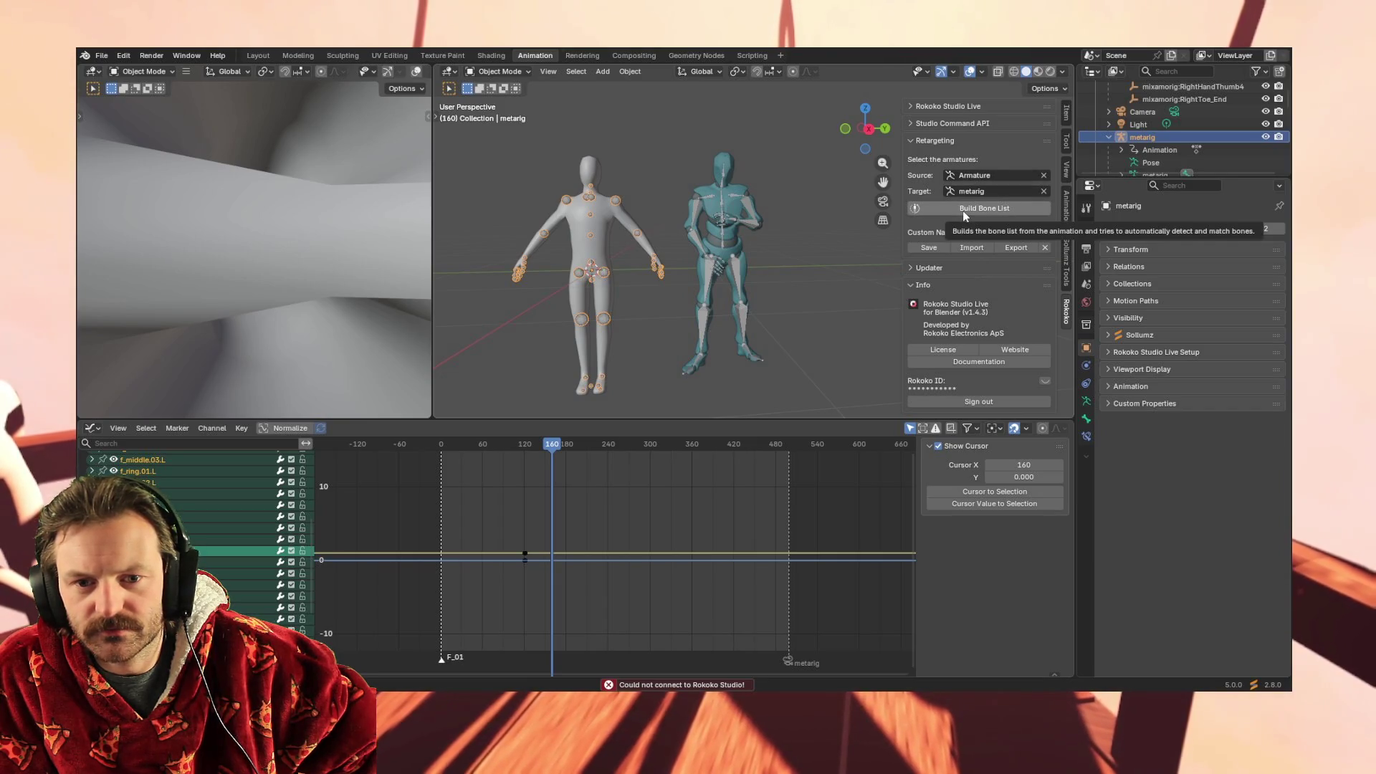
click(962, 210)
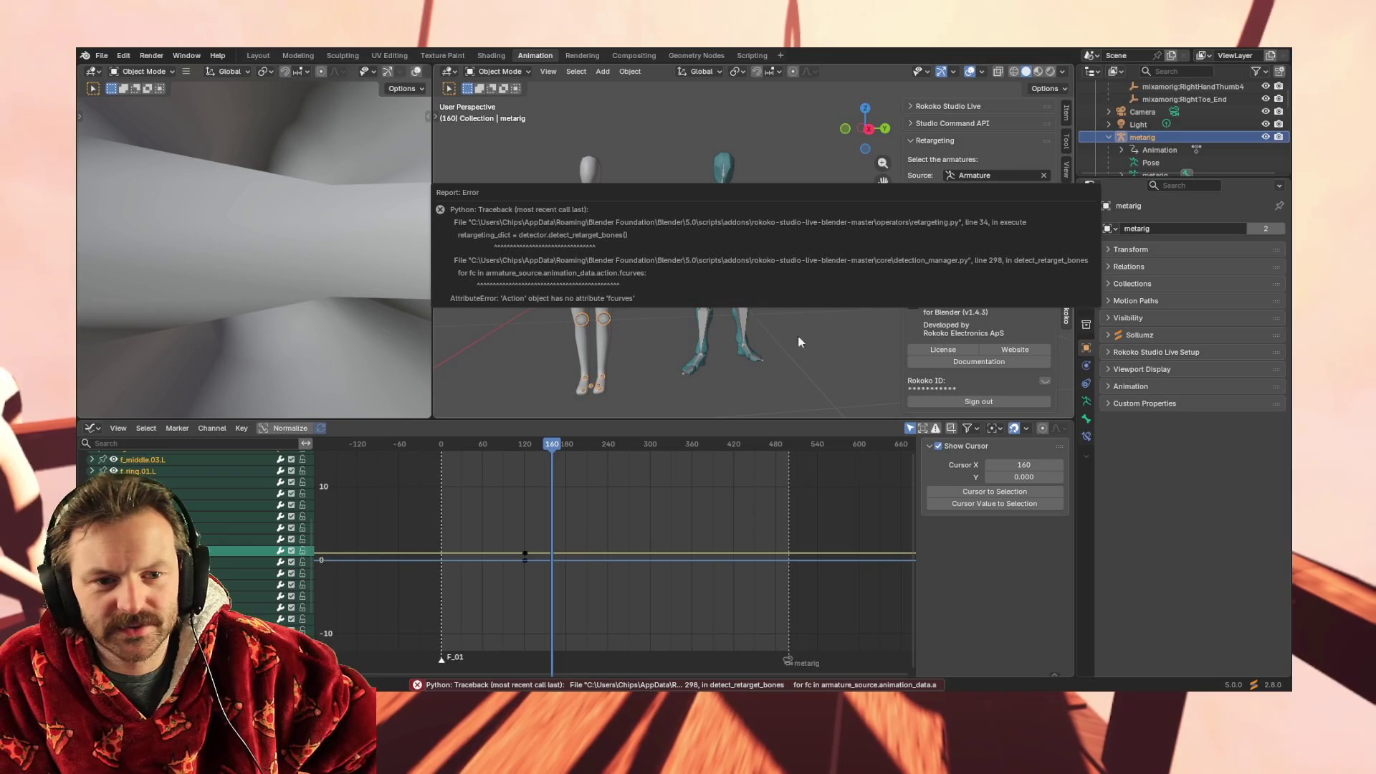
Set Armature as source and metarig as target, retry Build Bone List, and collapse Info
click(998, 175)
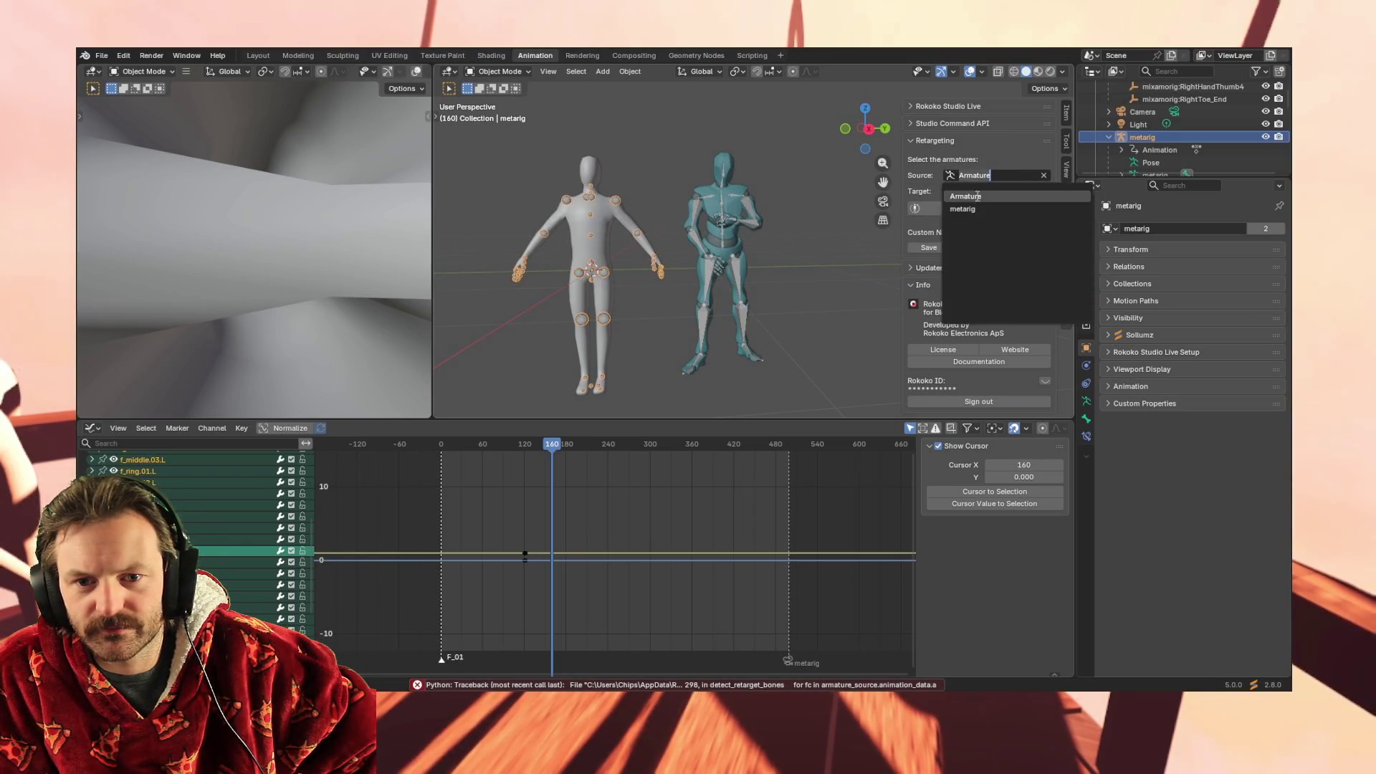
click(979, 195)
click(982, 191)
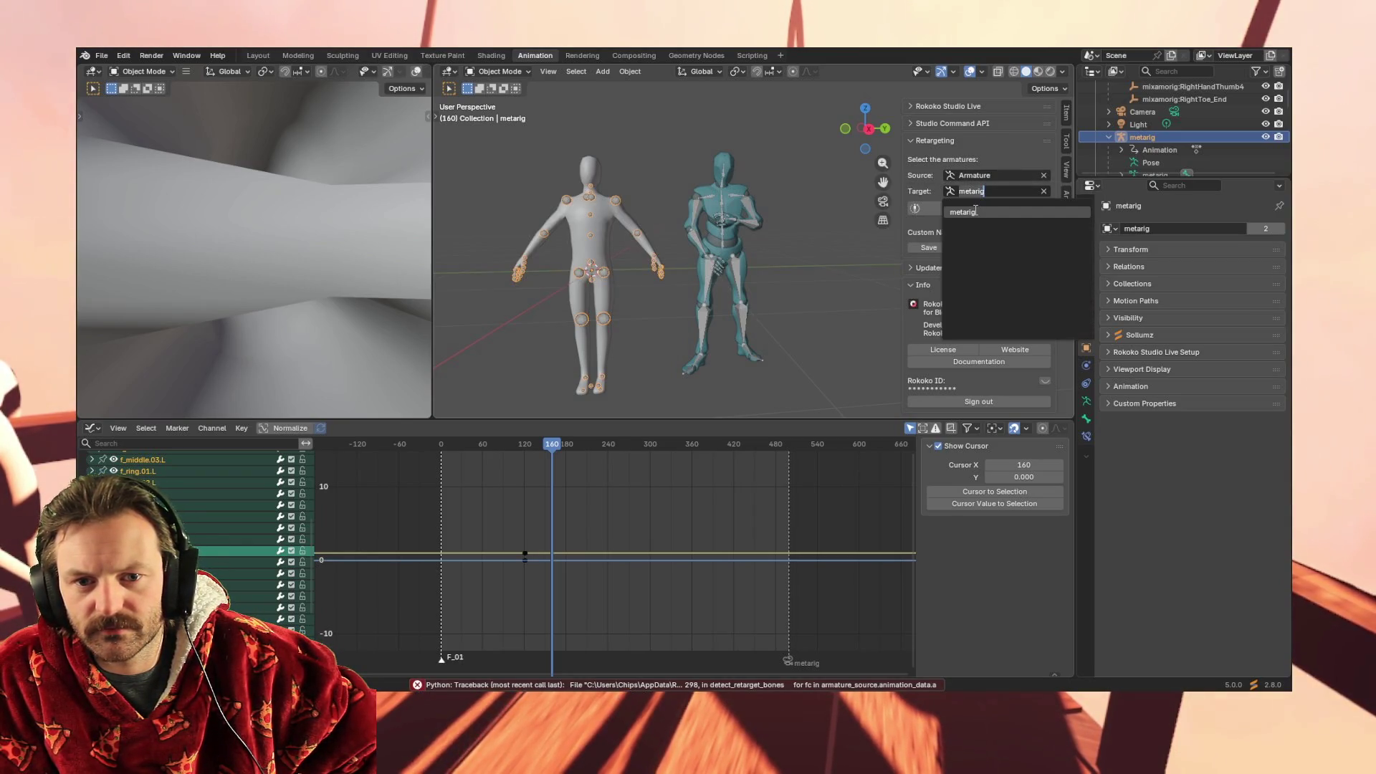
click(973, 210)
click(963, 209)
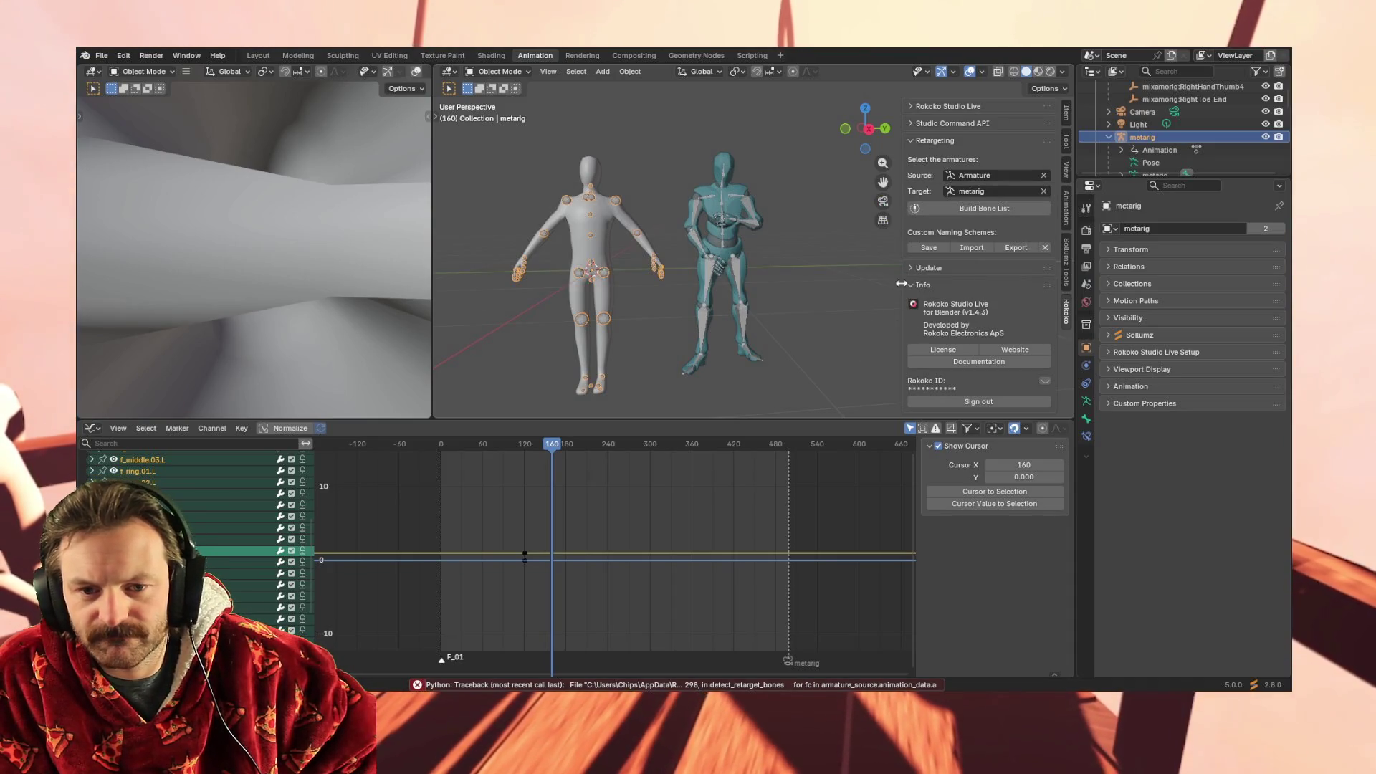
click(906, 285)
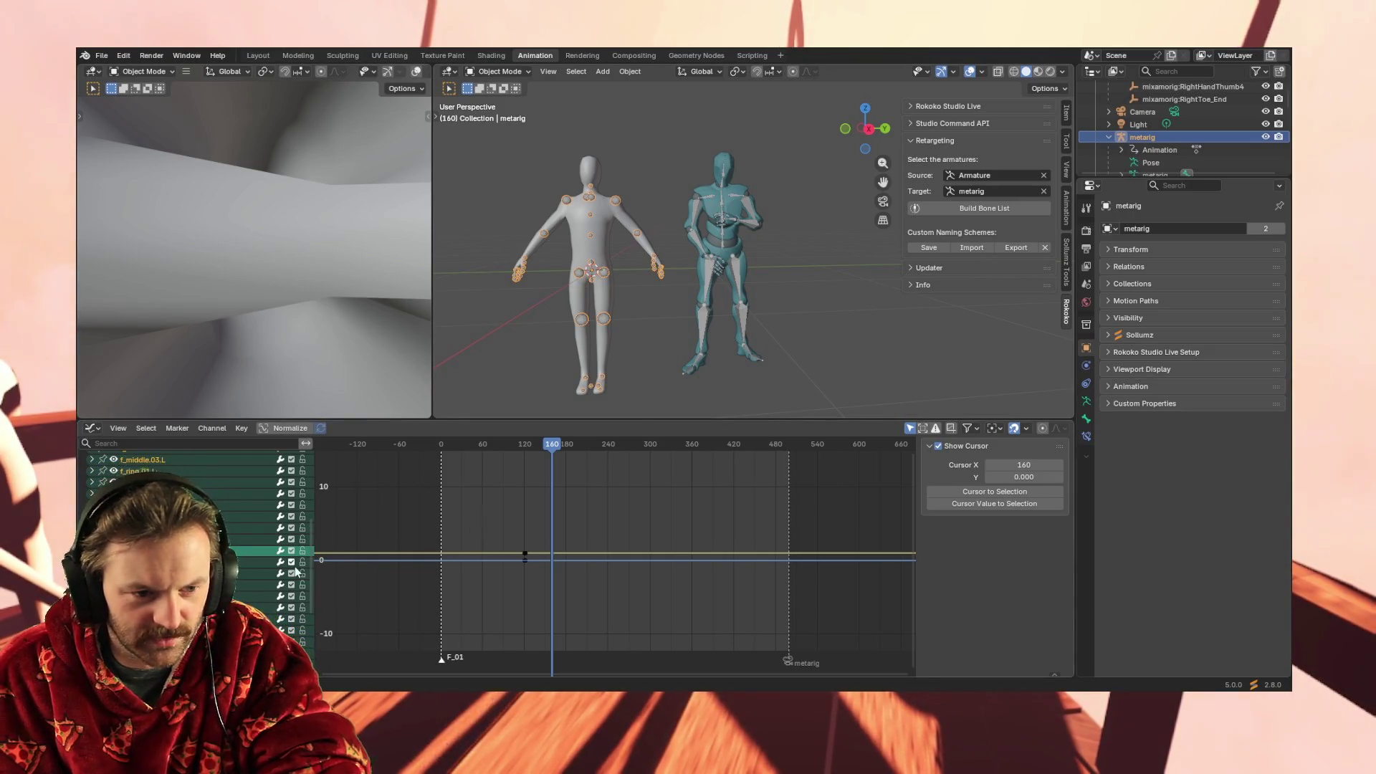
Paste the copied Mixamo keyframes onto the metarig at the start of the animation
click(708, 269)
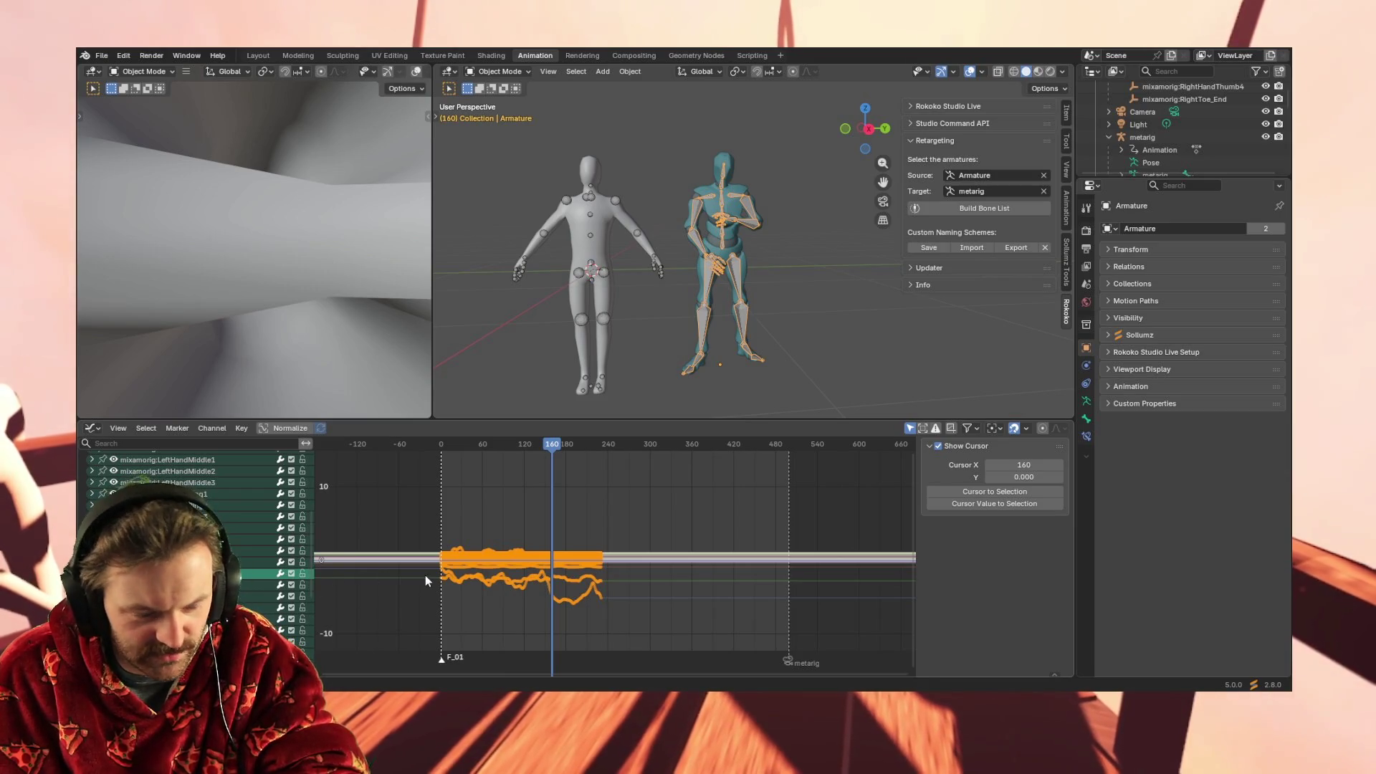
click(568, 269)
key(ctrl+v)
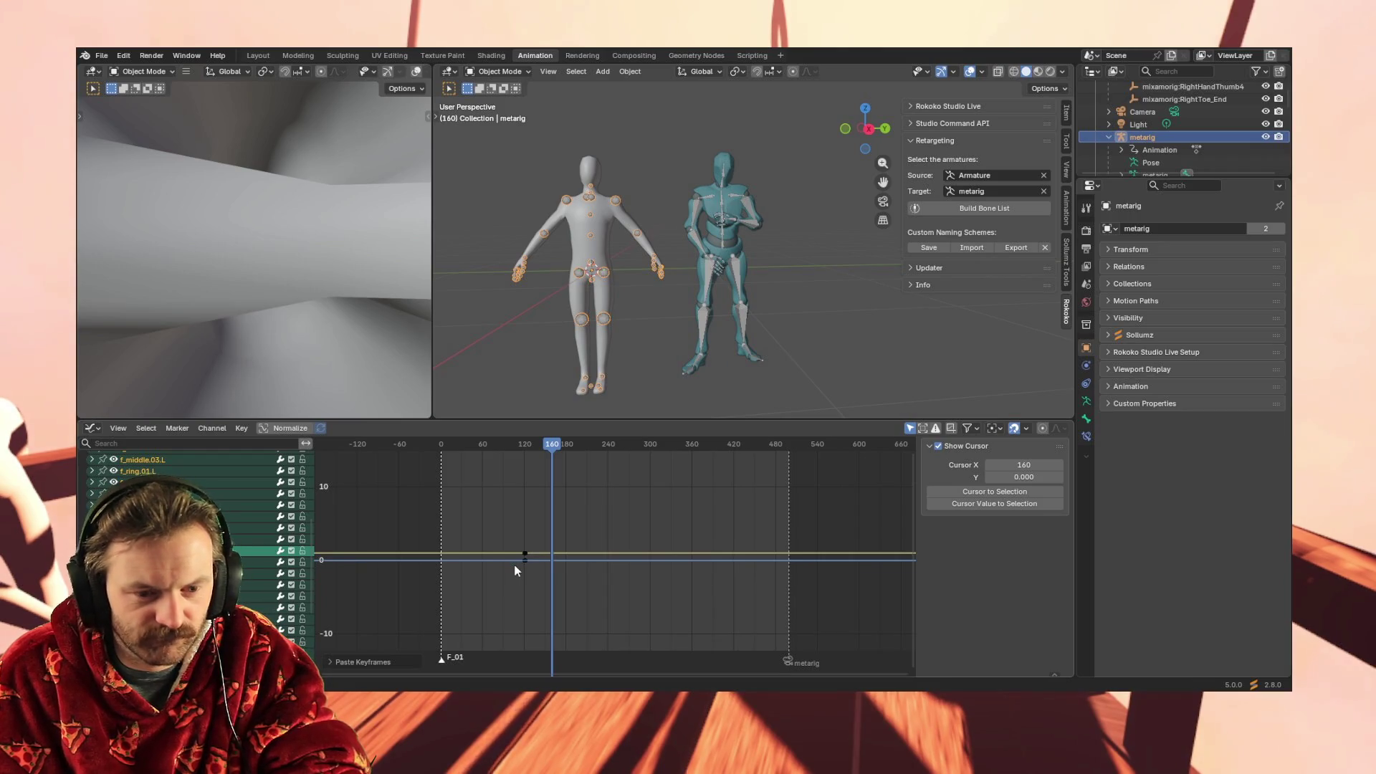
drag(452, 445, 441, 446)
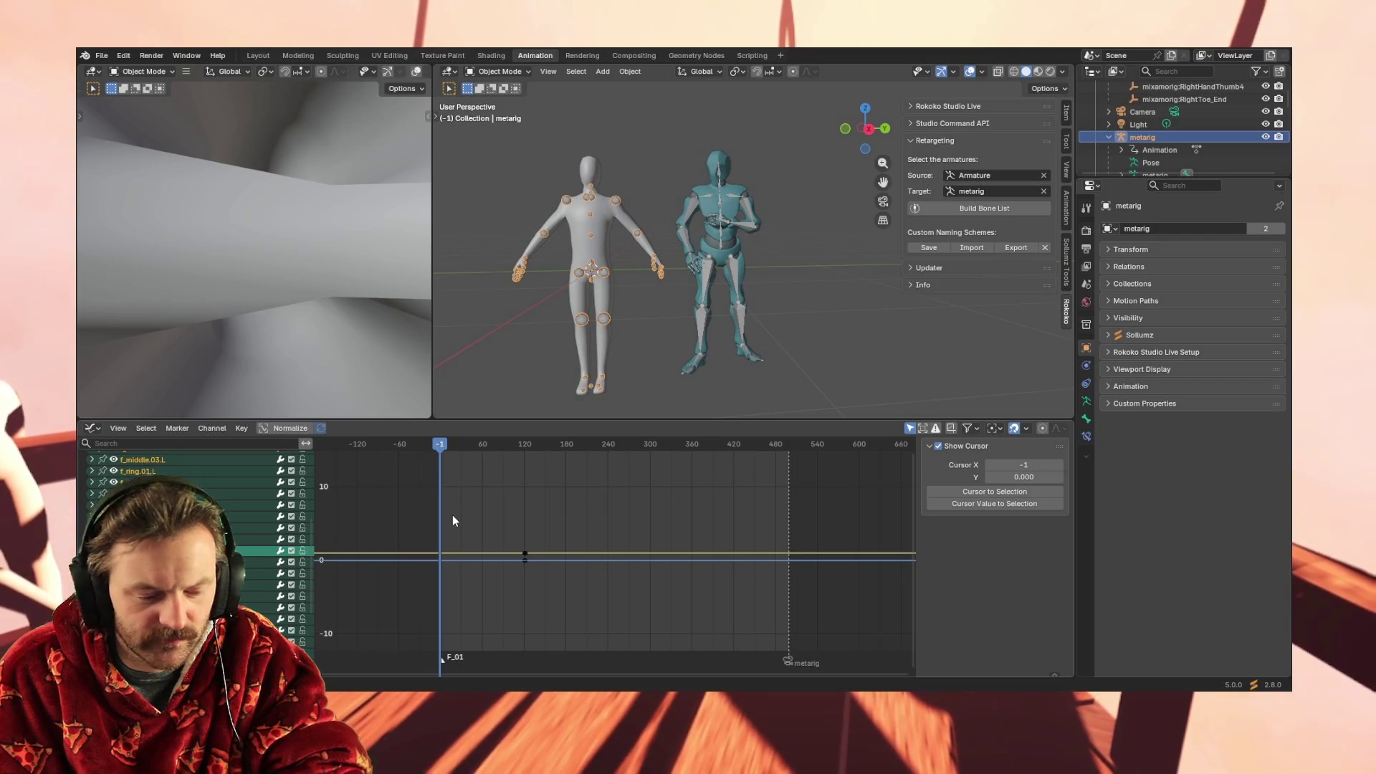
key(i)
key(Escape)
key(ctrl+v)
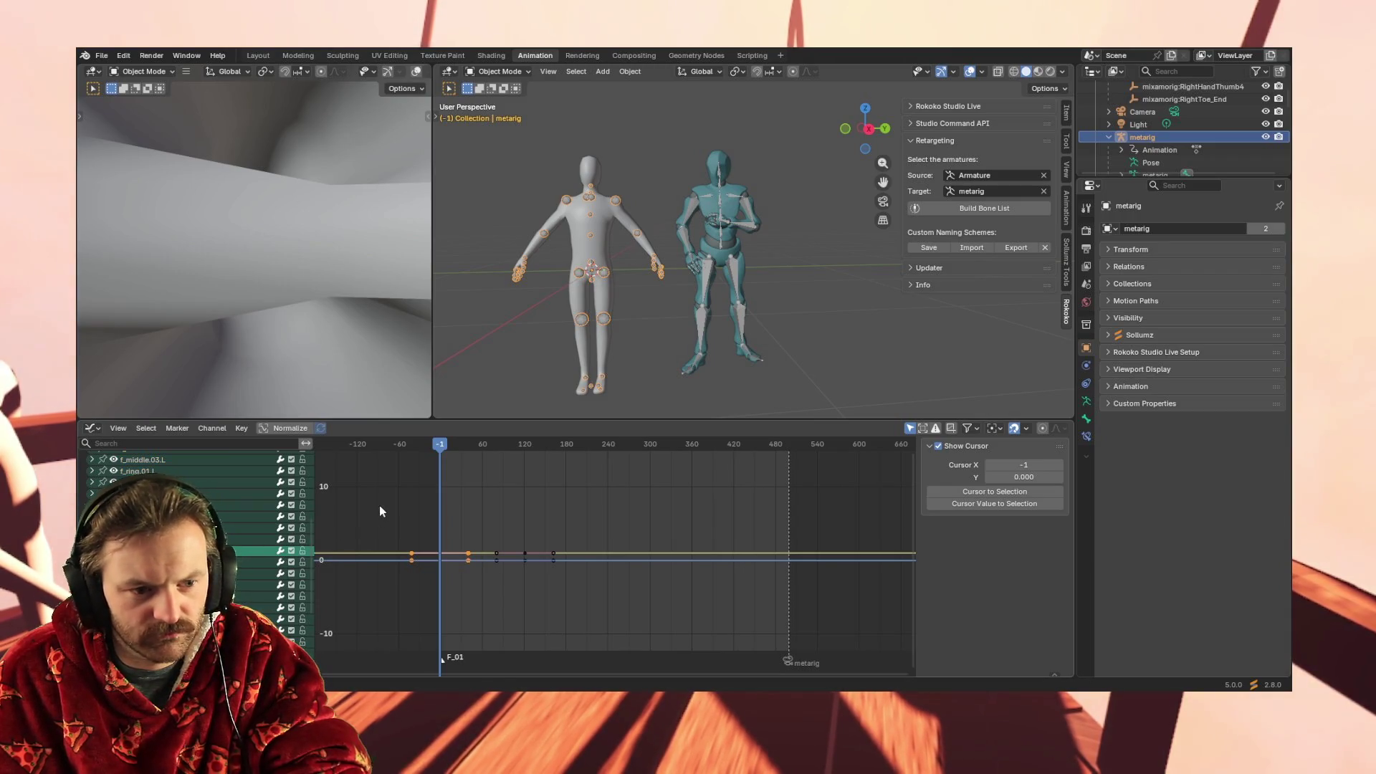
Box-select the stray metarig keyframes in the Graph Editor and delete them
mouse_move(451, 451)
mouse_down()
mouse_move(578, 451)
mouse_move(441, 454)
mouse_up()
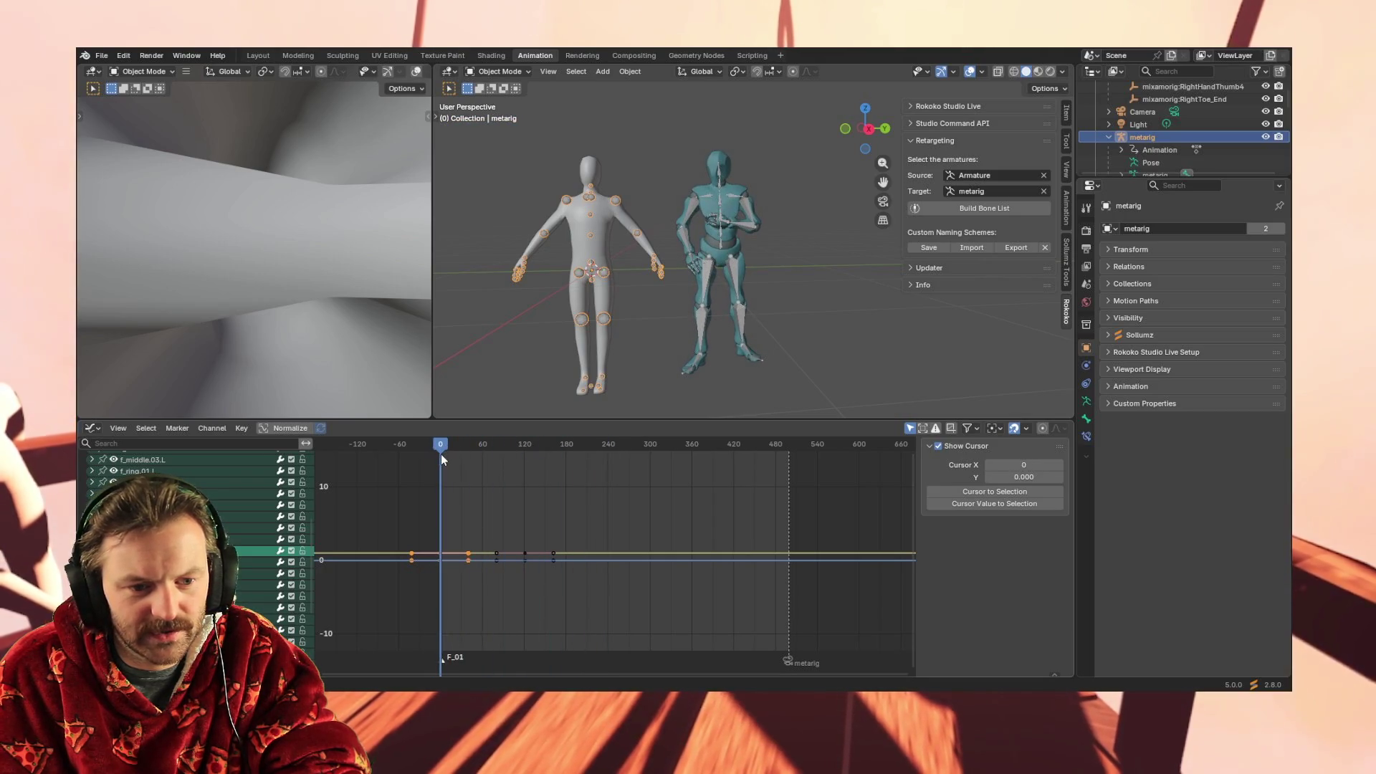
drag(403, 594, 595, 527)
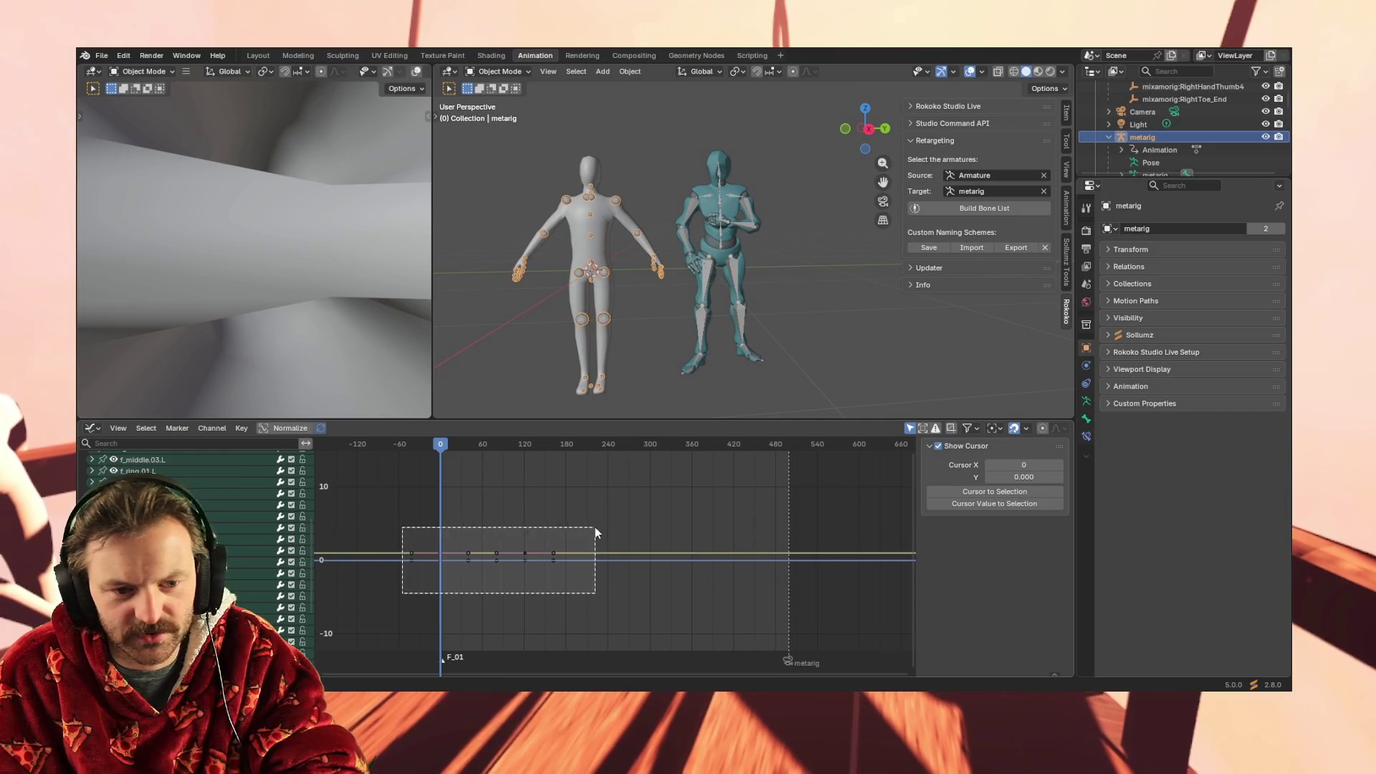
key(Delete)
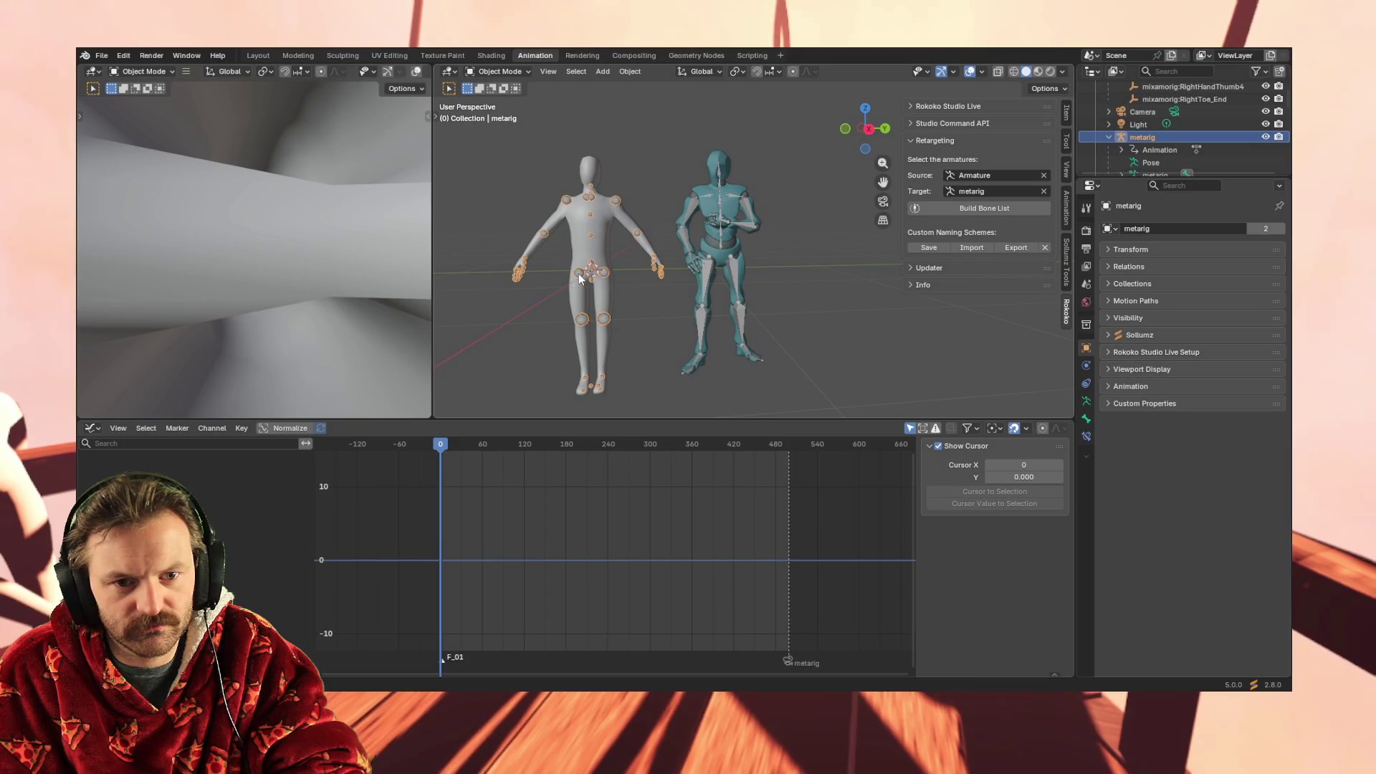
click(709, 267)
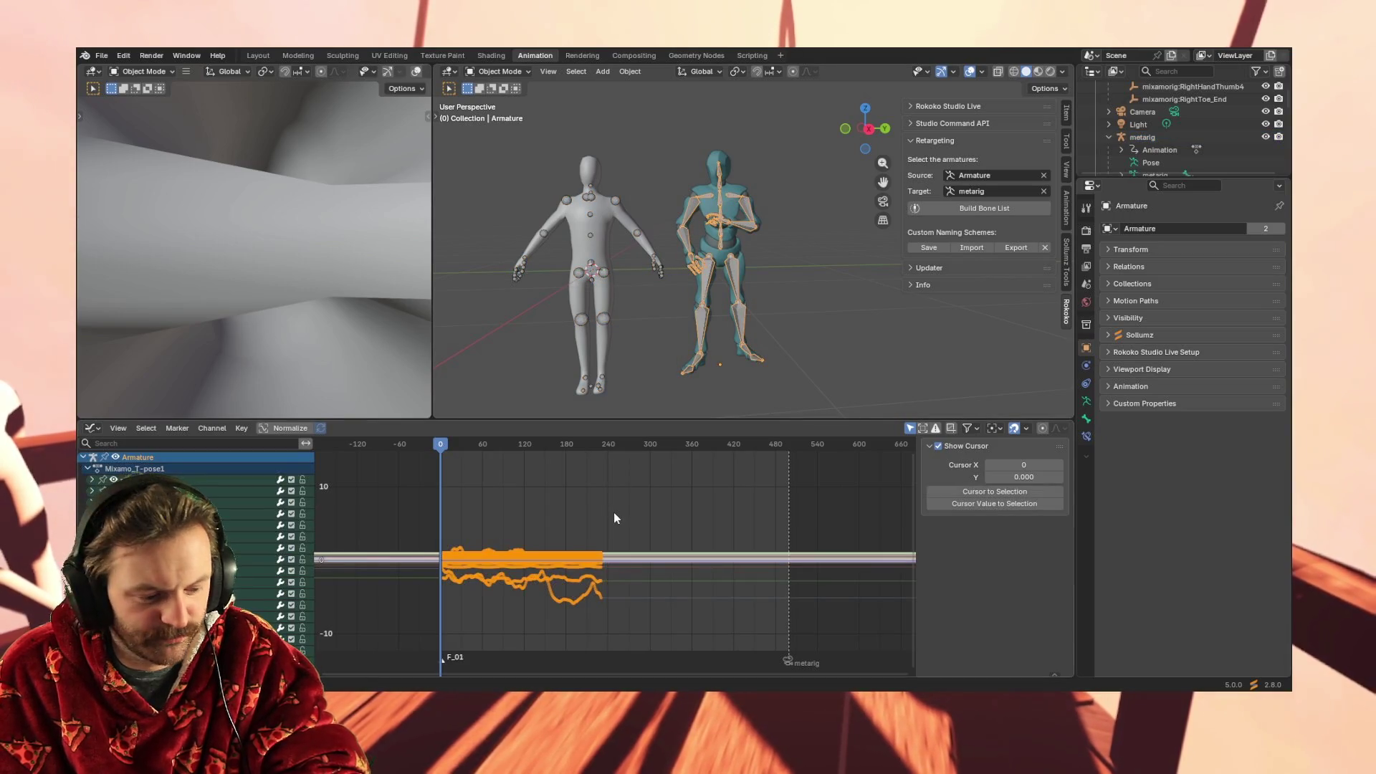
click(582, 319)
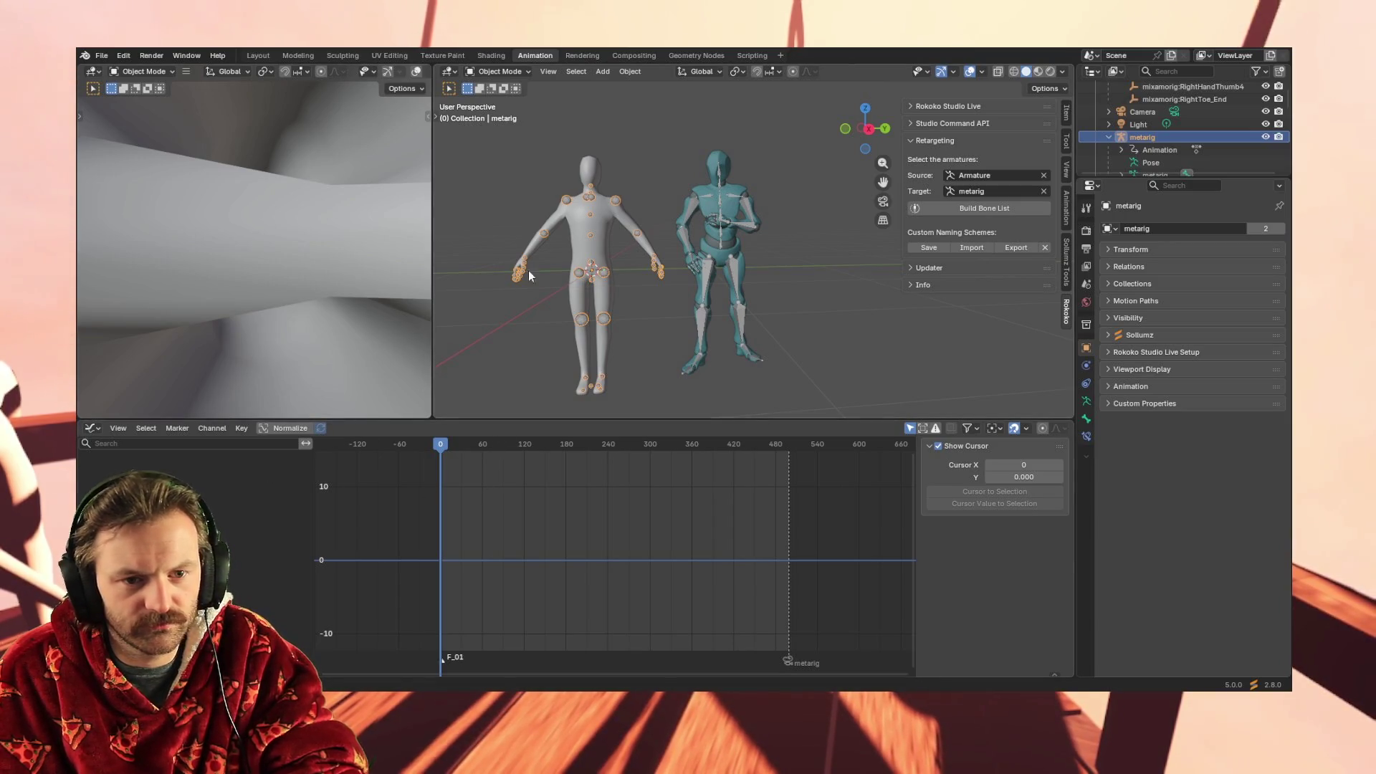
Switch the metarig to Pose Mode and back to Object Mode, then select the Armature
click(508, 72)
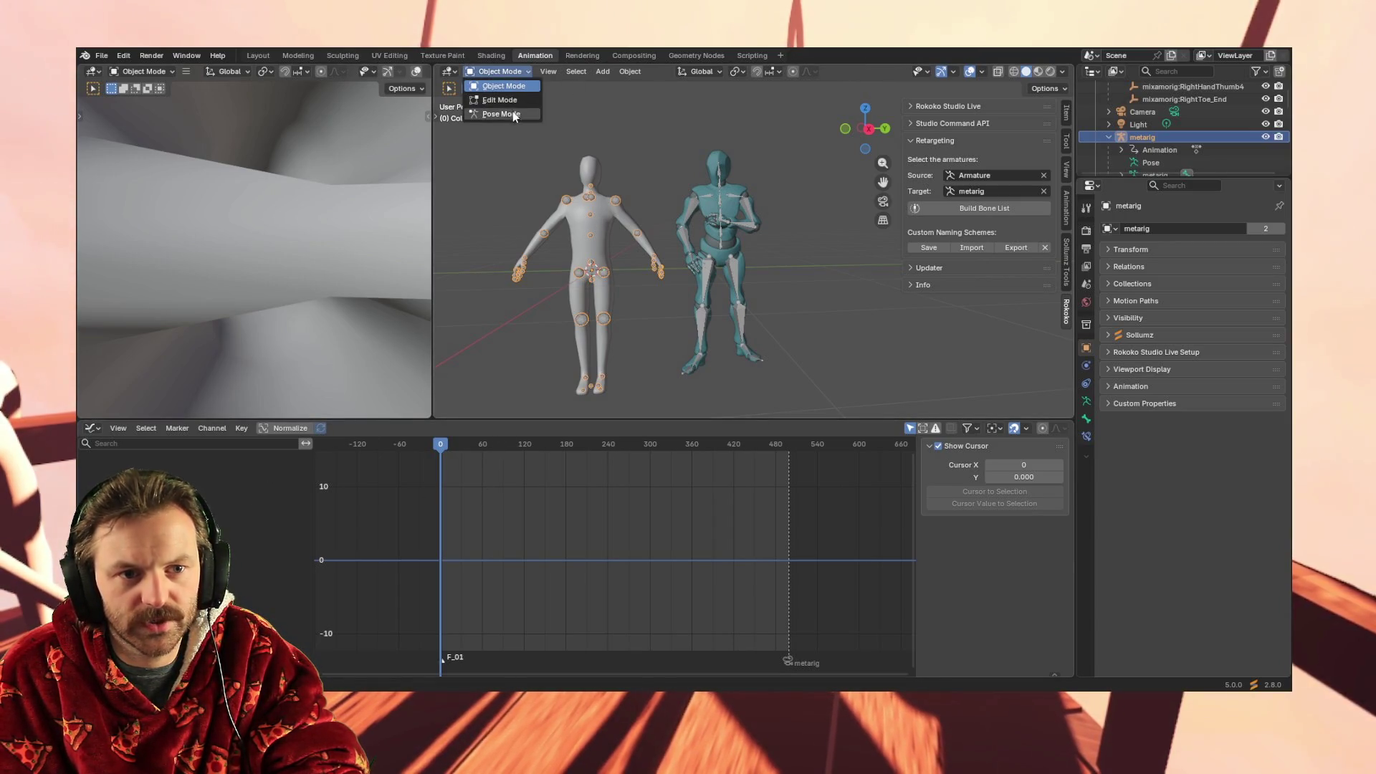
click(513, 111)
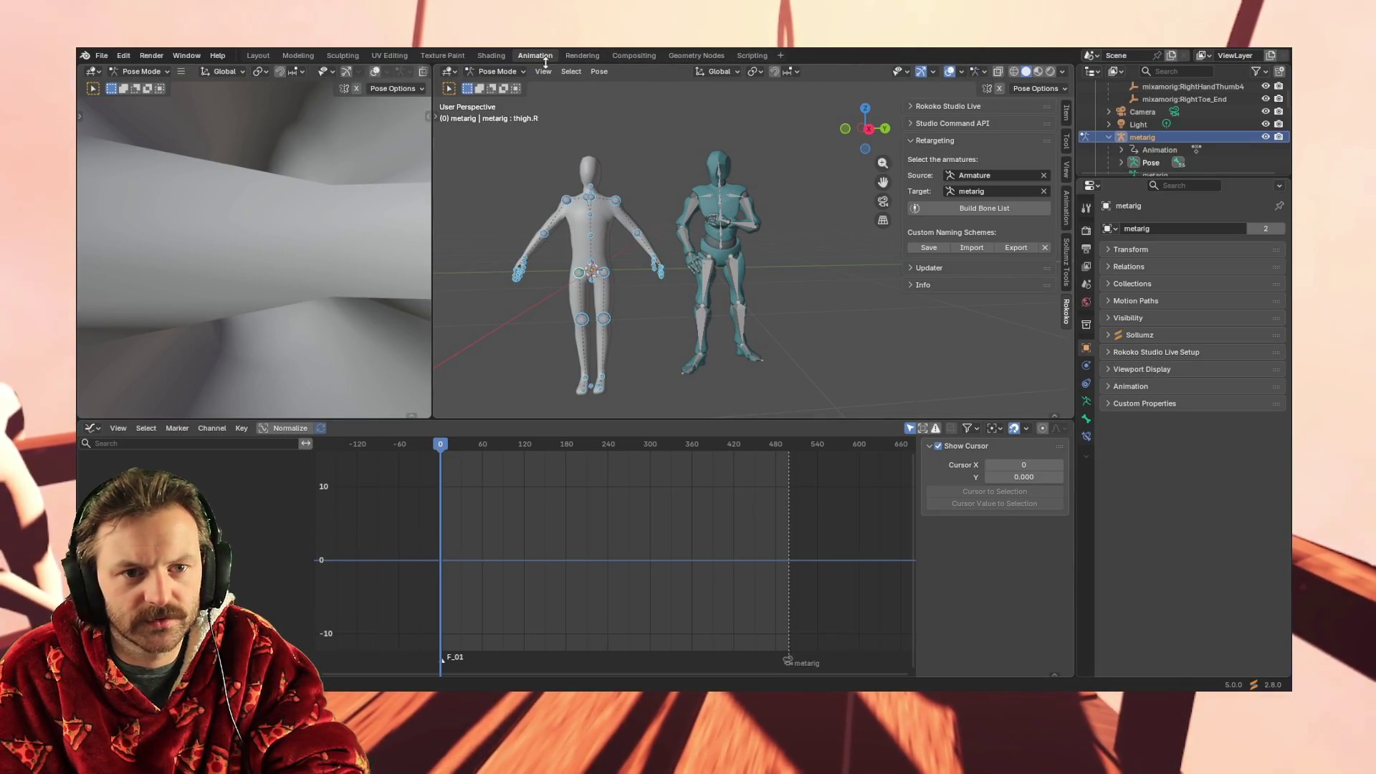
click(518, 71)
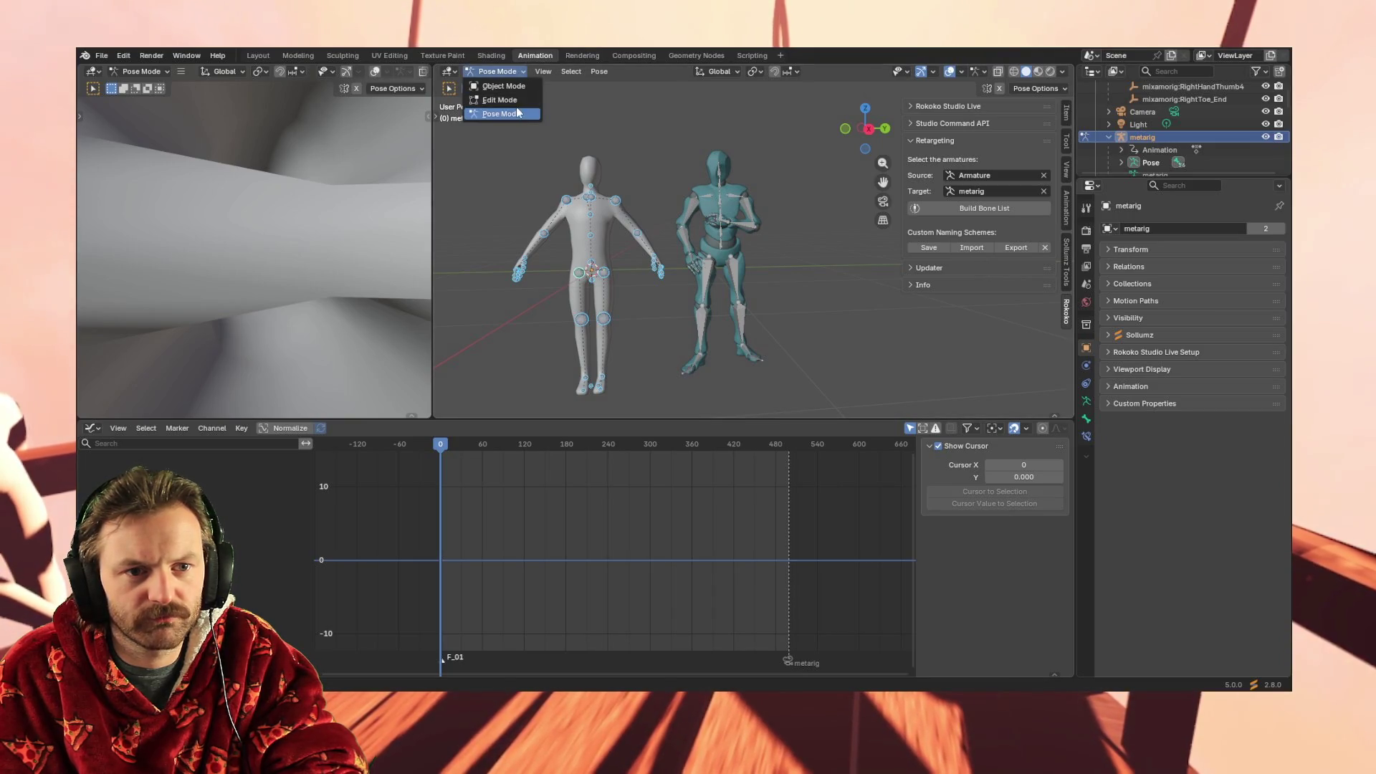
click(517, 89)
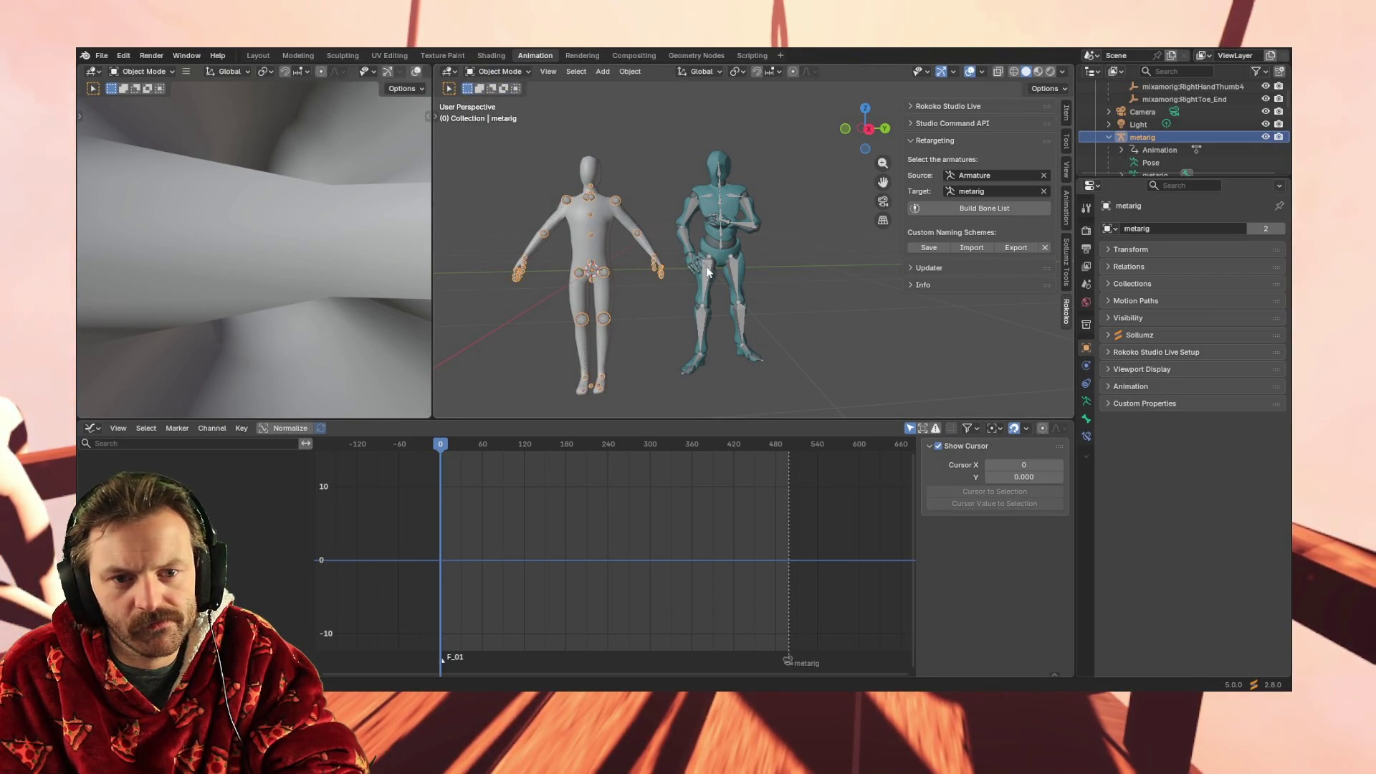
click(695, 301)
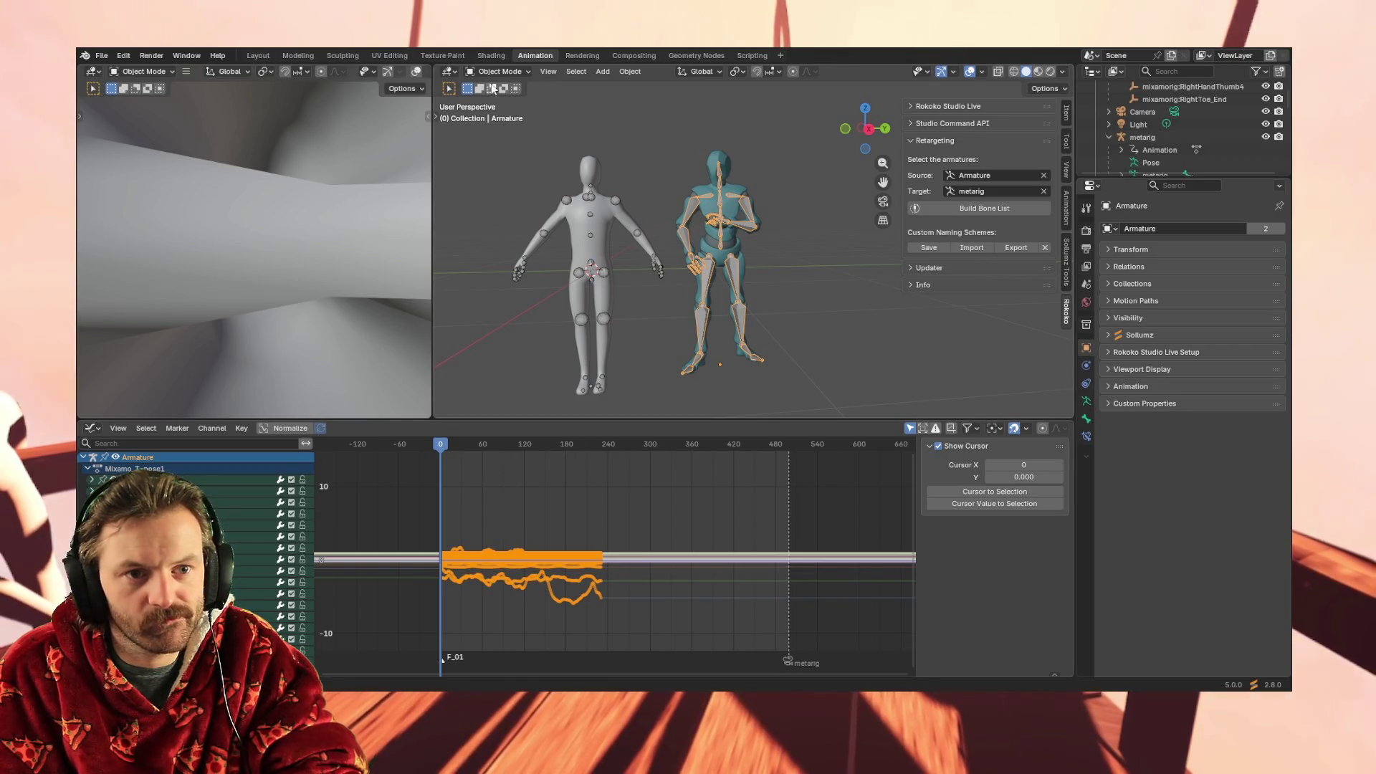